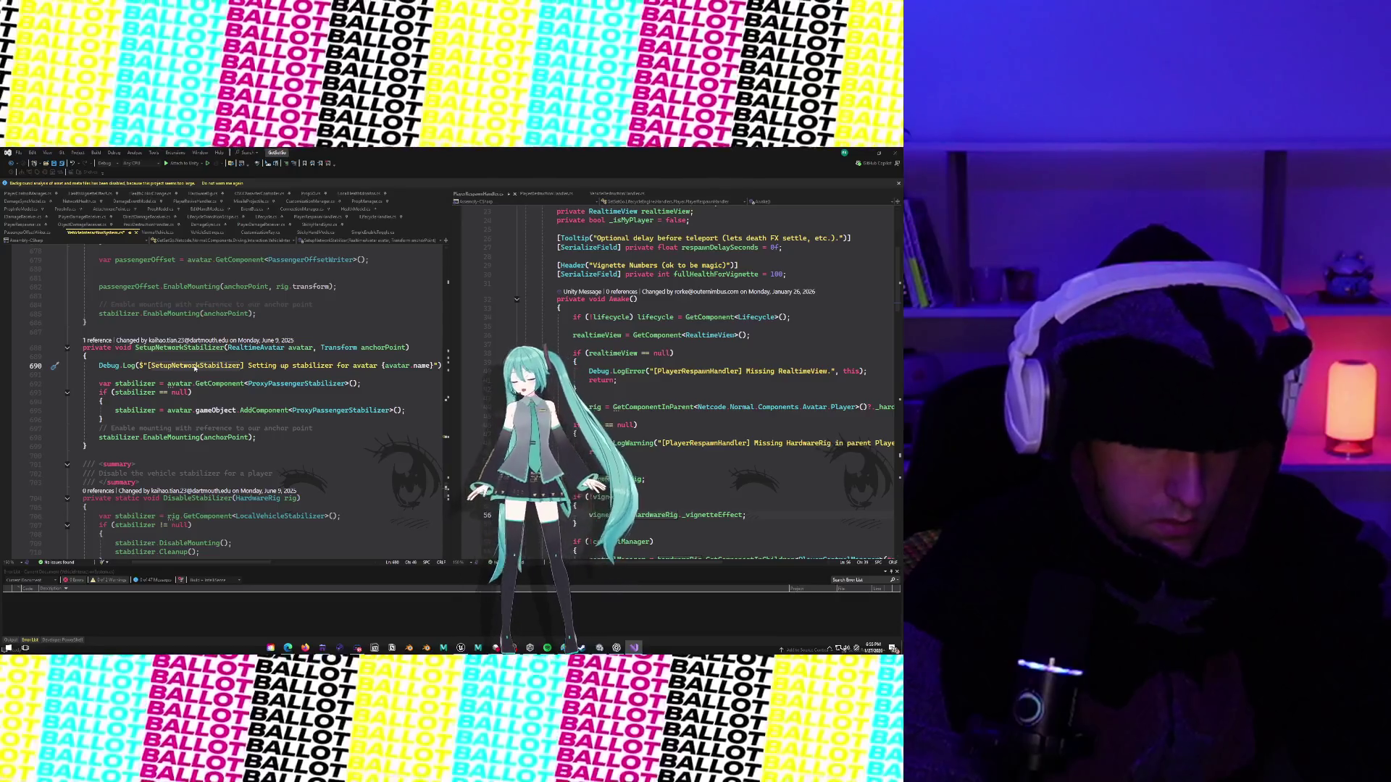
# Replace the [SetupNetworkStabilizer] tag on line 690's log message with [VIS] [SYNC].
pyautogui.click(143, 366)
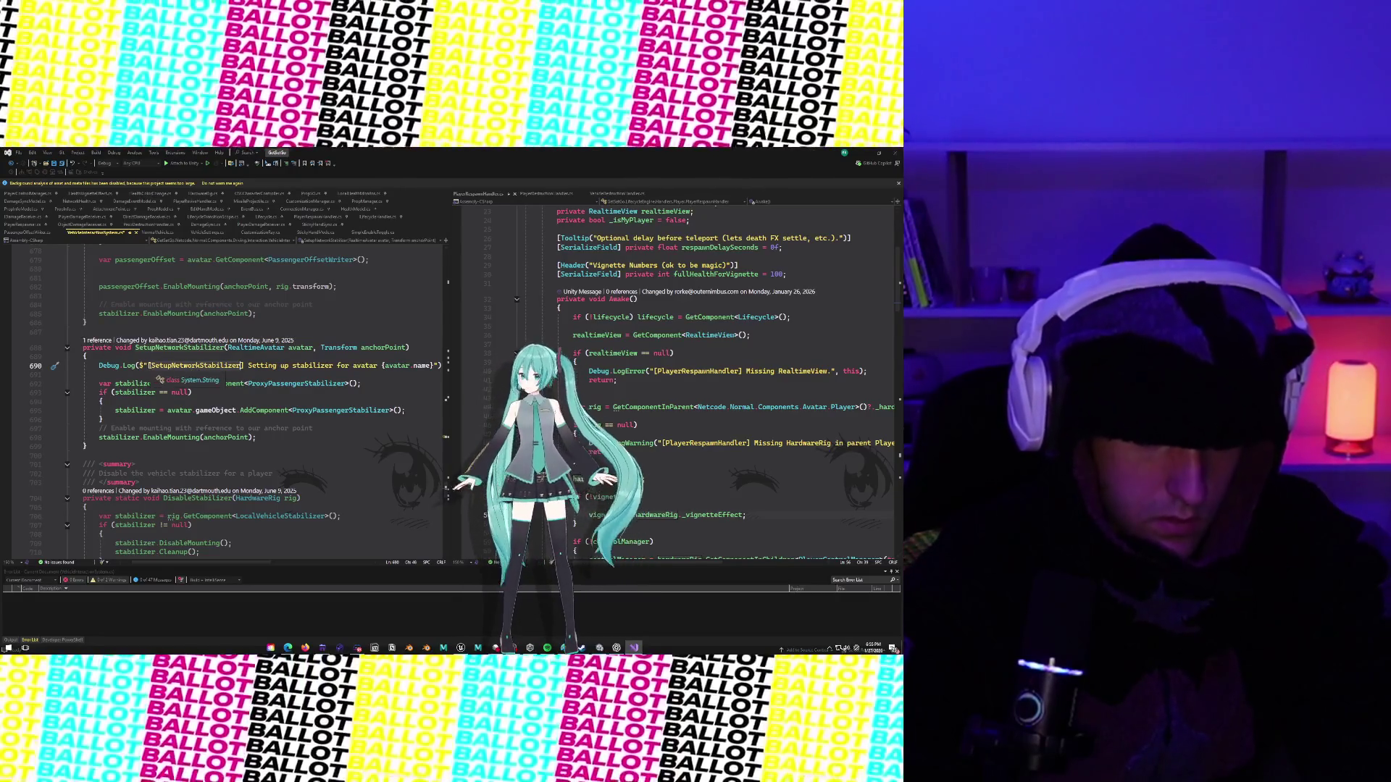
pyautogui.press('Right')
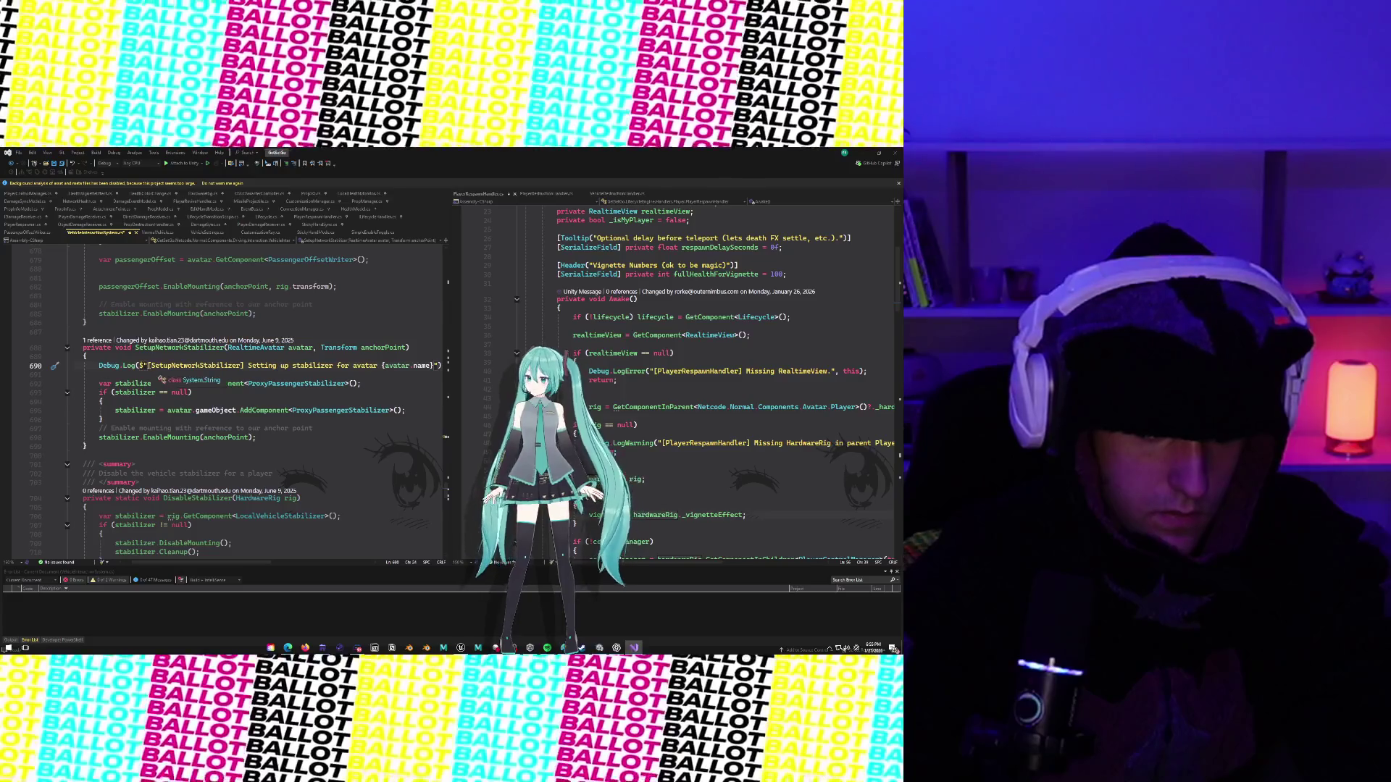
pyautogui.write('[VIS] ')
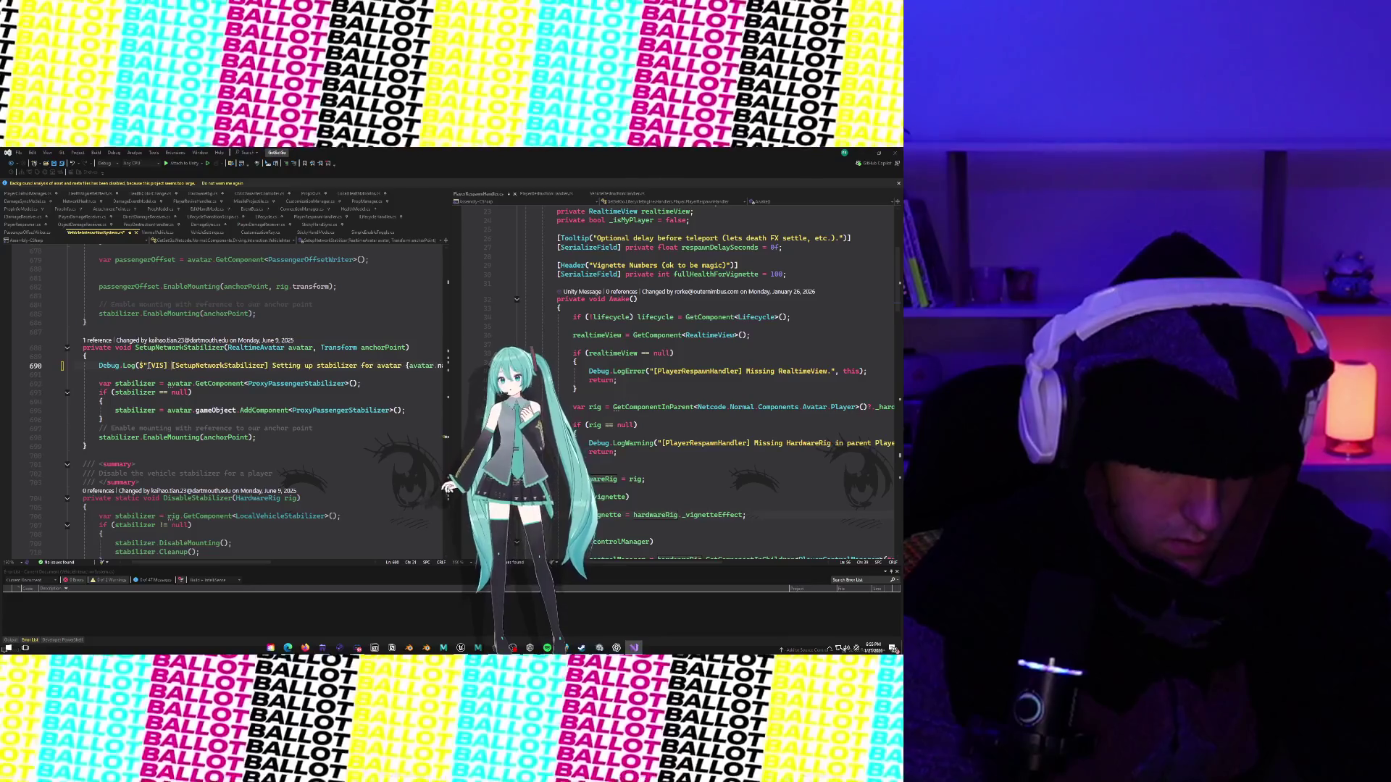
pyautogui.write('[SYNC')
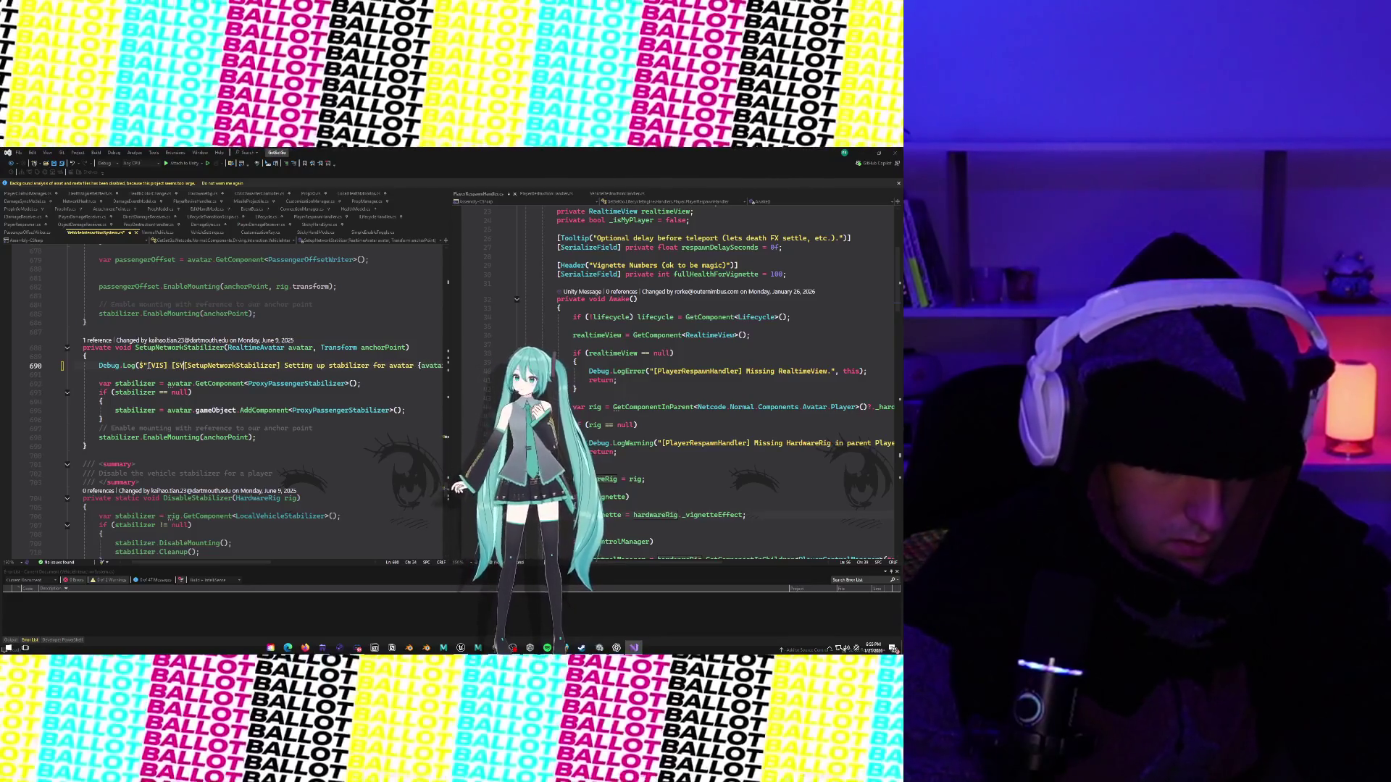
pyautogui.write(']')
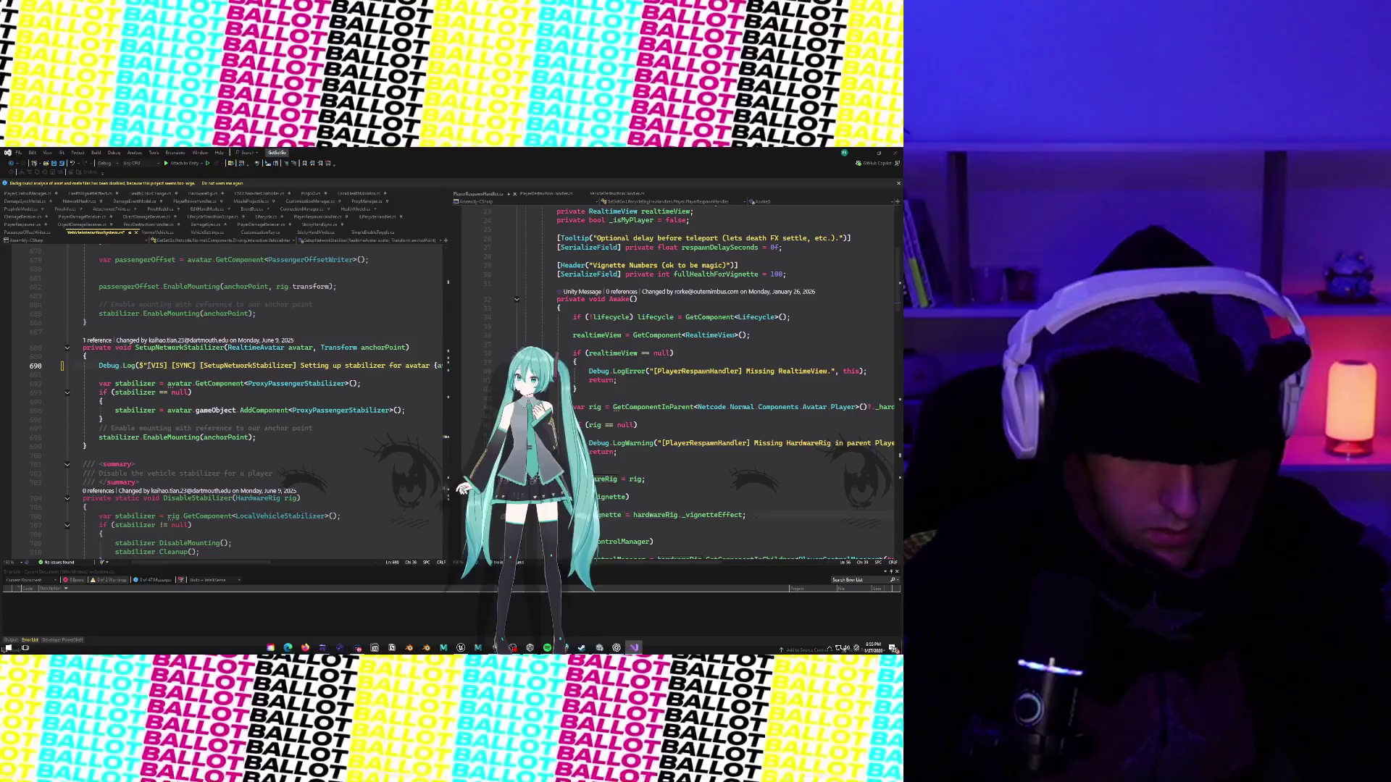
pyautogui.click(302, 366)
pyautogui.click(200, 366)
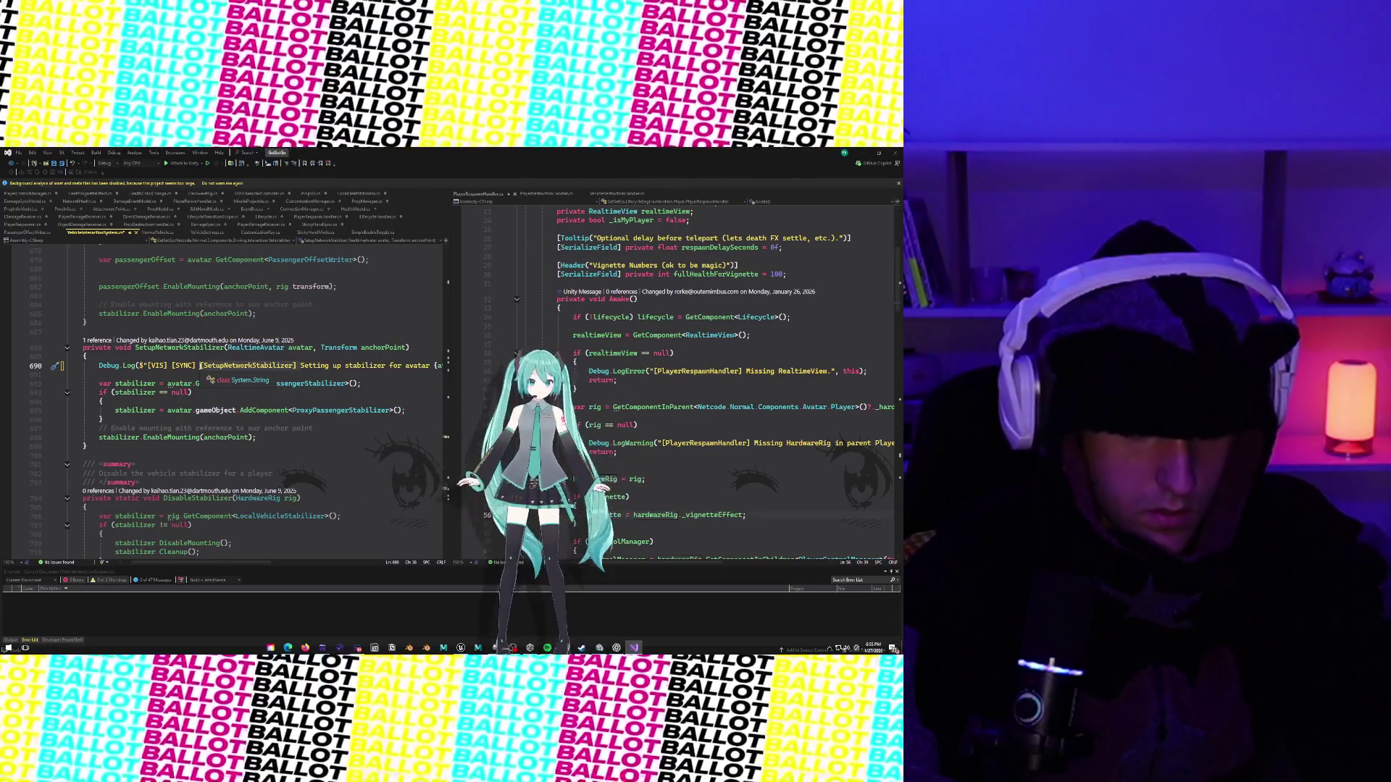
pyautogui.hotkey('ctrl', 'Delete')
pyautogui.hotkey('ctrl', 'Delete')
pyautogui.hotkey('ctrl', 'Delete')
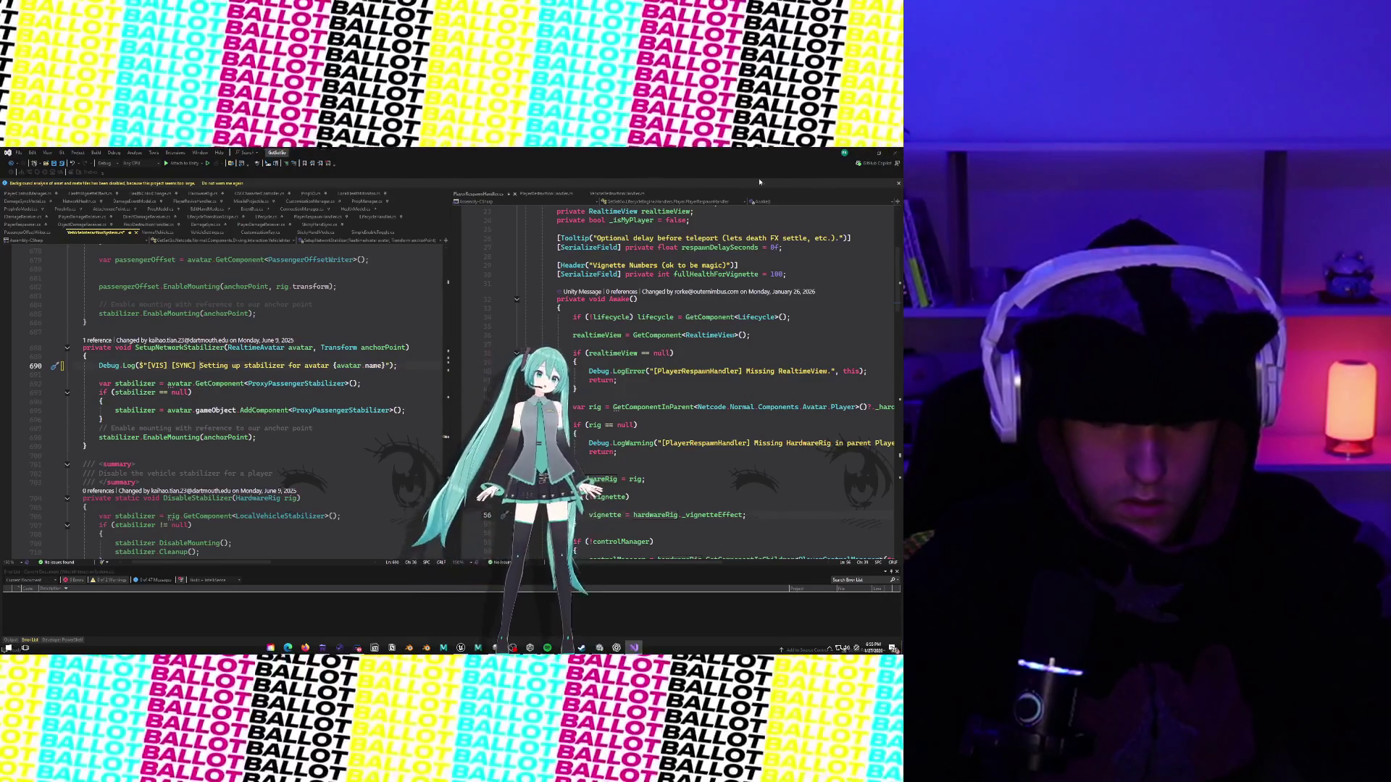
pyautogui.hotkey('ctrl', 'z')
pyautogui.hotkey('ctrl', 'y')
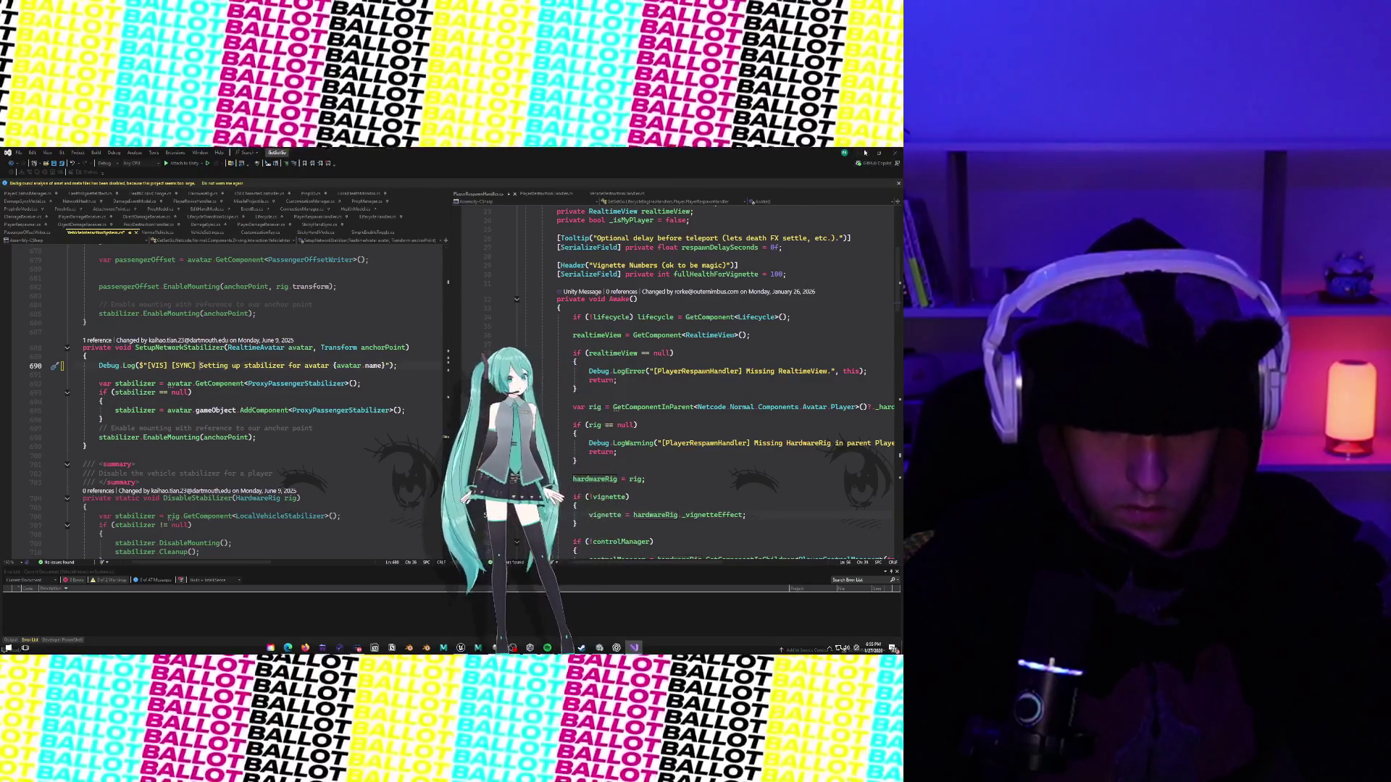
# Filter Unity's console for [SetupNetworkStabilizer] messages and view the matching entry's stack trace.
pyautogui.hotkey('alt', 'Tab')
pyautogui.hotkey('ctrl', 'v')
pyautogui.click(213, 450)
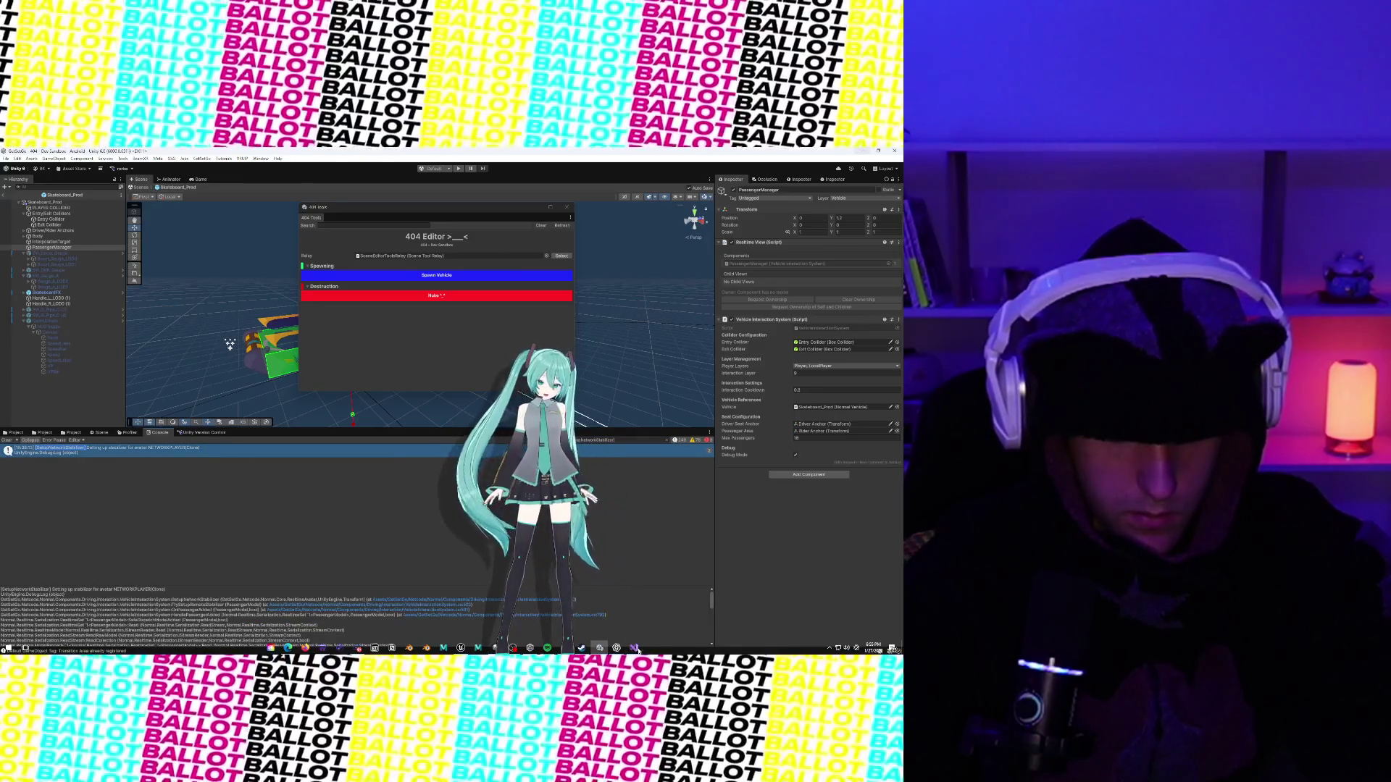
pyautogui.click(635, 648)
pyautogui.moveTo(159, 439)
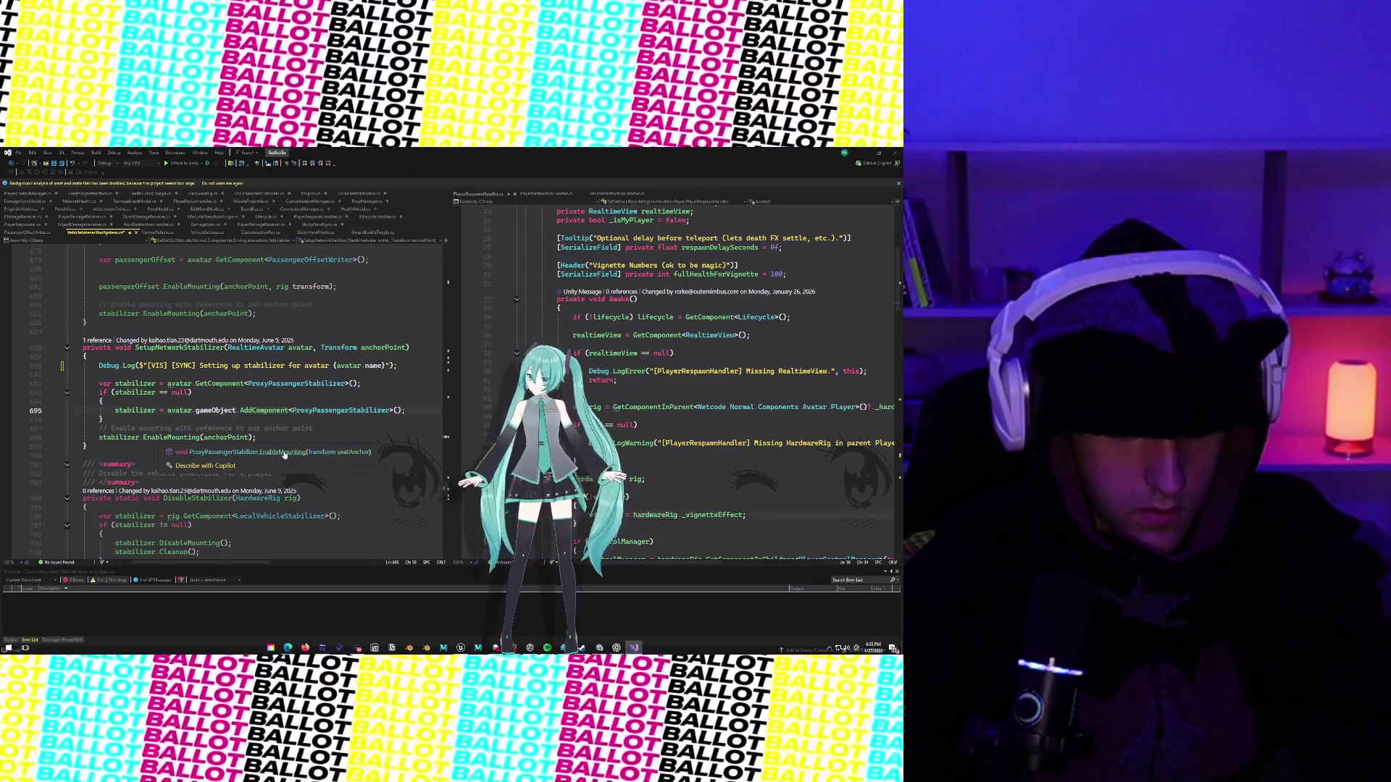
# Go to EnableMounting in ProxyPassengerStabilizer.cs and read through its mounting methods.
pyautogui.click(283, 452)
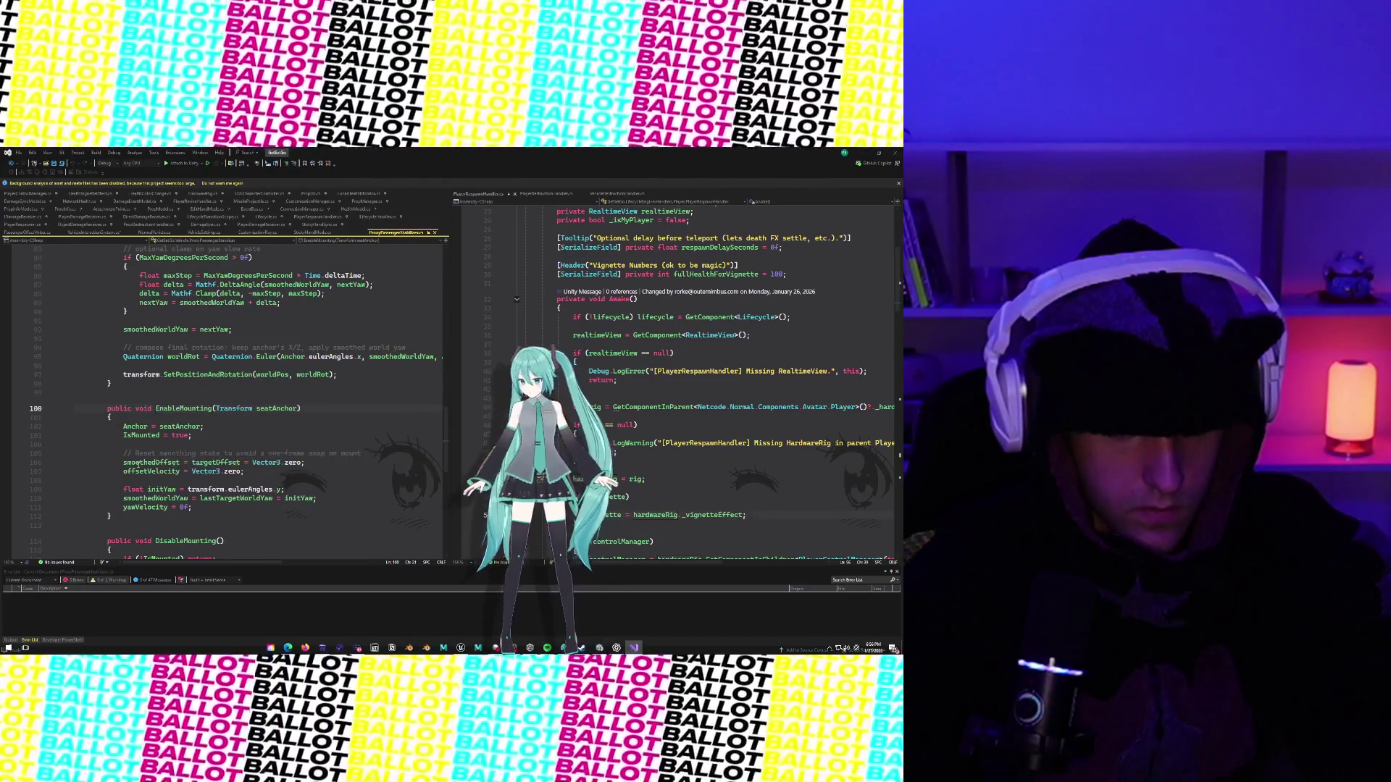
pyautogui.scroll(-2, 138, 465)
pyautogui.scroll(-1, 174, 442)
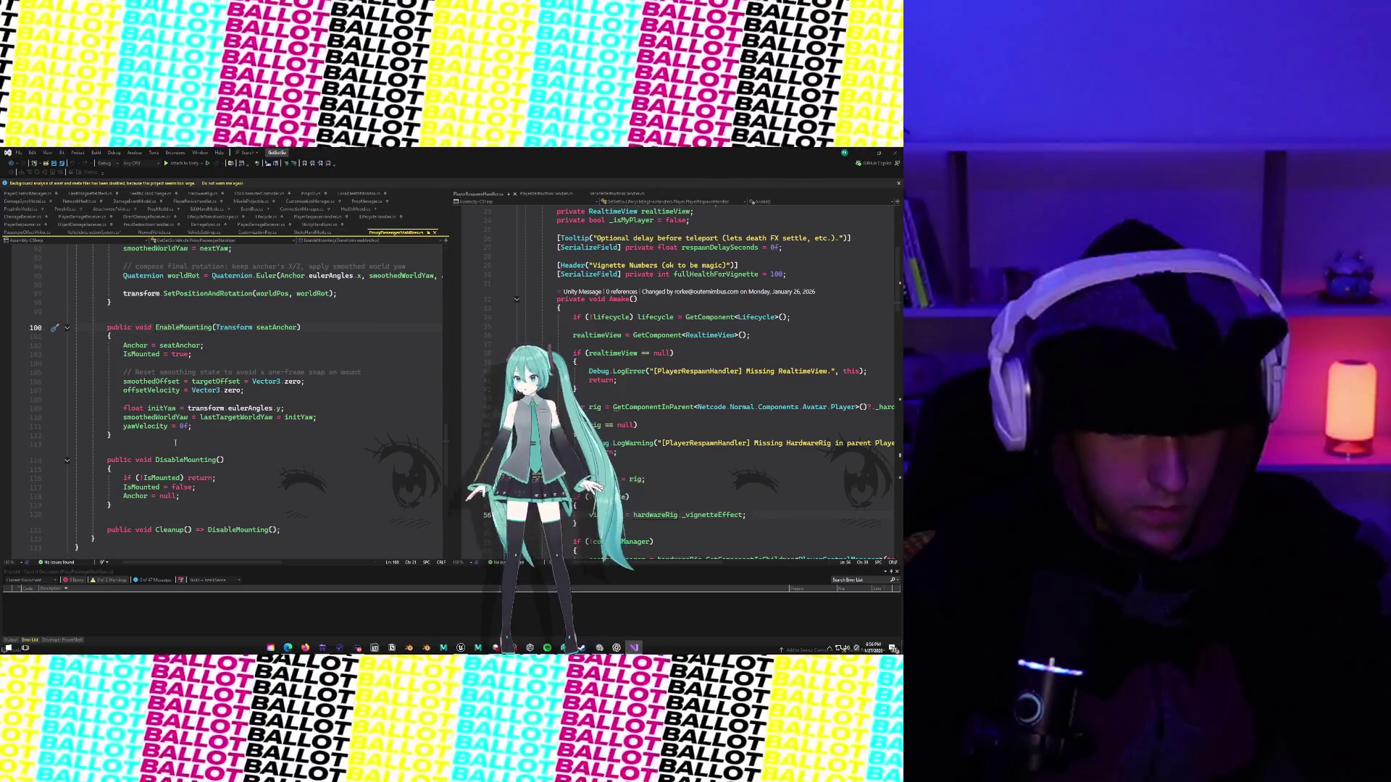
pyautogui.scroll(20, 178, 446)
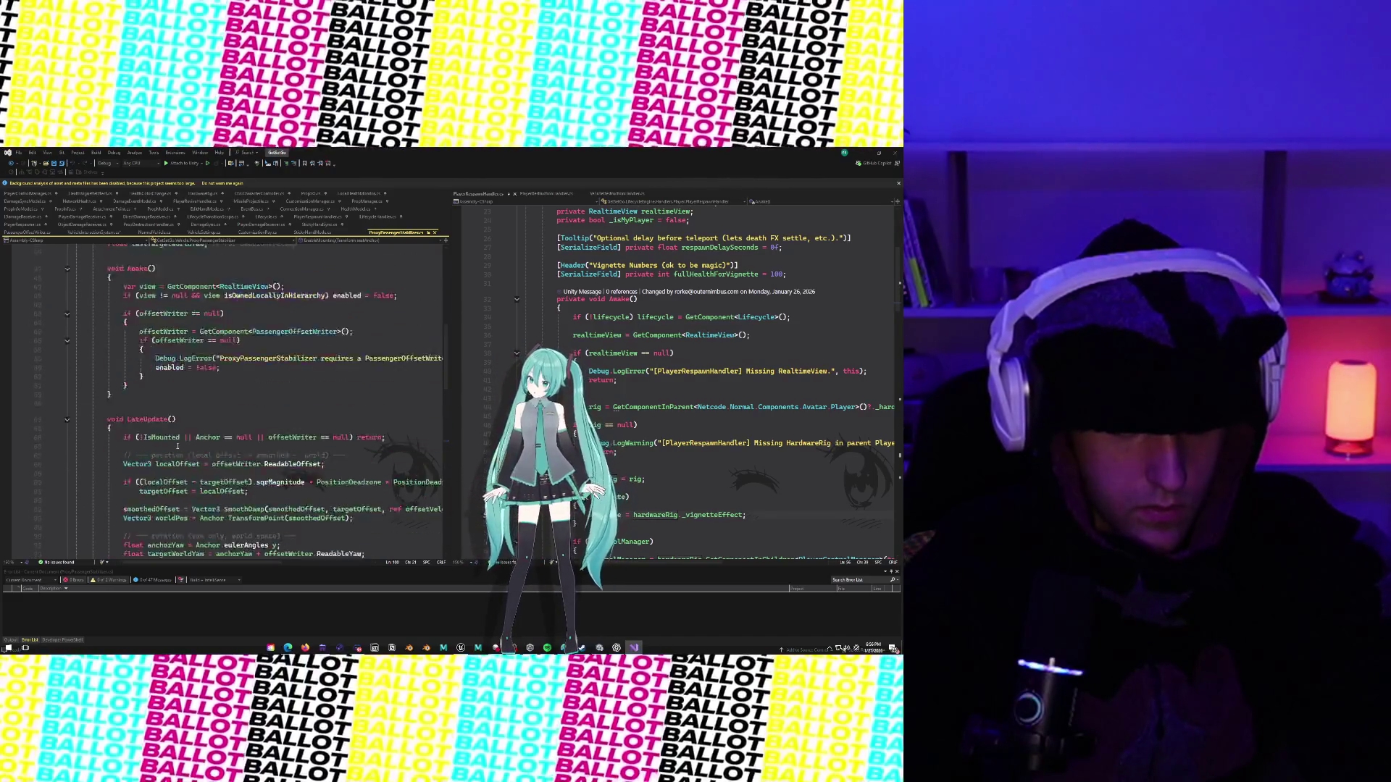
pyautogui.scroll(-2, 178, 446)
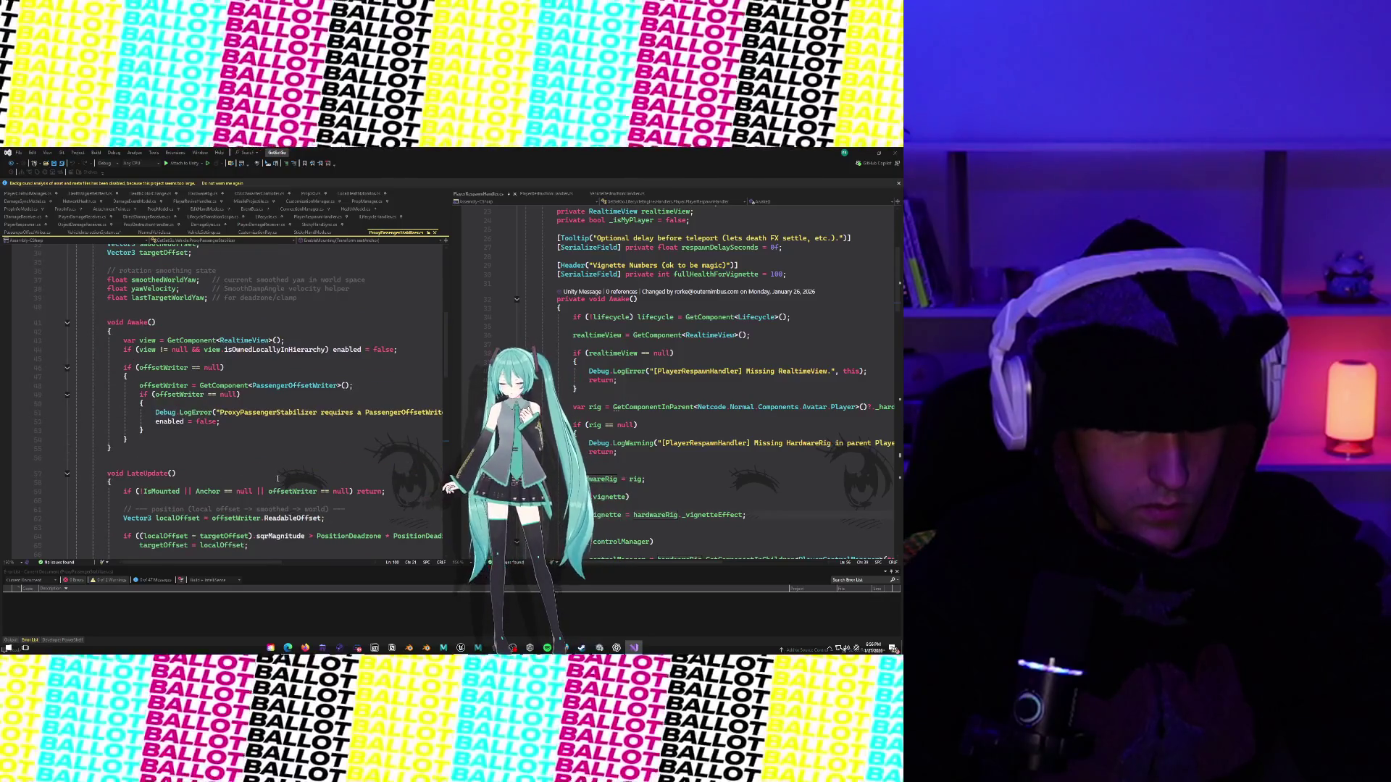
pyautogui.scroll(1, 277, 479)
pyautogui.hscroll(-1, 290, 464)
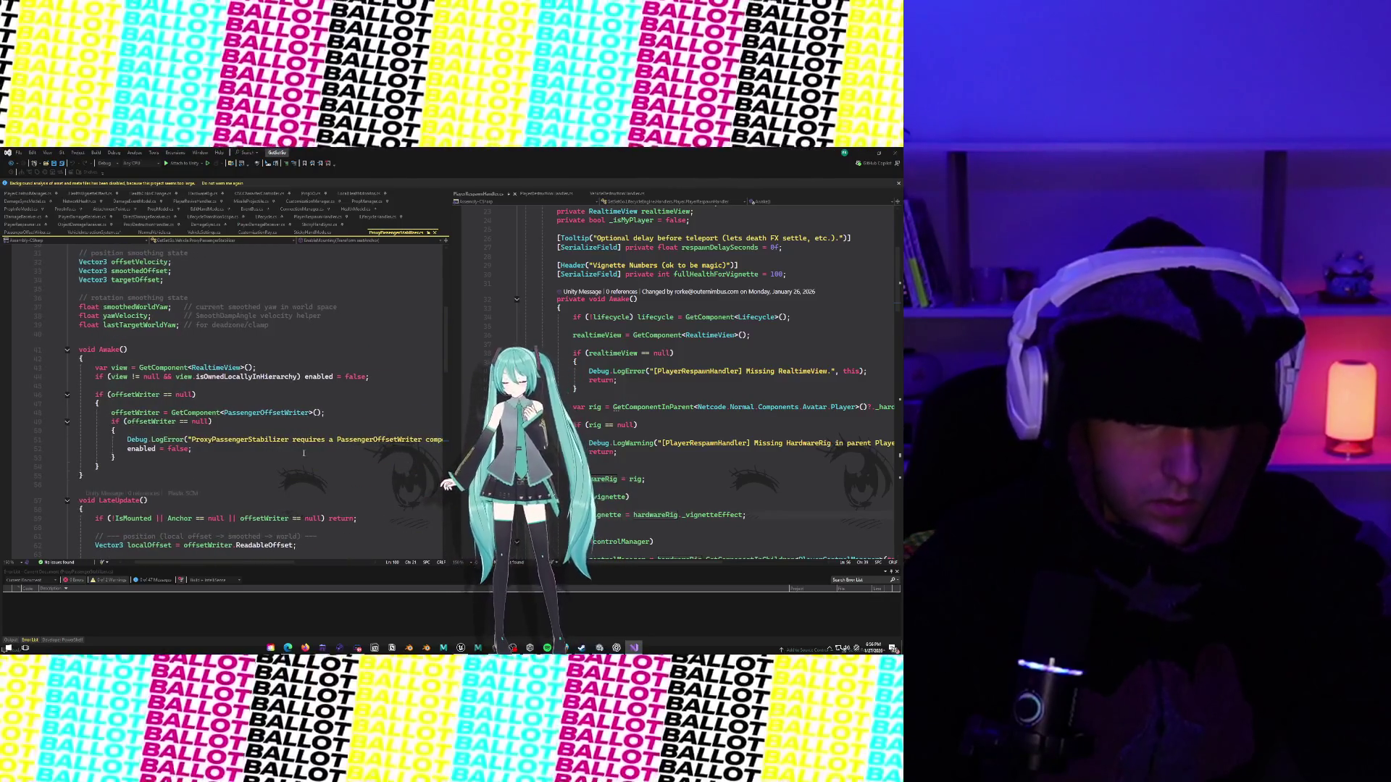
pyautogui.scroll(10, 303, 454)
pyautogui.scroll(1, 303, 454)
pyautogui.scroll(-20, 303, 454)
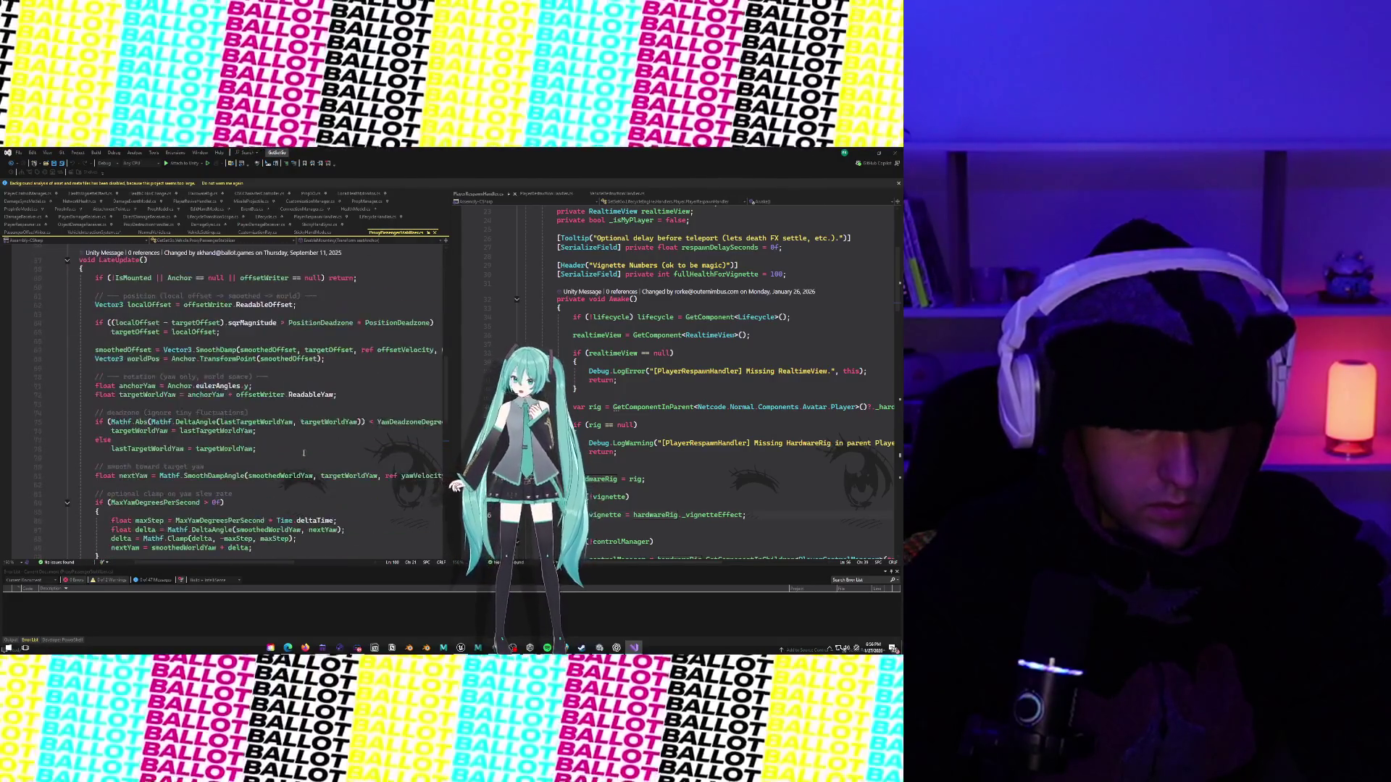
pyautogui.scroll(-2, 303, 454)
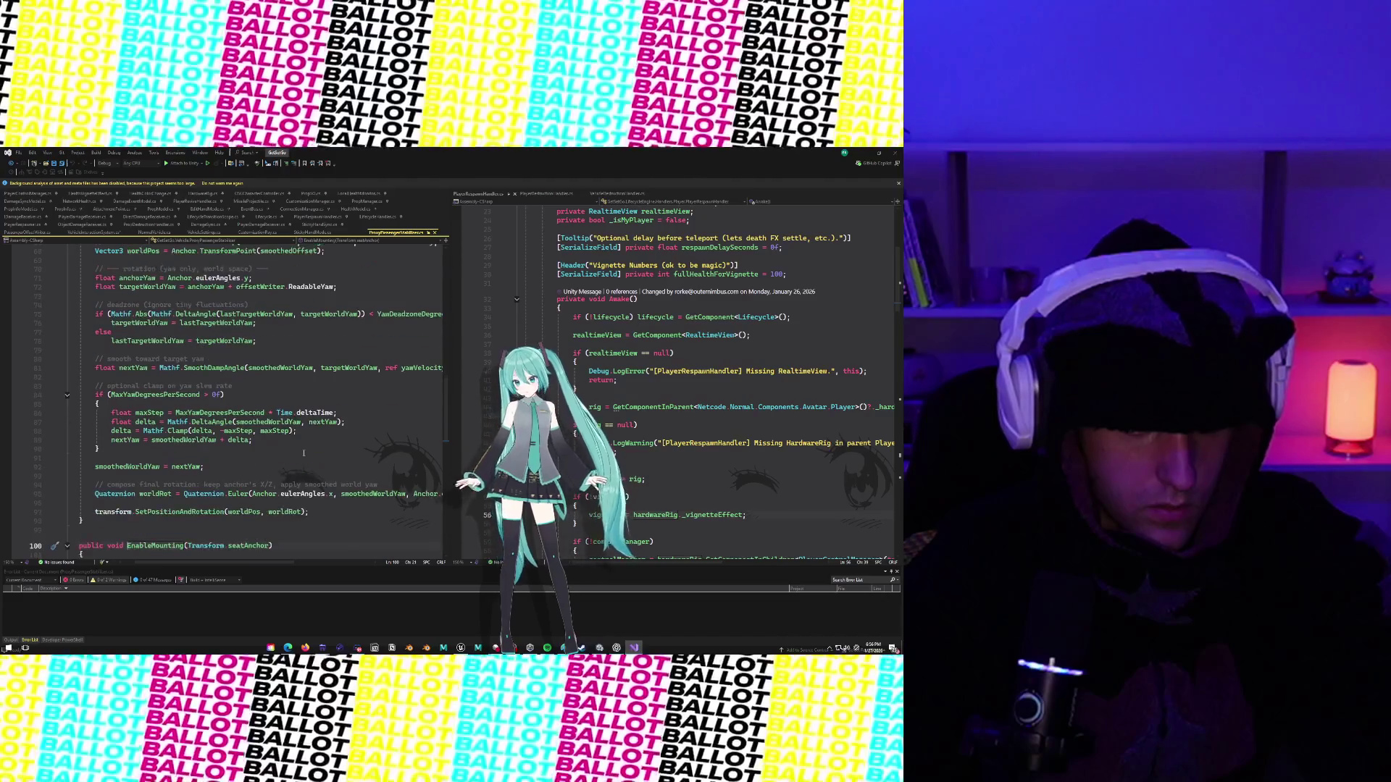
pyautogui.scroll(-3, 303, 453)
pyautogui.scroll(-4, 304, 454)
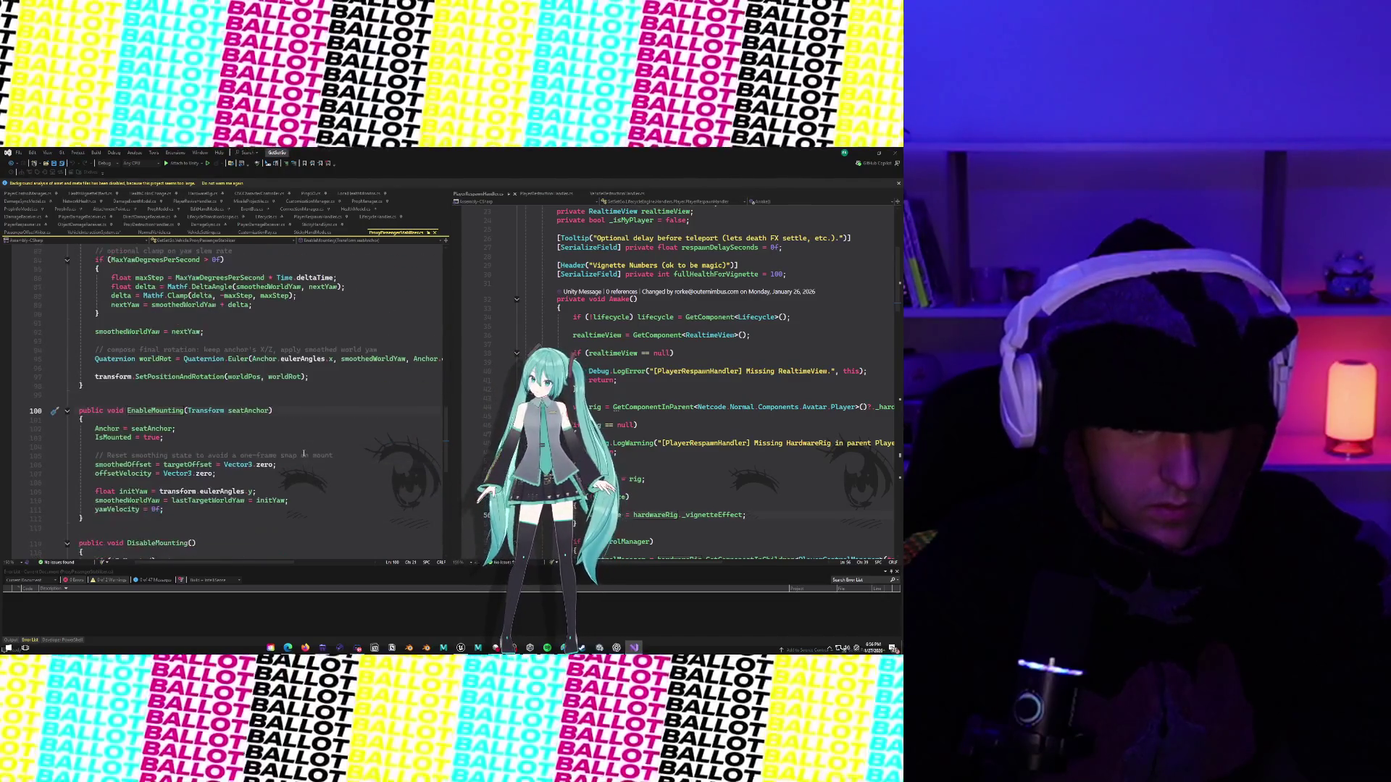
pyautogui.scroll(1, 304, 456)
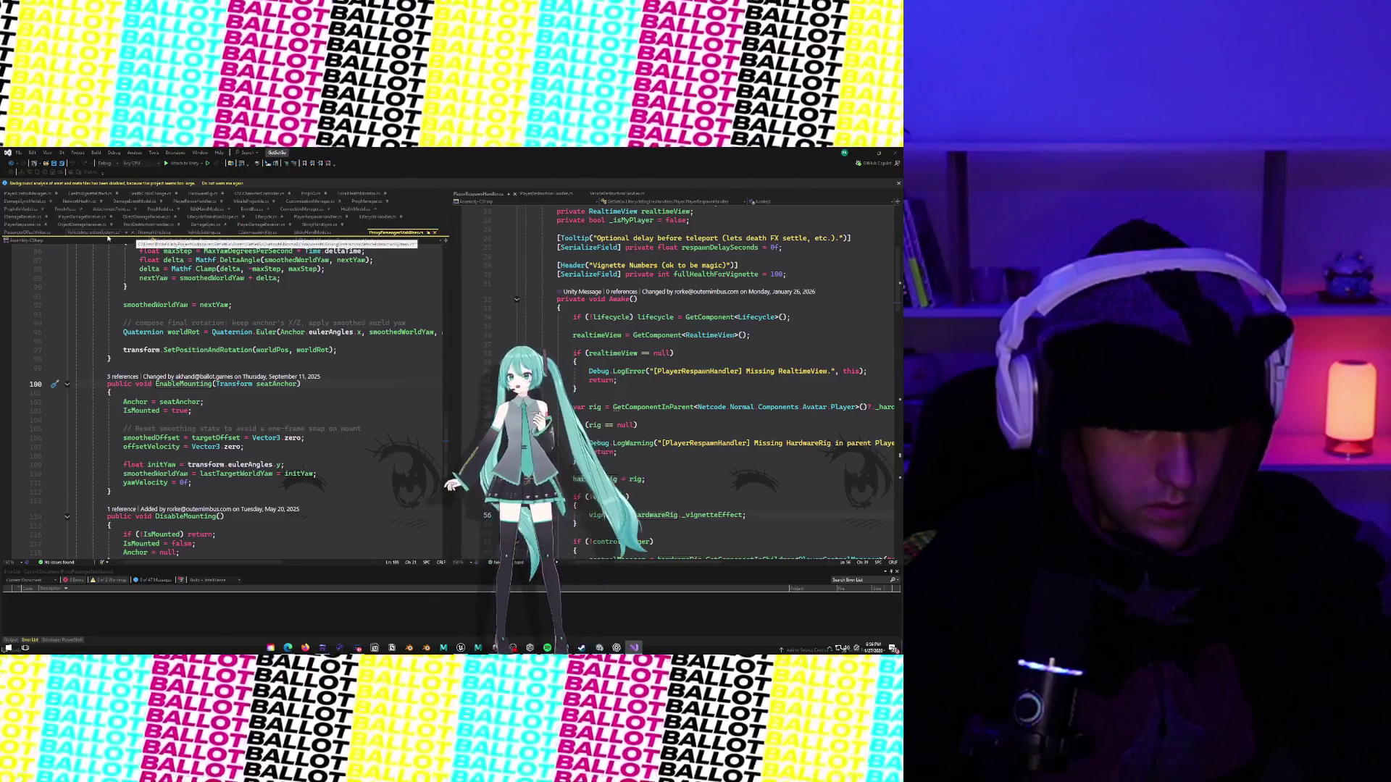
# Switch to VehicleInteractionSystem.cs and scroll down to HandlePassengerAdded and HandlePassengerRemoved.
pyautogui.click(94, 232)
pyautogui.scroll(-3, 190, 360)
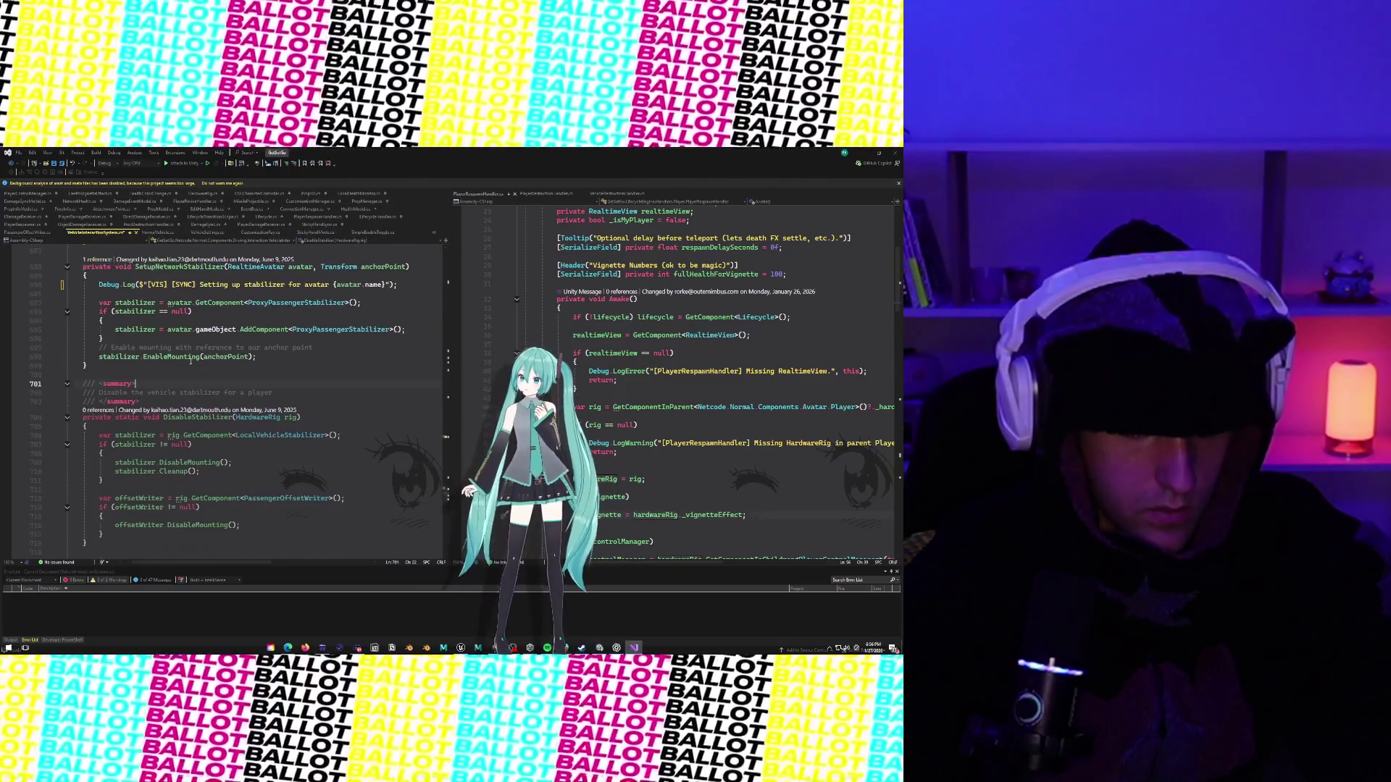
pyautogui.scroll(-7, 191, 360)
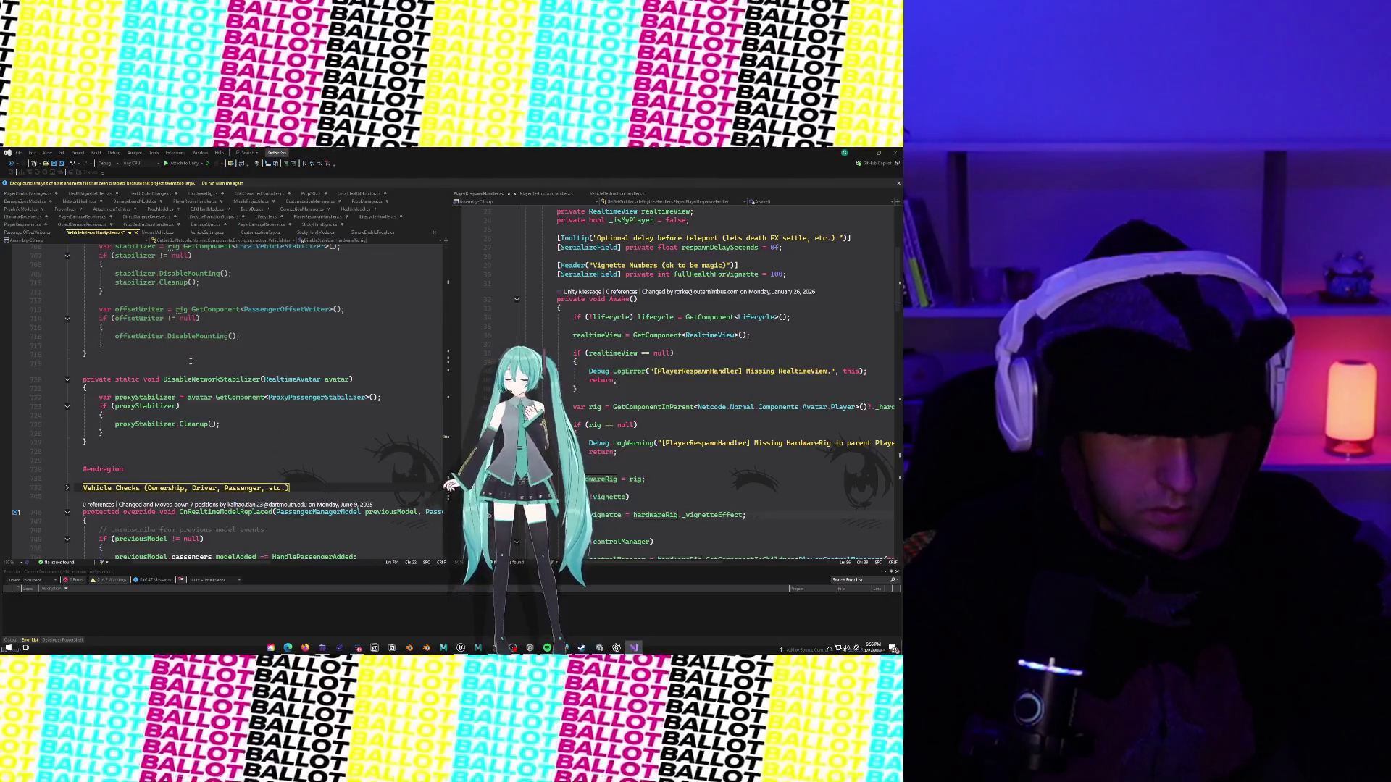
pyautogui.scroll(-4, 190, 361)
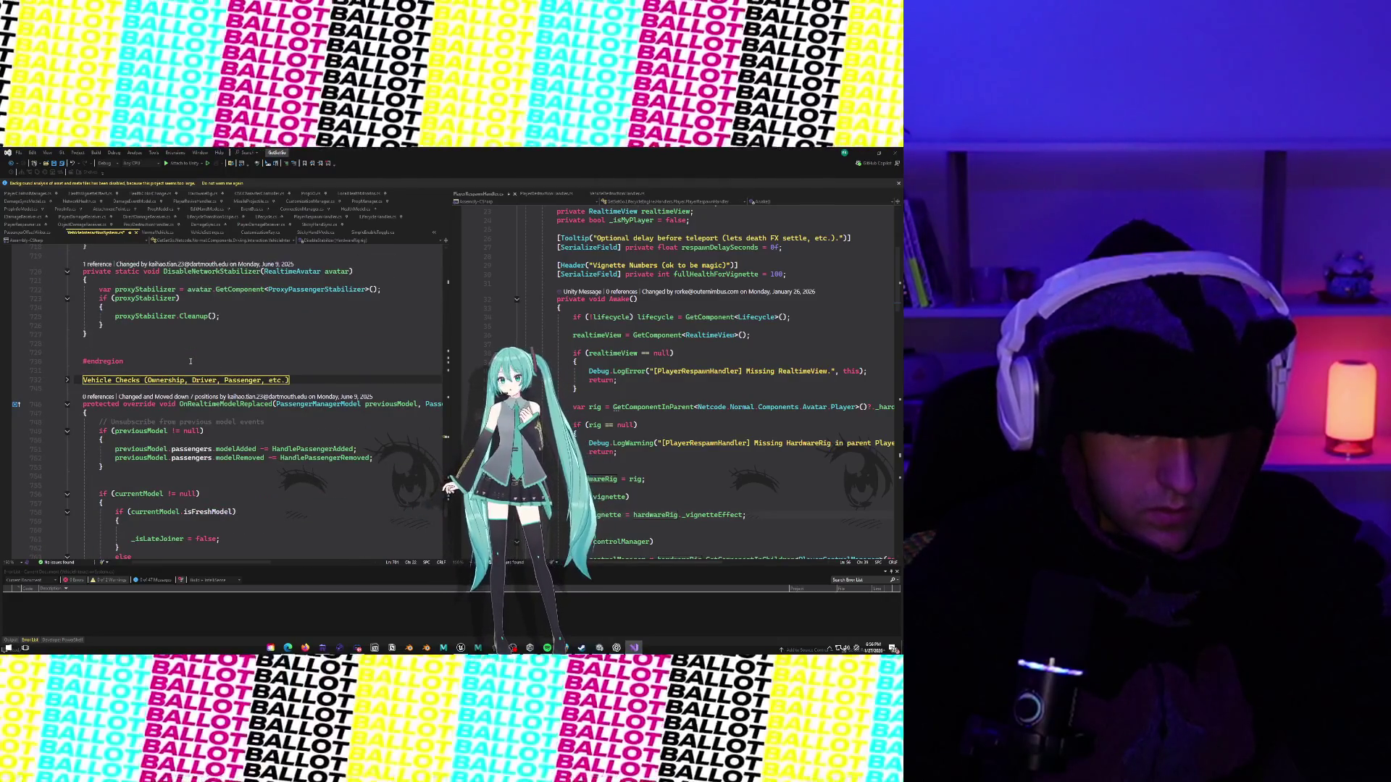
pyautogui.scroll(-2, 190, 361)
pyautogui.scroll(-3, 190, 361)
pyautogui.scroll(-2, 191, 361)
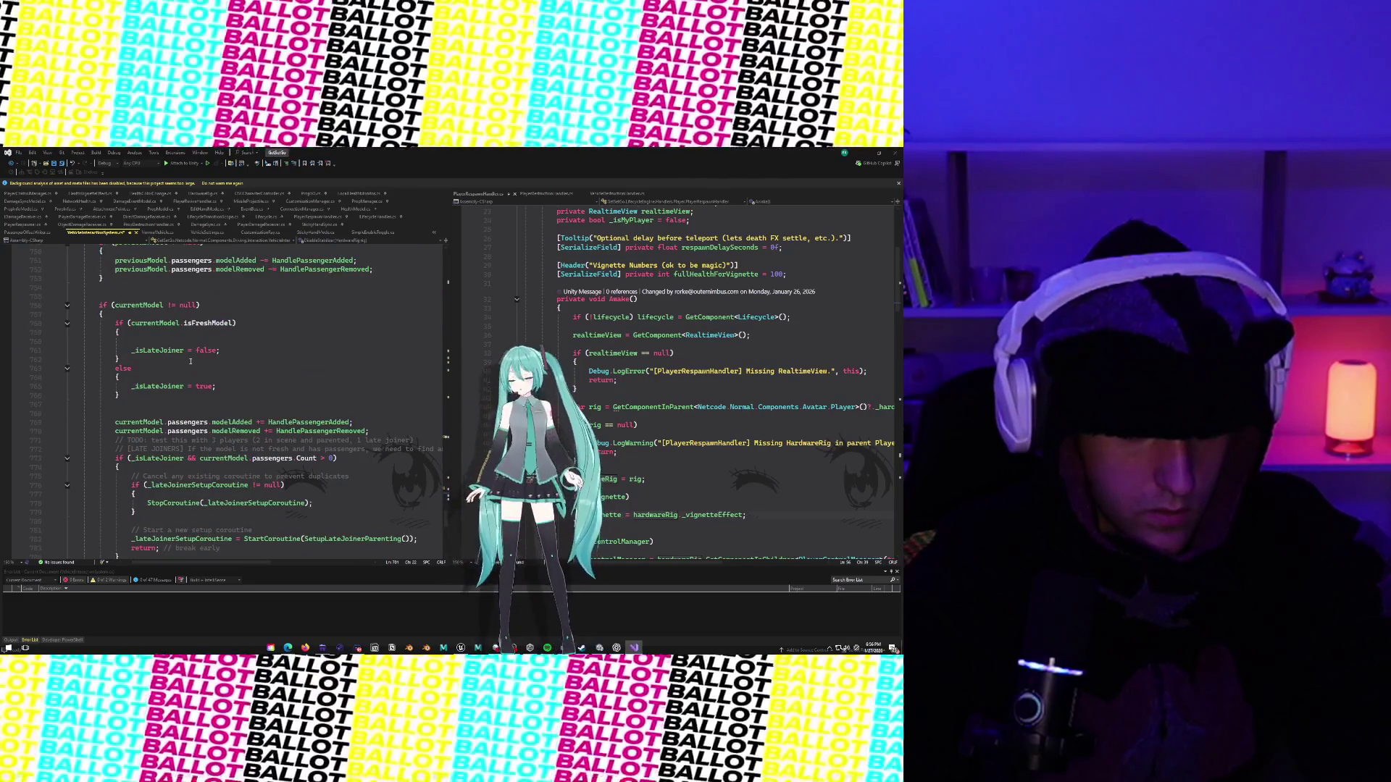
pyautogui.scroll(-2, 190, 360)
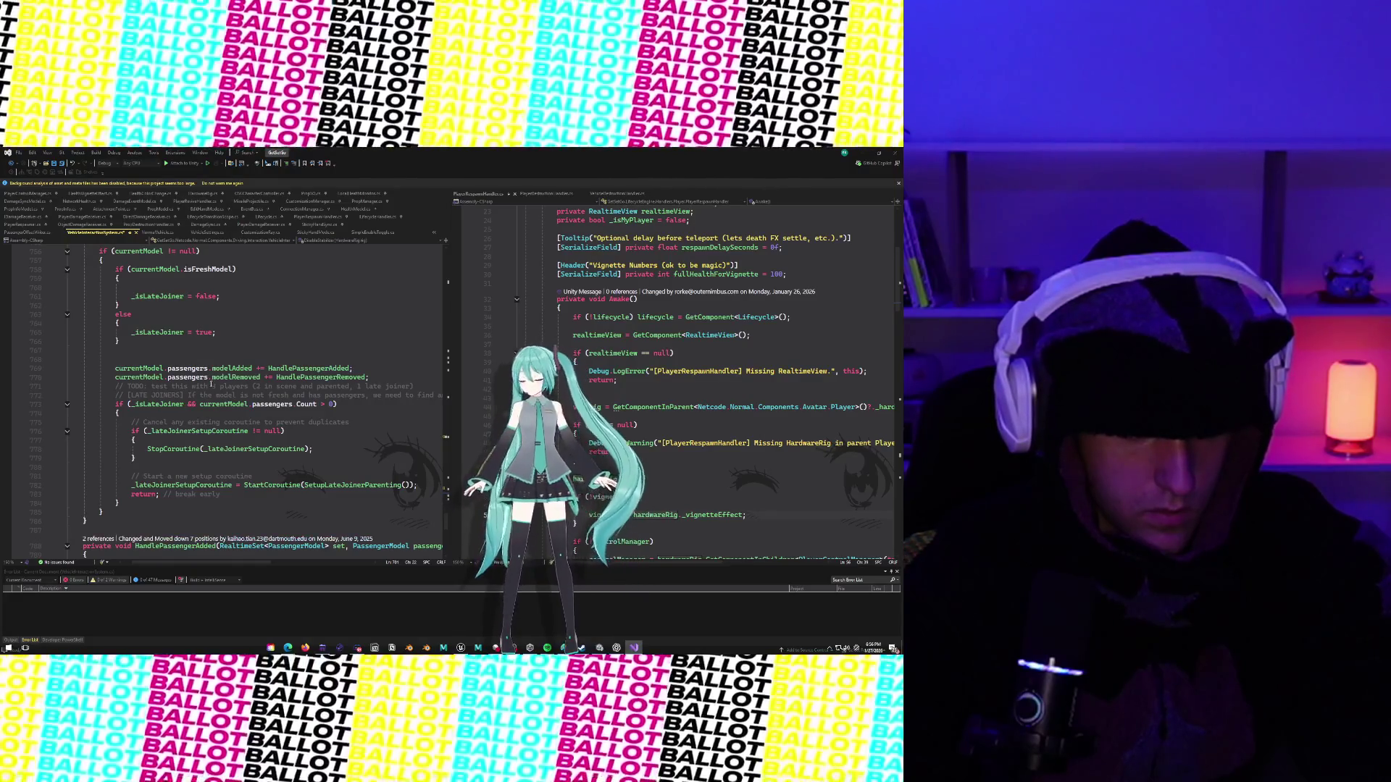
pyautogui.scroll(-8, 181, 532)
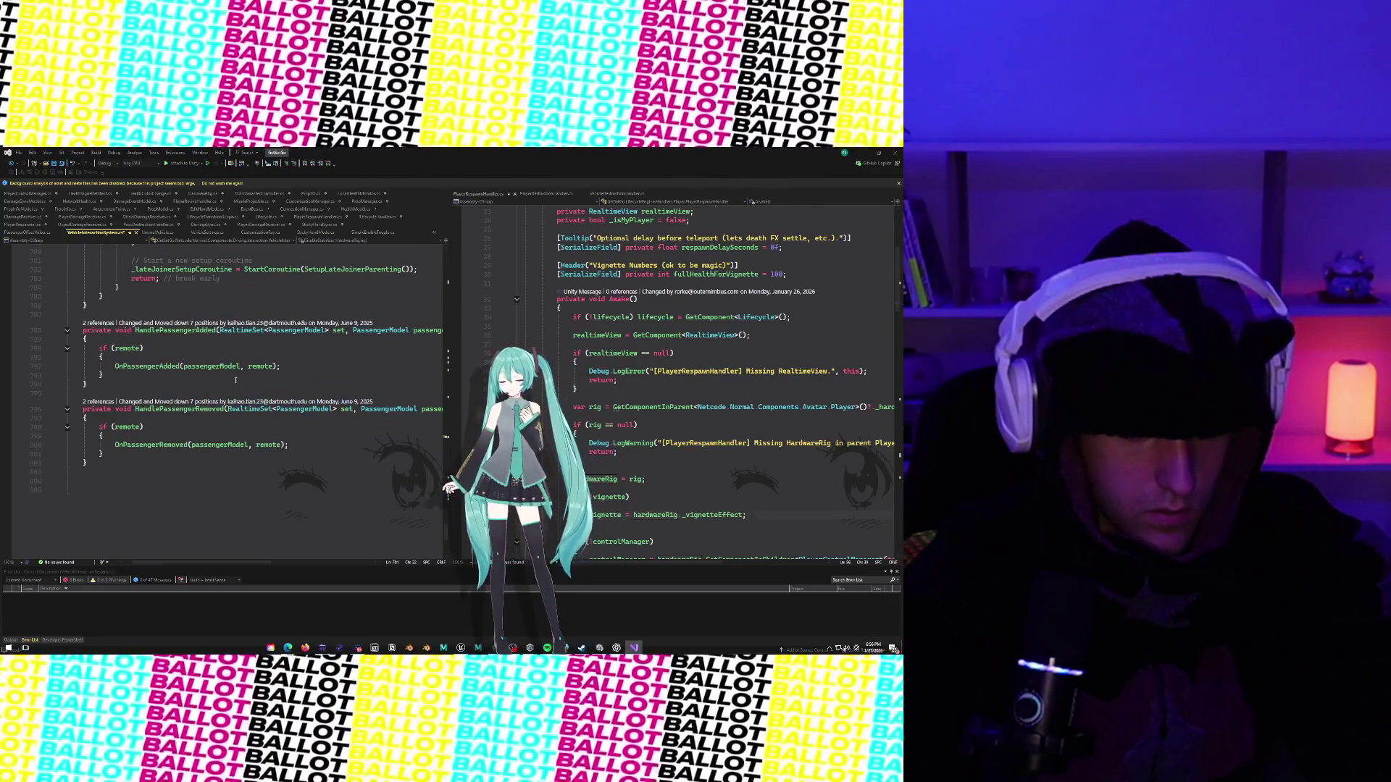
# Follow OnPassengerAdded to the AttachToVehicle code, then open EnableMounting in PassengerOffsetWriter.cs.
pyautogui.moveTo(152, 366)
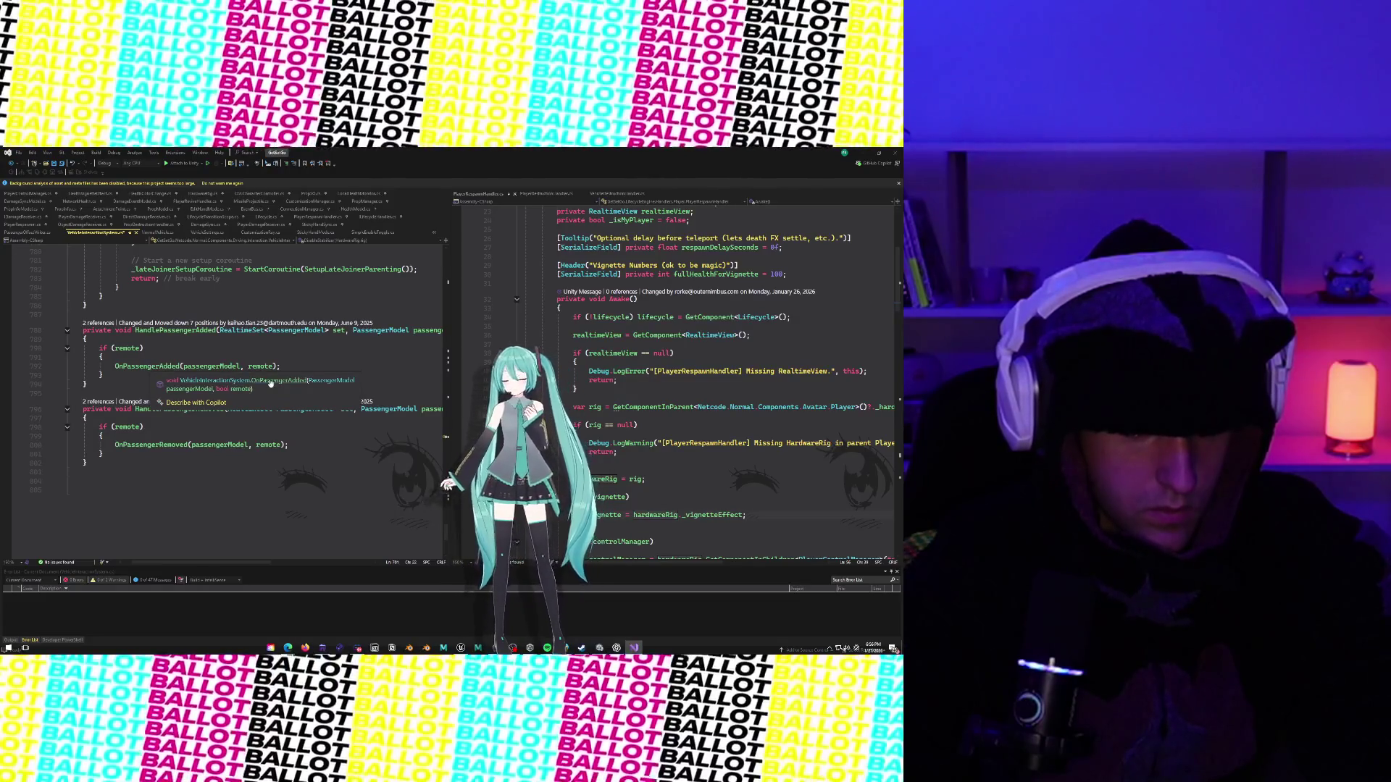
pyautogui.click(269, 382)
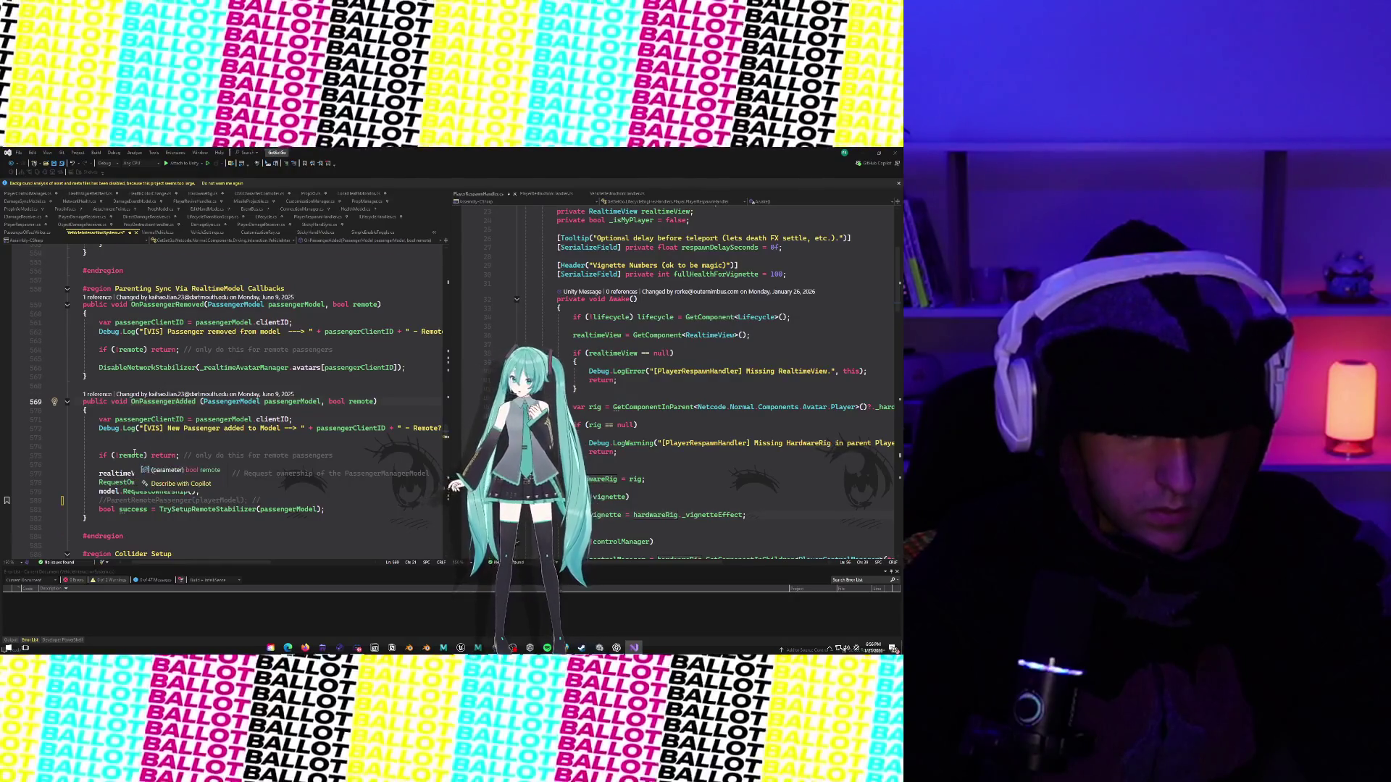
pyautogui.scroll(15, 134, 452)
pyautogui.scroll(11, 134, 452)
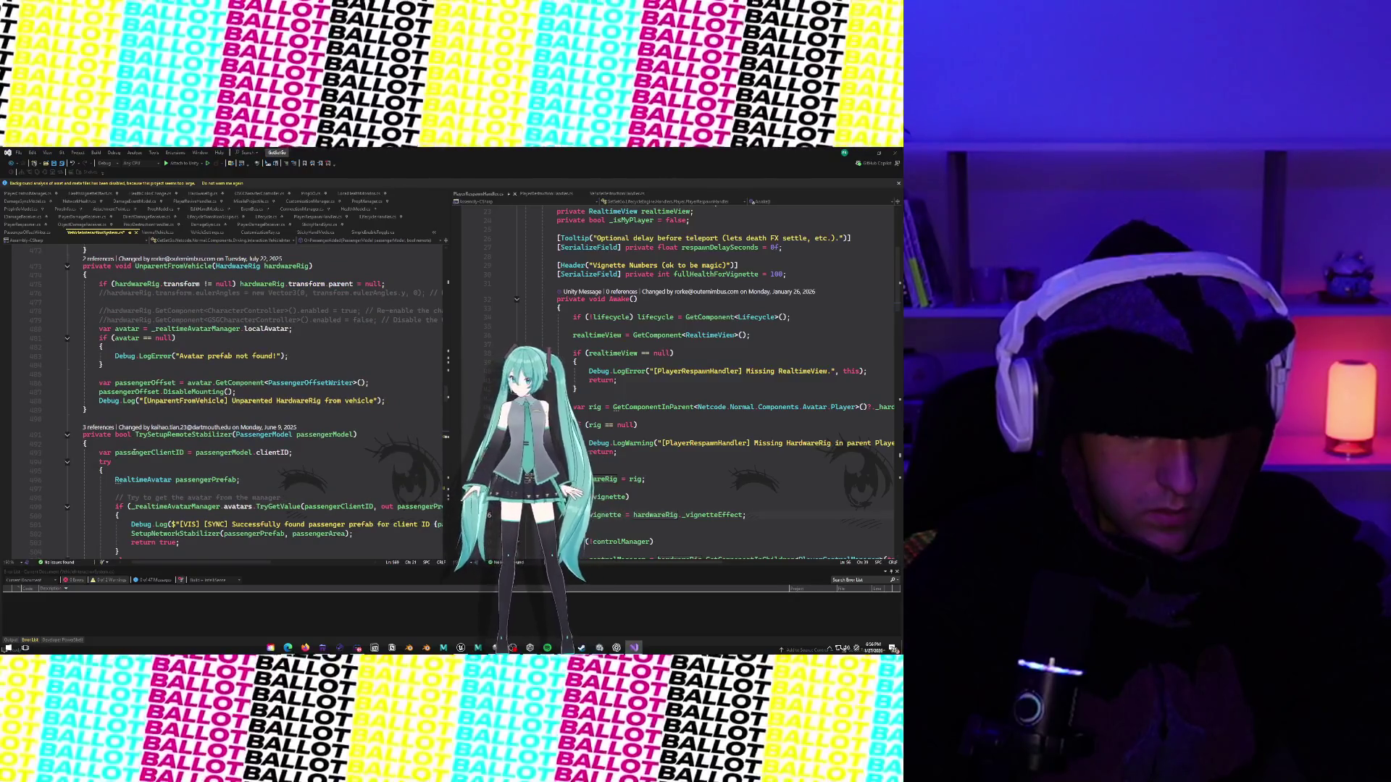
pyautogui.scroll(4, 134, 452)
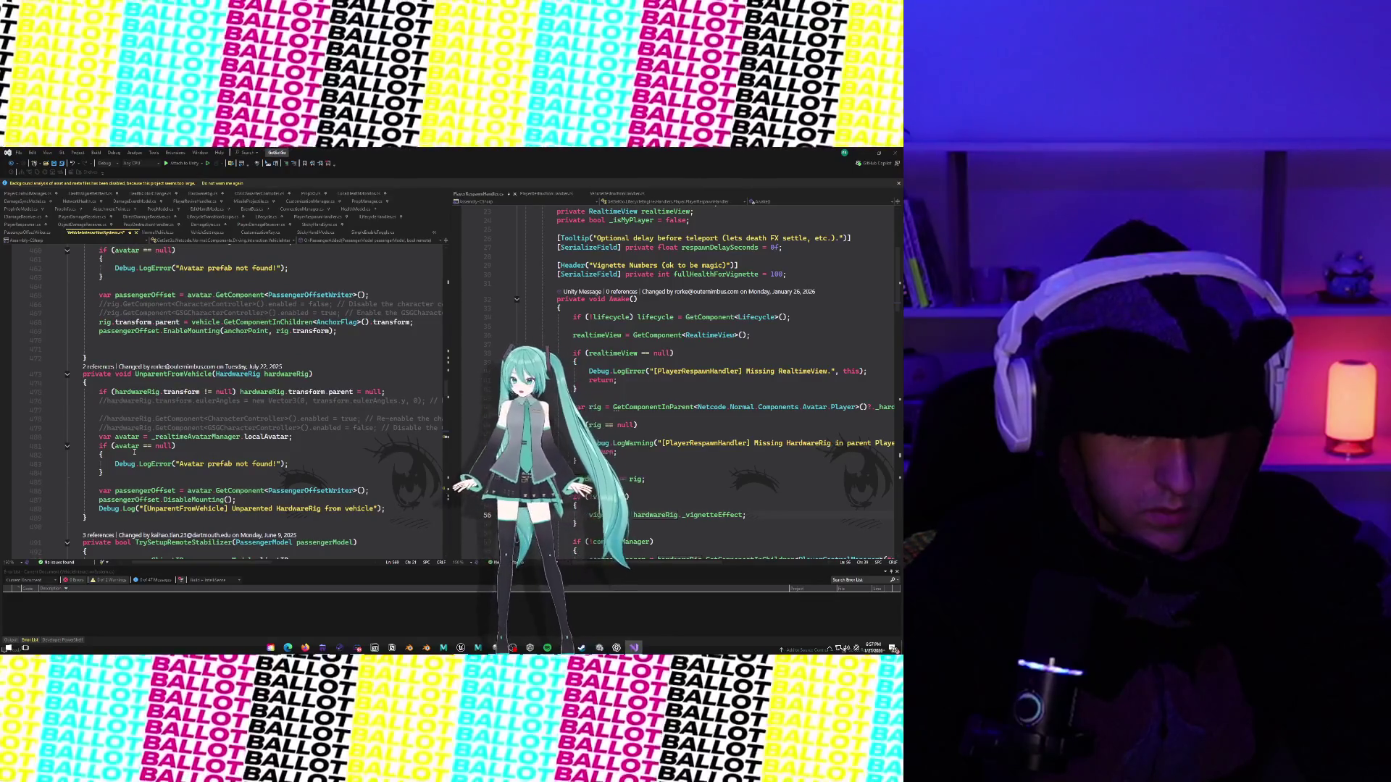
pyautogui.scroll(6, 134, 452)
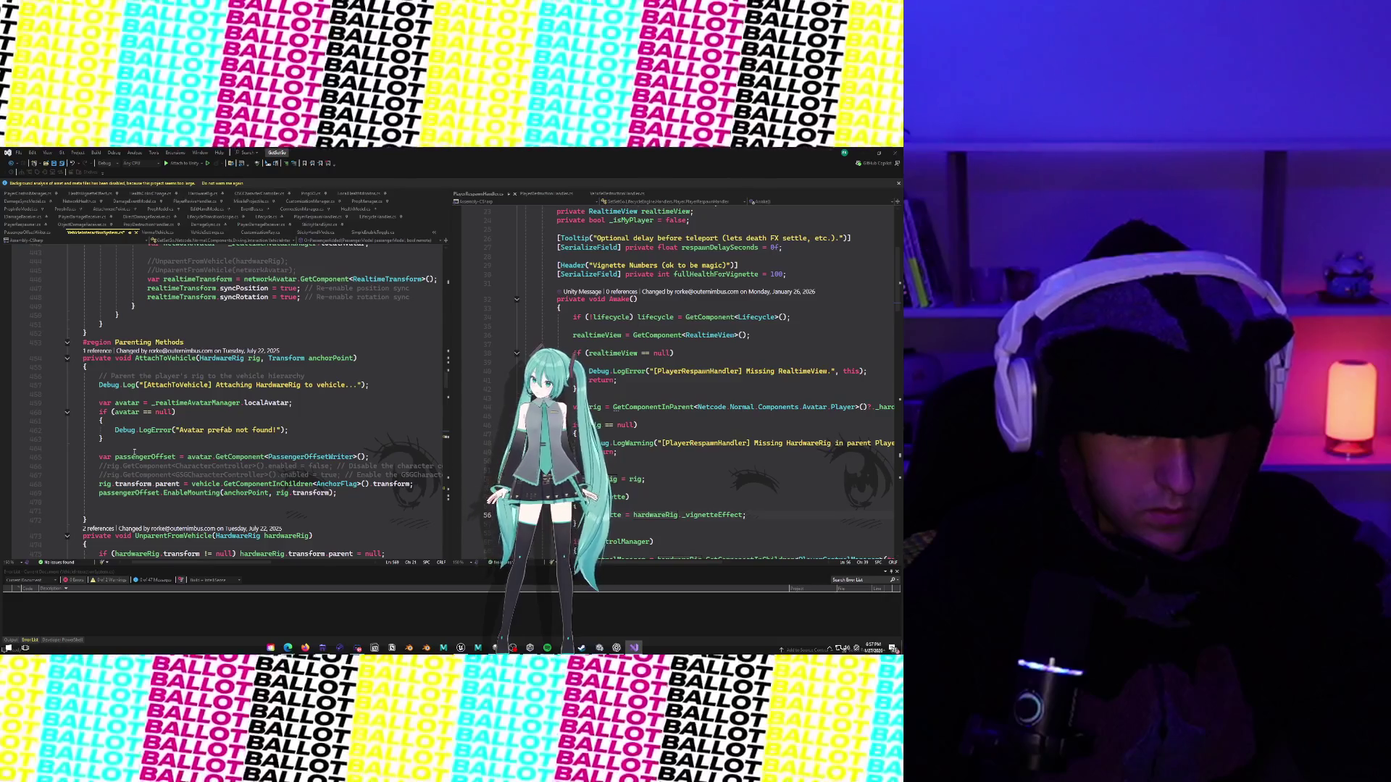
pyautogui.scroll(5, 134, 452)
pyautogui.scroll(-5, 134, 452)
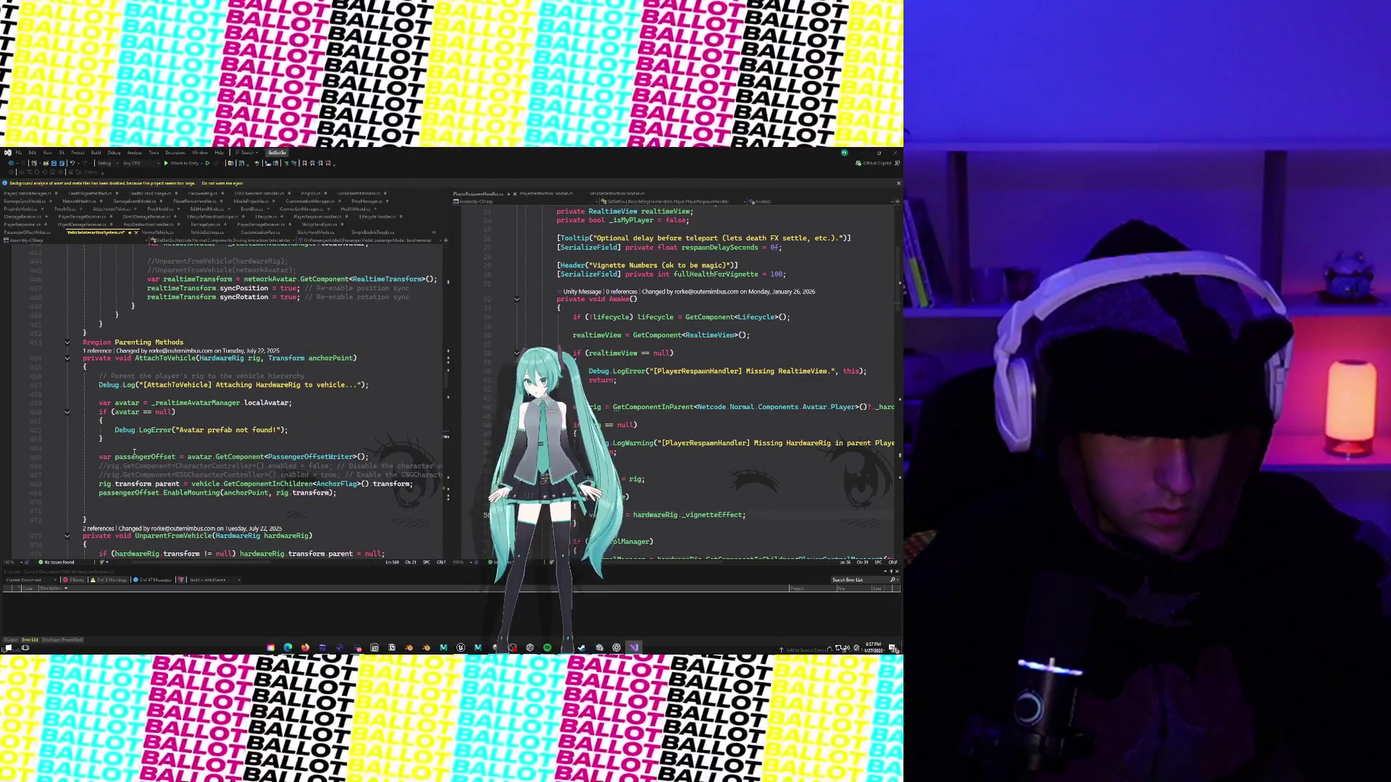
pyautogui.scroll(1, 134, 452)
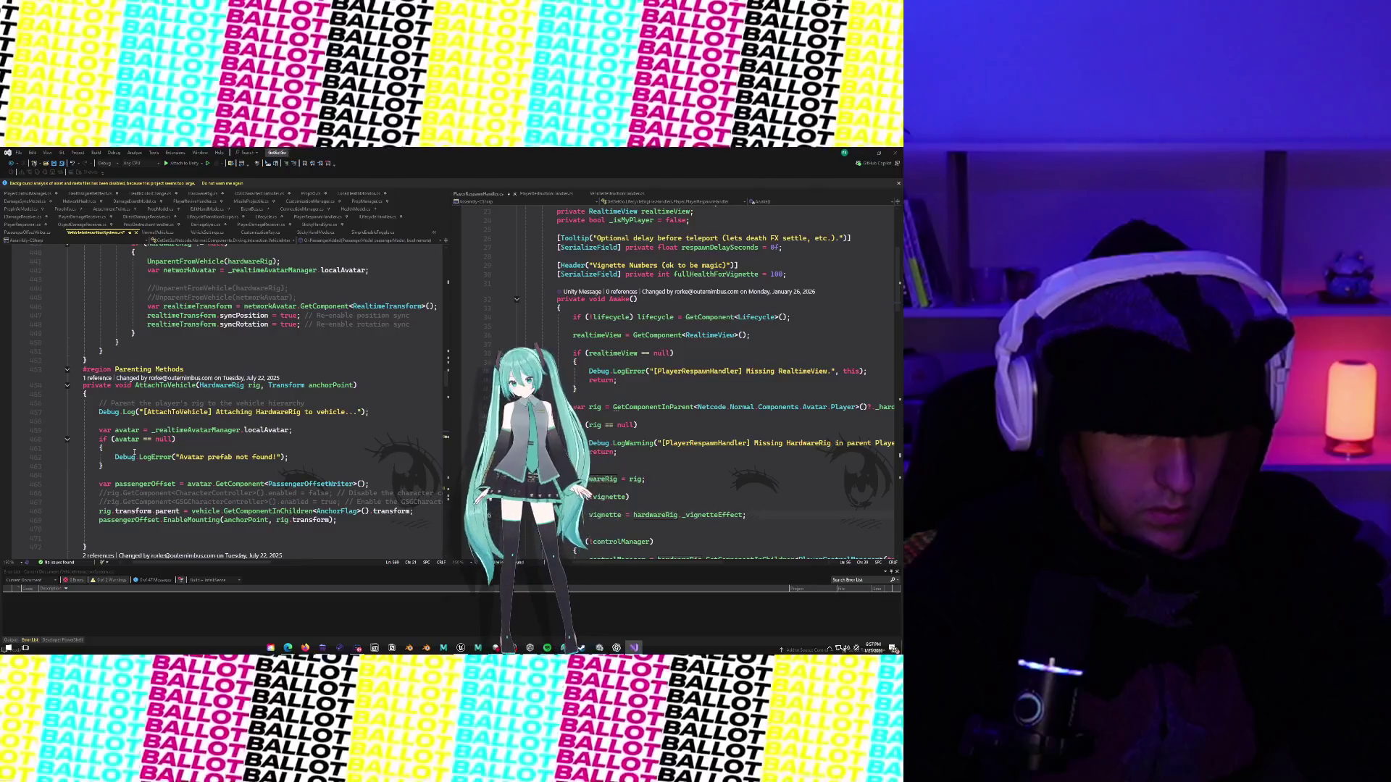
pyautogui.scroll(-5, 134, 452)
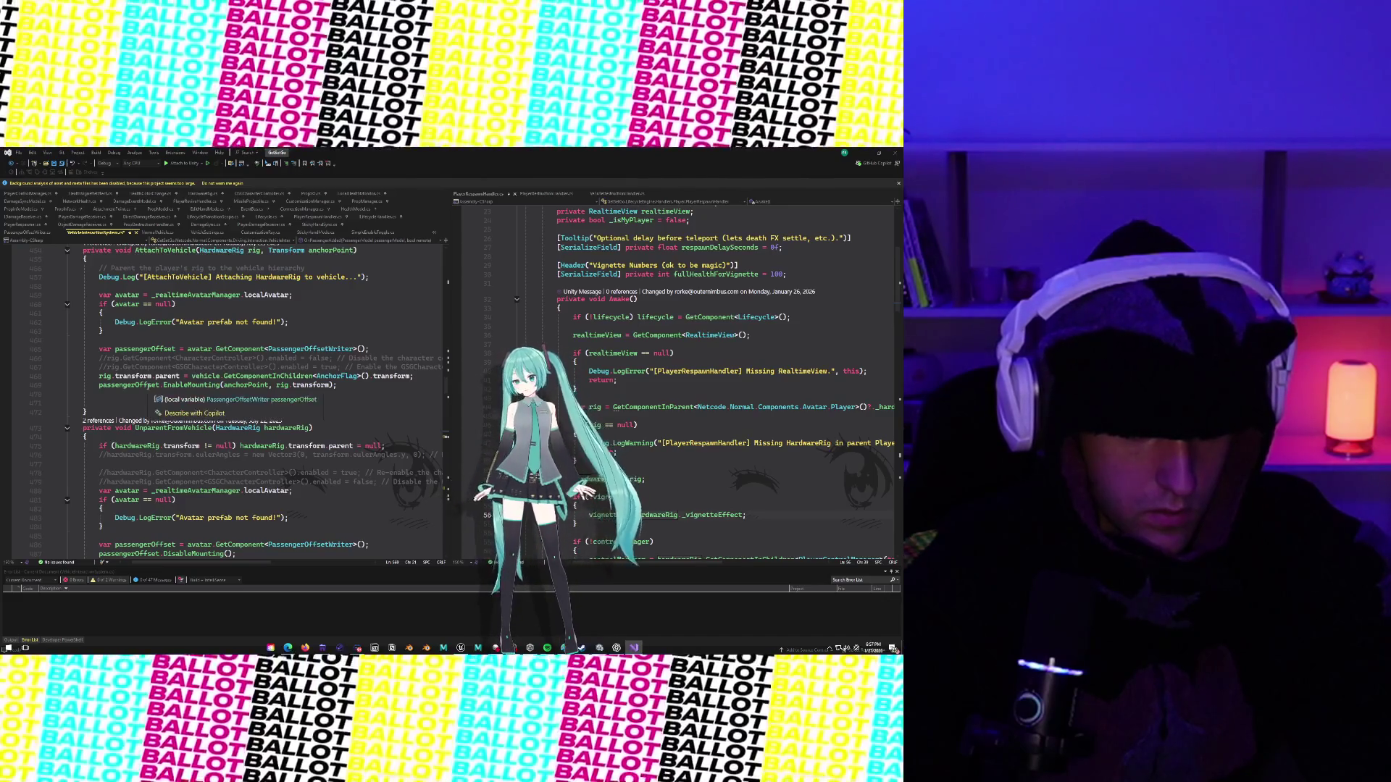
pyautogui.click(294, 410)
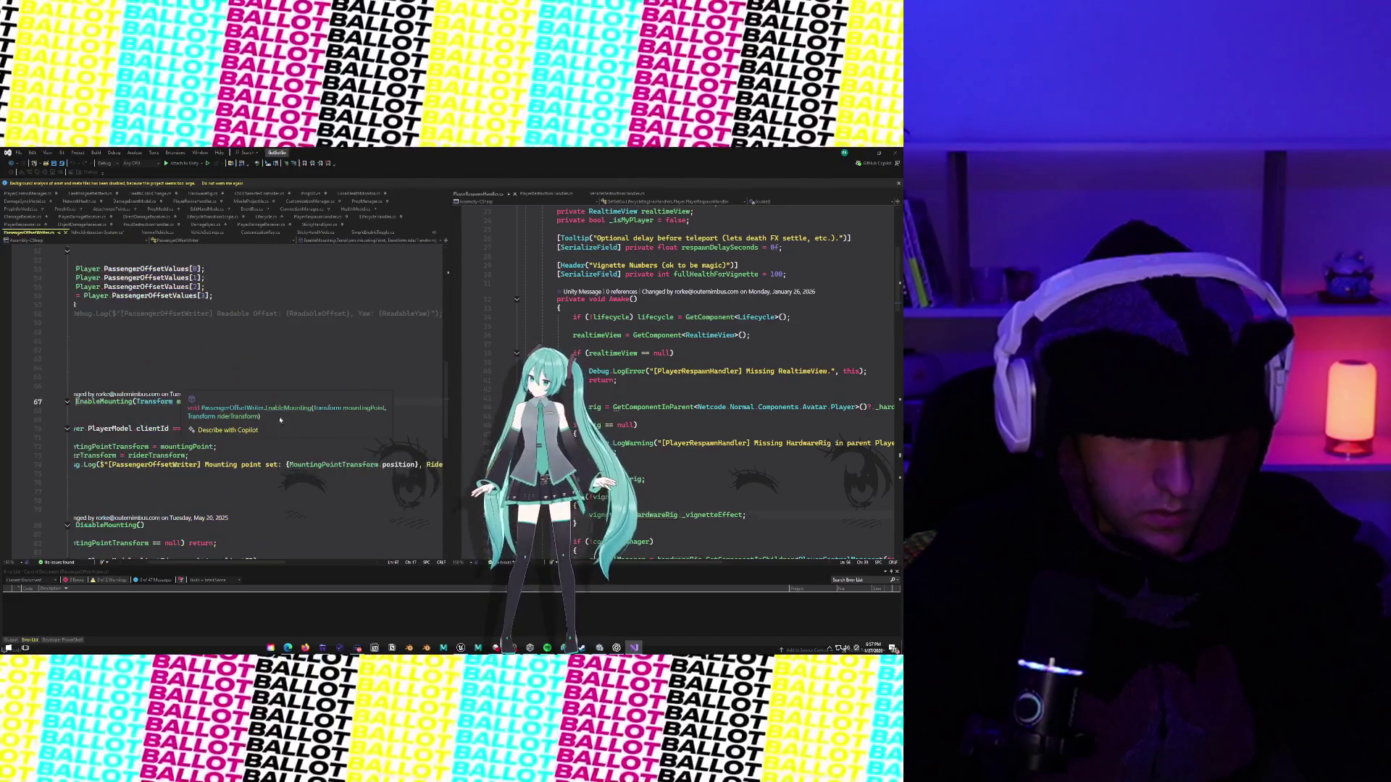
pyautogui.scroll(-4, 200, 493)
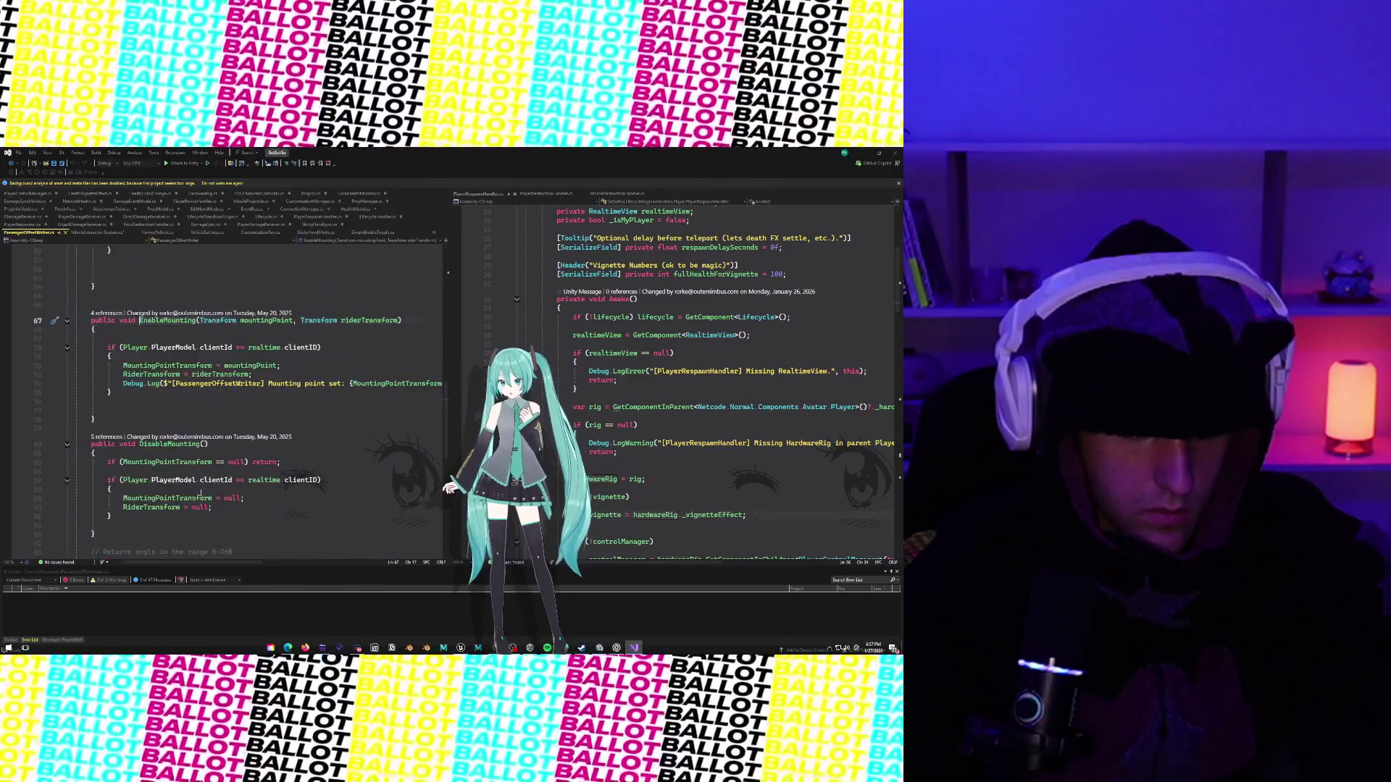
pyautogui.hscroll(1, 201, 493)
pyautogui.hscroll(3, 200, 494)
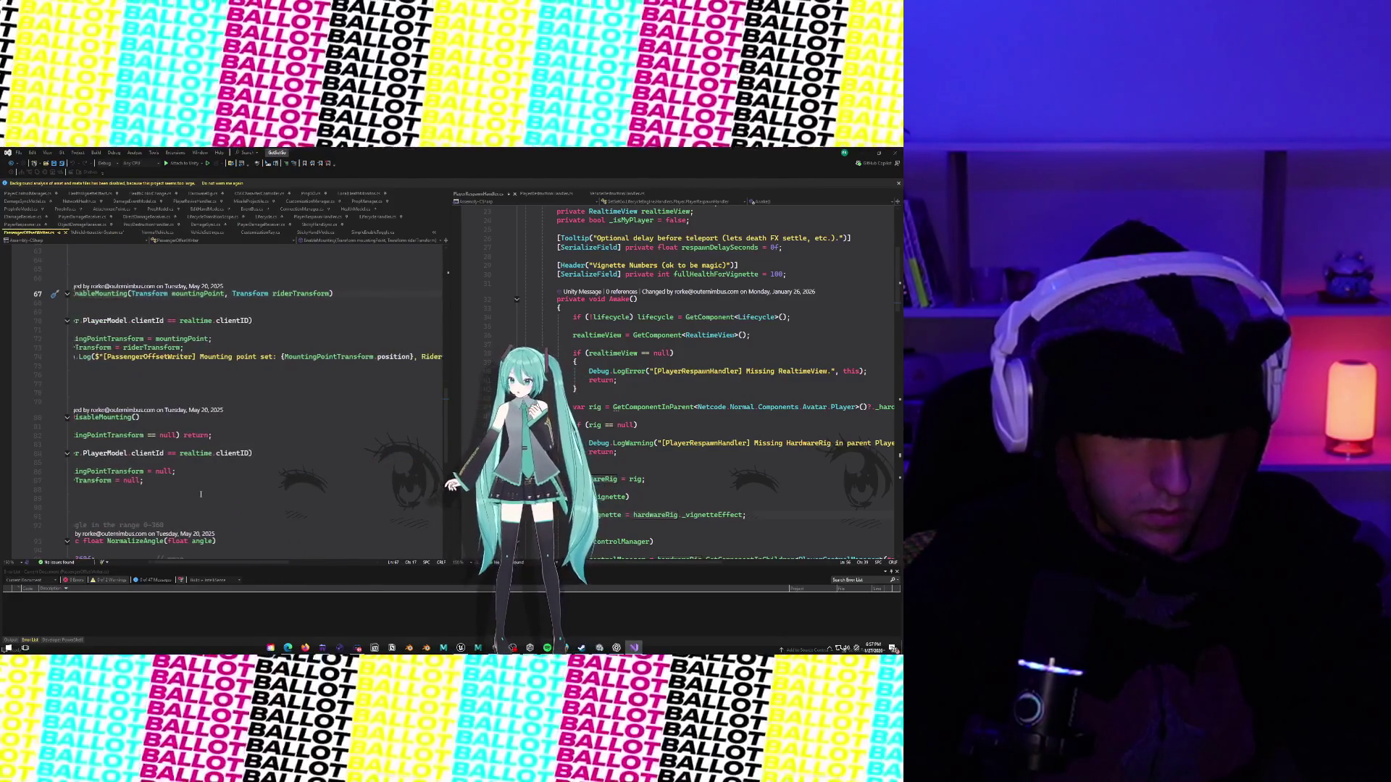
pyautogui.hscroll(-5, 200, 494)
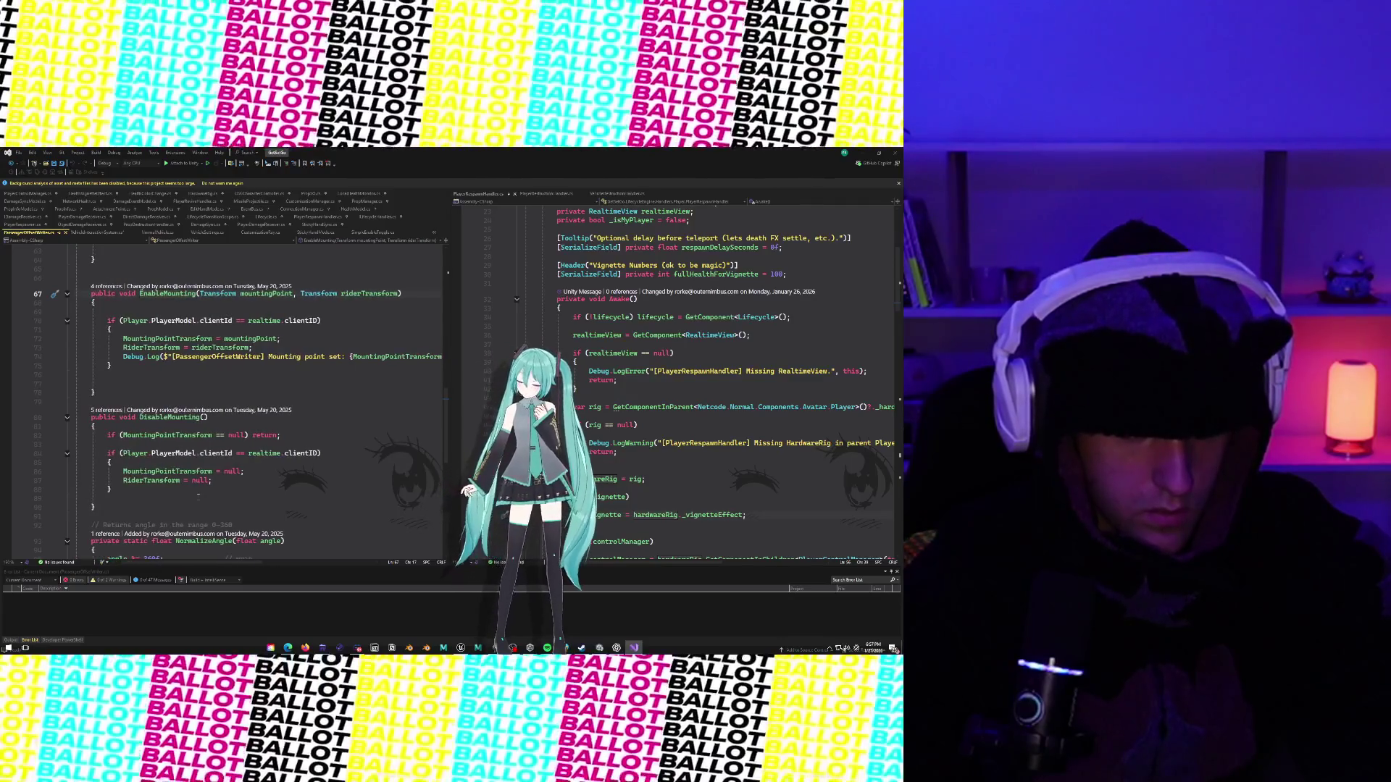
pyautogui.scroll(4, 198, 479)
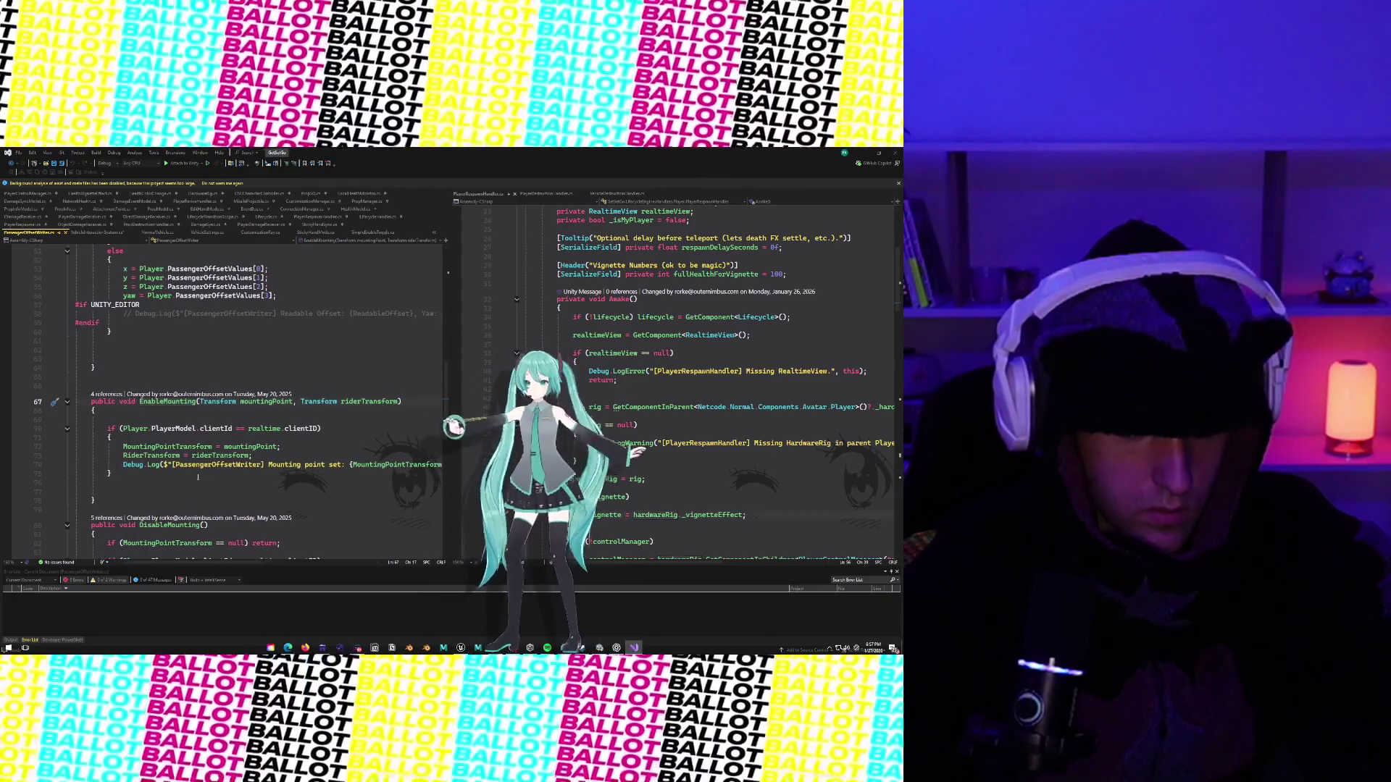
pyautogui.scroll(-2, 198, 477)
pyautogui.hscroll(1, 197, 479)
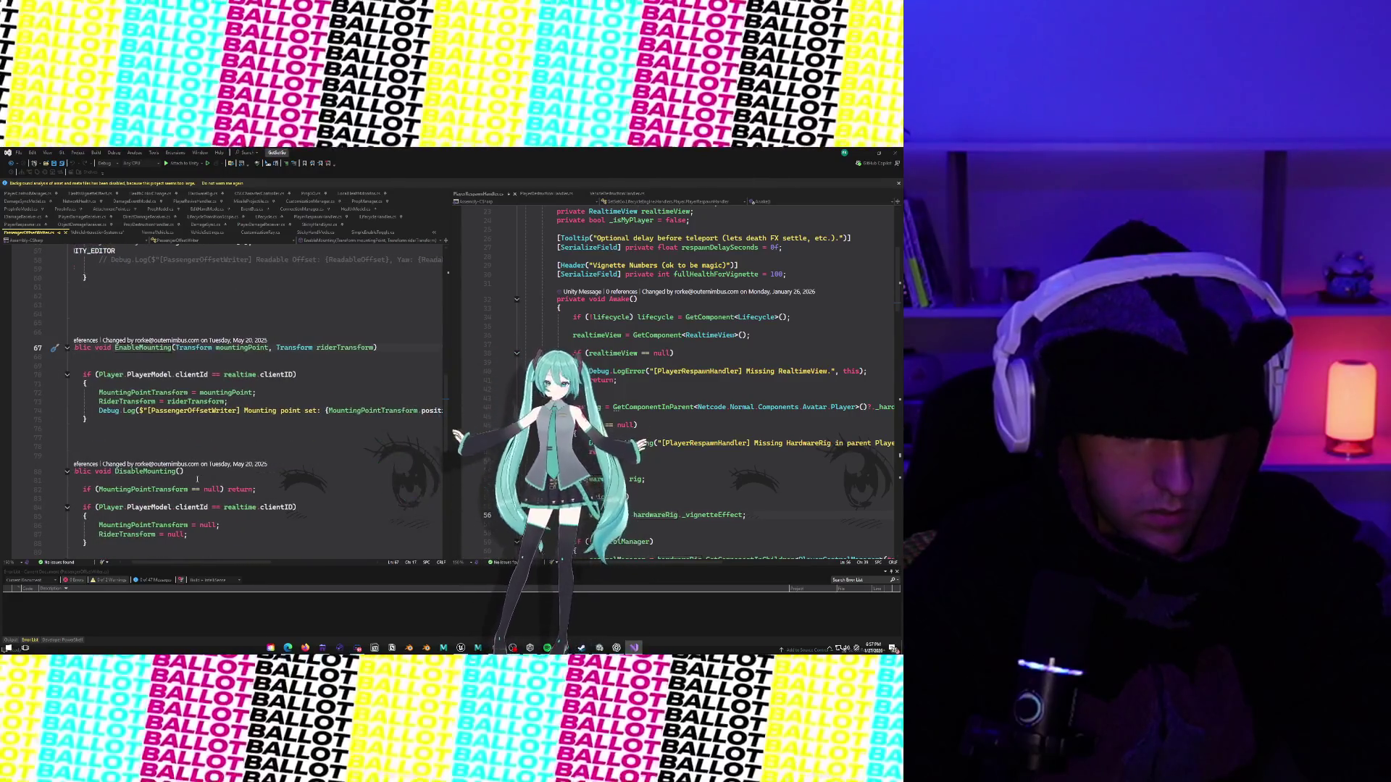
pyautogui.scroll(13, 197, 478)
pyautogui.hscroll(-1, 197, 479)
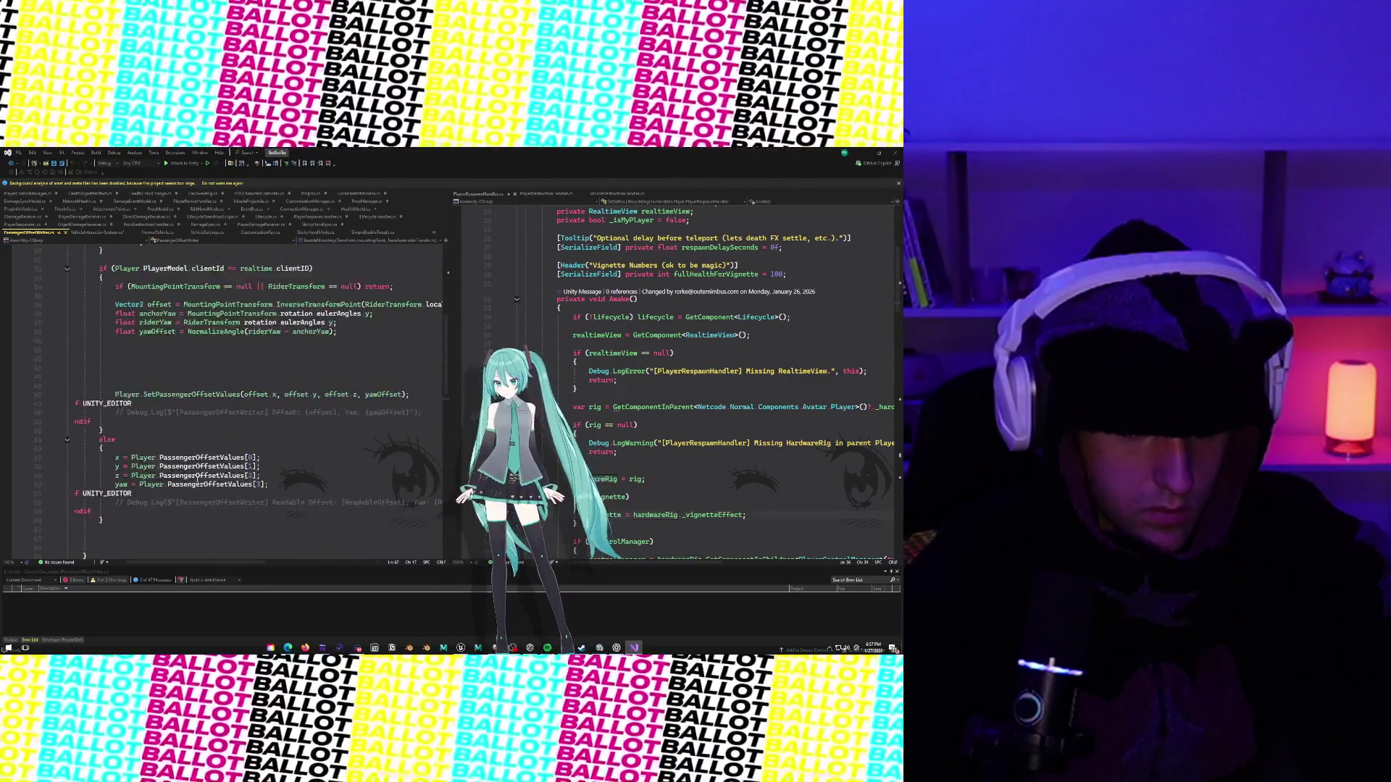
pyautogui.hscroll(-1, 197, 479)
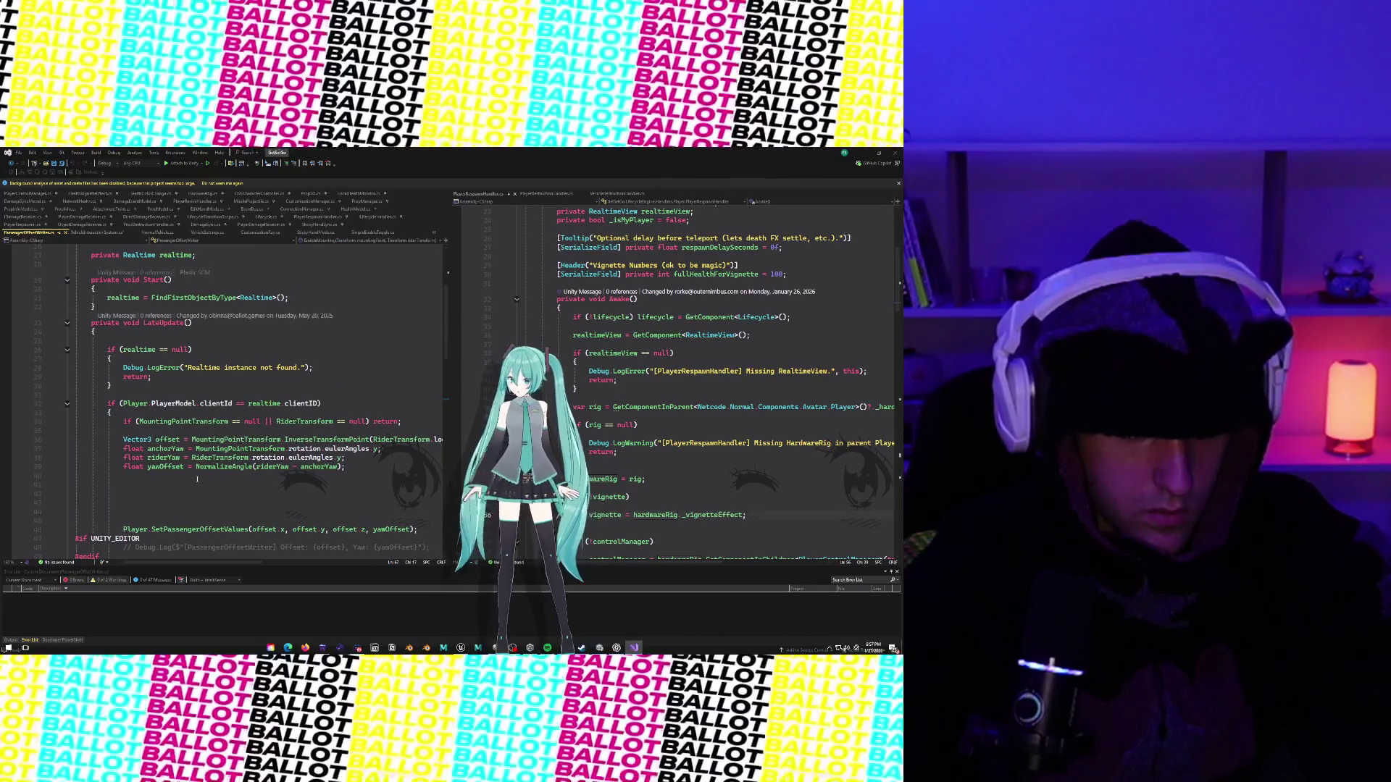
pyautogui.scroll(-1, 197, 479)
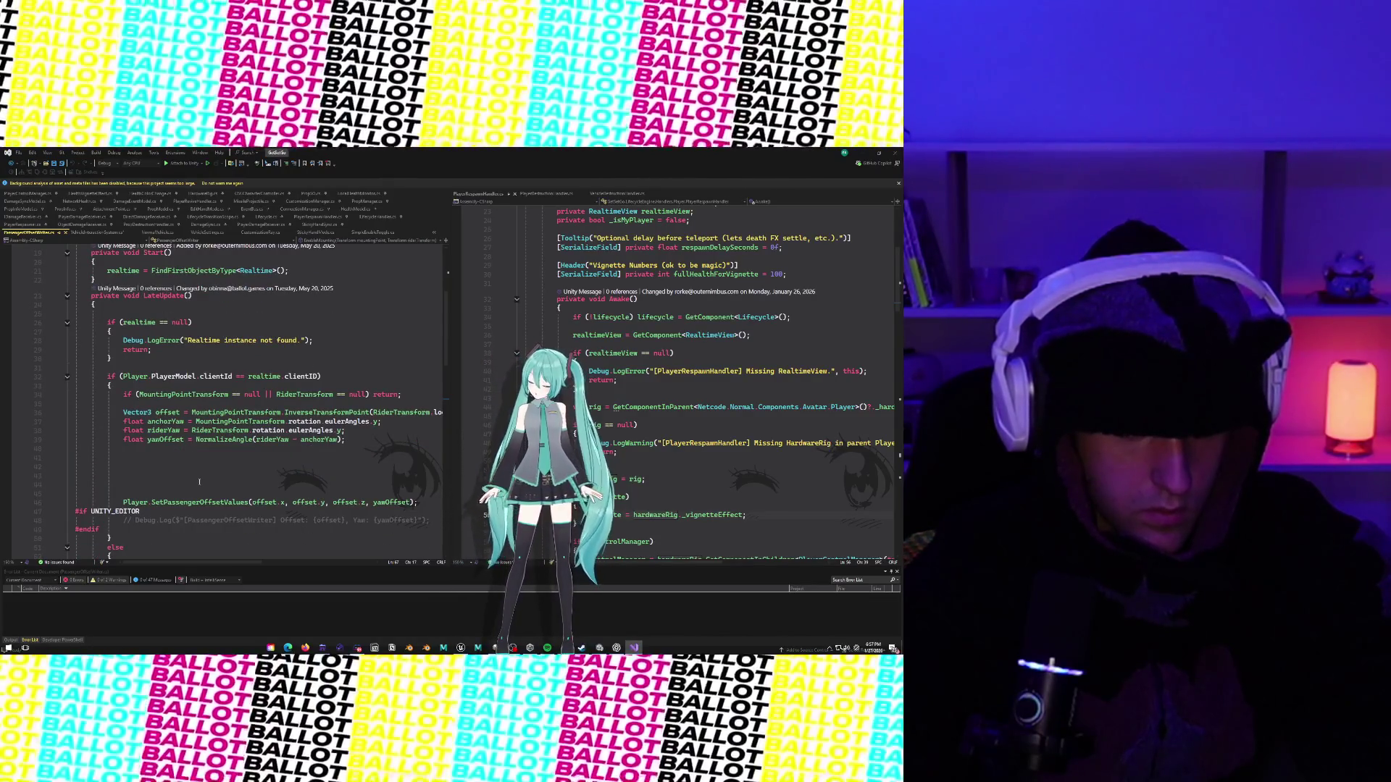
pyautogui.scroll(-2, 200, 482)
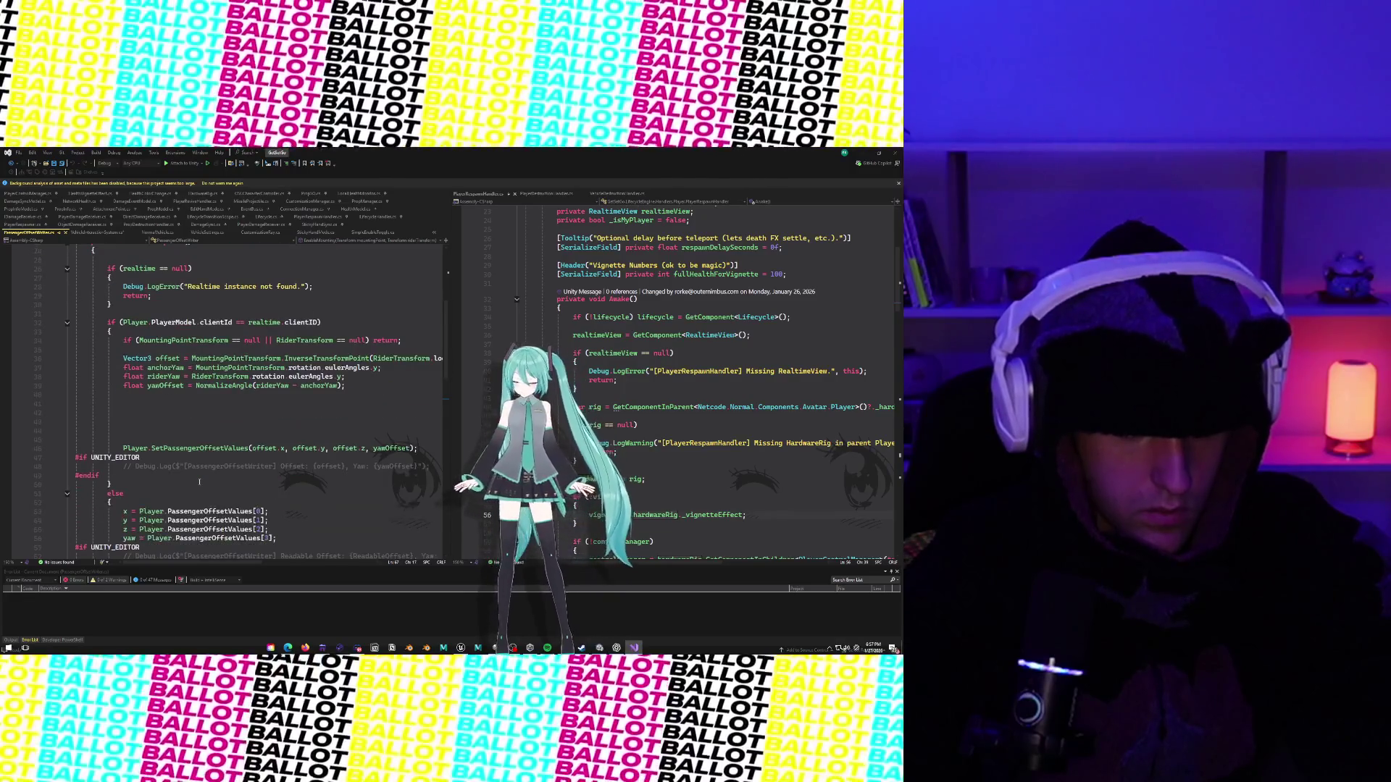
pyautogui.hscroll(1, 199, 481)
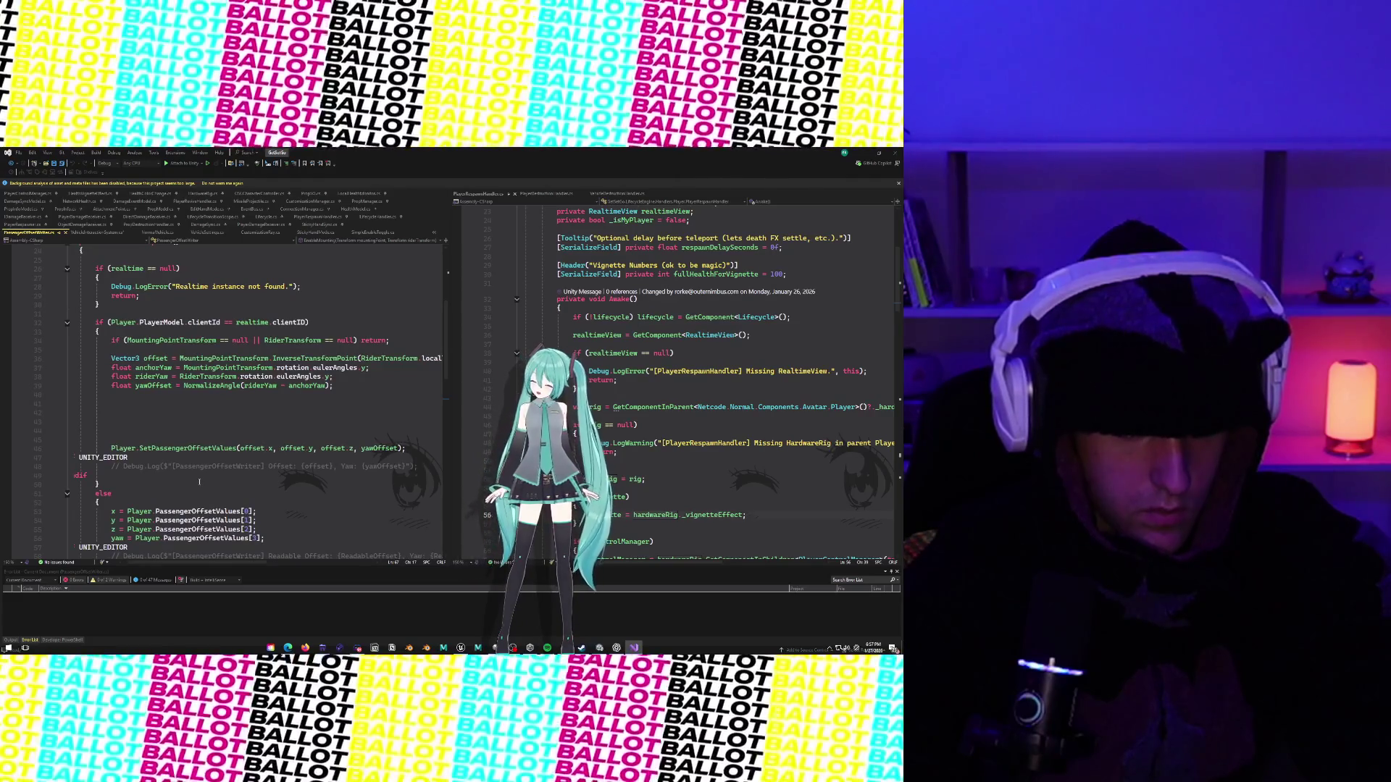
pyautogui.hscroll(-1, 200, 482)
pyautogui.scroll(-5, 200, 482)
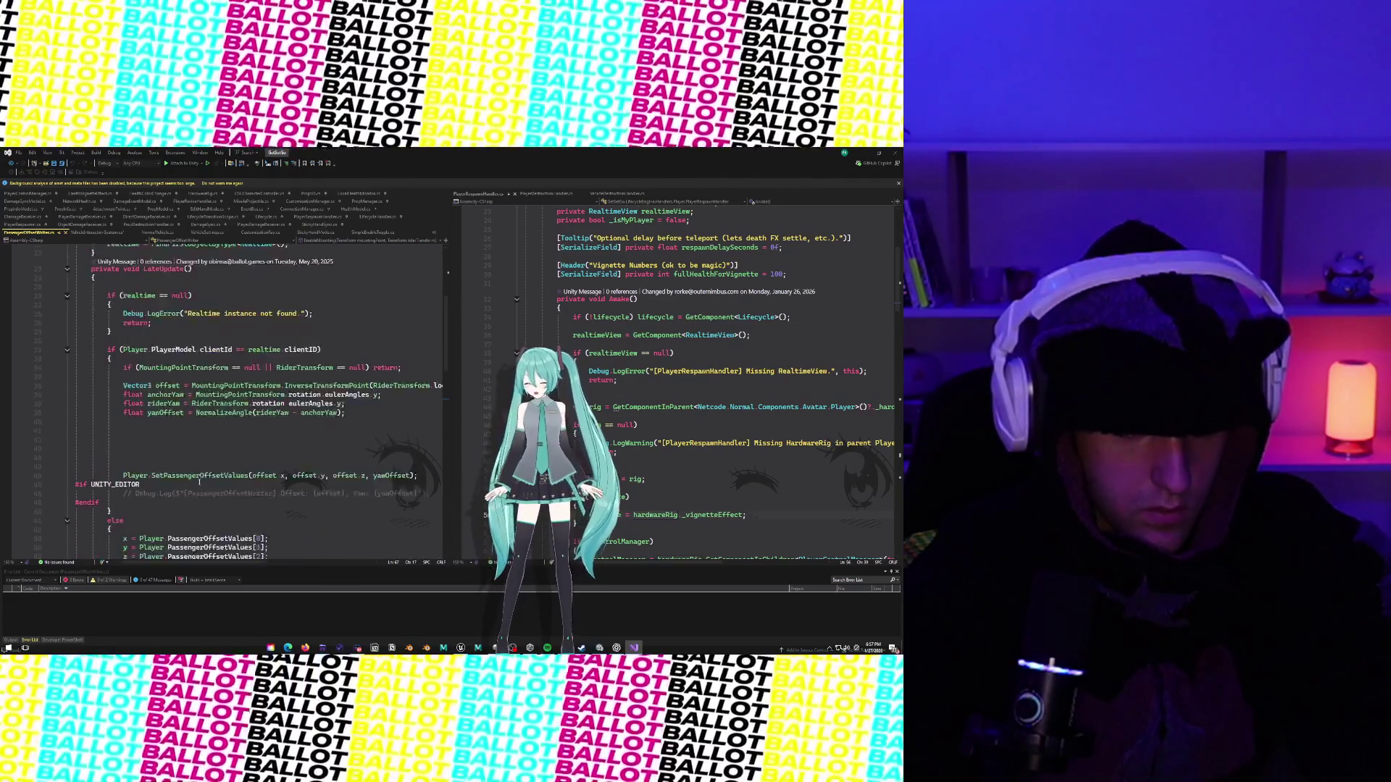
pyautogui.scroll(3, 200, 482)
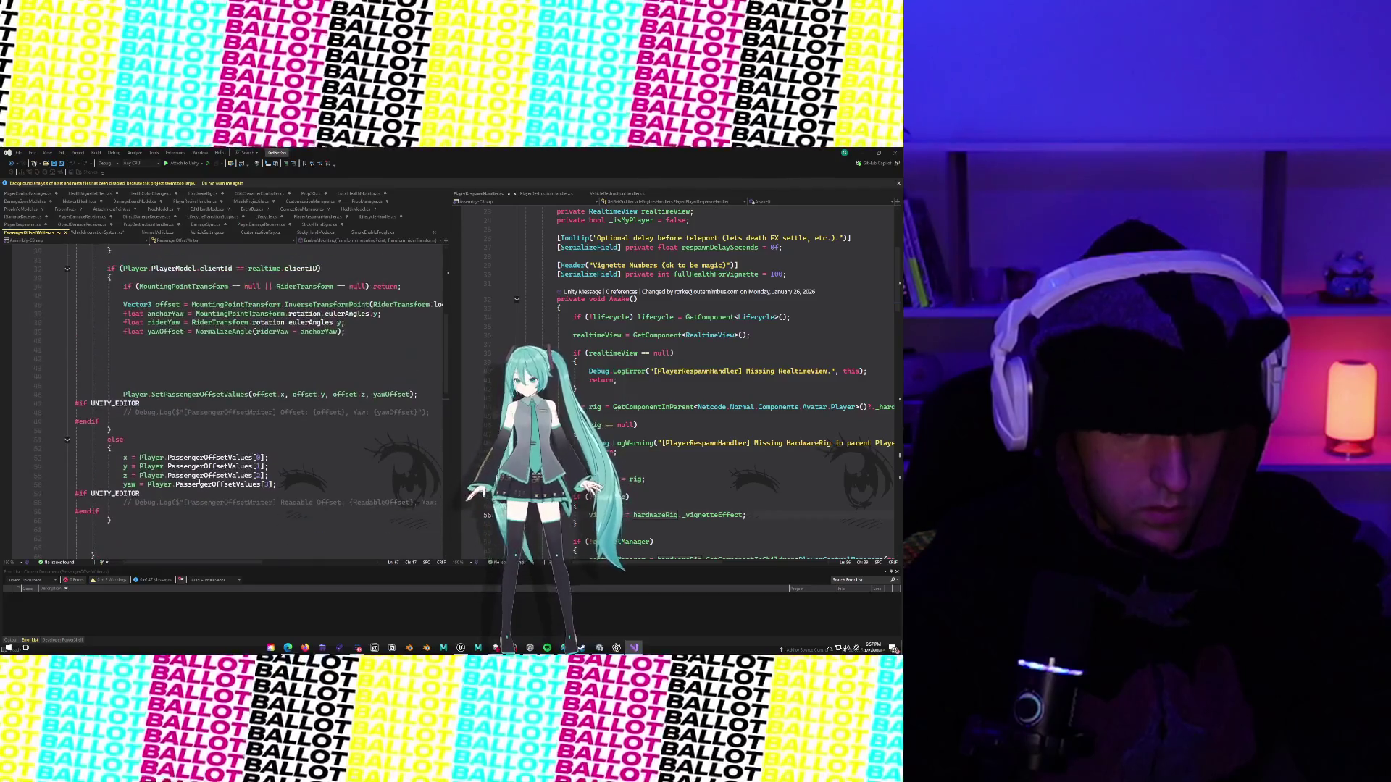
pyautogui.scroll(1, 199, 482)
pyautogui.hscroll(6, 199, 482)
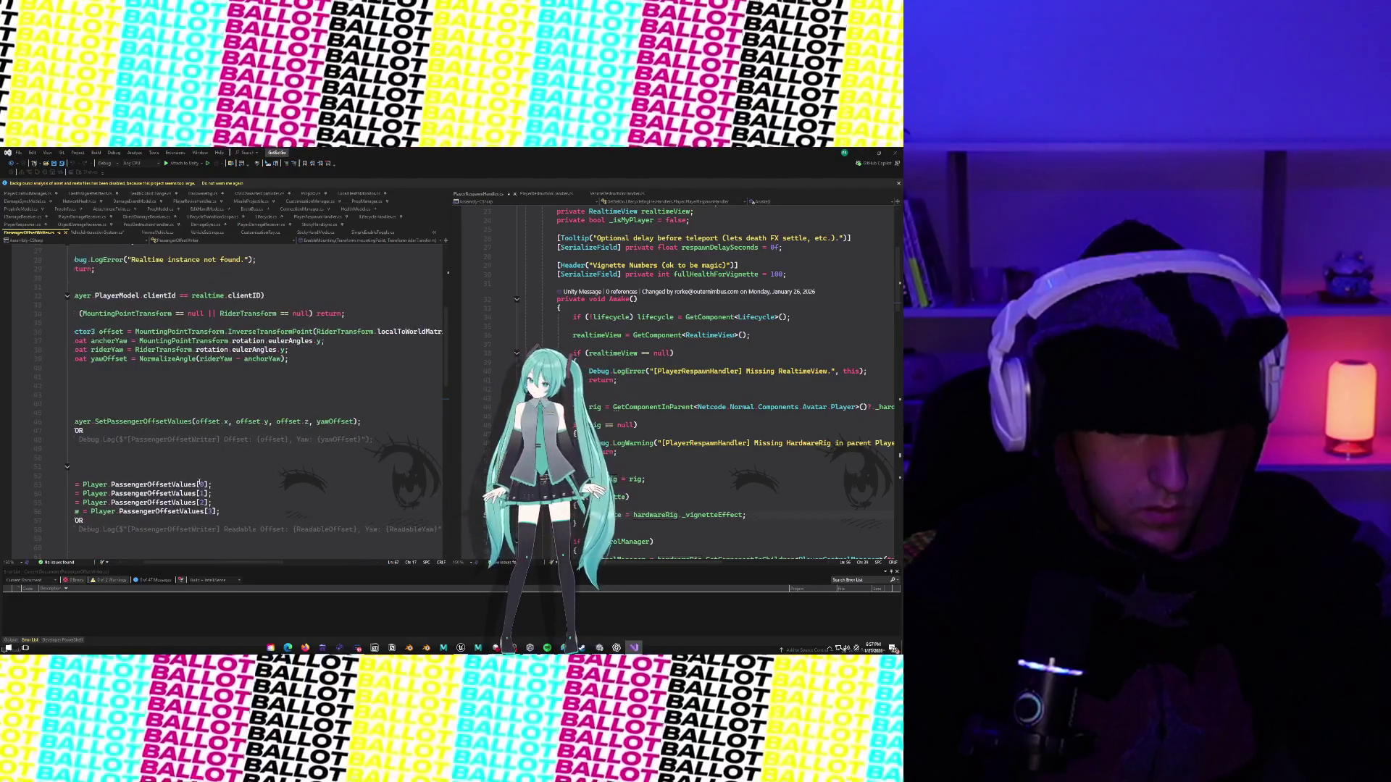
pyautogui.hscroll(-6, 199, 482)
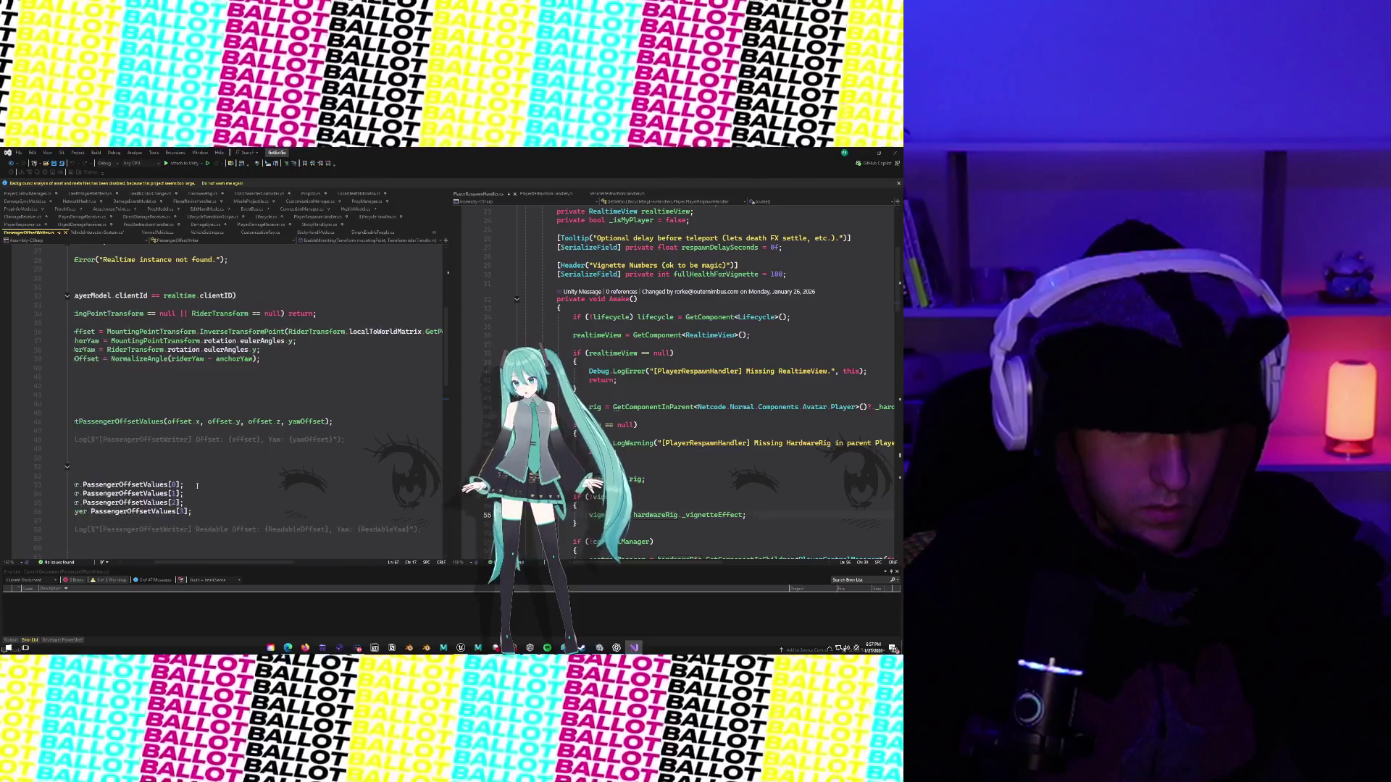
pyautogui.scroll(9, 199, 485)
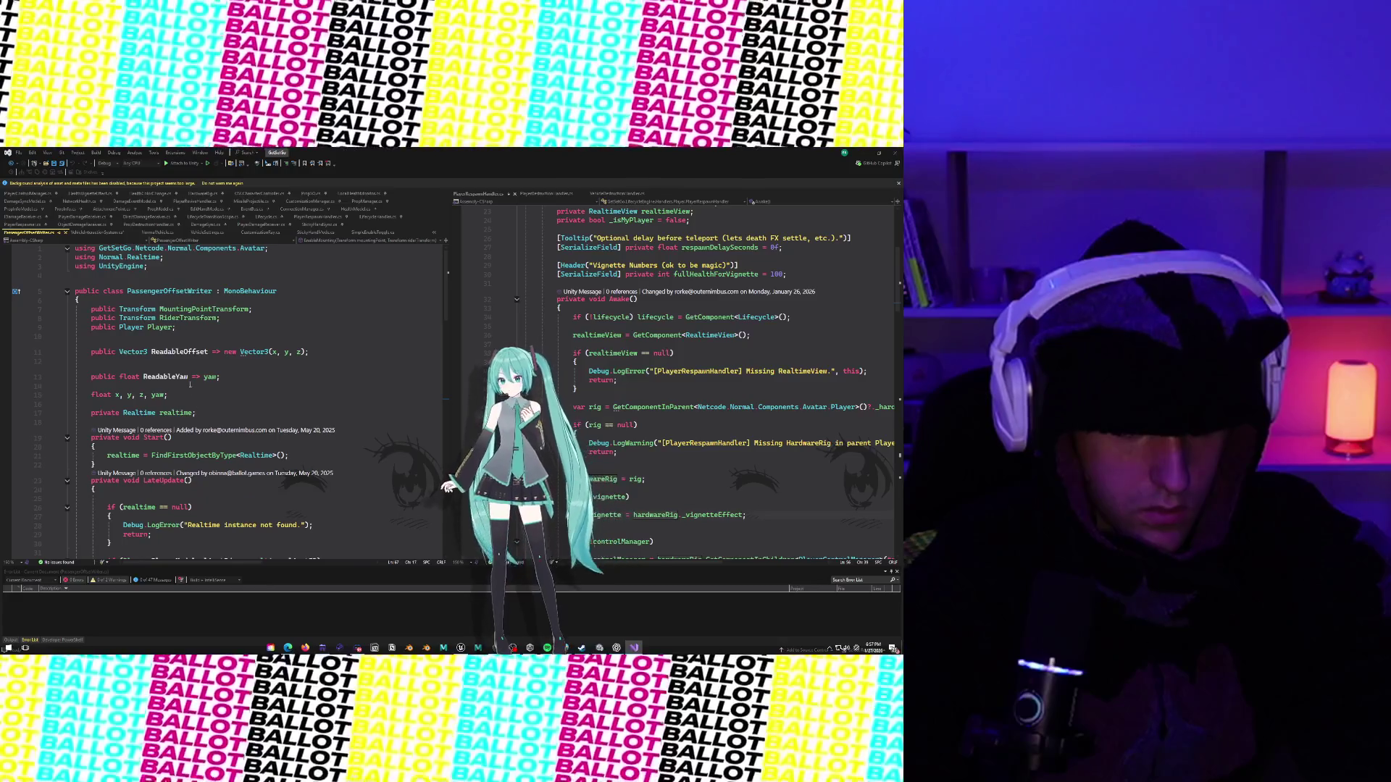
pyautogui.scroll(-20, 197, 374)
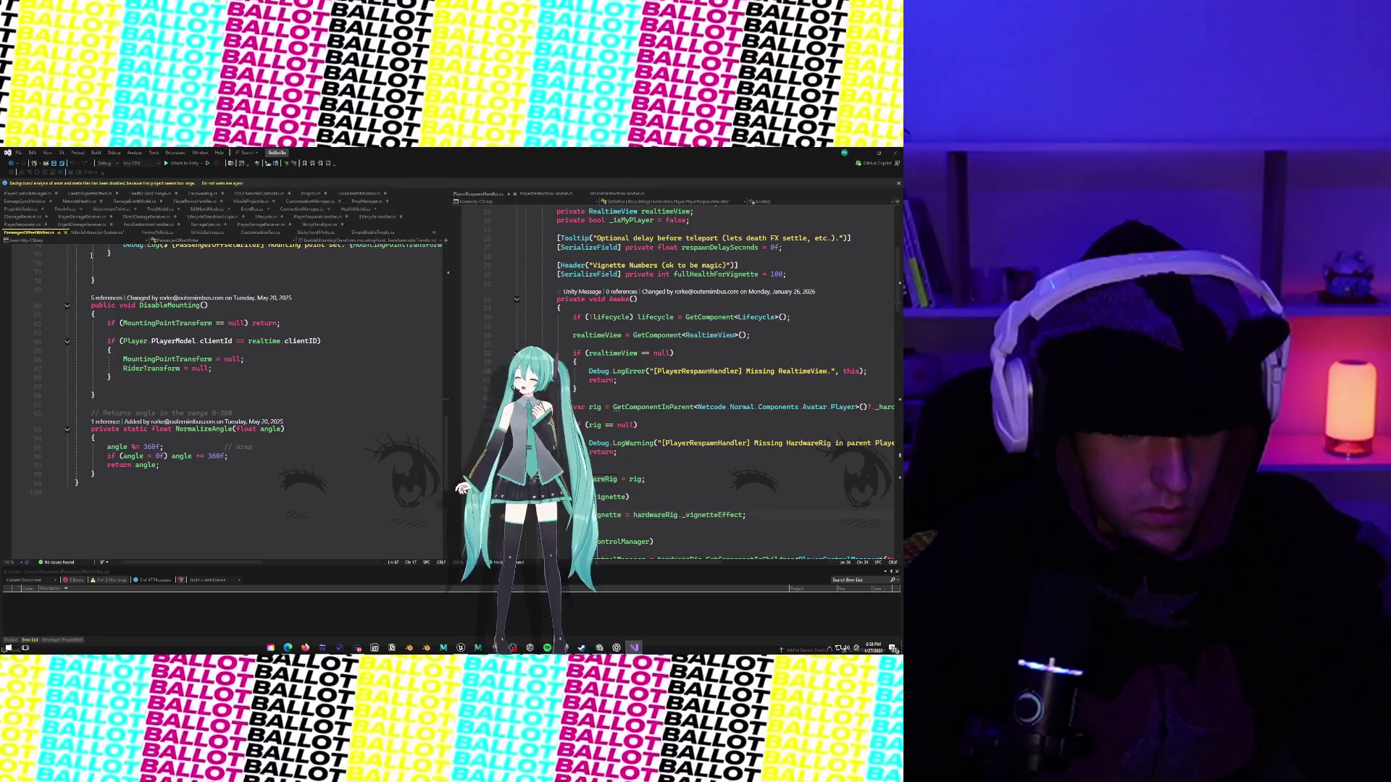
pyautogui.click(94, 233)
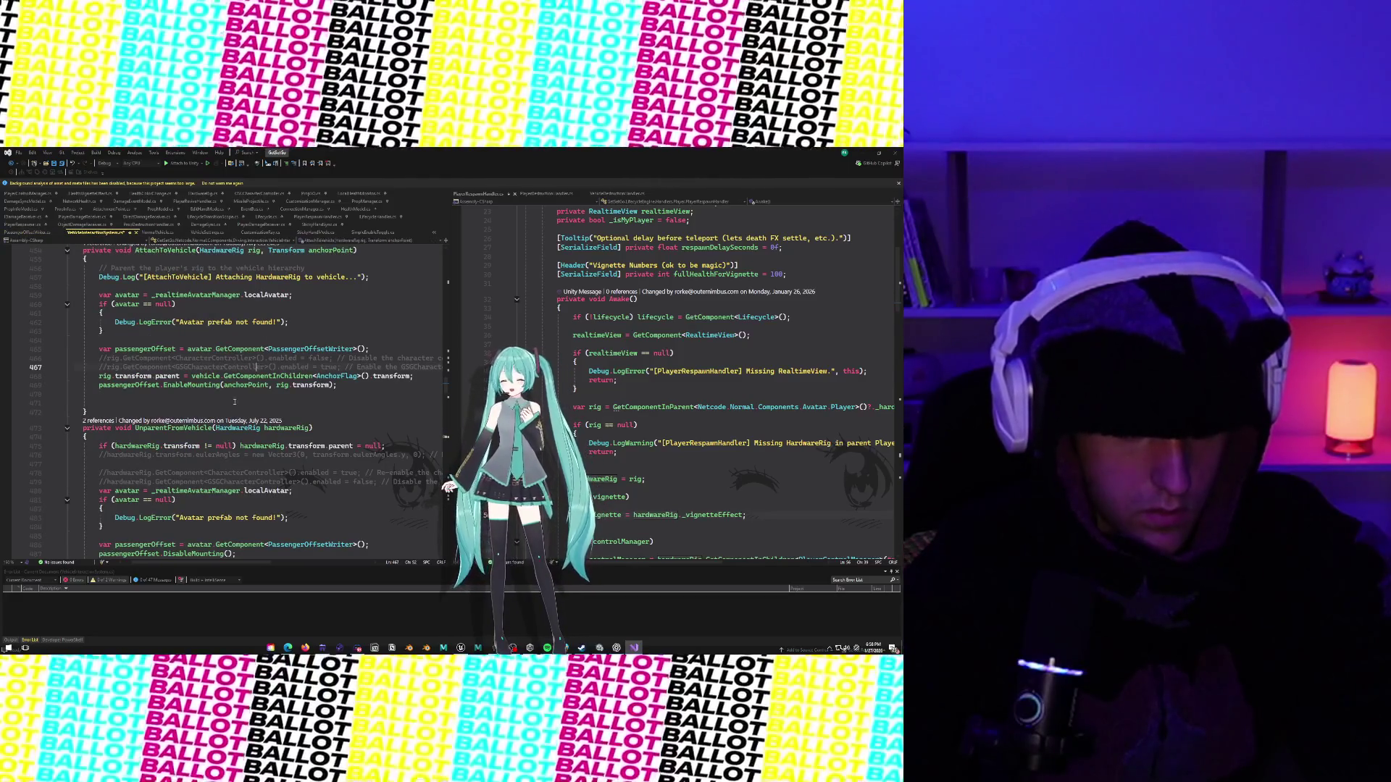
# Expand and collapse the Collider Collision Methods region, then switch to the Unity editor.
pyautogui.scroll(20, 217, 406)
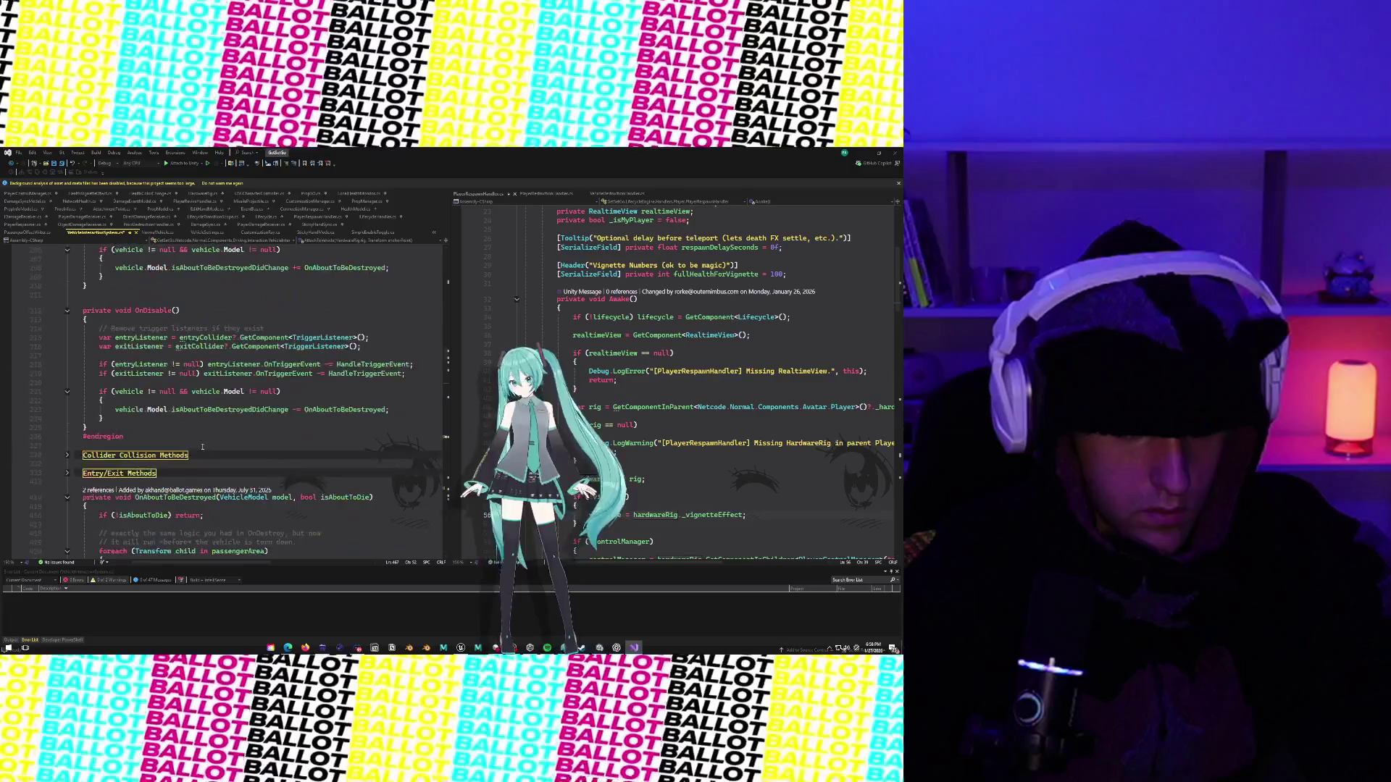
pyautogui.scroll(1, 202, 447)
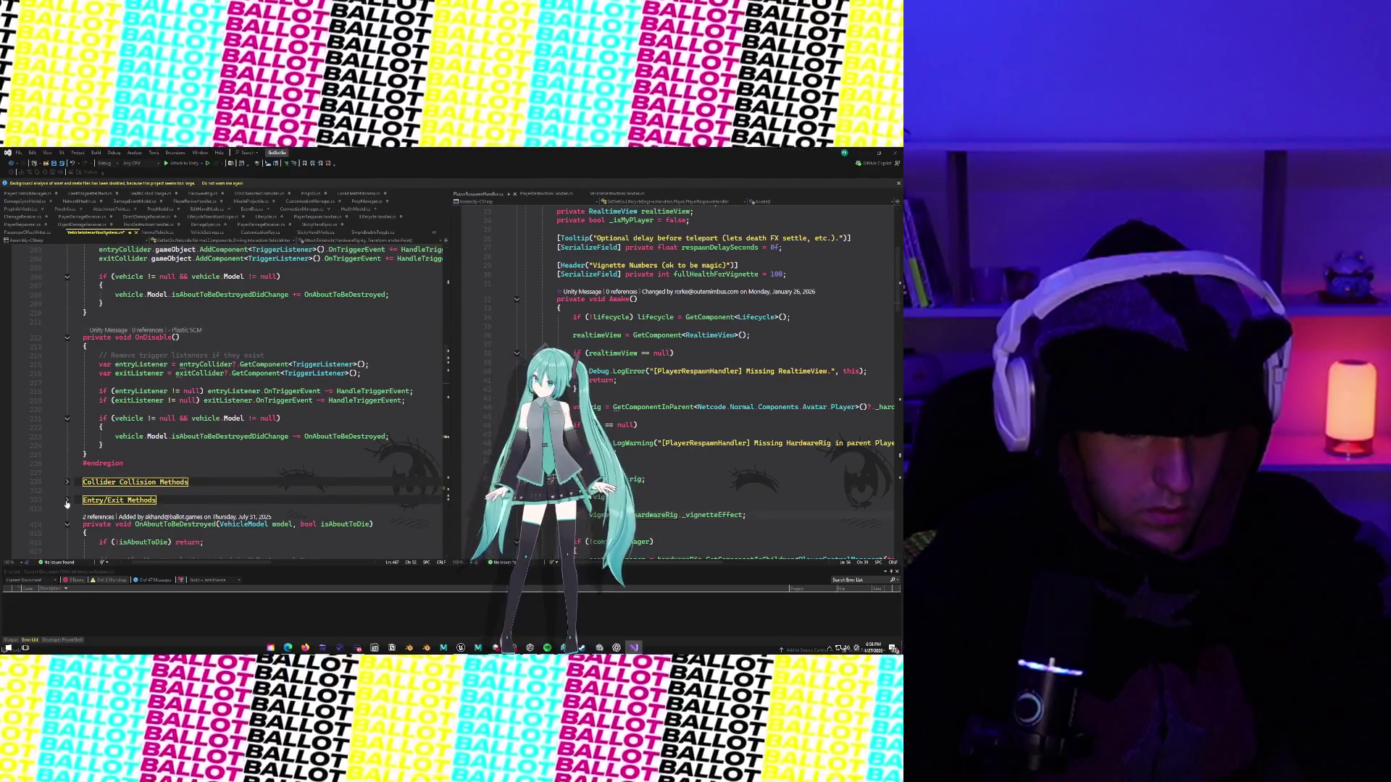
pyautogui.click(67, 483)
pyautogui.click(67, 483)
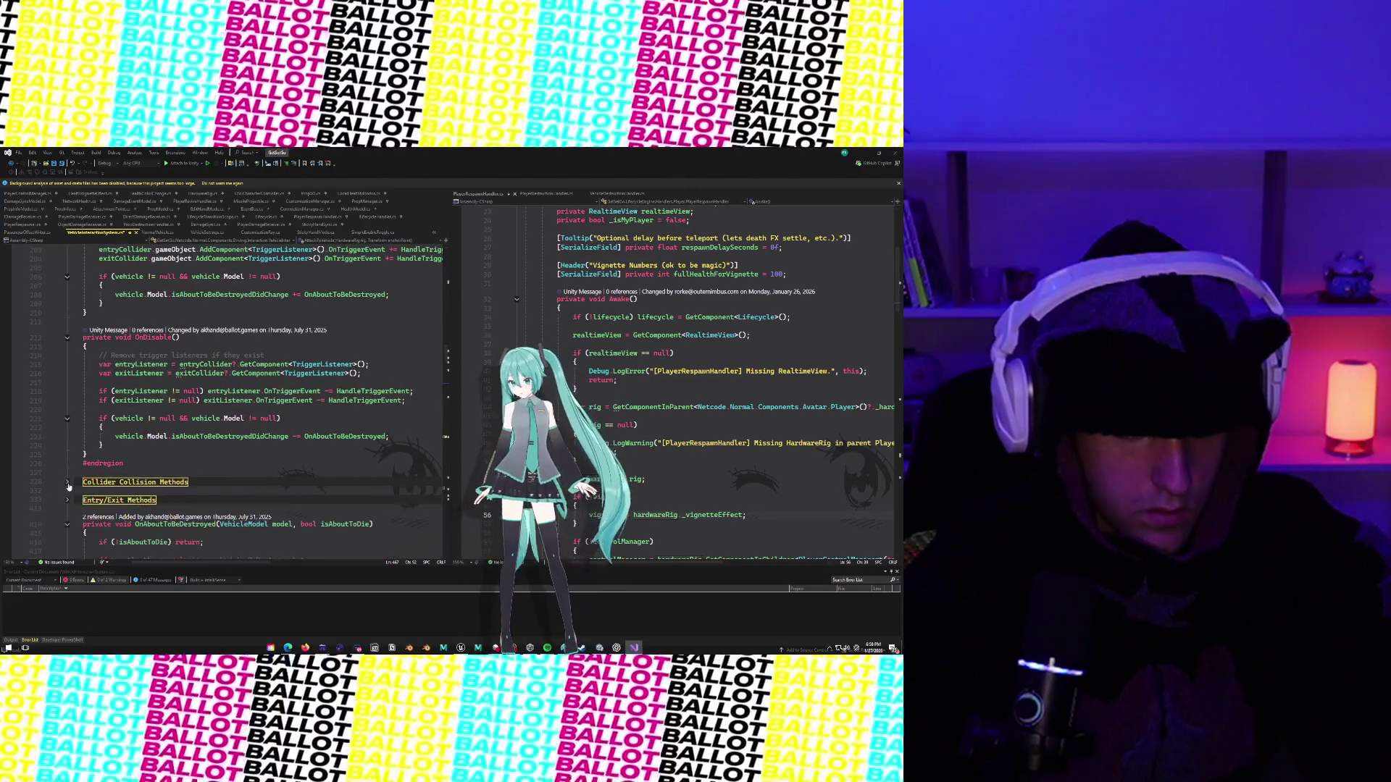
pyautogui.hotkey('alt', 'Tab')
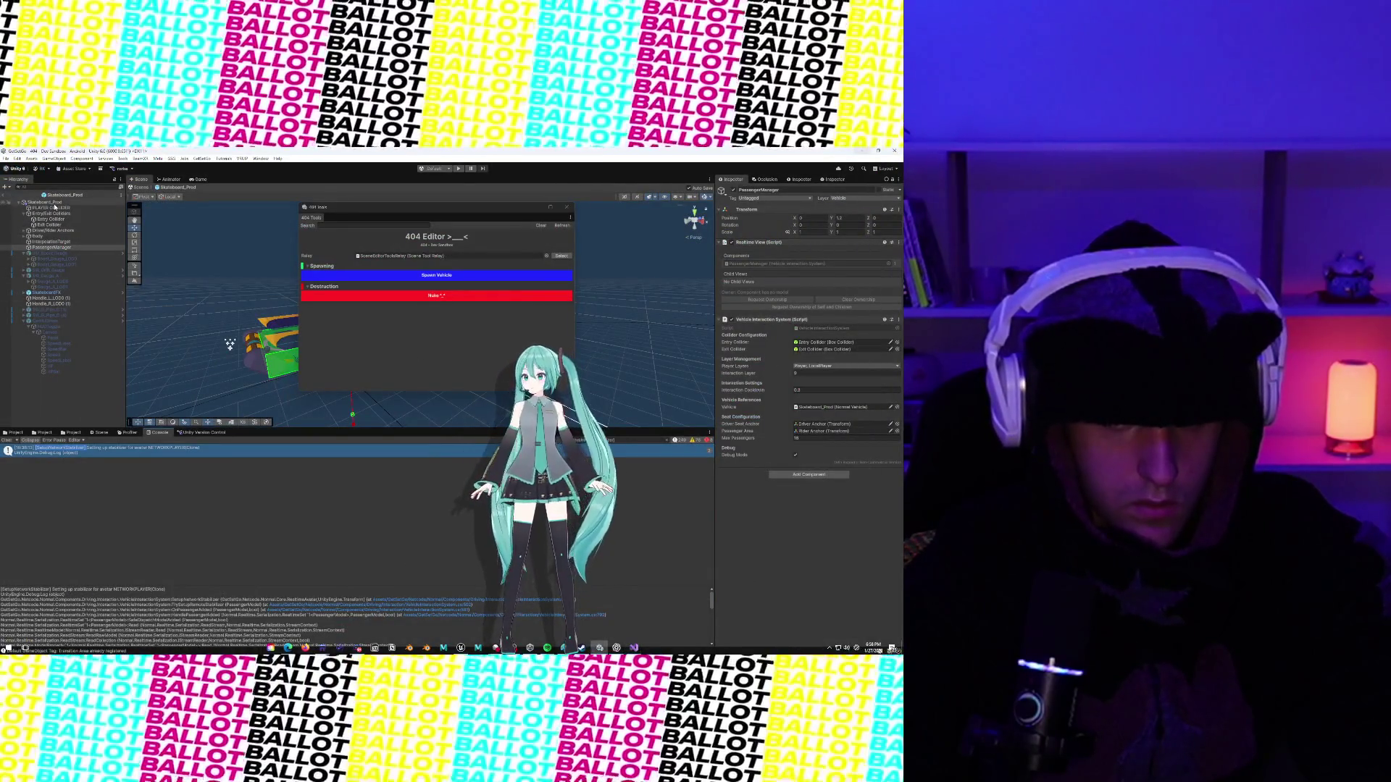
# Return to the main scene, inspect LOCALPLAYER, then search Project assets for NETWORKPLAYER.
pyautogui.click(5, 199)
pyautogui.click(46, 245)
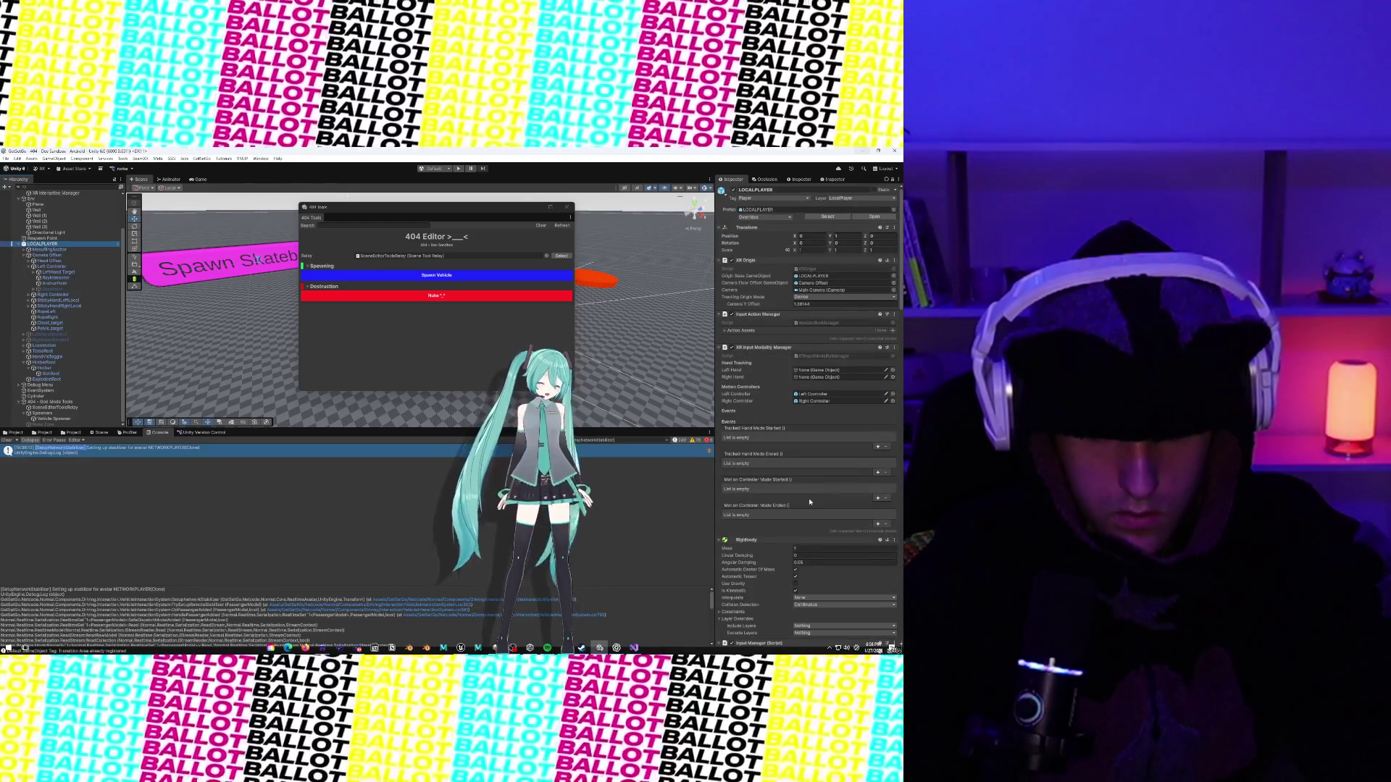
pyautogui.click(8, 433)
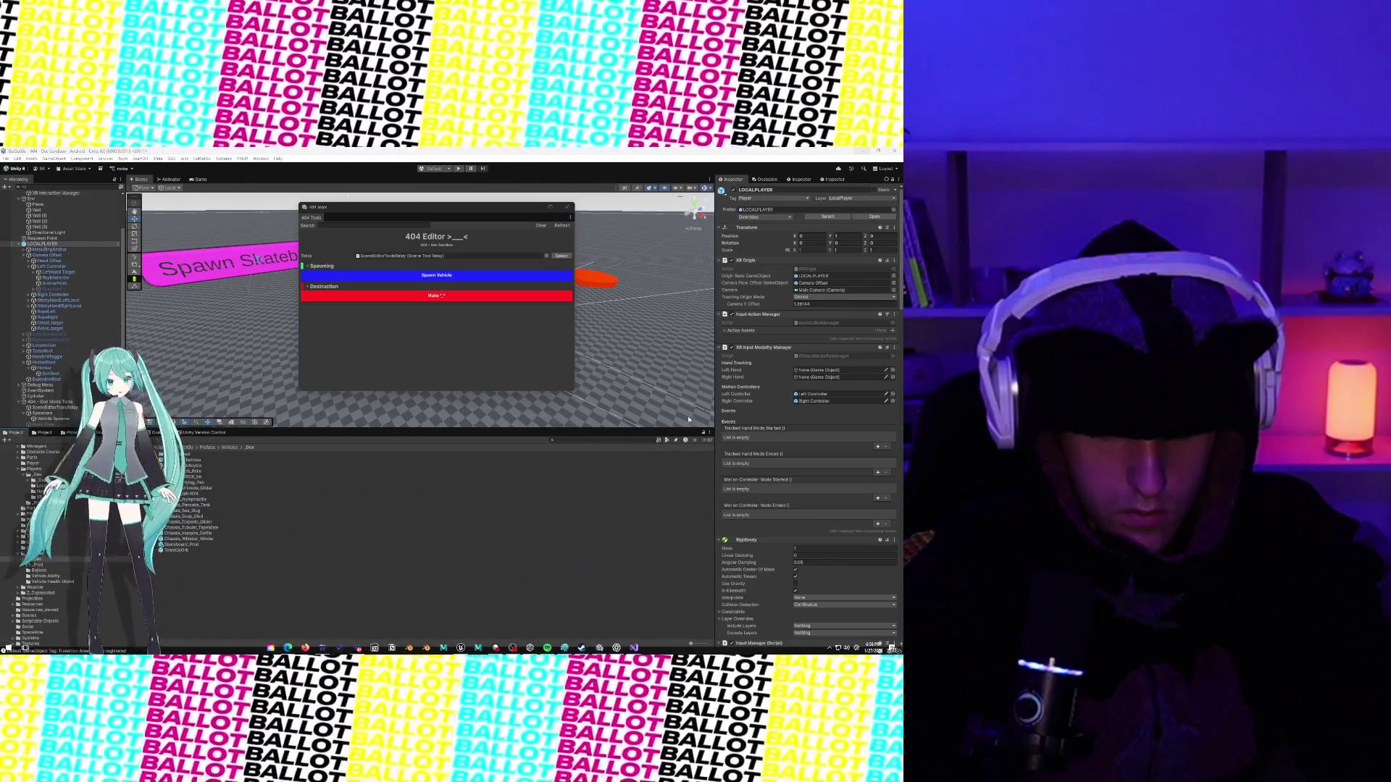
pyautogui.click(582, 440)
pyautogui.write('NETW')
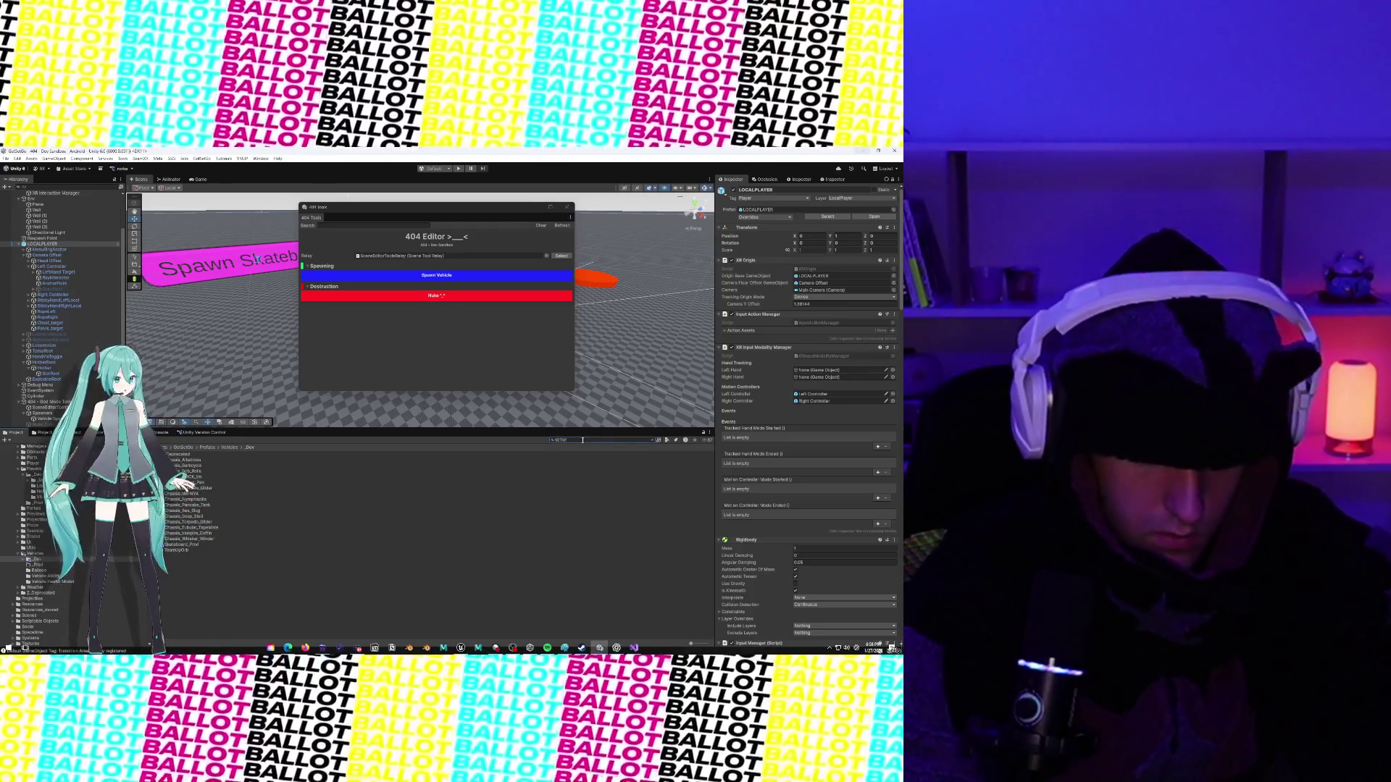
pyautogui.write('ORKPLAYER')
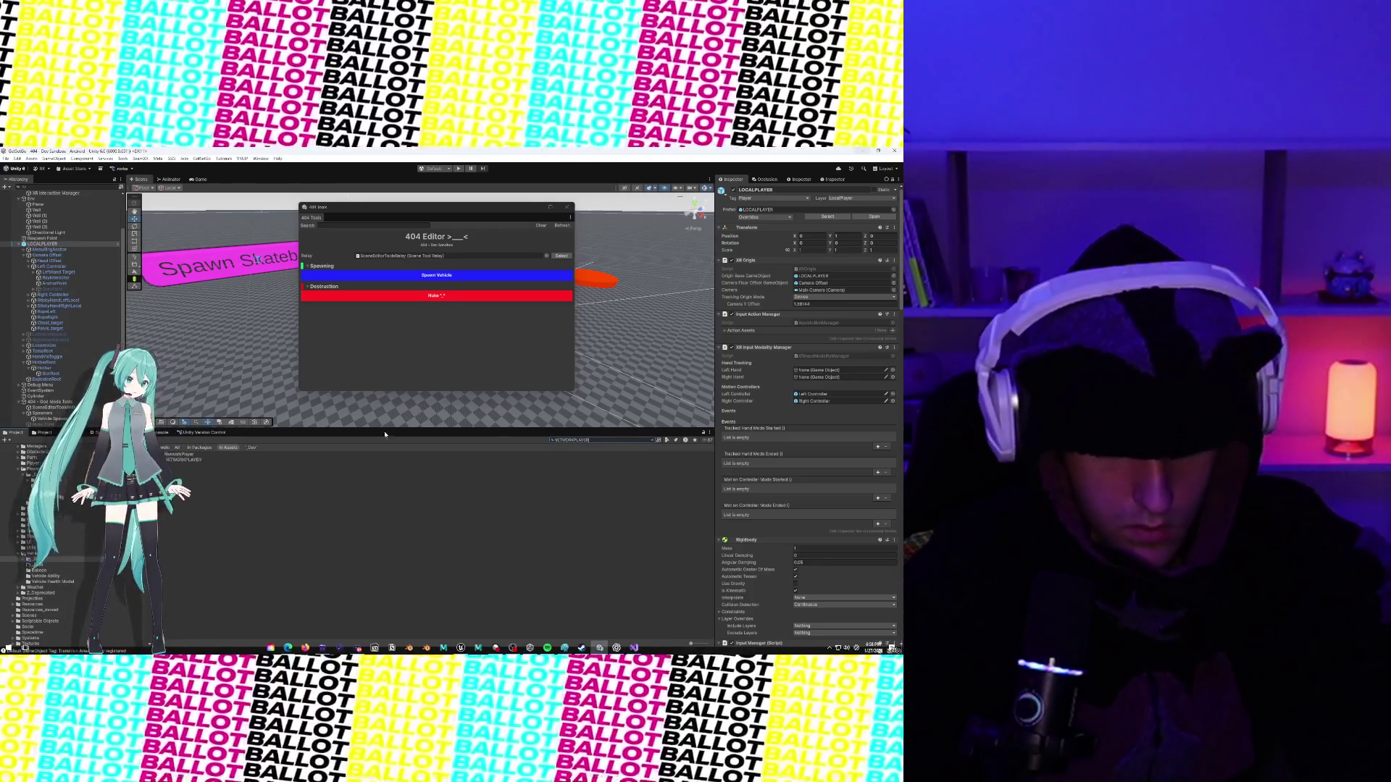
# Open the NETWORKPLAYER prefab, scroll through its Inspector components, and return to Visual Studio.
pyautogui.doubleClick(203, 460)
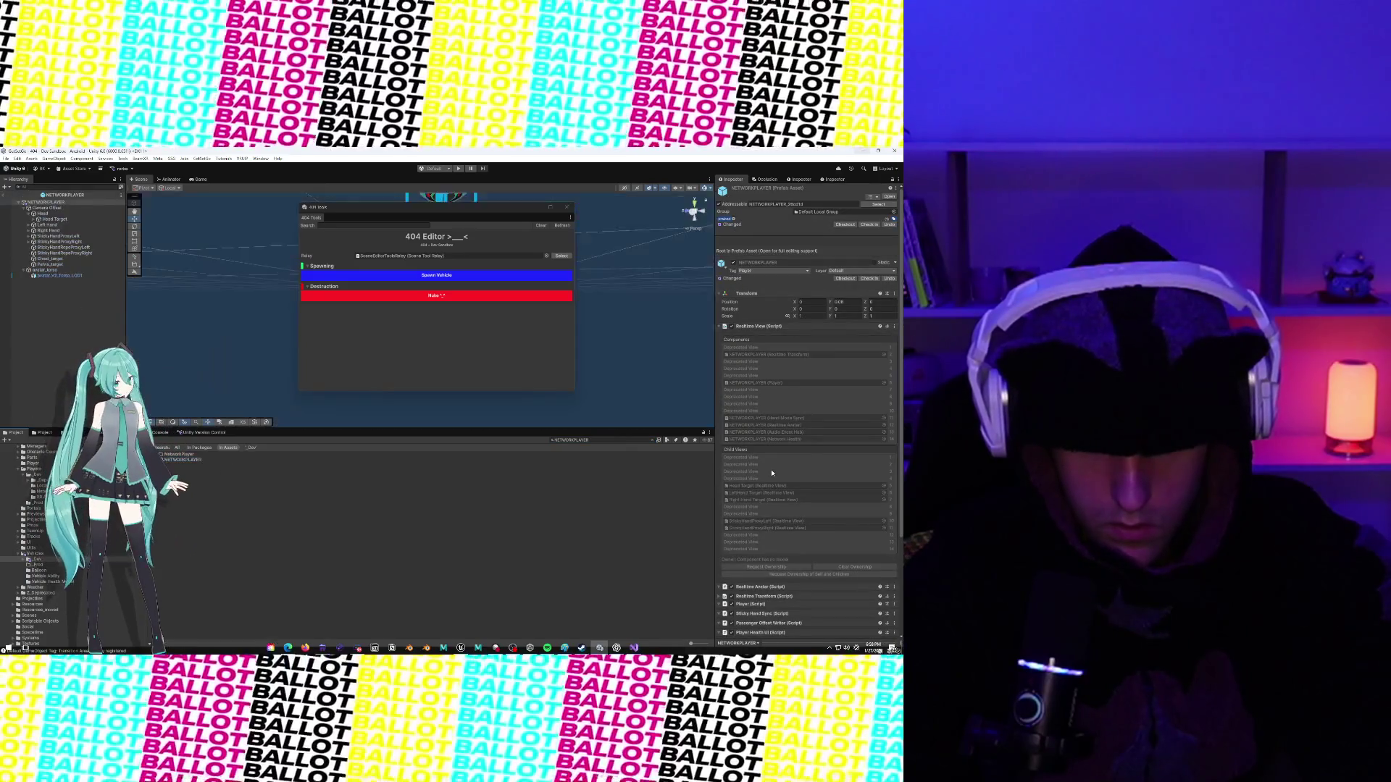
pyautogui.scroll(-10, 772, 473)
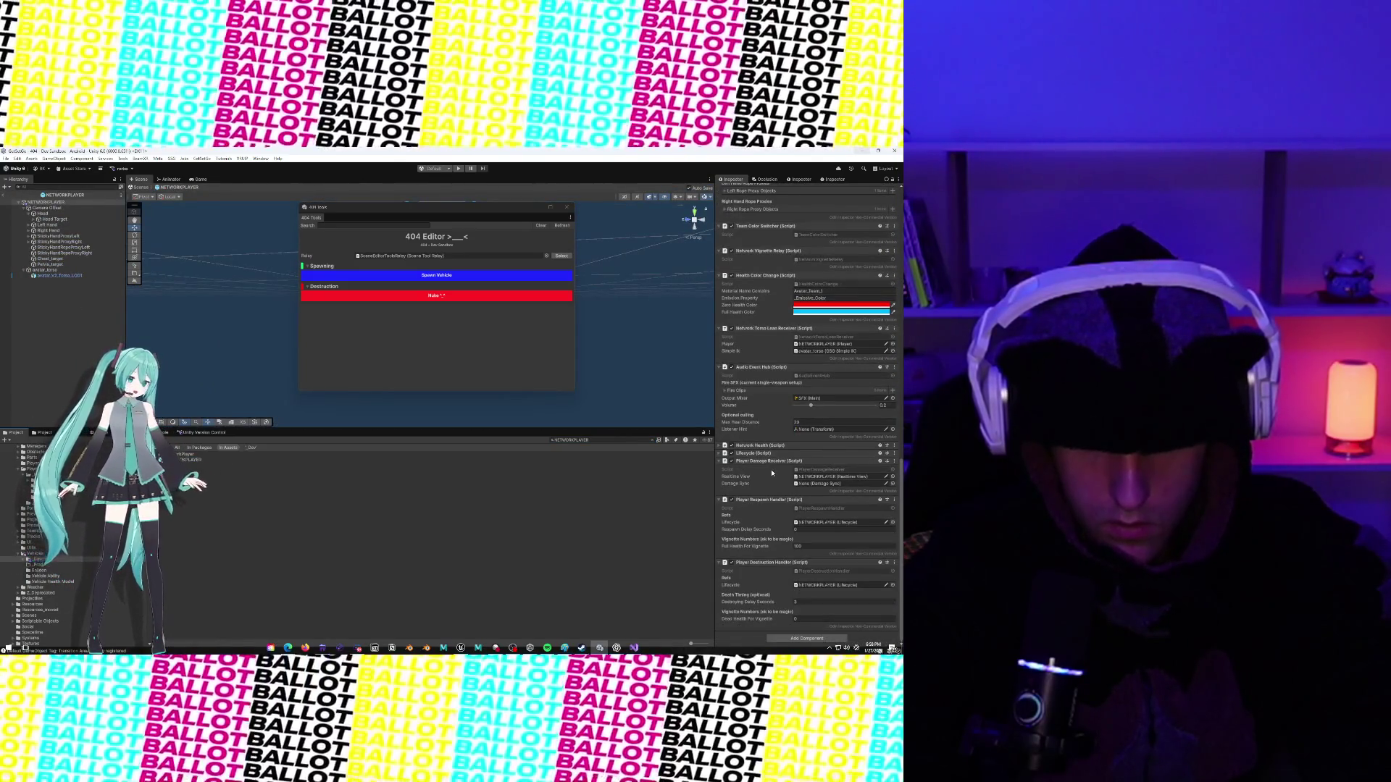
pyautogui.scroll(2, 769, 461)
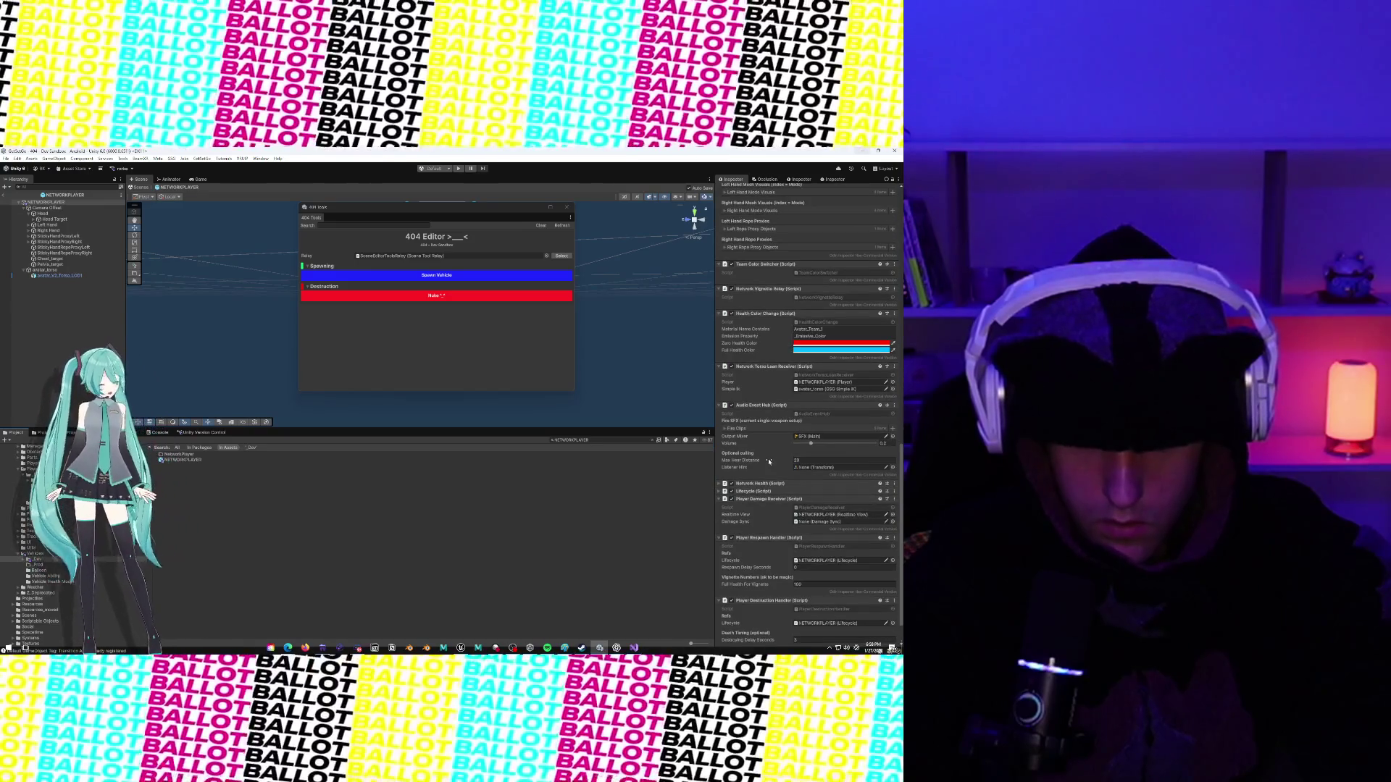
pyautogui.scroll(15, 770, 461)
pyautogui.scroll(-1, 769, 462)
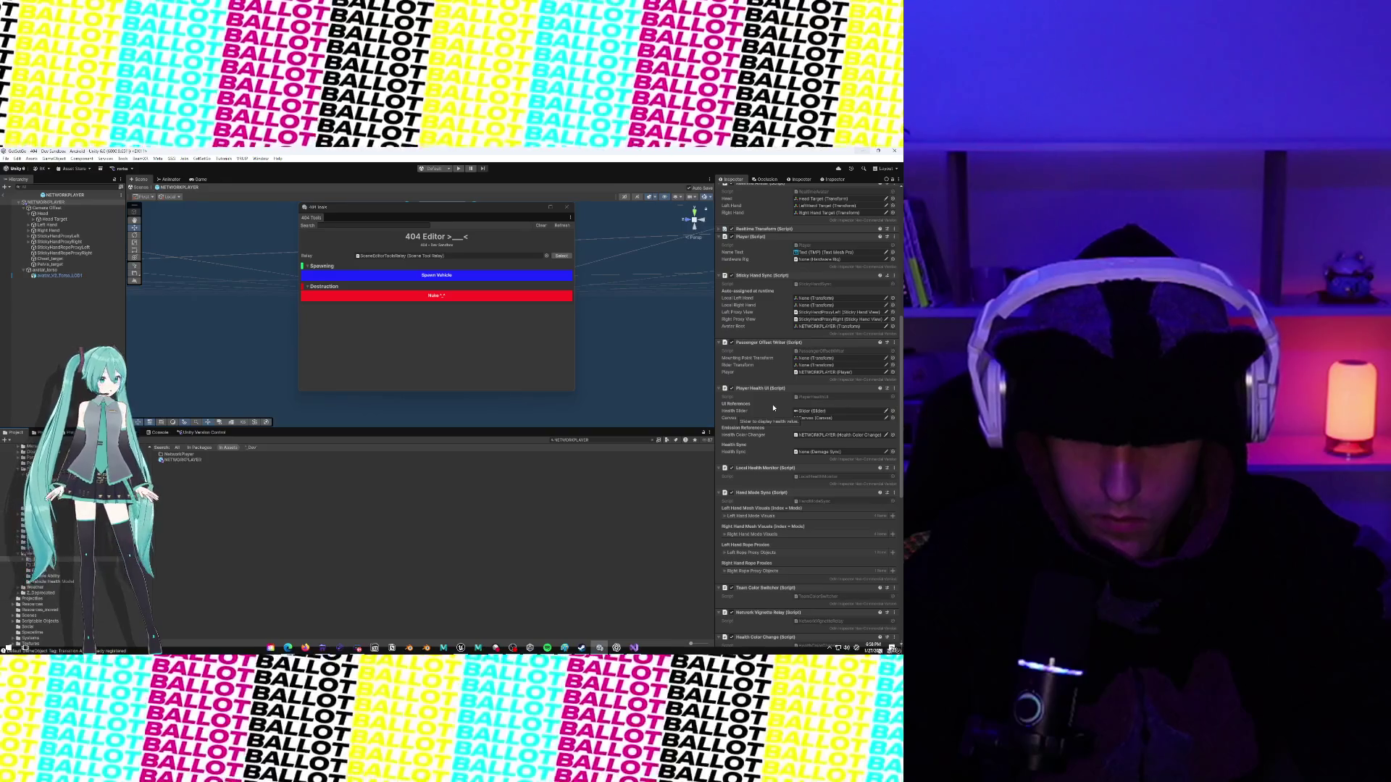
pyautogui.scroll(2, 773, 408)
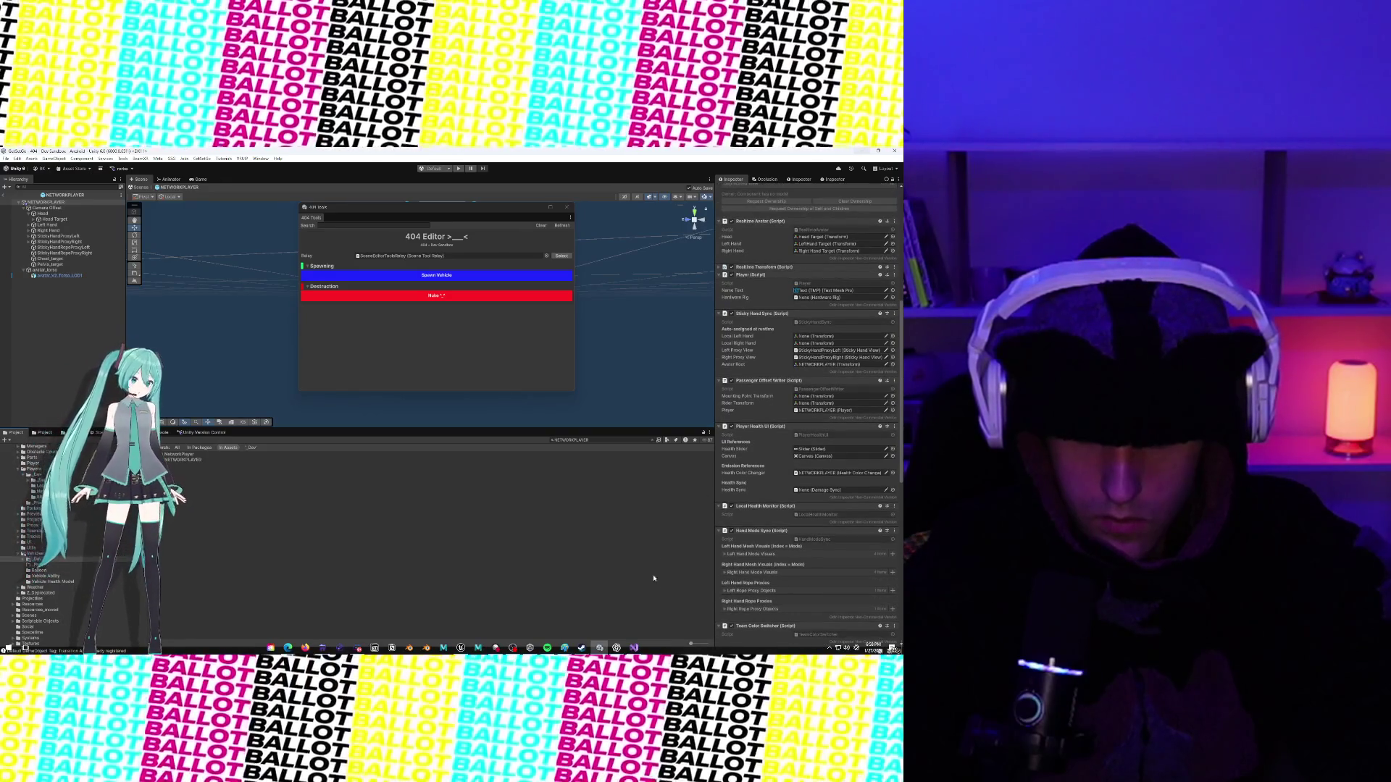
pyautogui.click(633, 618)
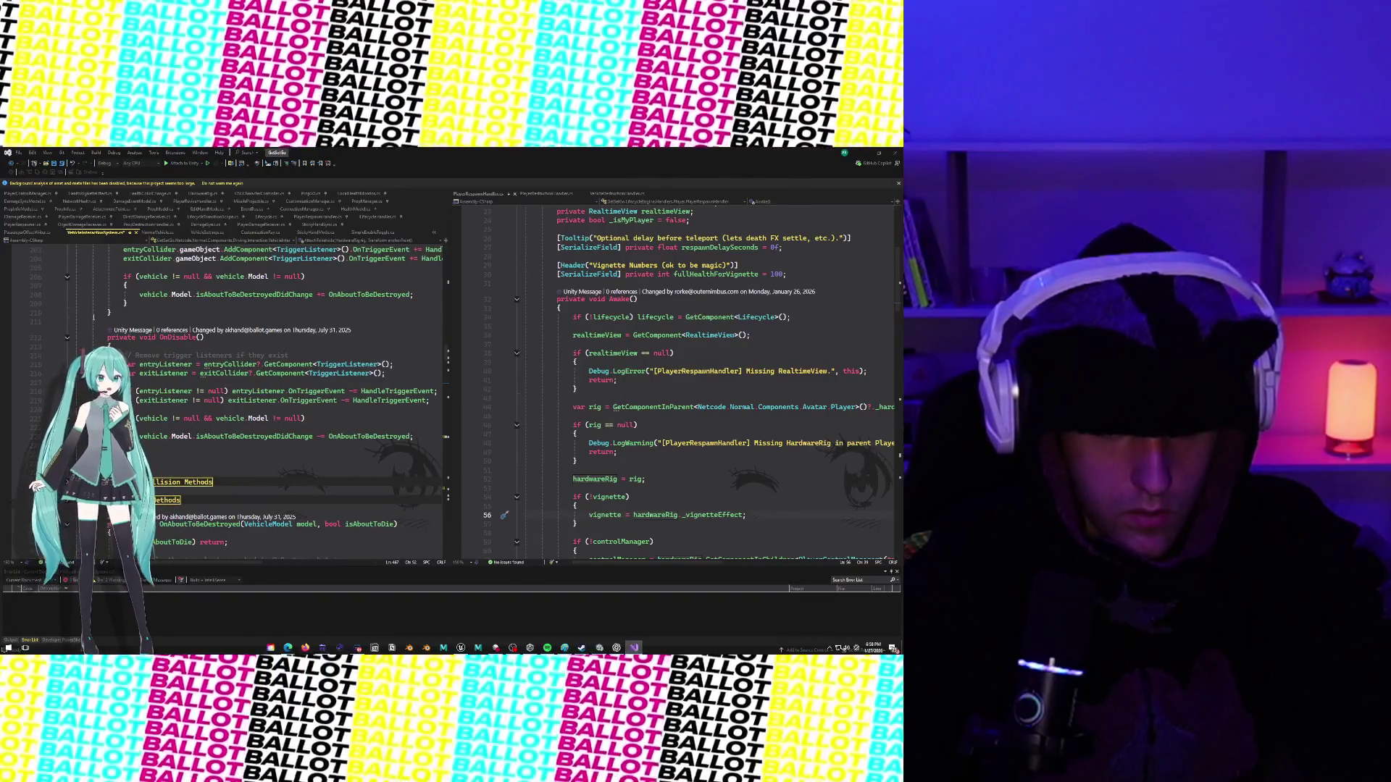
# Show PassengerOffsetWriter.cs scrolled up to EnableMounting, then switch back to Unity.
pyautogui.click(34, 234)
pyautogui.moveTo(137, 398); pyautogui.dragTo(581, 454)
pyautogui.scroll(2, 225, 371)
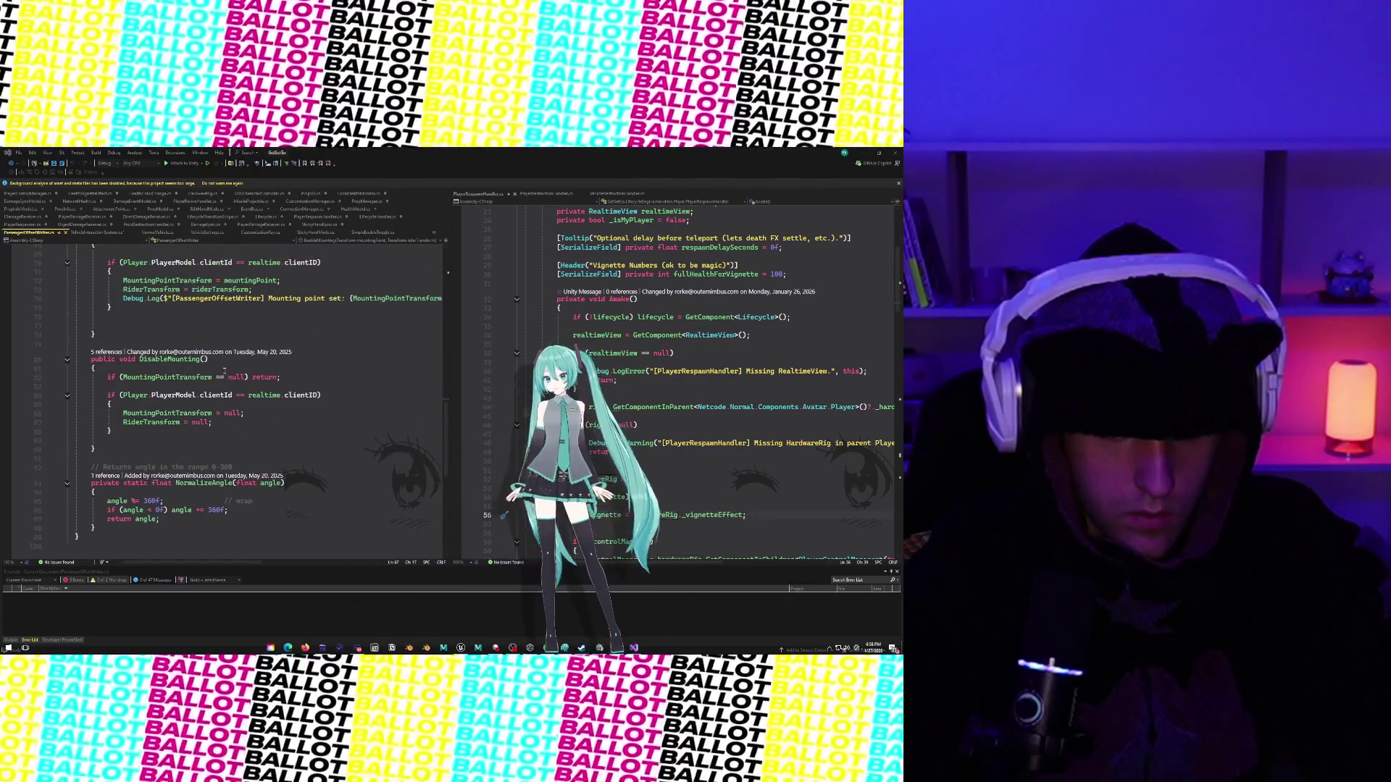
pyautogui.scroll(7, 225, 370)
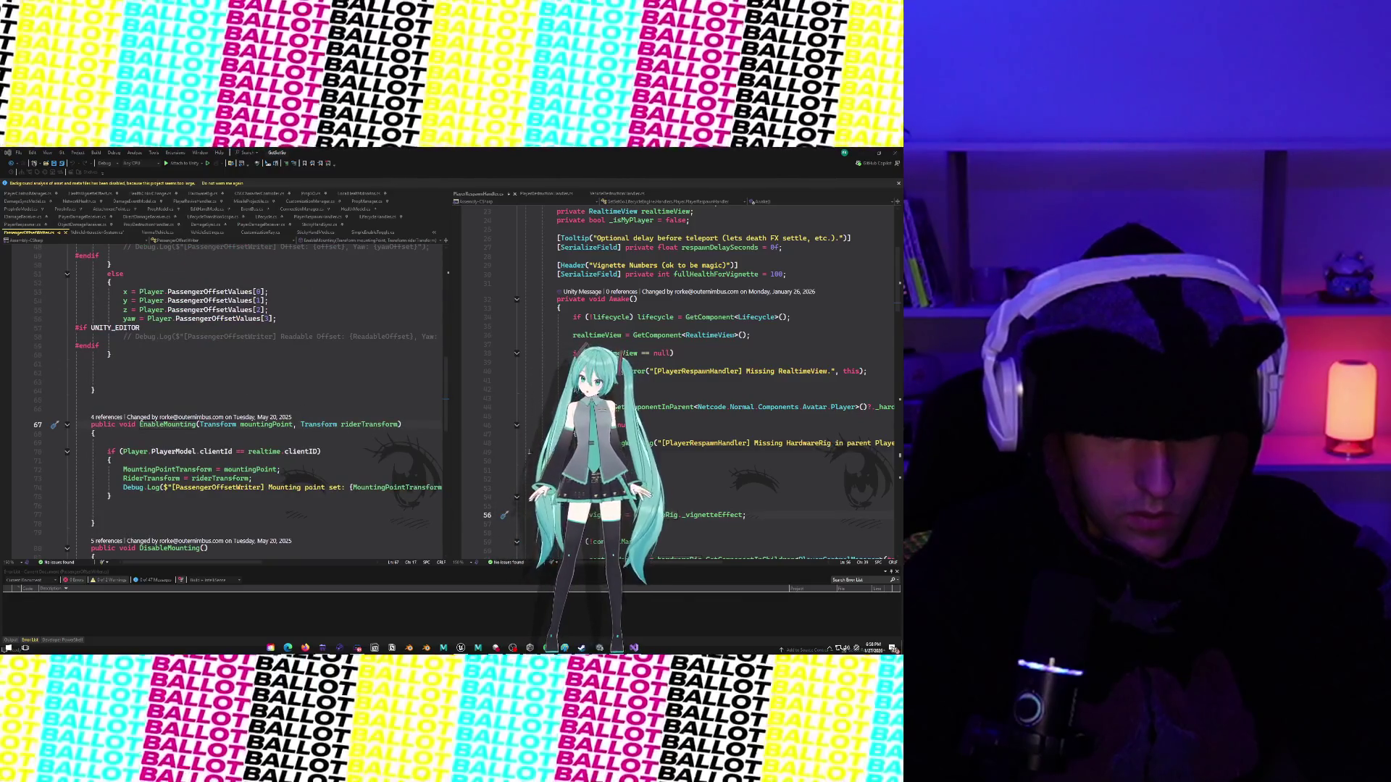
pyautogui.moveTo(519, 455); pyautogui.dragTo(58, 432)
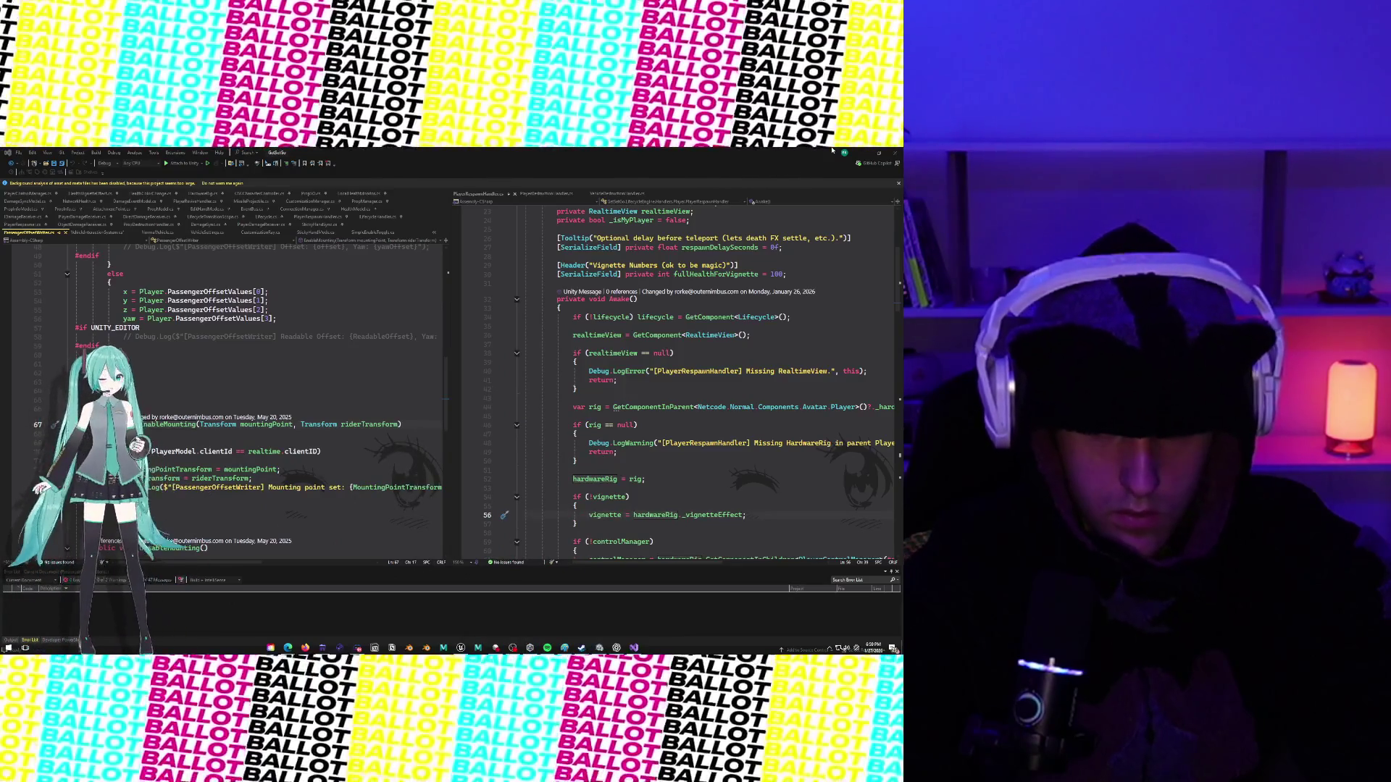
pyautogui.hotkey('alt', 'Tab')
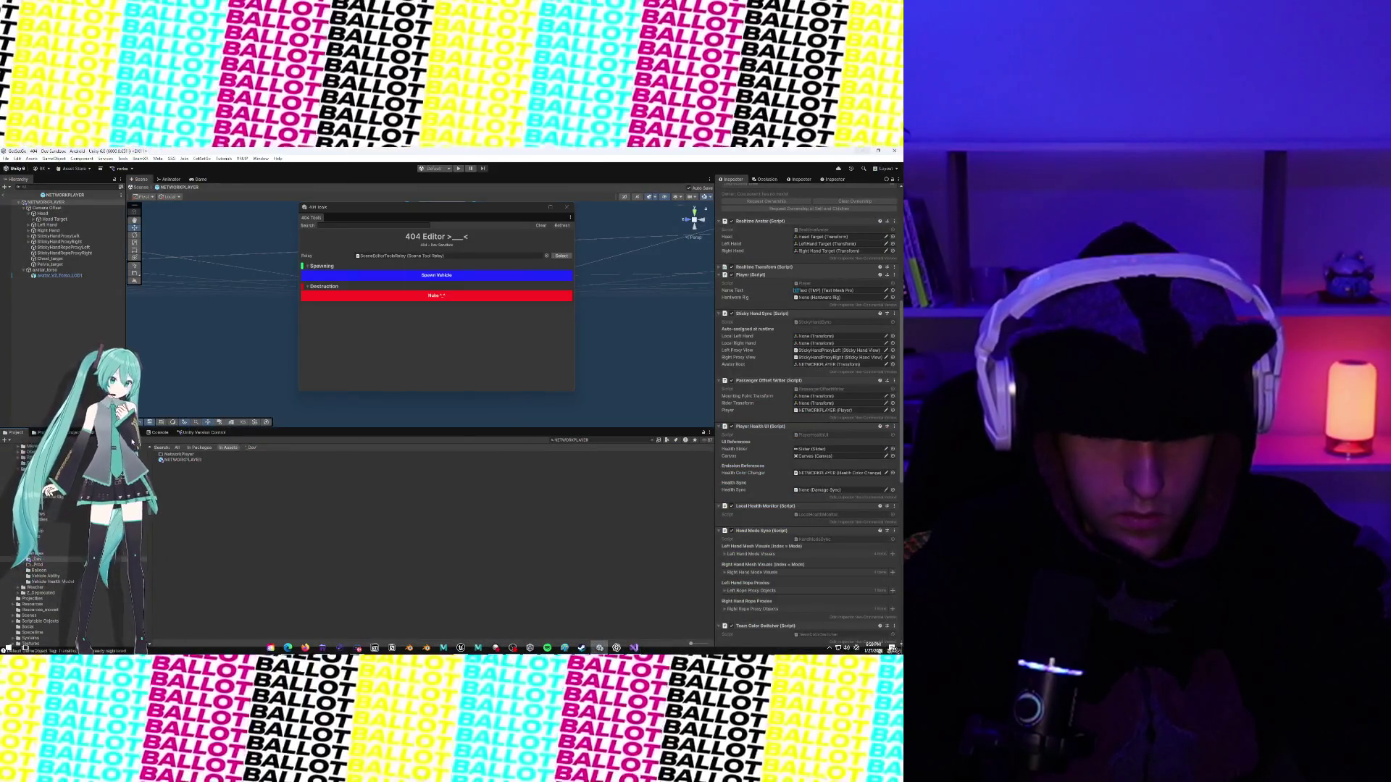
# Filter the Console log with the search text [PassengerOf.
pyautogui.click(159, 432)
pyautogui.click(619, 439)
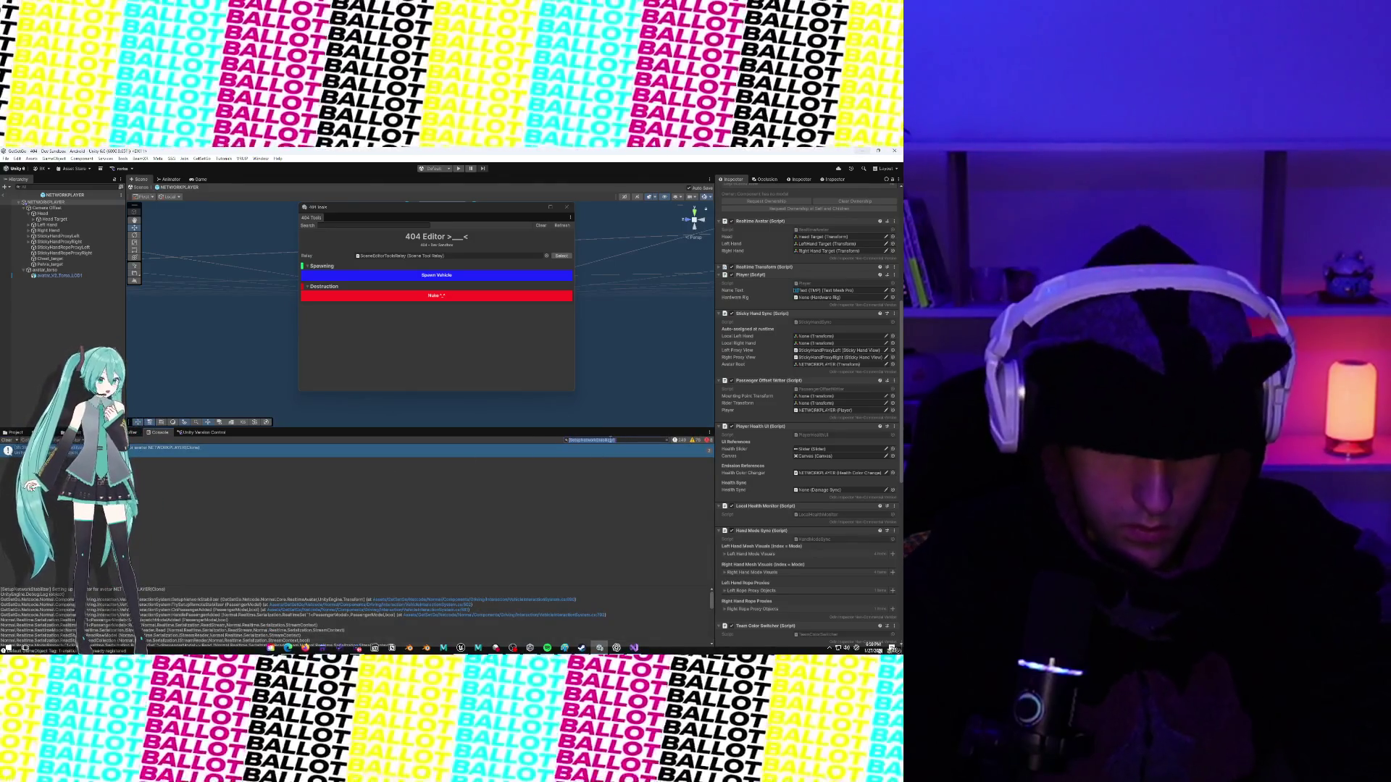
pyautogui.write('[PassengerOf')
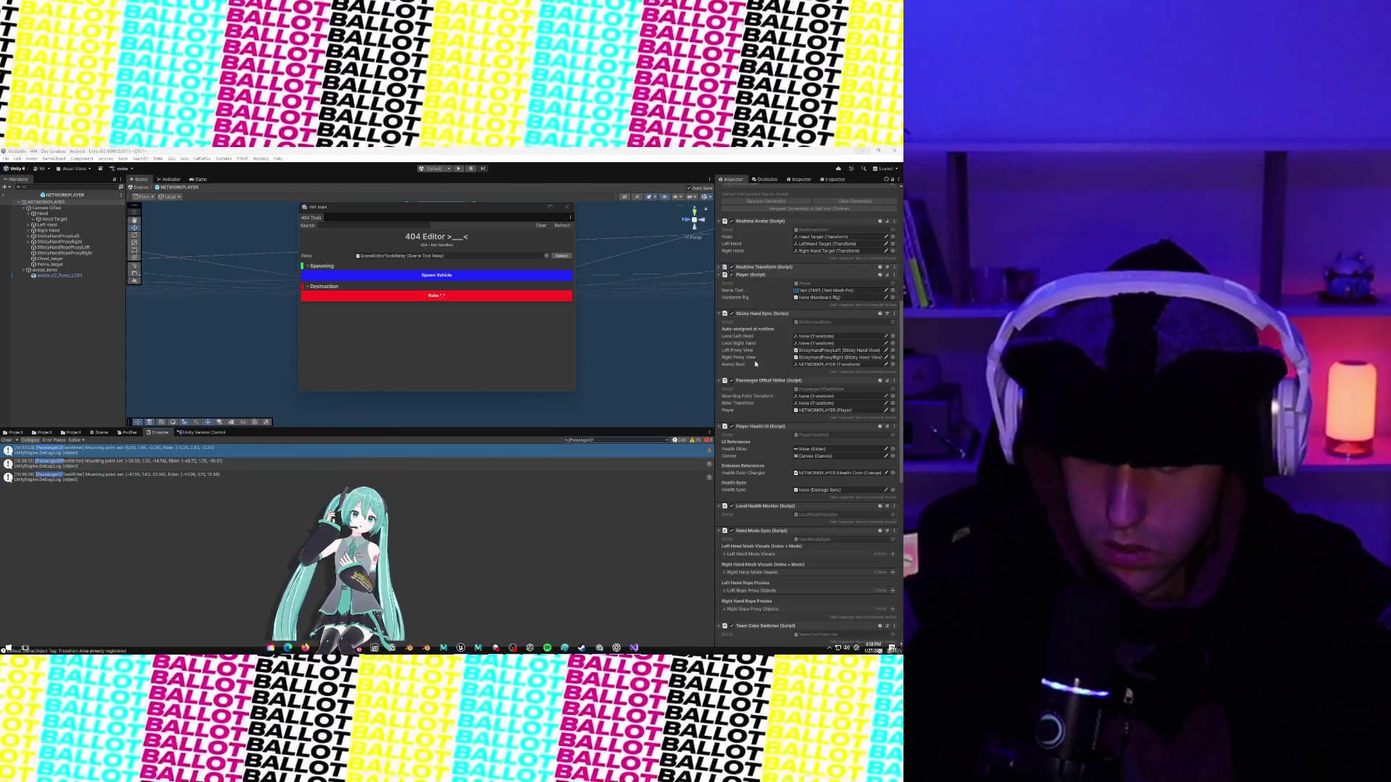
# Expand NETWORKPLAYER's Realtime Transform (Script) settings, review its components, then return to Visual Studio.
pyautogui.scroll(5, 797, 355)
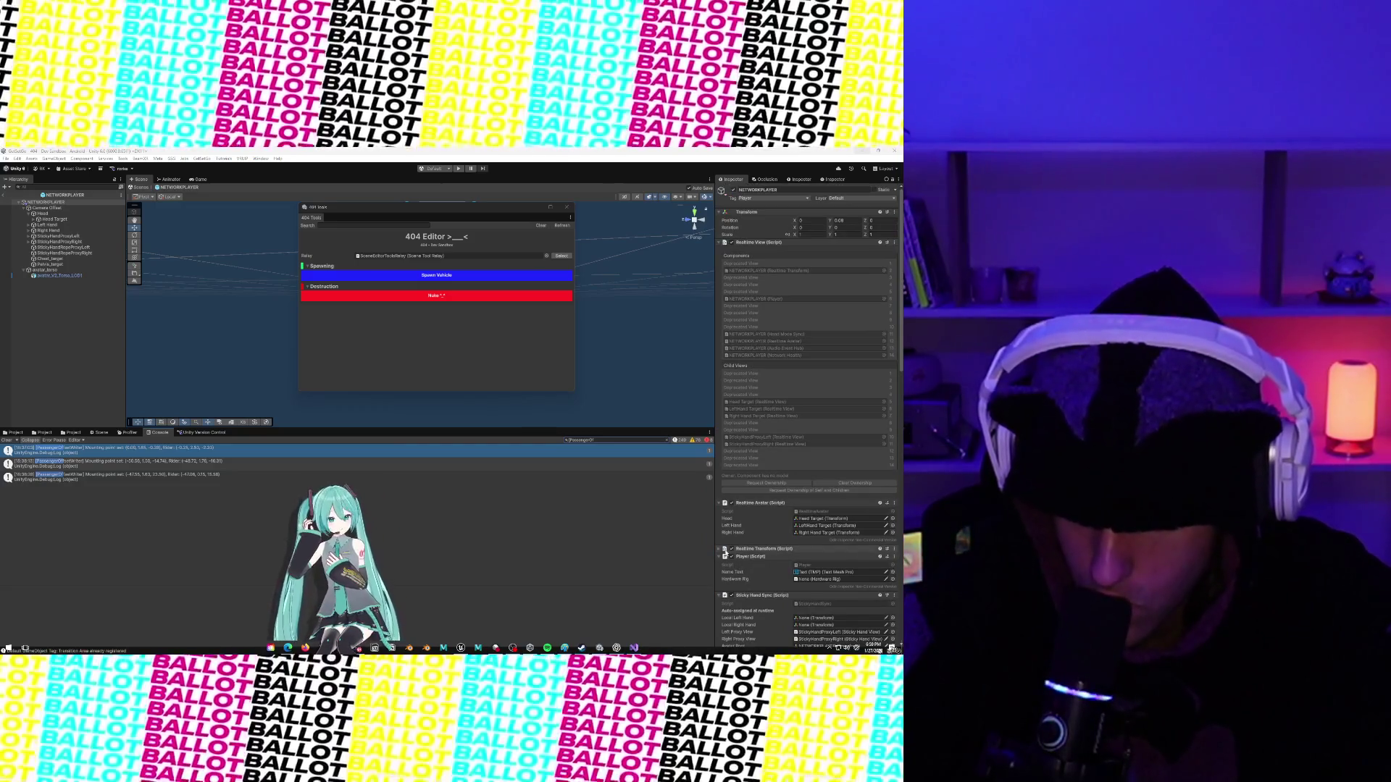
pyautogui.click(718, 549)
pyautogui.scroll(-3, 728, 546)
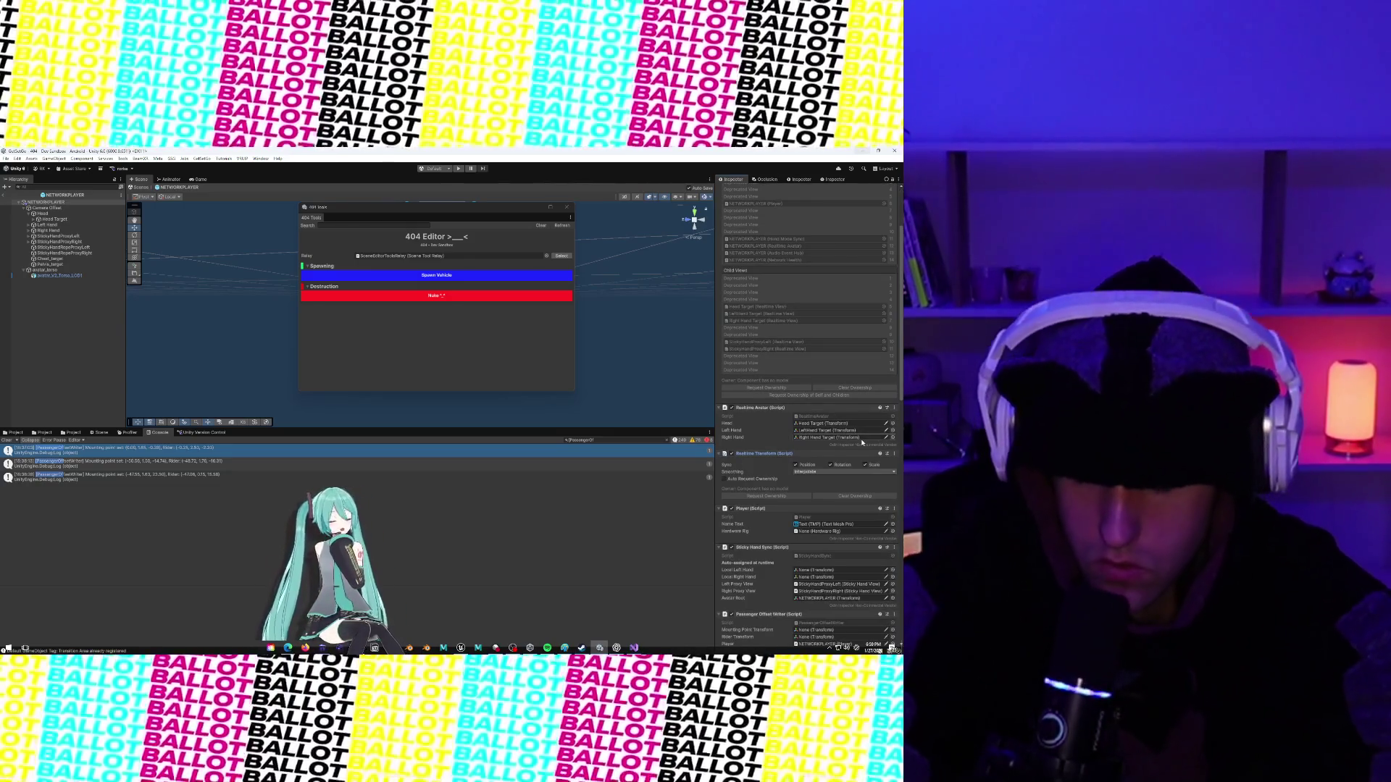
pyautogui.scroll(-1, 749, 466)
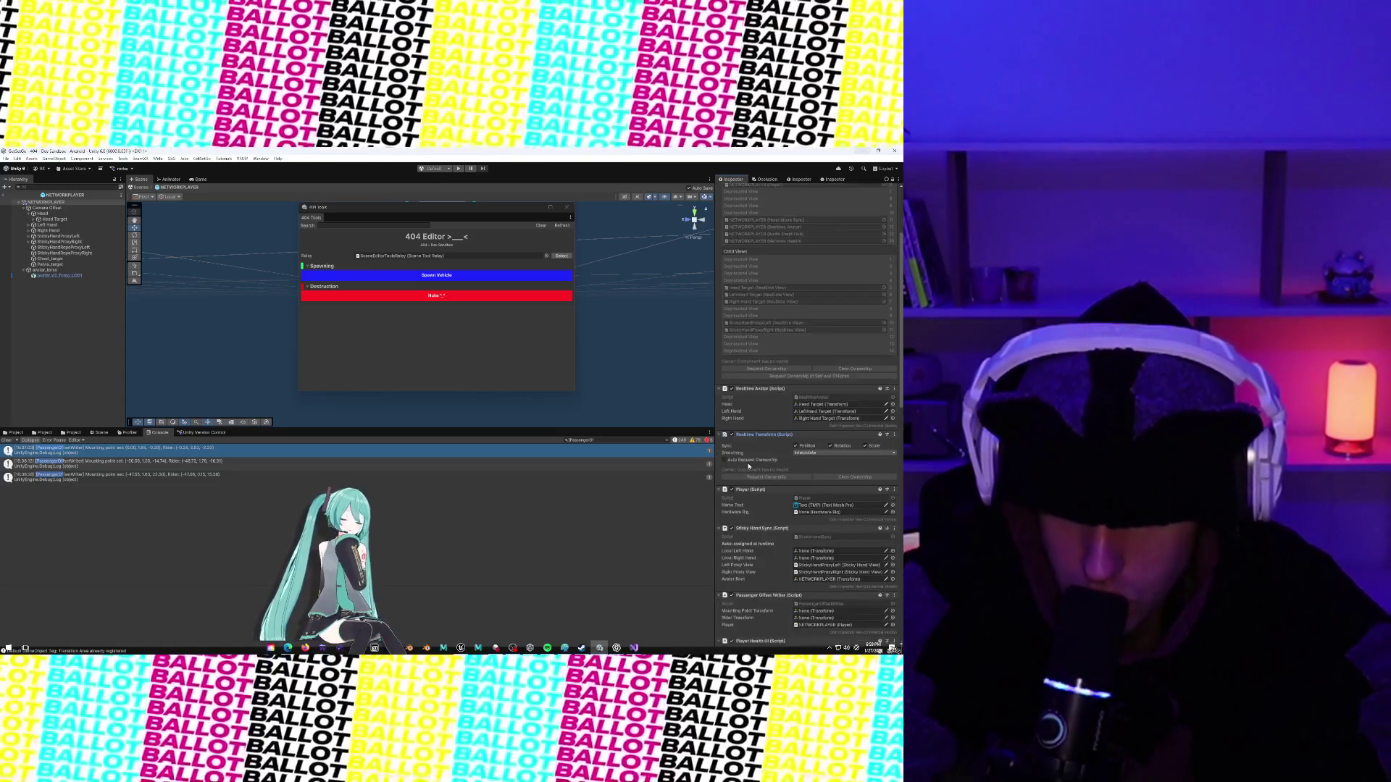
pyautogui.scroll(-1, 749, 466)
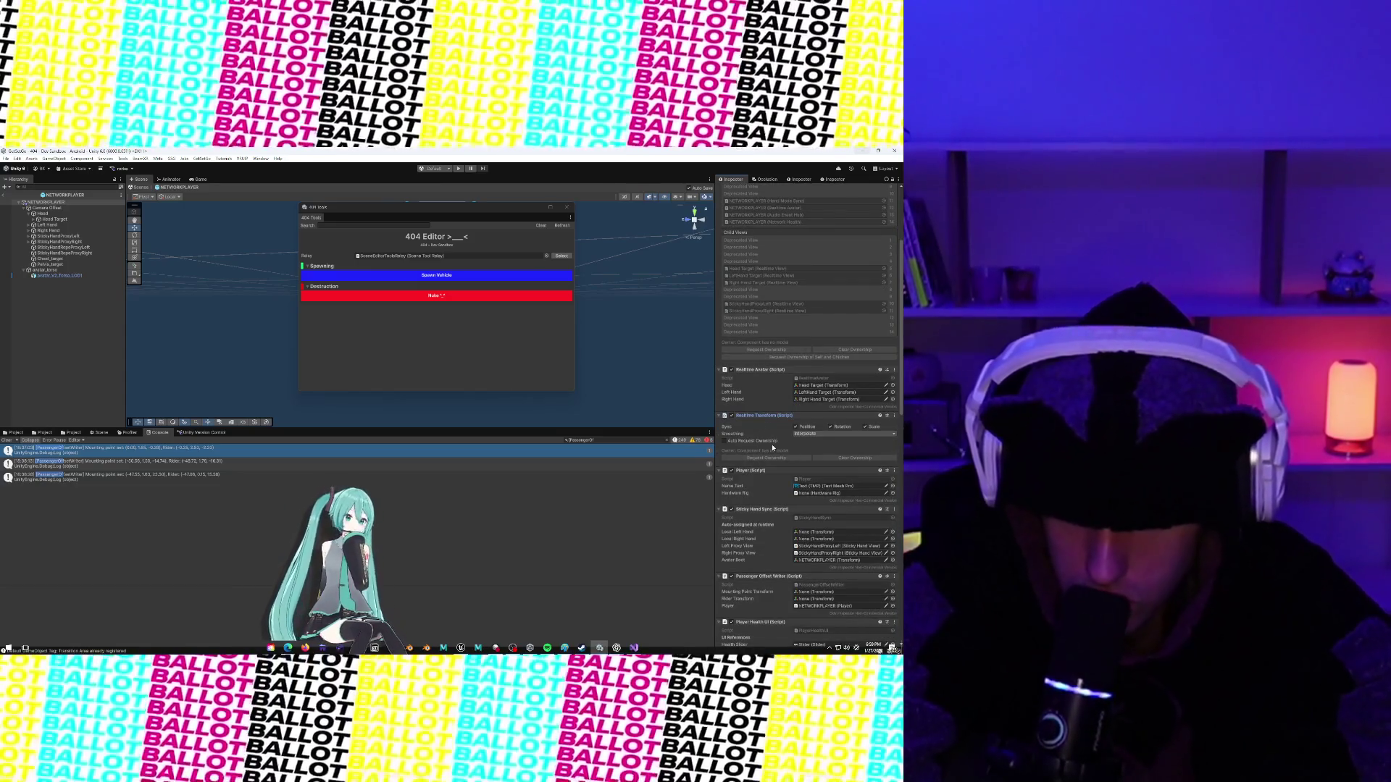
pyautogui.scroll(-3, 772, 450)
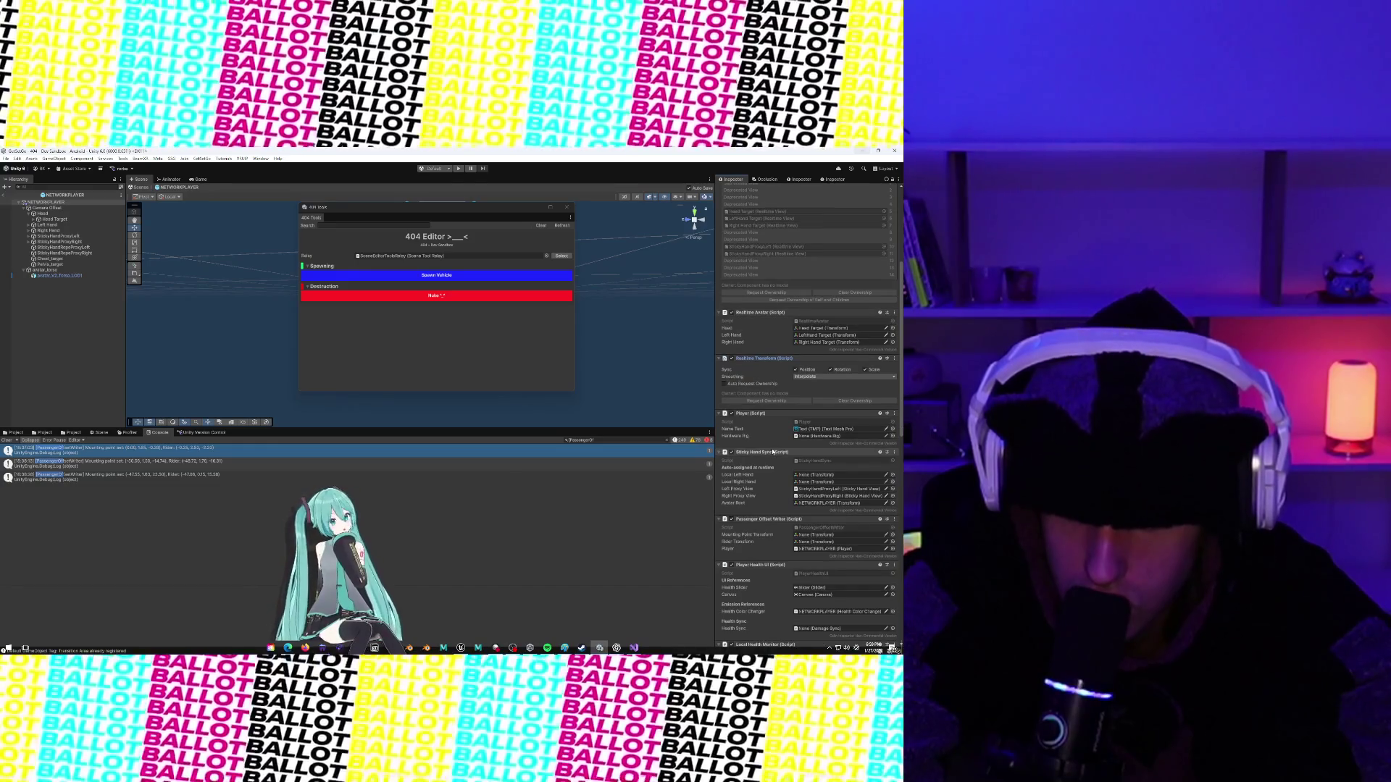
pyautogui.scroll(-2, 773, 451)
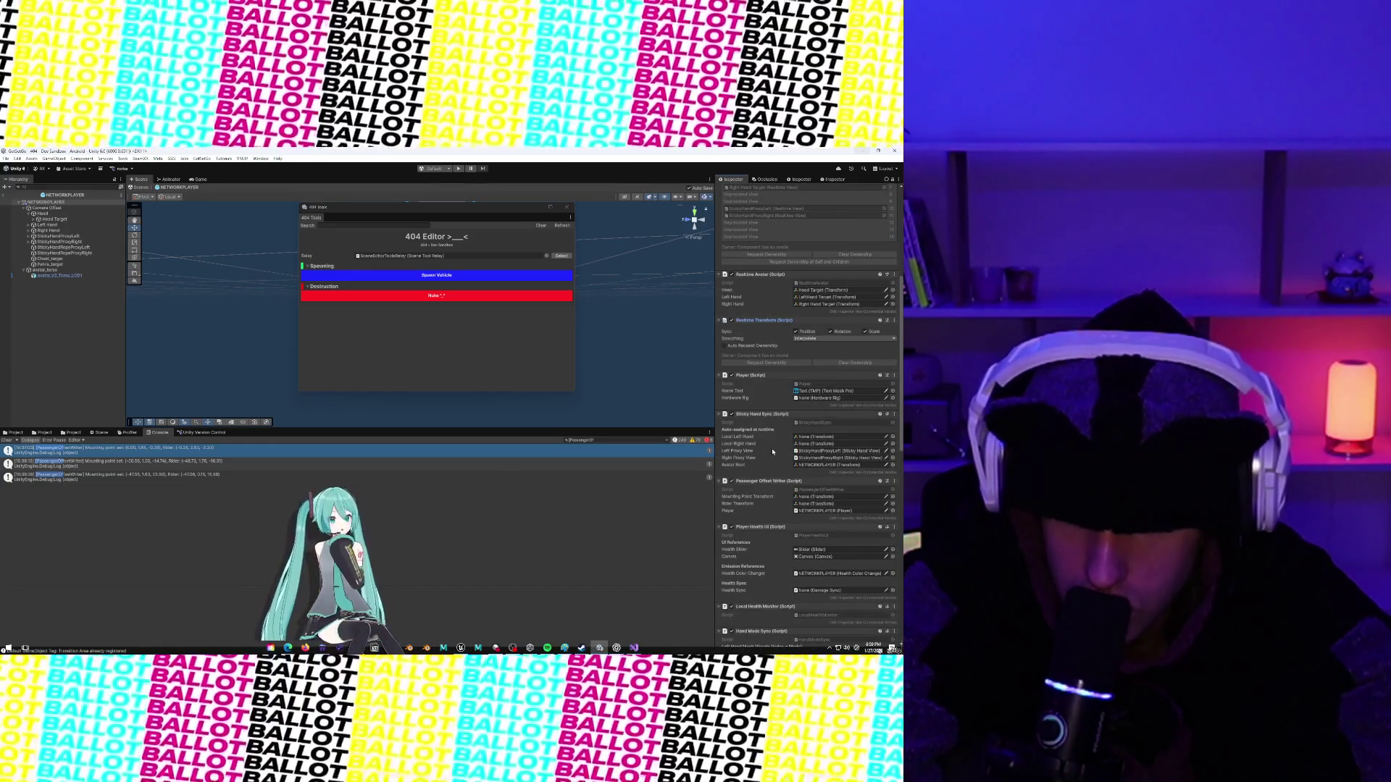
pyautogui.scroll(-6, 772, 451)
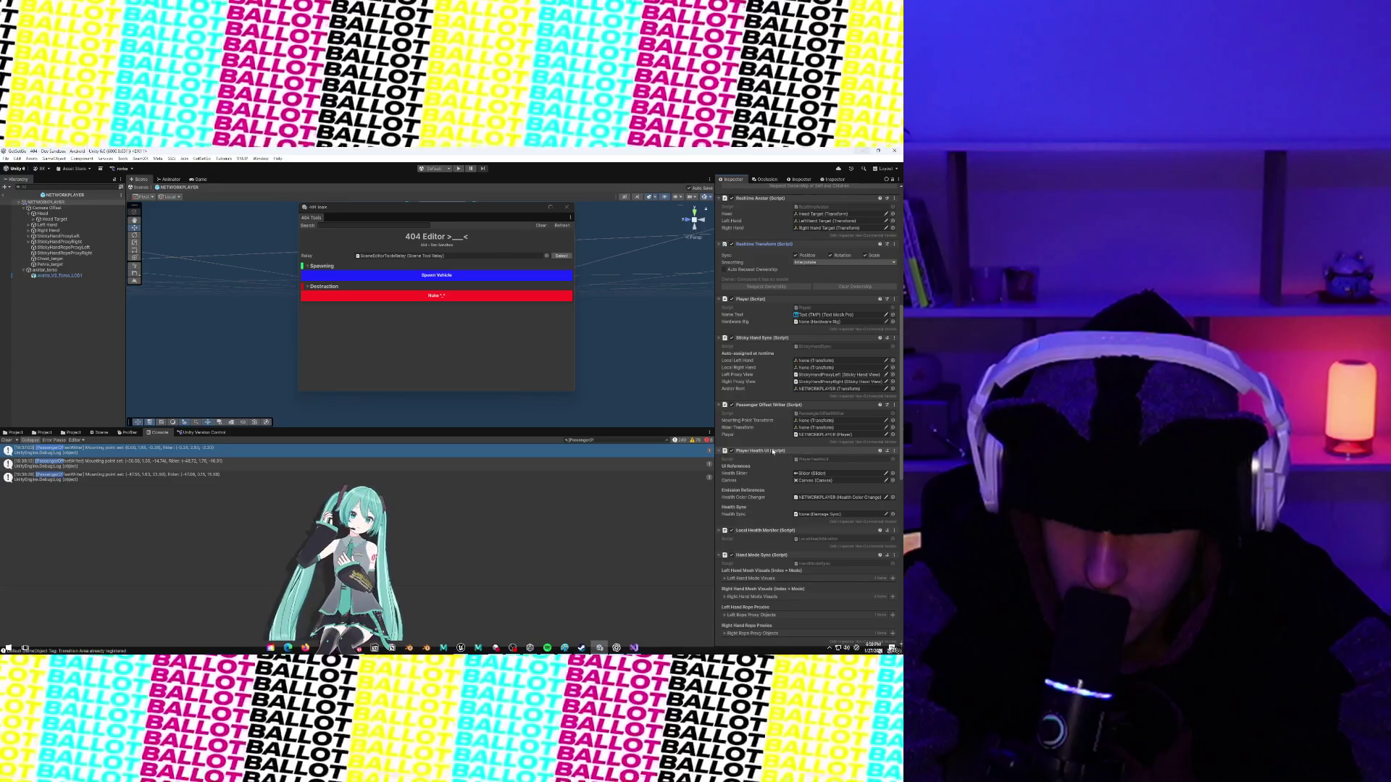
pyautogui.scroll(-4, 772, 452)
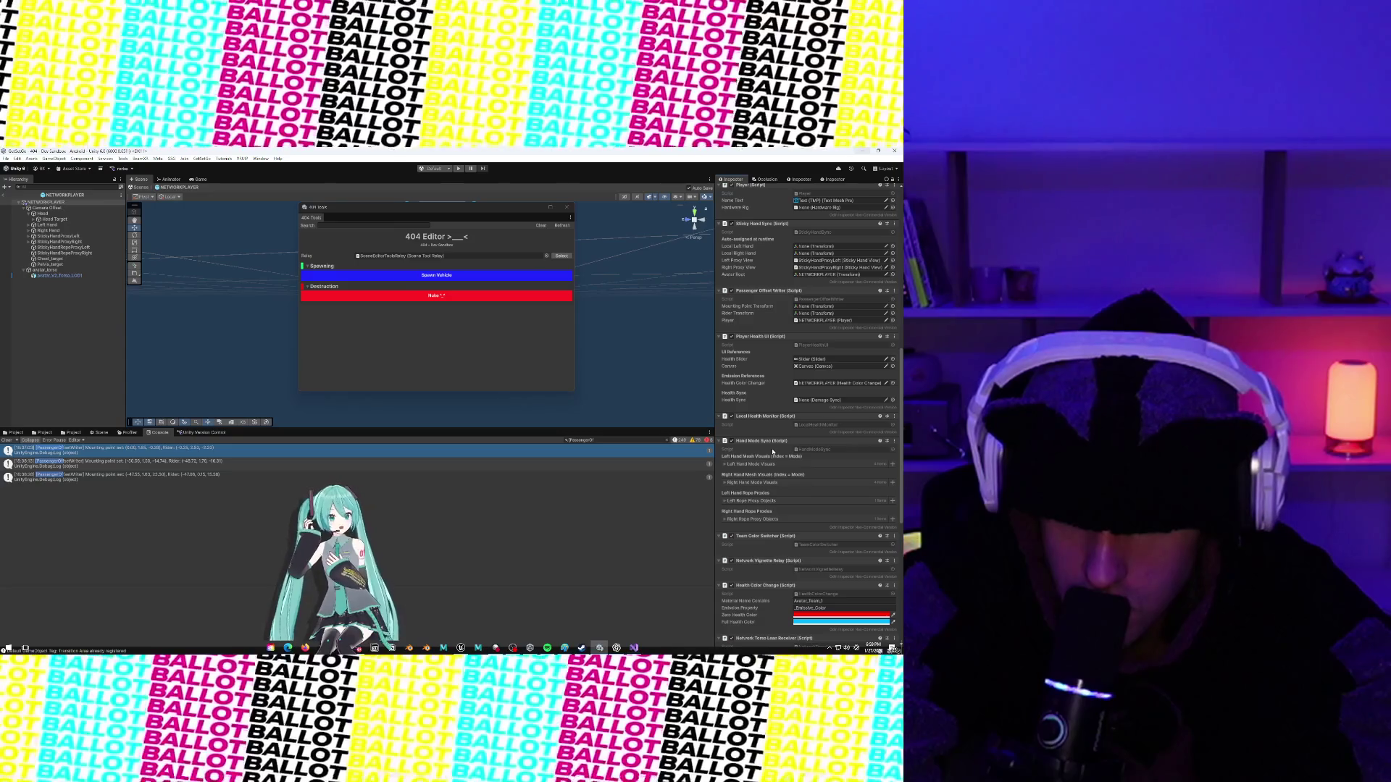
pyautogui.scroll(-5, 773, 453)
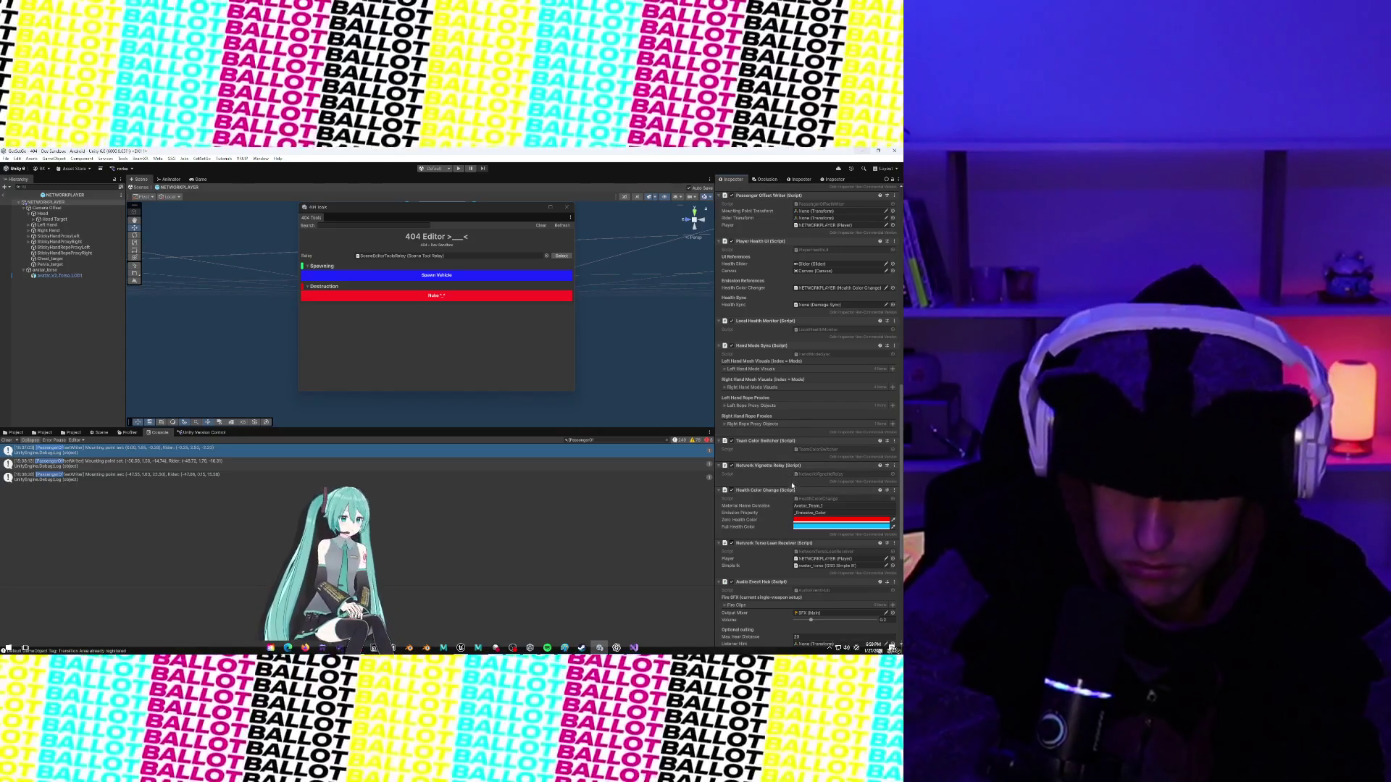
pyautogui.scroll(-4, 790, 497)
pyautogui.scroll(-7, 791, 497)
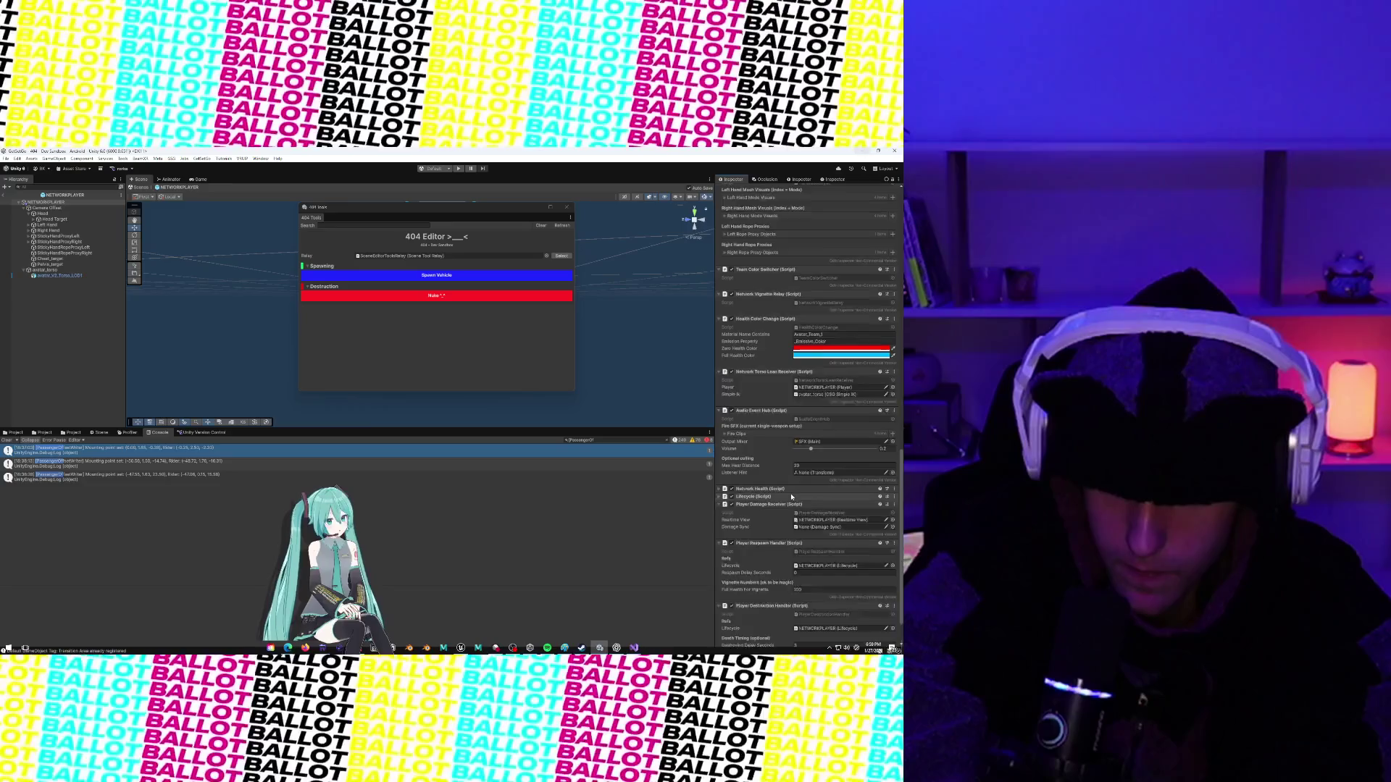
pyautogui.scroll(20, 792, 497)
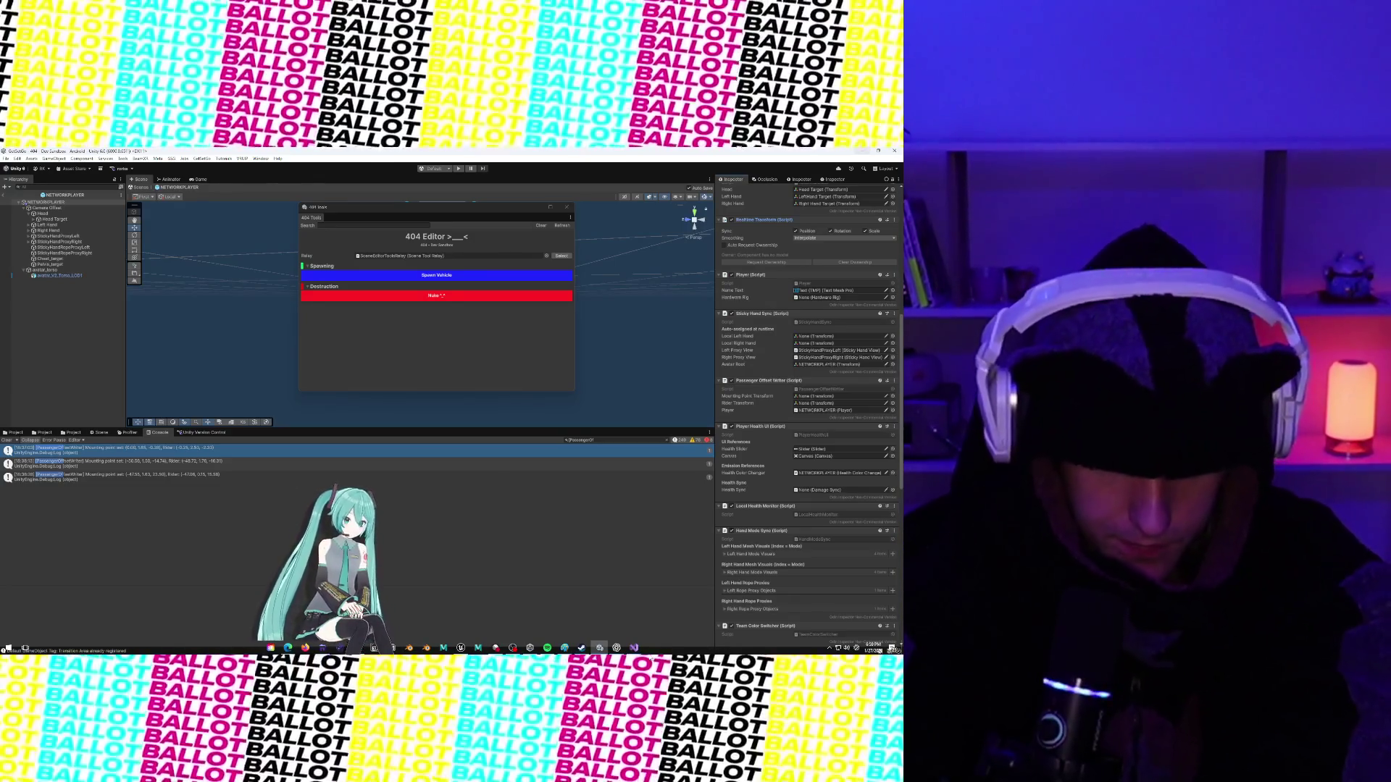
pyautogui.click(635, 649)
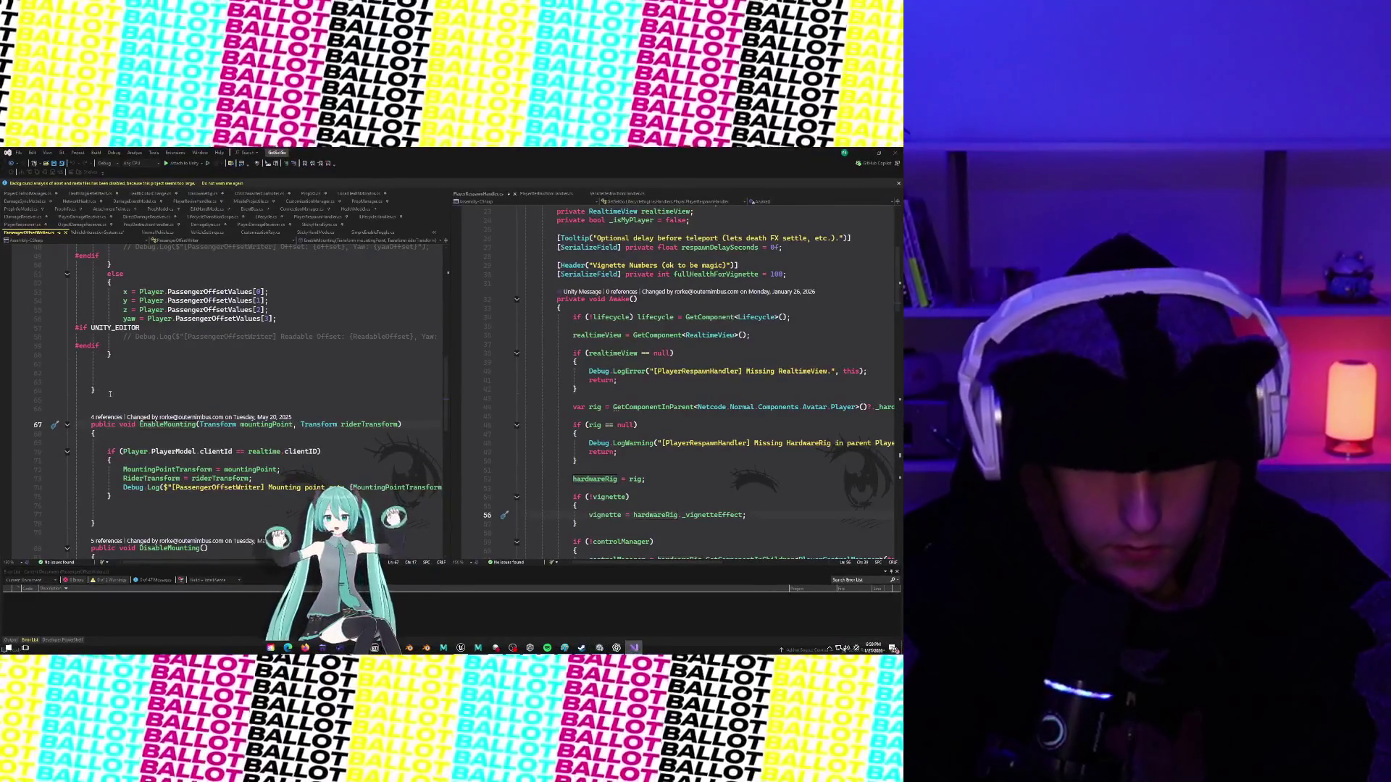
pyautogui.scroll(7, 119, 394)
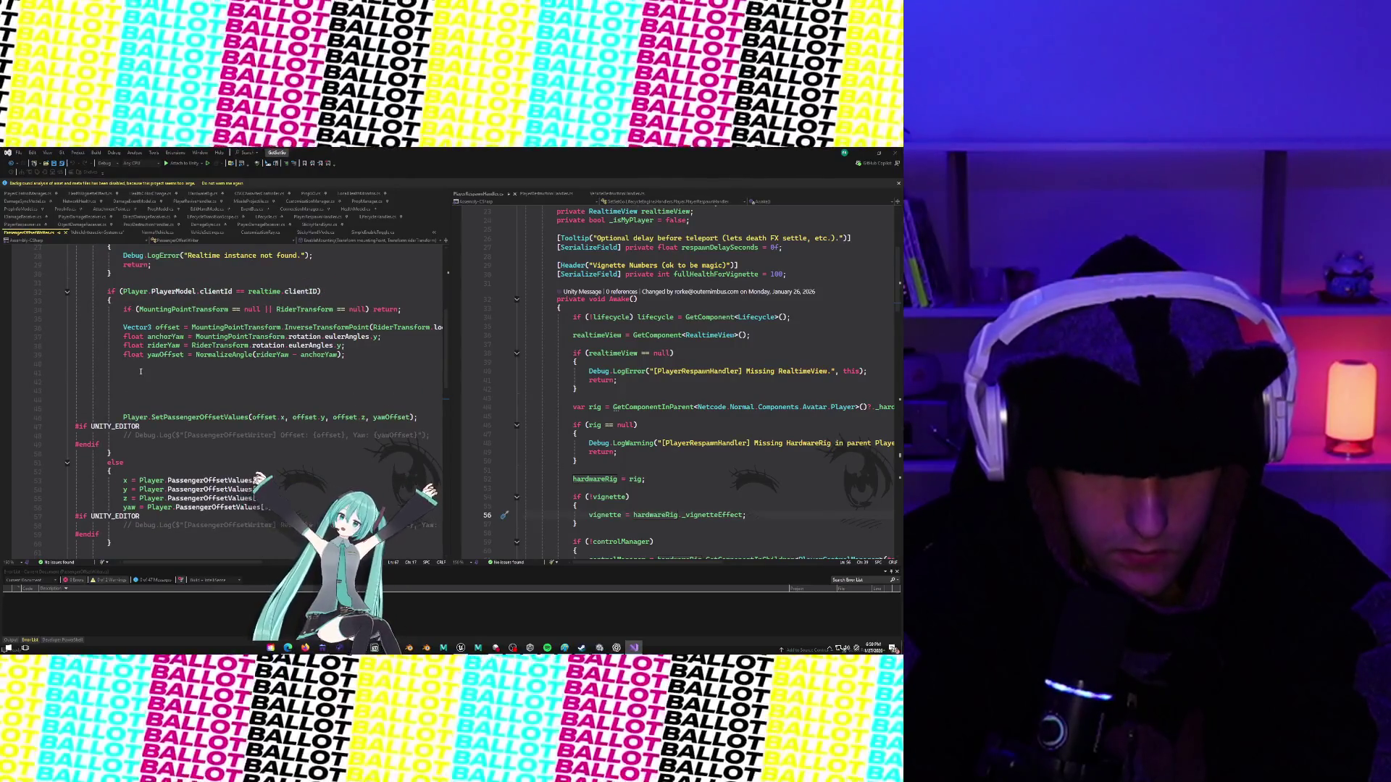
pyautogui.scroll(6, 141, 371)
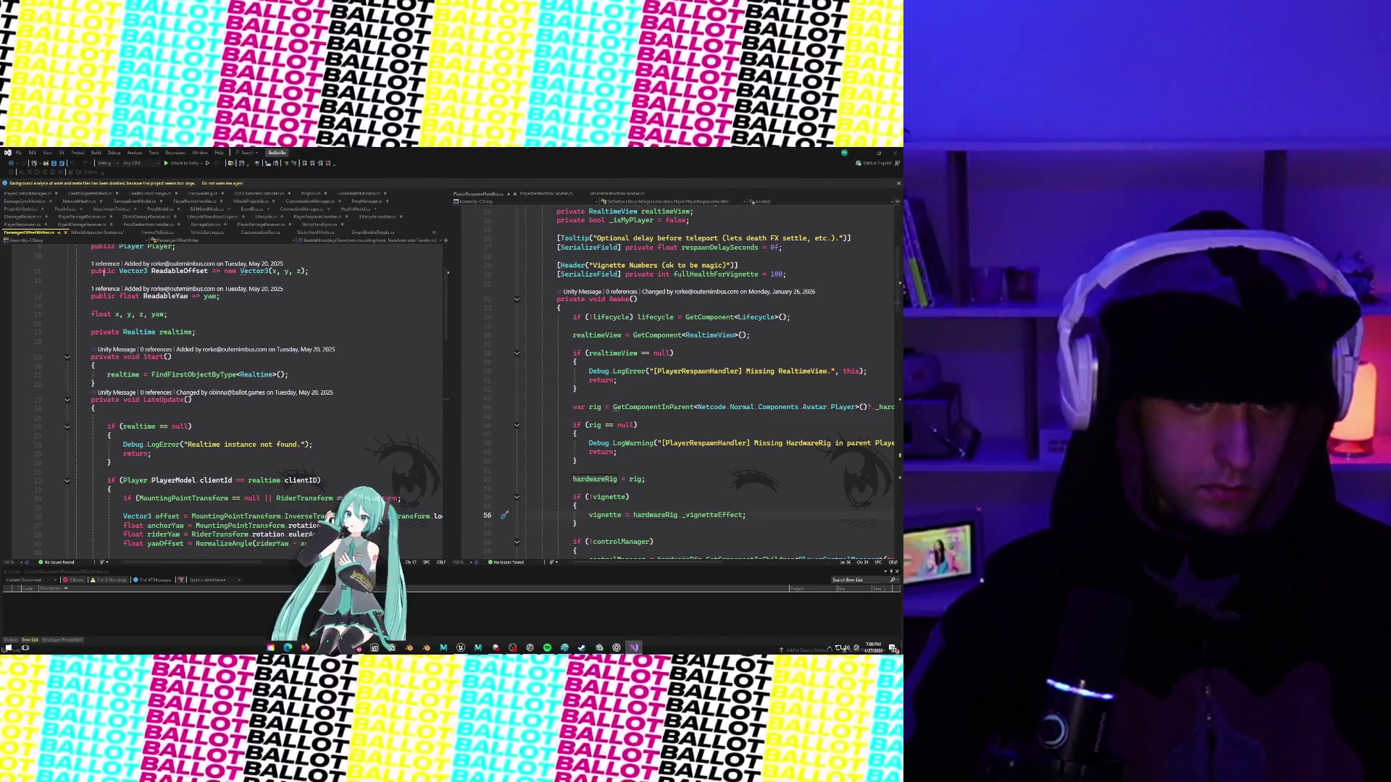
# Return to VehicleInteractionSystem.cs and scroll up to the Initialization region showing Awake and Initialize.
pyautogui.click(94, 233)
pyautogui.scroll(-2, 234, 487)
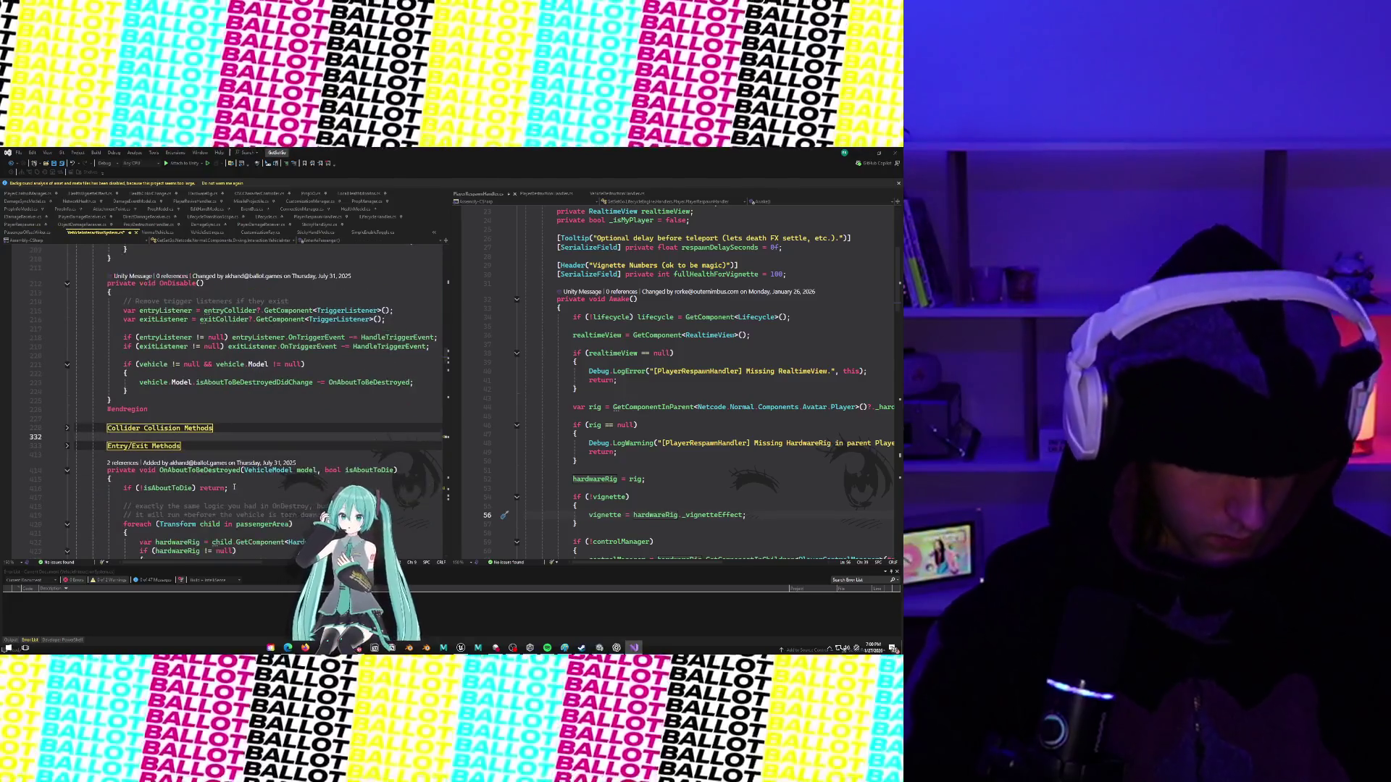
pyautogui.scroll(10, 234, 486)
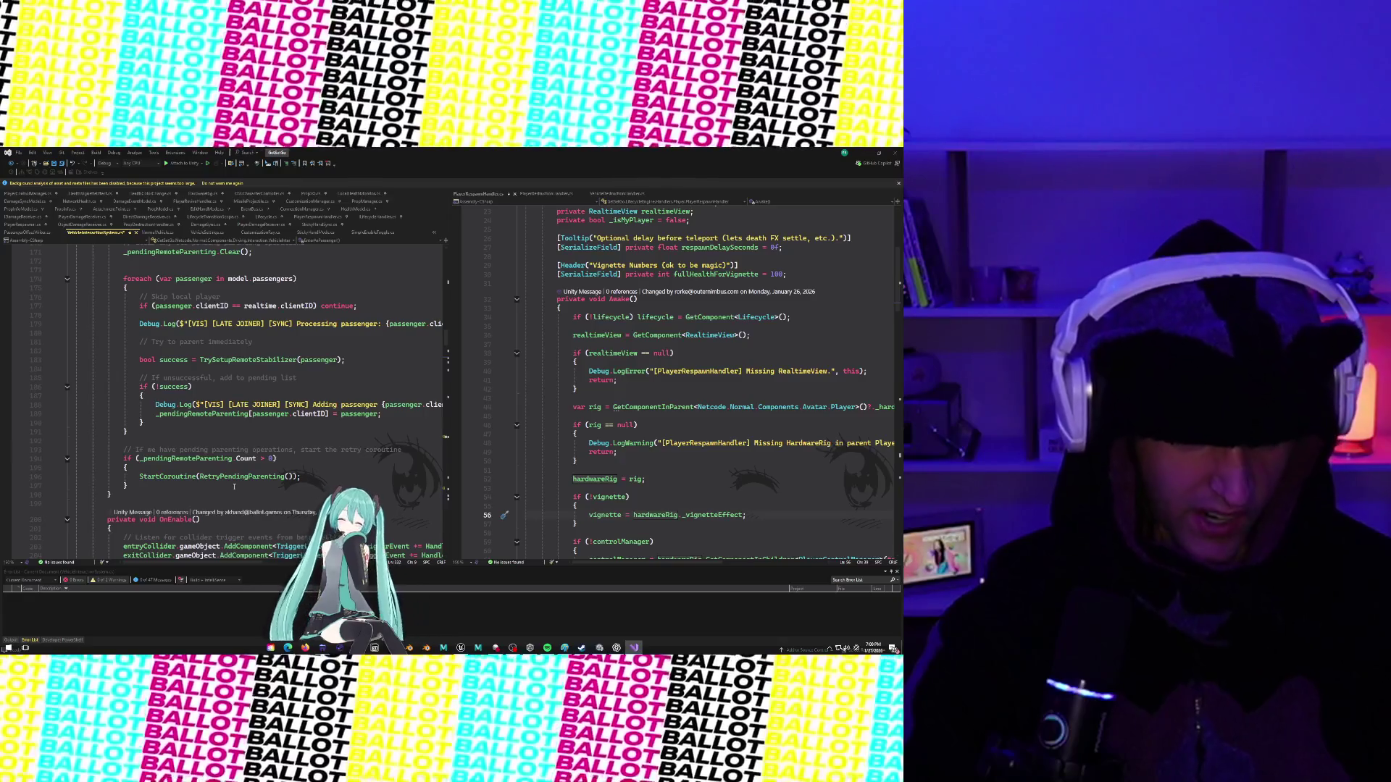
pyautogui.scroll(2, 234, 487)
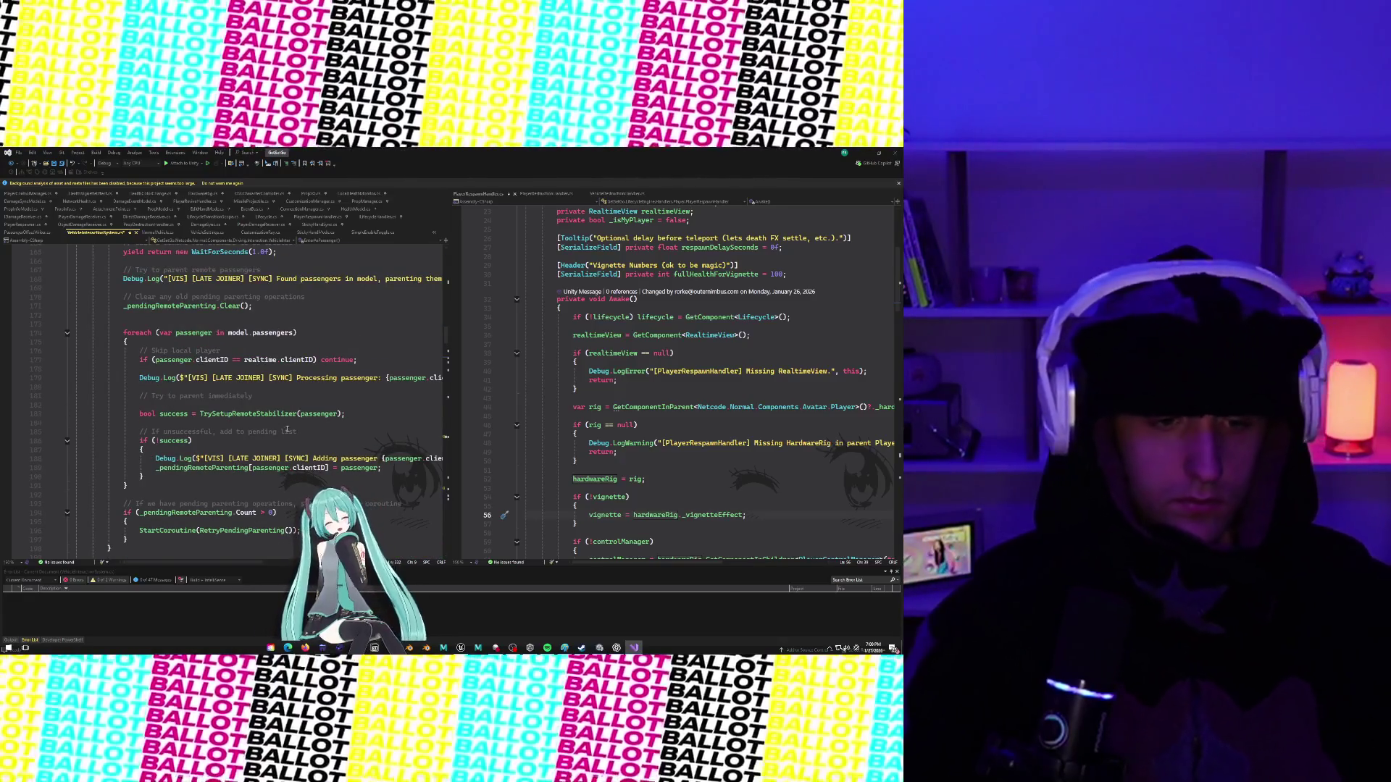
pyautogui.scroll(1, 281, 406)
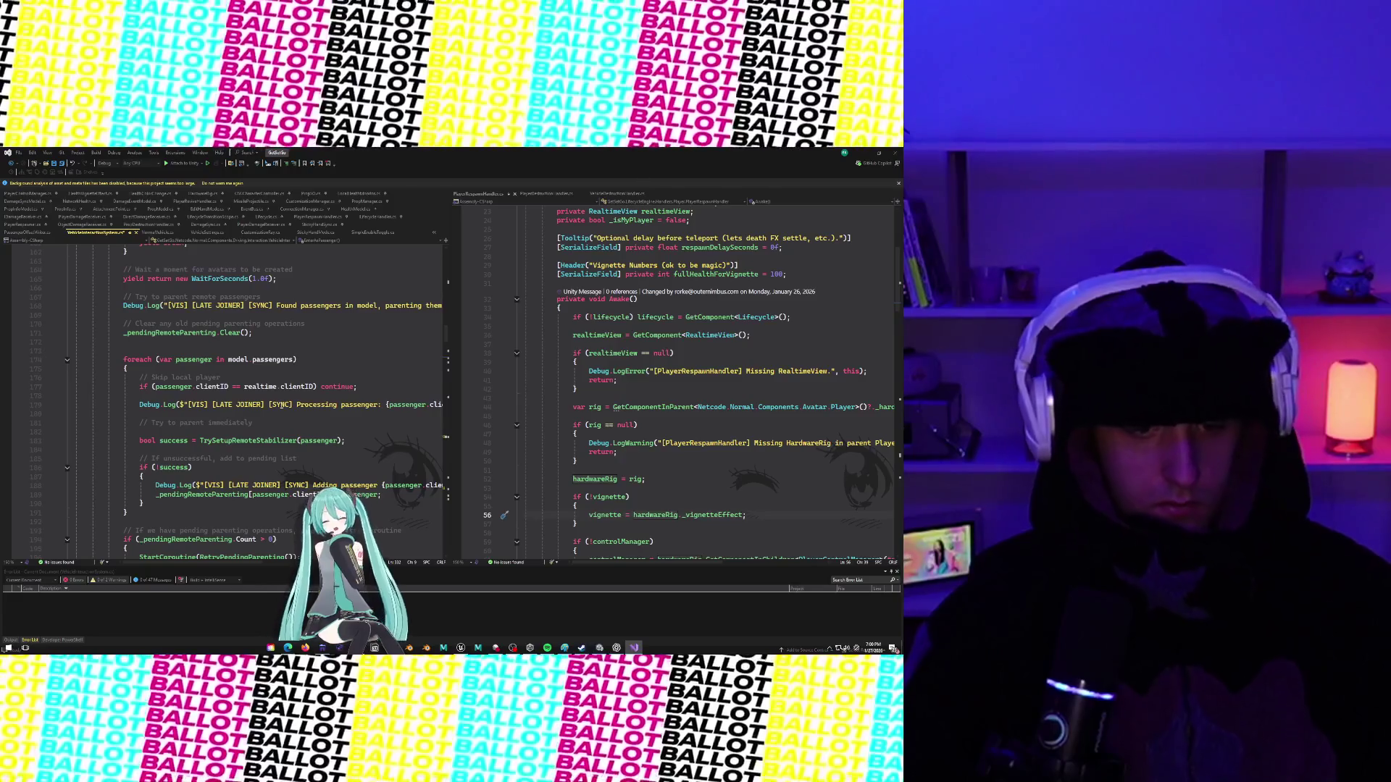
pyautogui.scroll(10, 281, 406)
pyautogui.scroll(15, 281, 410)
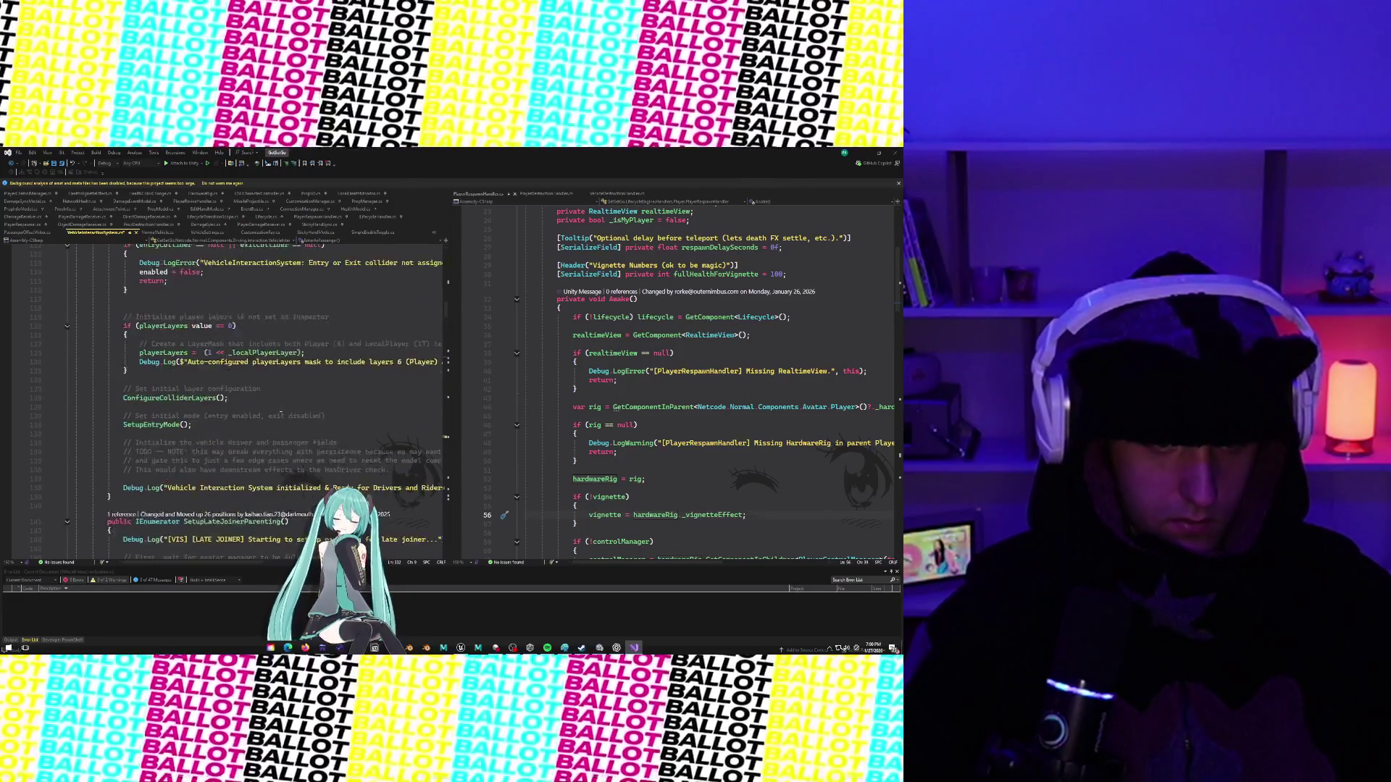
pyautogui.scroll(7, 281, 410)
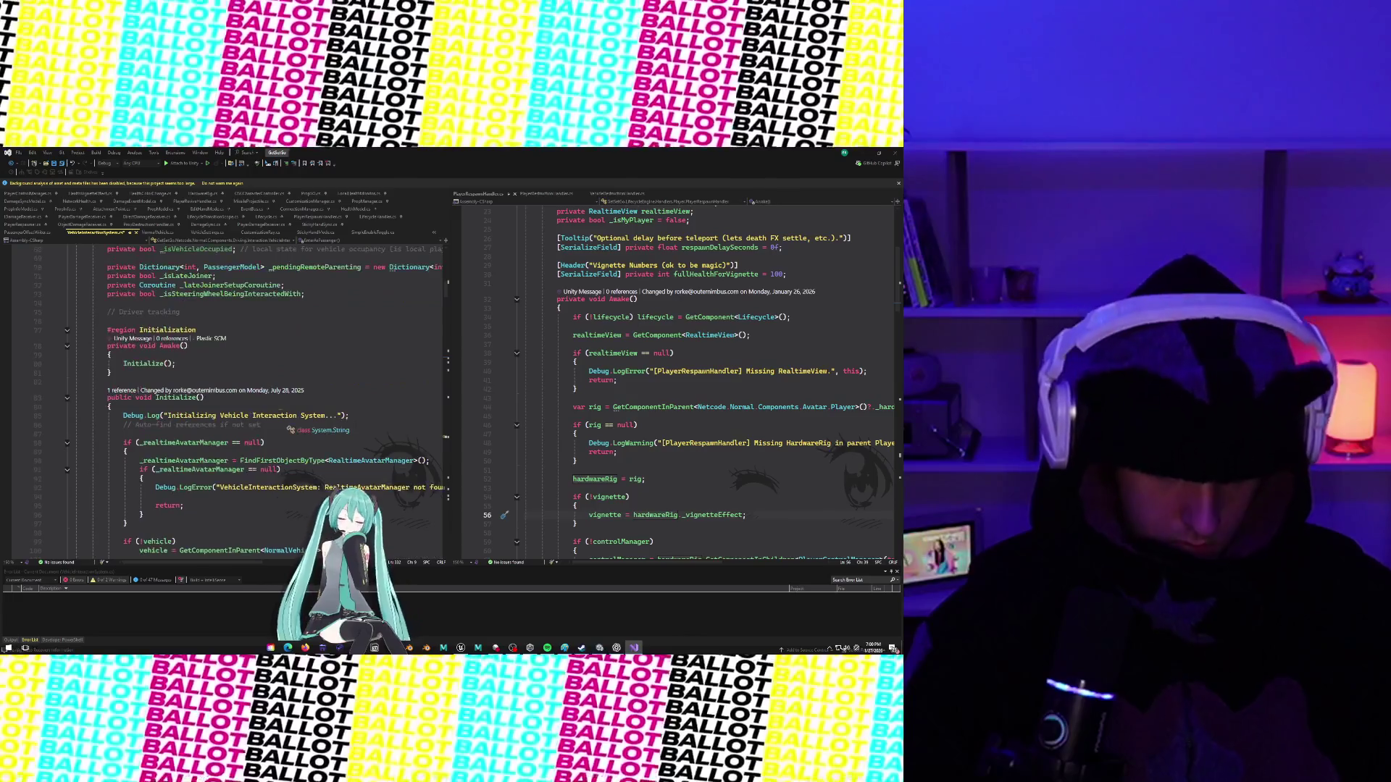
pyautogui.scroll(-2, 290, 424)
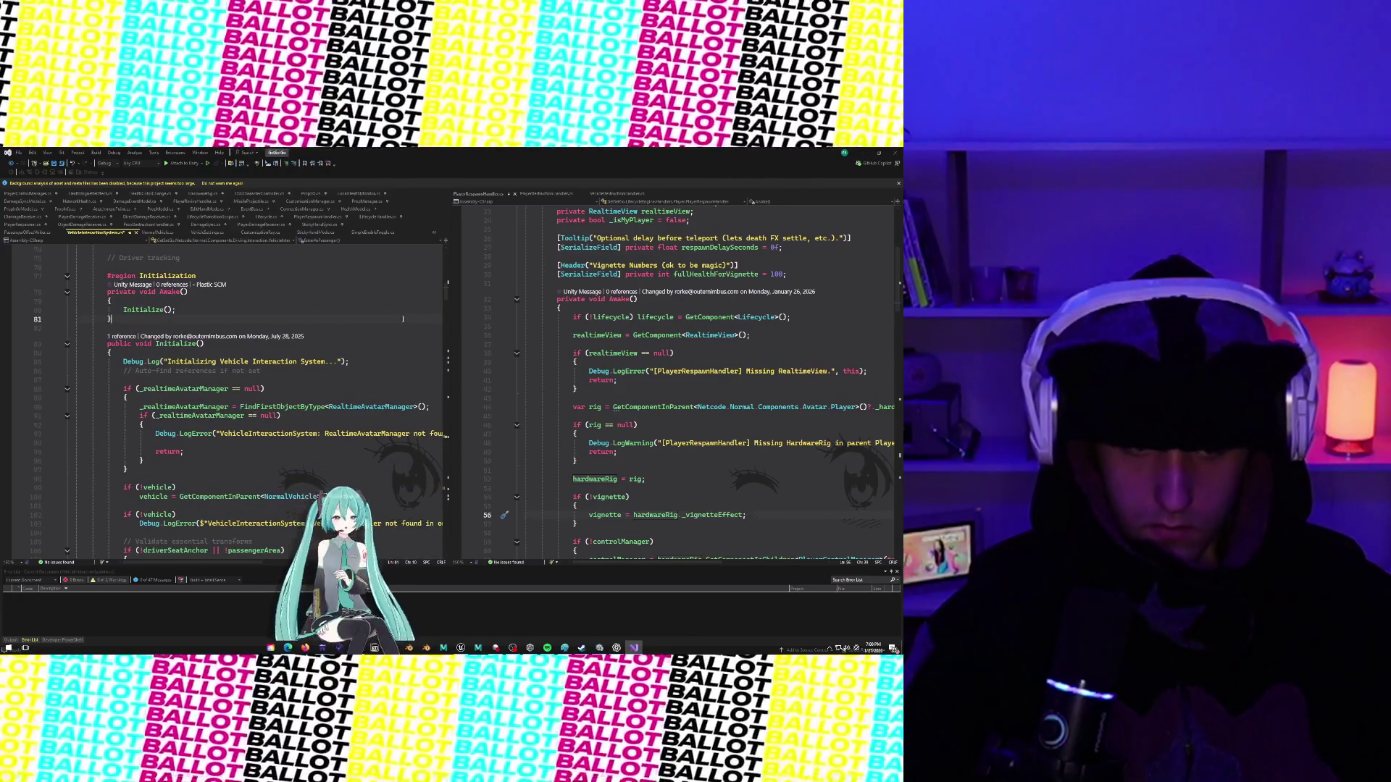
# Search the script for the '[VIS] [Sync' log messages.
pyautogui.hotkey('ctrl', 'f')
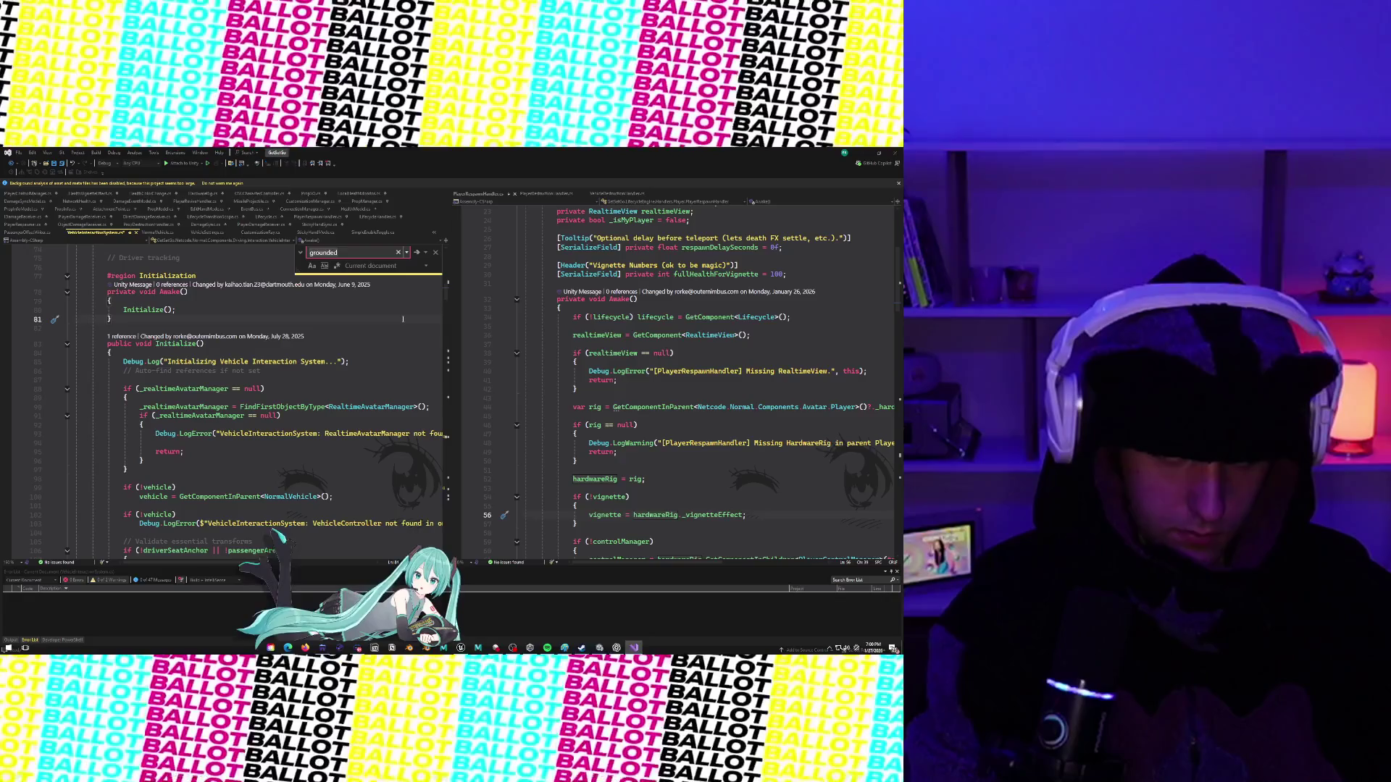
pyautogui.write('vi')
pyautogui.press('BackSpace')
pyautogui.press('BackSpace')
pyautogui.press('BackSpace')
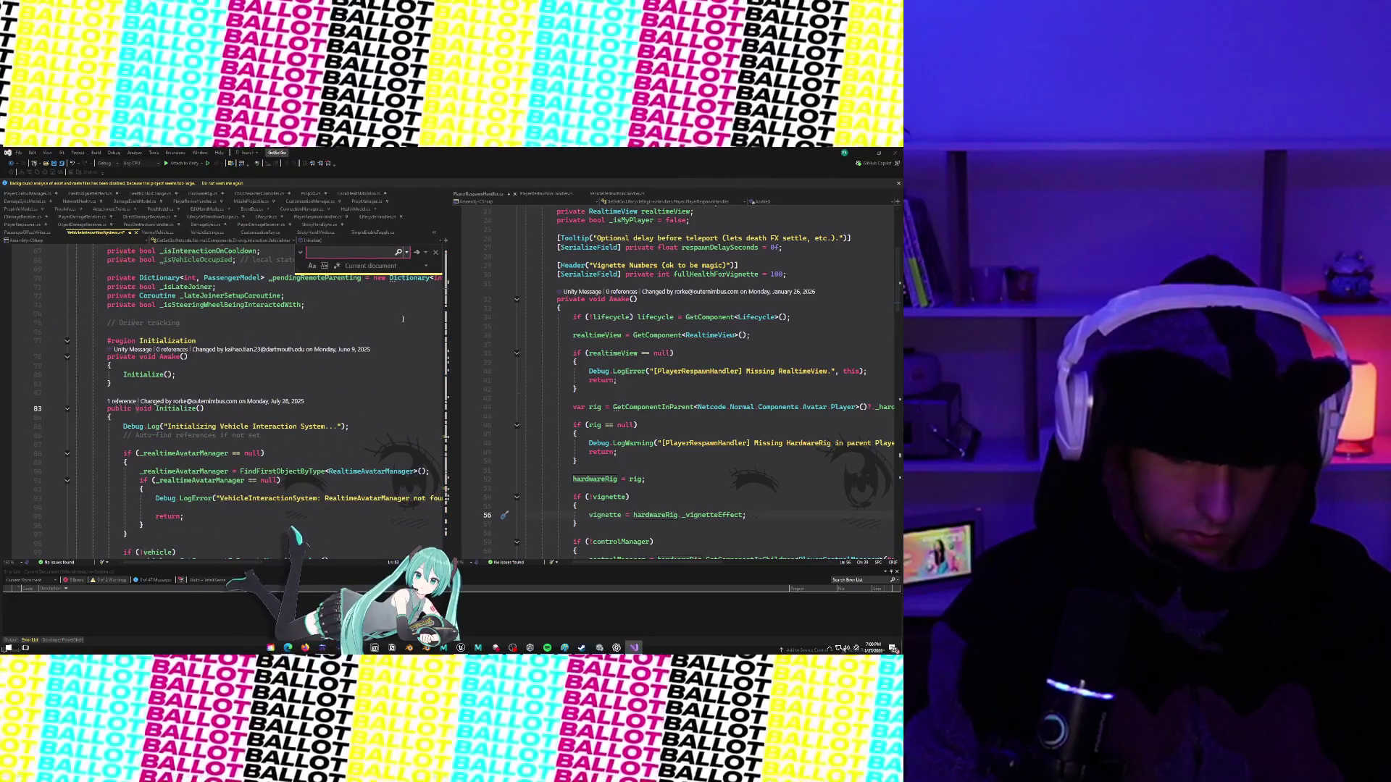
pyautogui.write('[VIS')
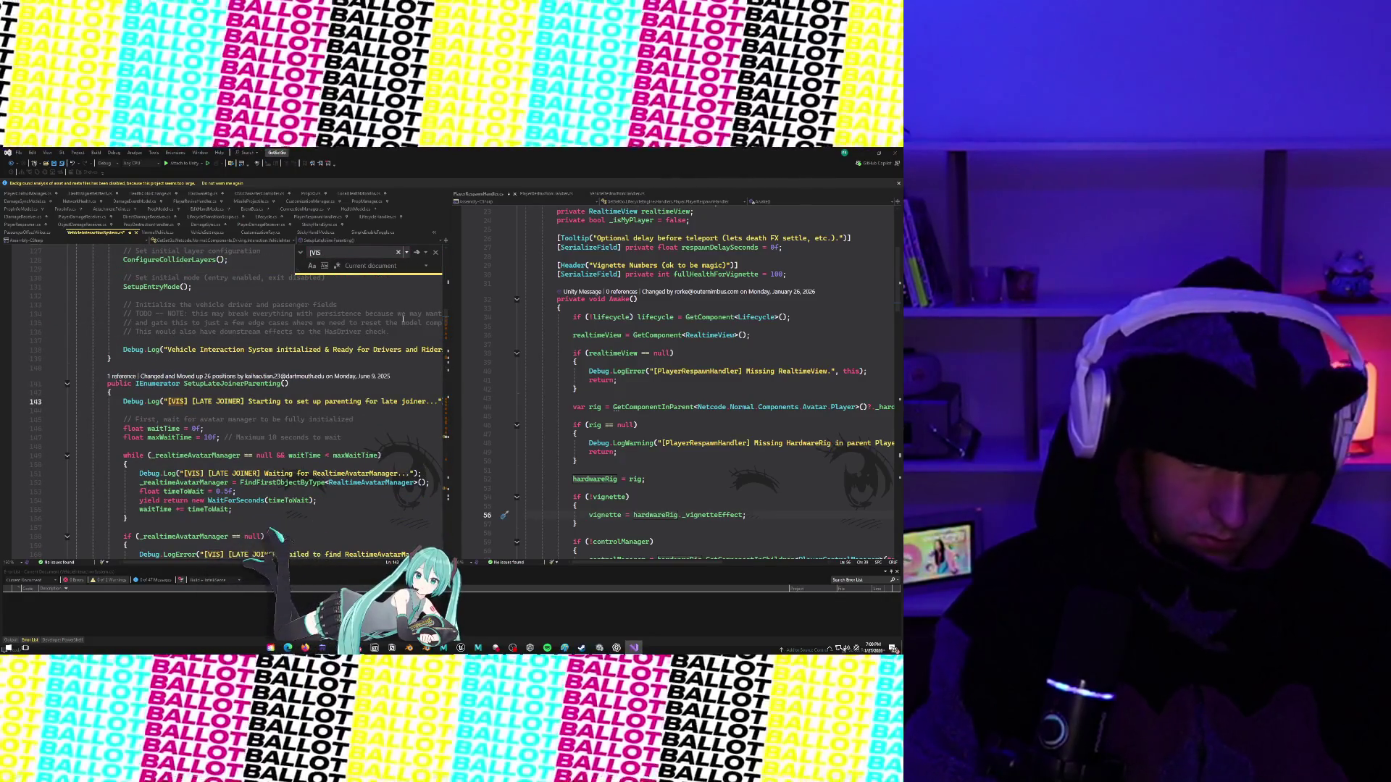
pyautogui.write('] [Sync')
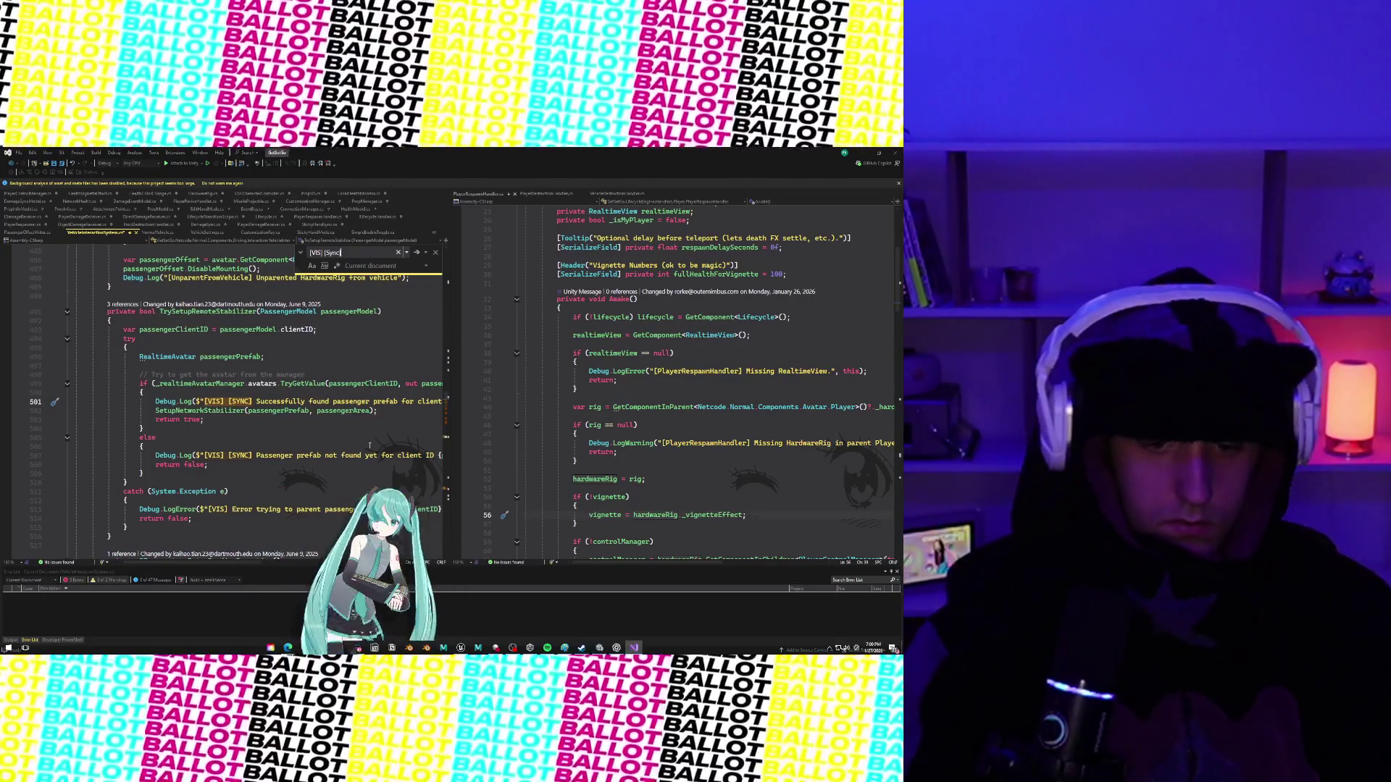
pyautogui.hscroll(2, 295, 402)
pyautogui.hscroll(3, 295, 399)
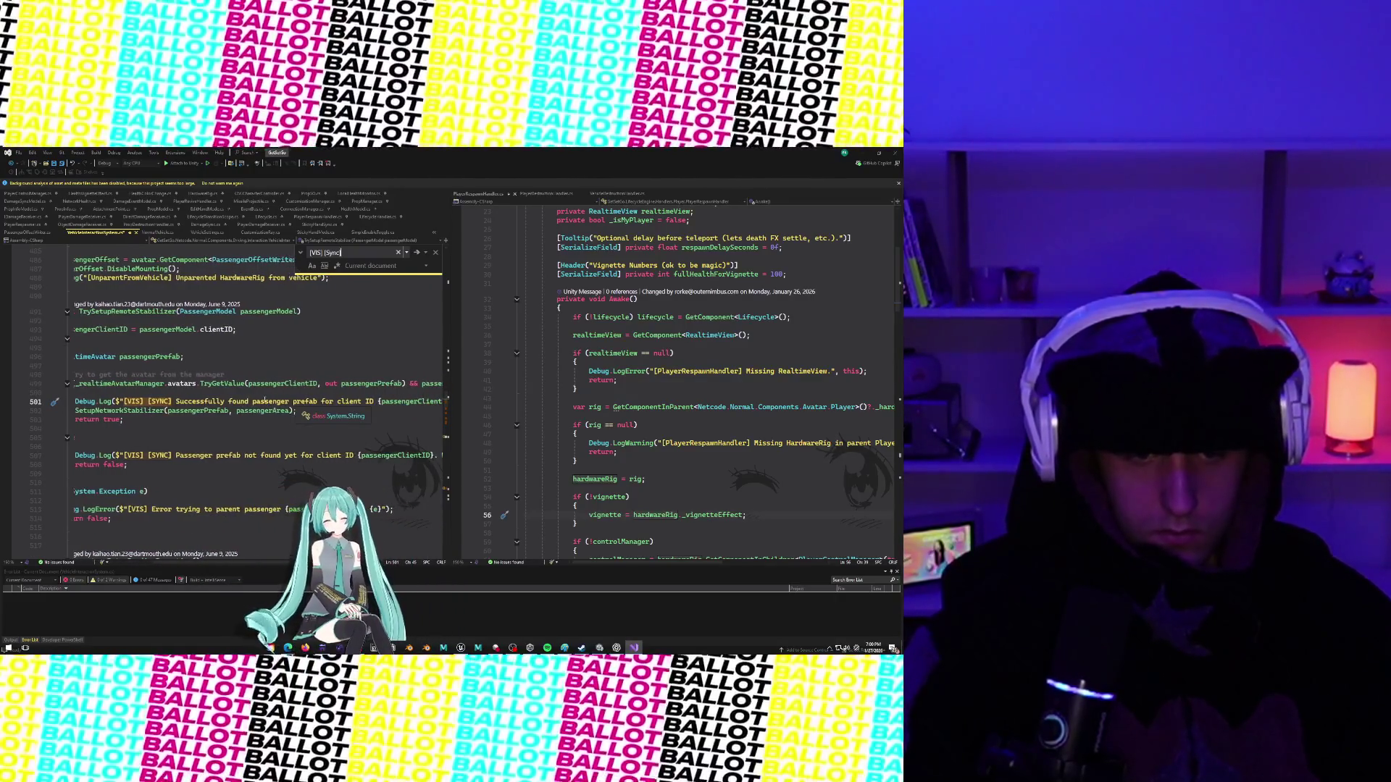
pyautogui.hscroll(-2, 234, 412)
pyautogui.hscroll(-2, 172, 418)
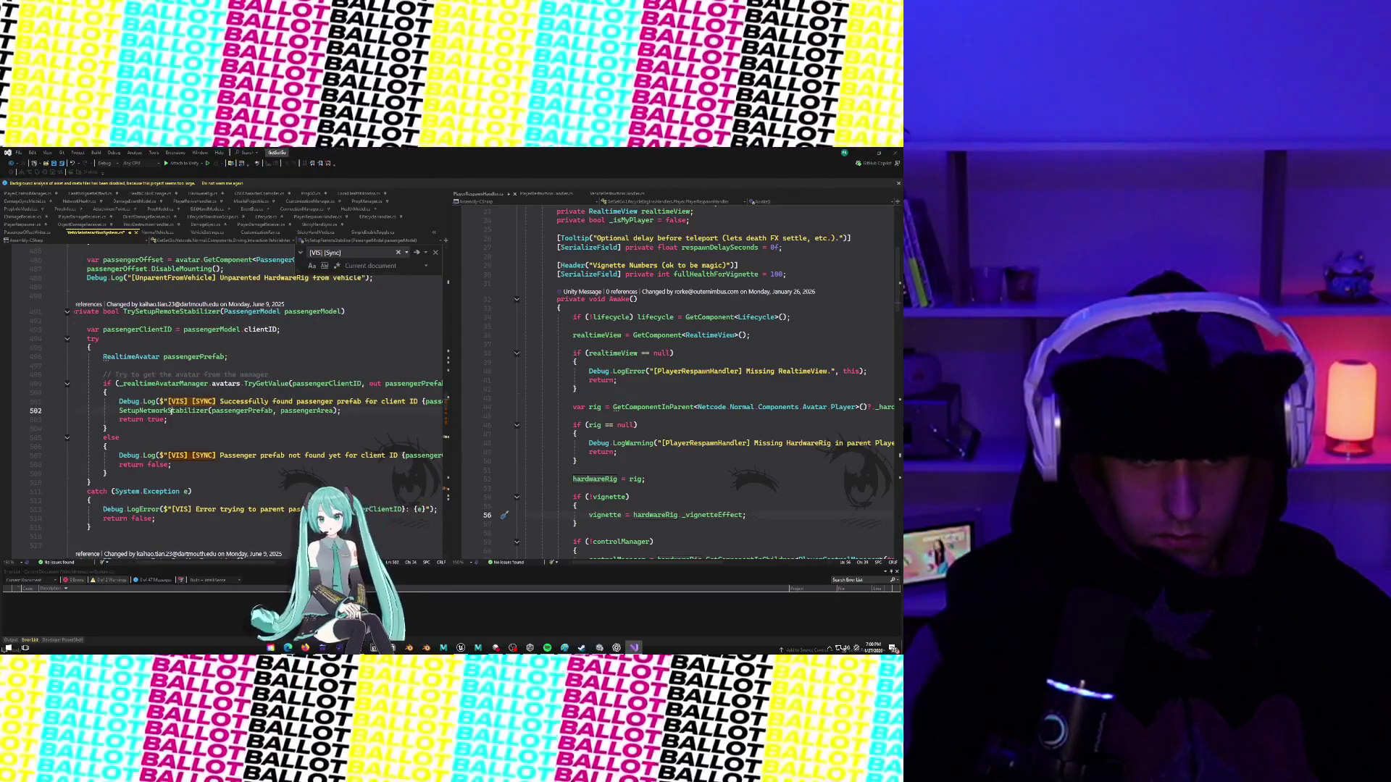
# Go to the SetupNetworkStabilizer definition, then on to the EnableMounting method's definition.
pyautogui.moveTo(174, 411)
pyautogui.click(330, 427)
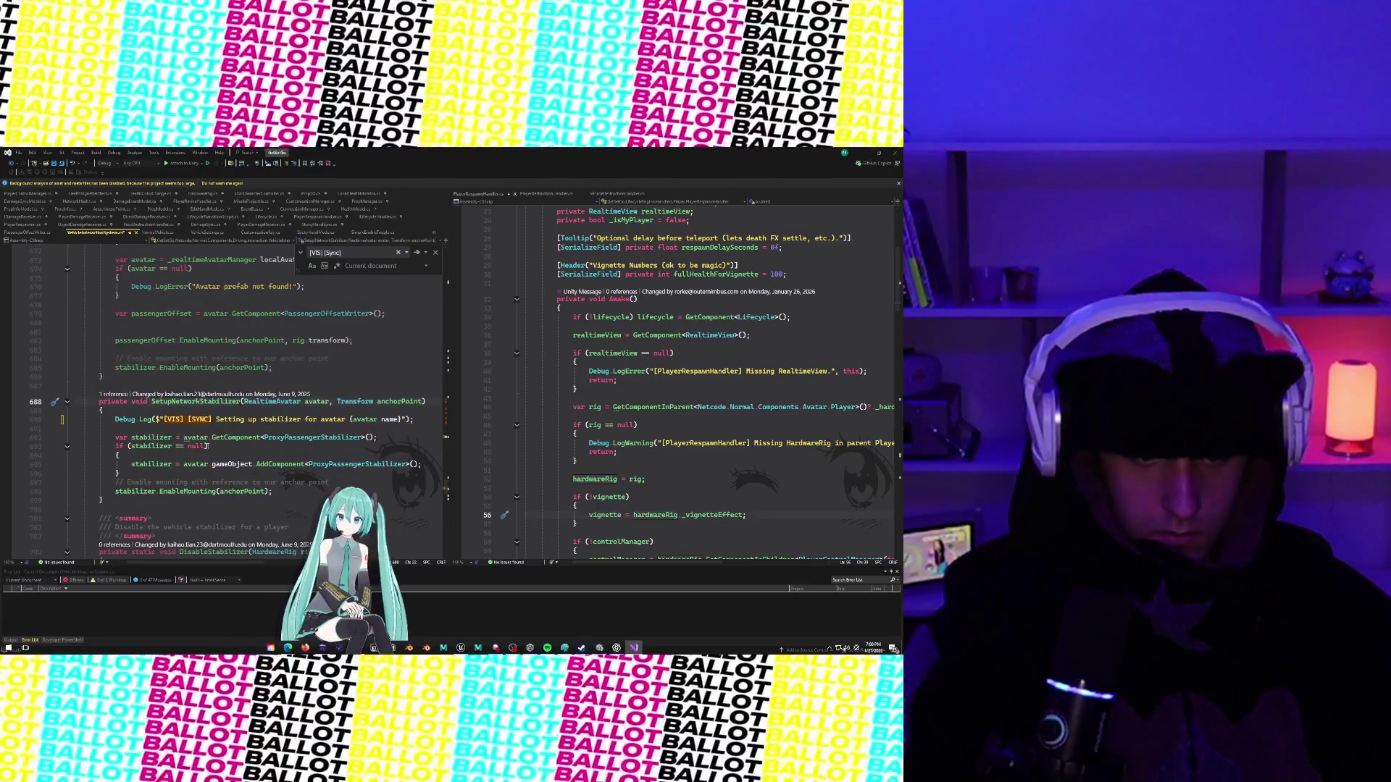
pyautogui.scroll(-2, 208, 449)
pyautogui.hscroll(-2, 208, 449)
pyautogui.scroll(-1, 207, 446)
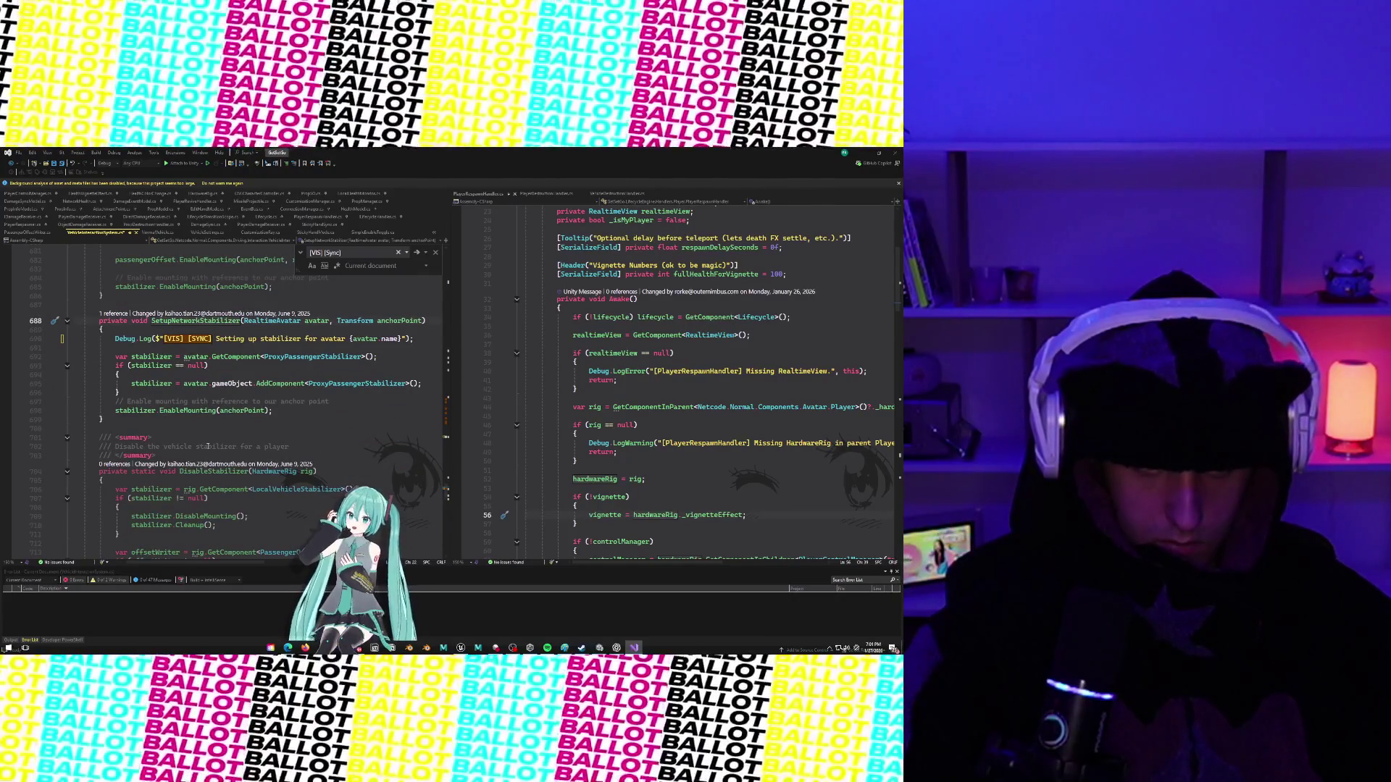
pyautogui.moveTo(177, 413)
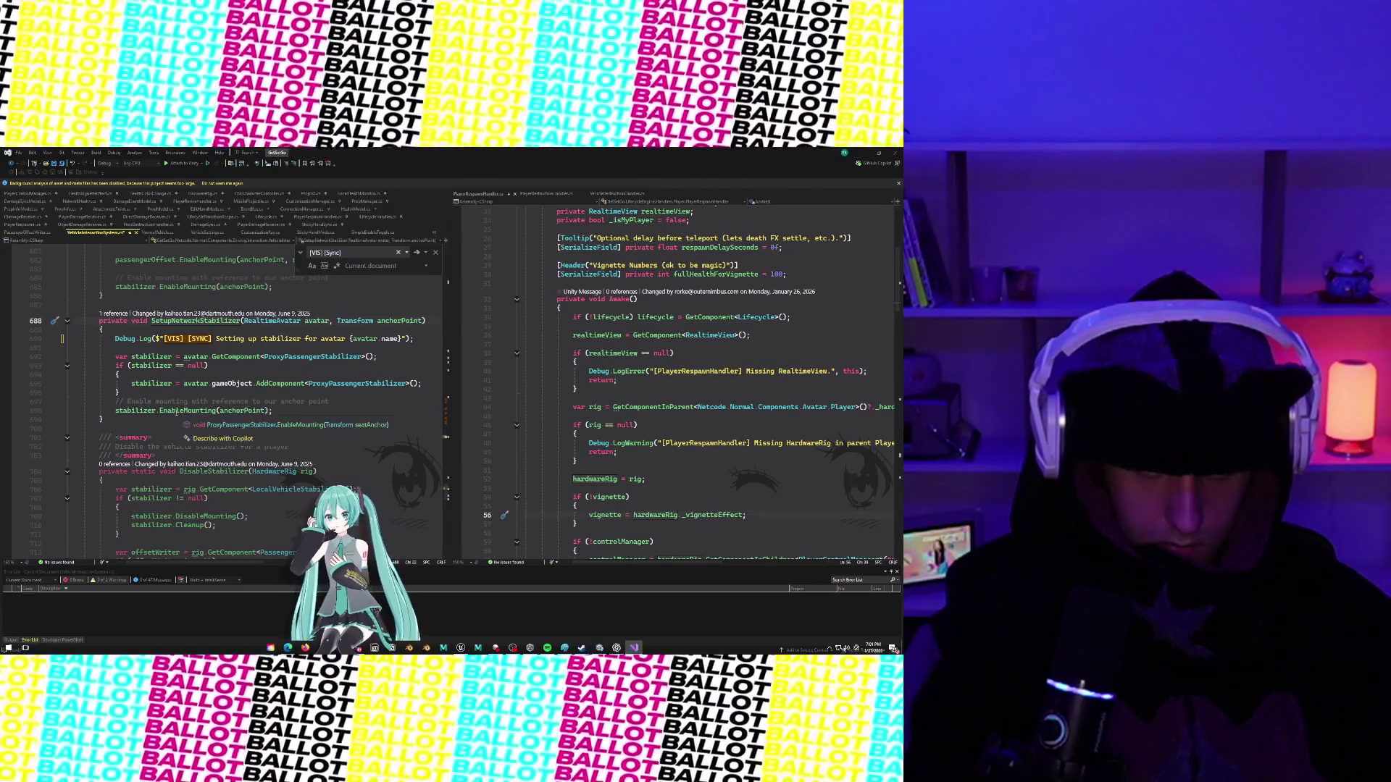
pyautogui.click(288, 426)
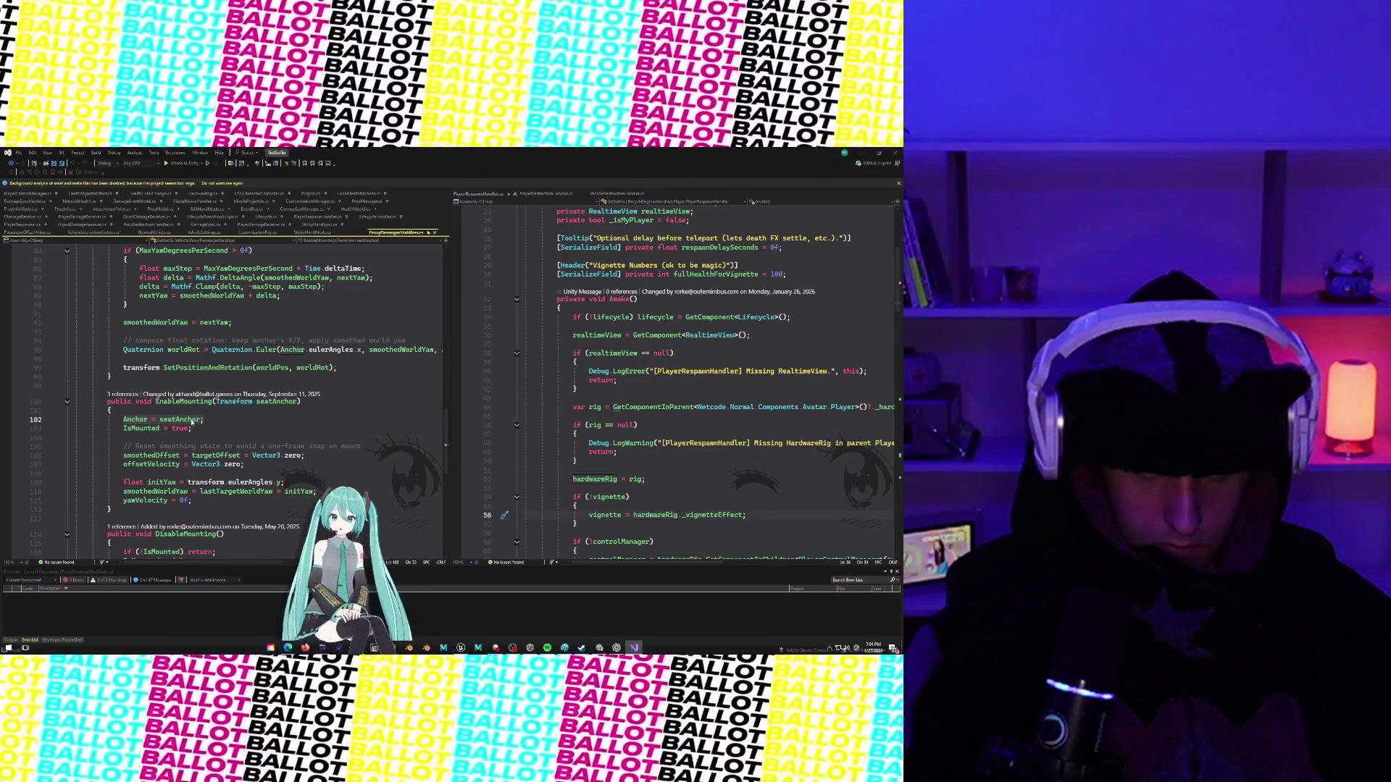
# Back in VehicleInteractionSystem.cs, follow SetupNetworkStabilizer's reference to TrySetupRemoteStabilizer, then switch to Unity.
pyautogui.moveTo(183, 425)
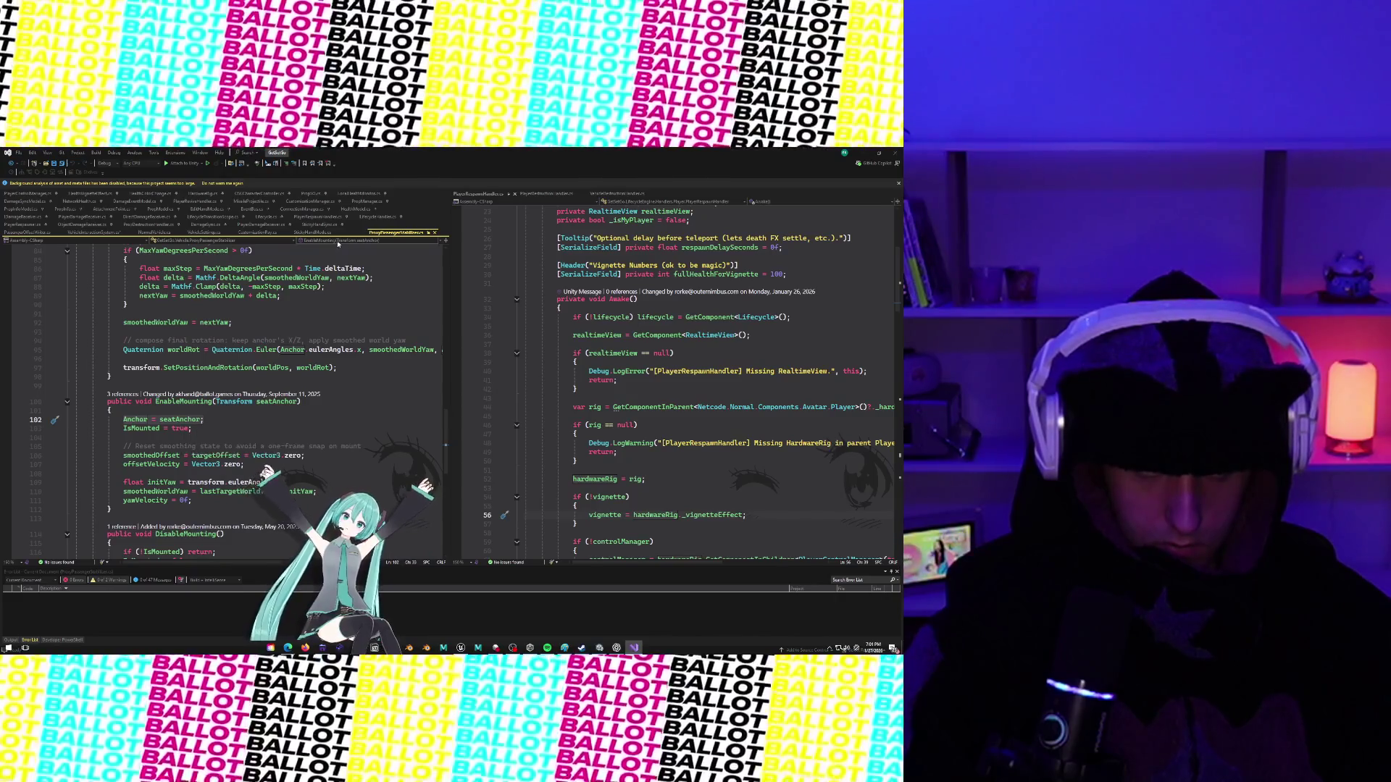
pyautogui.click(93, 232)
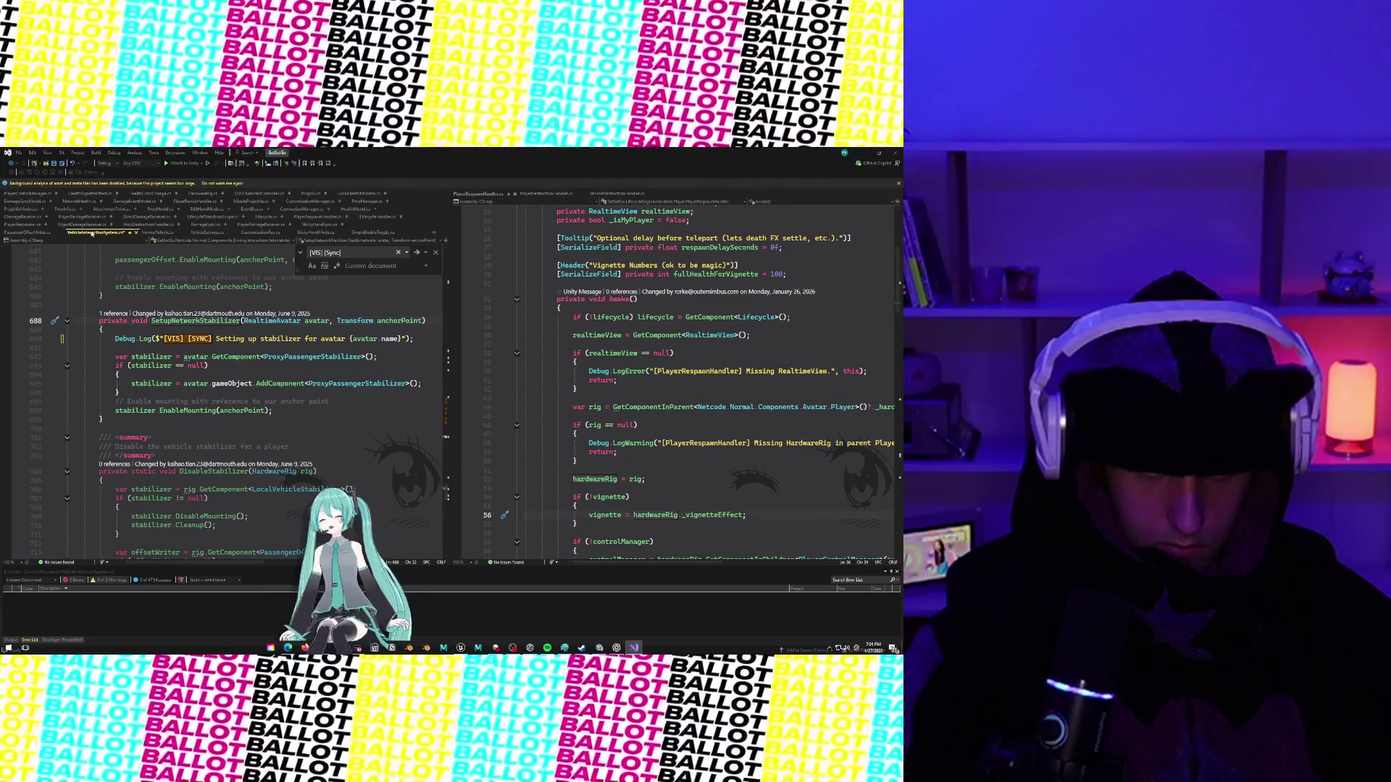
pyautogui.scroll(9, 227, 415)
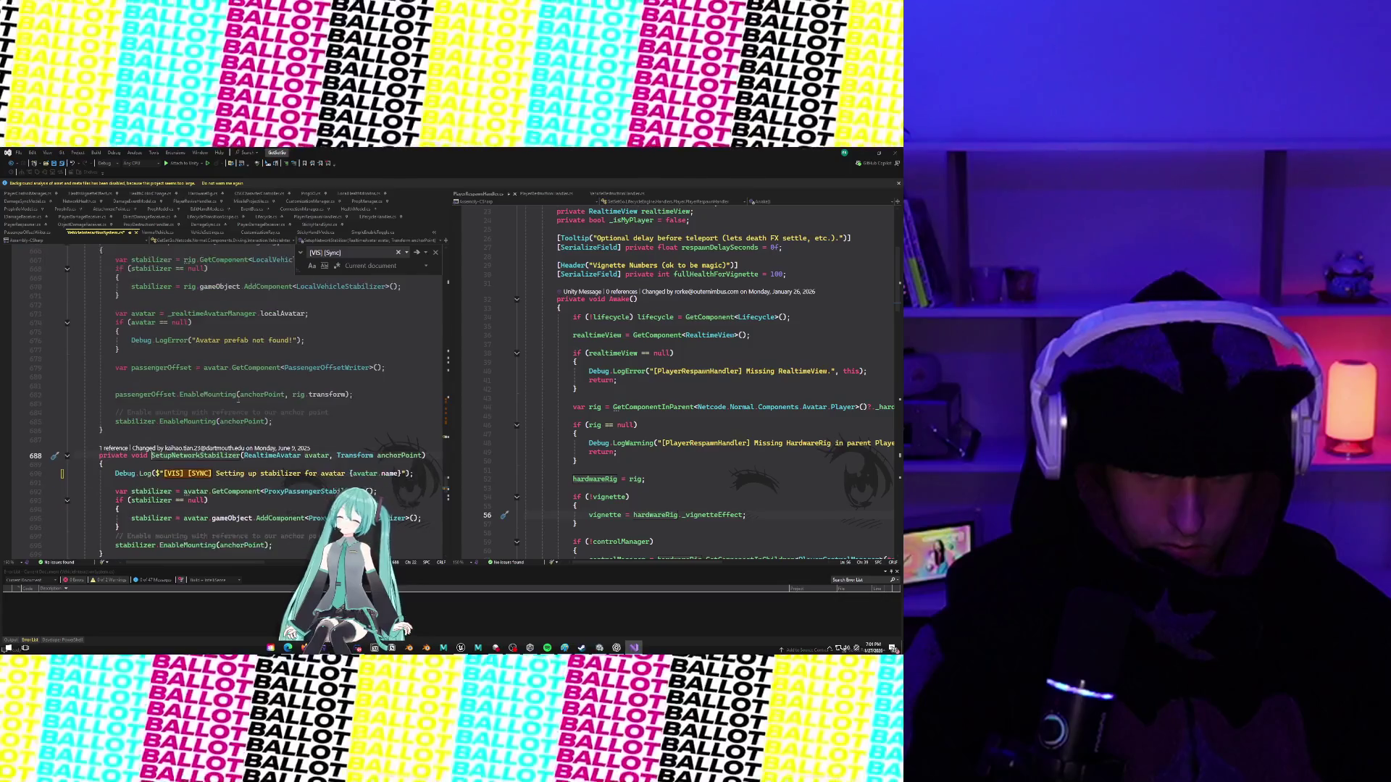
pyautogui.scroll(-8, 227, 415)
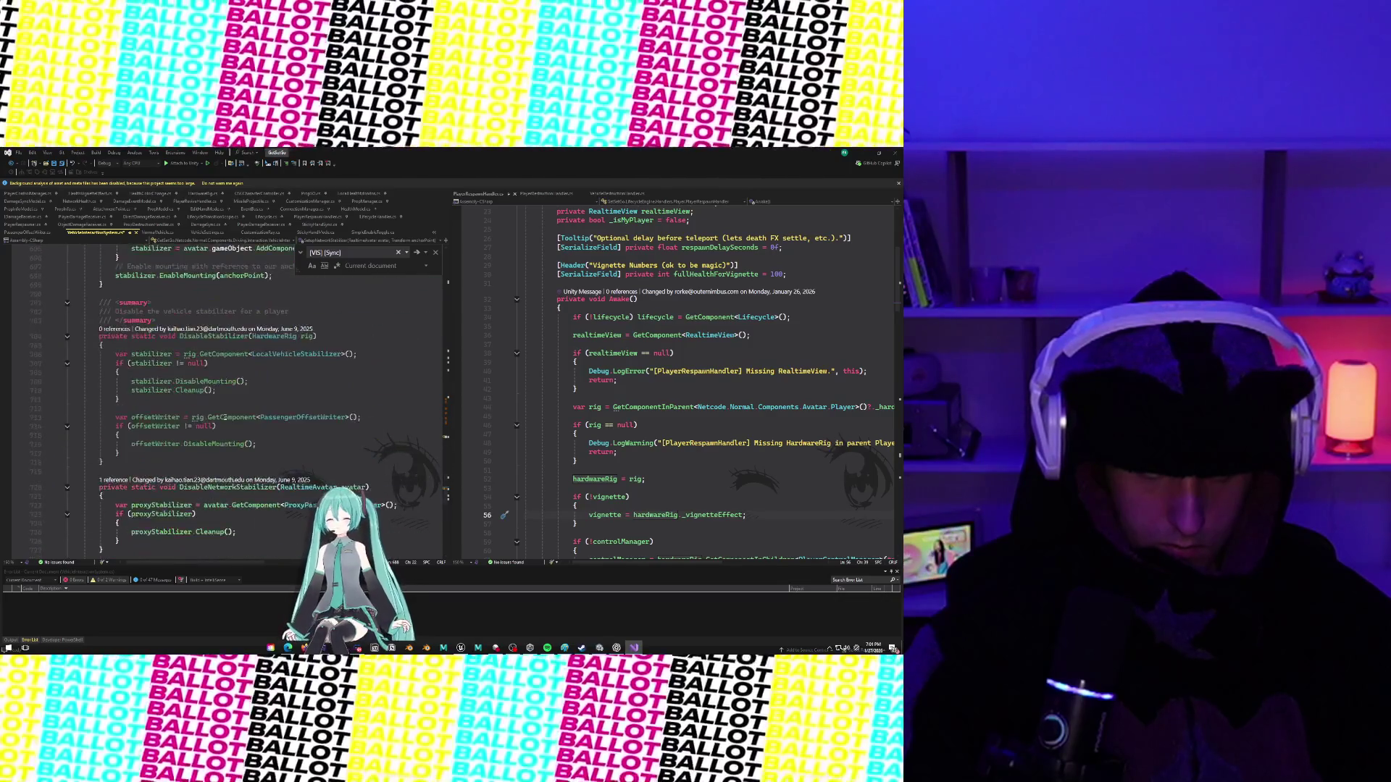
pyautogui.click(121, 342)
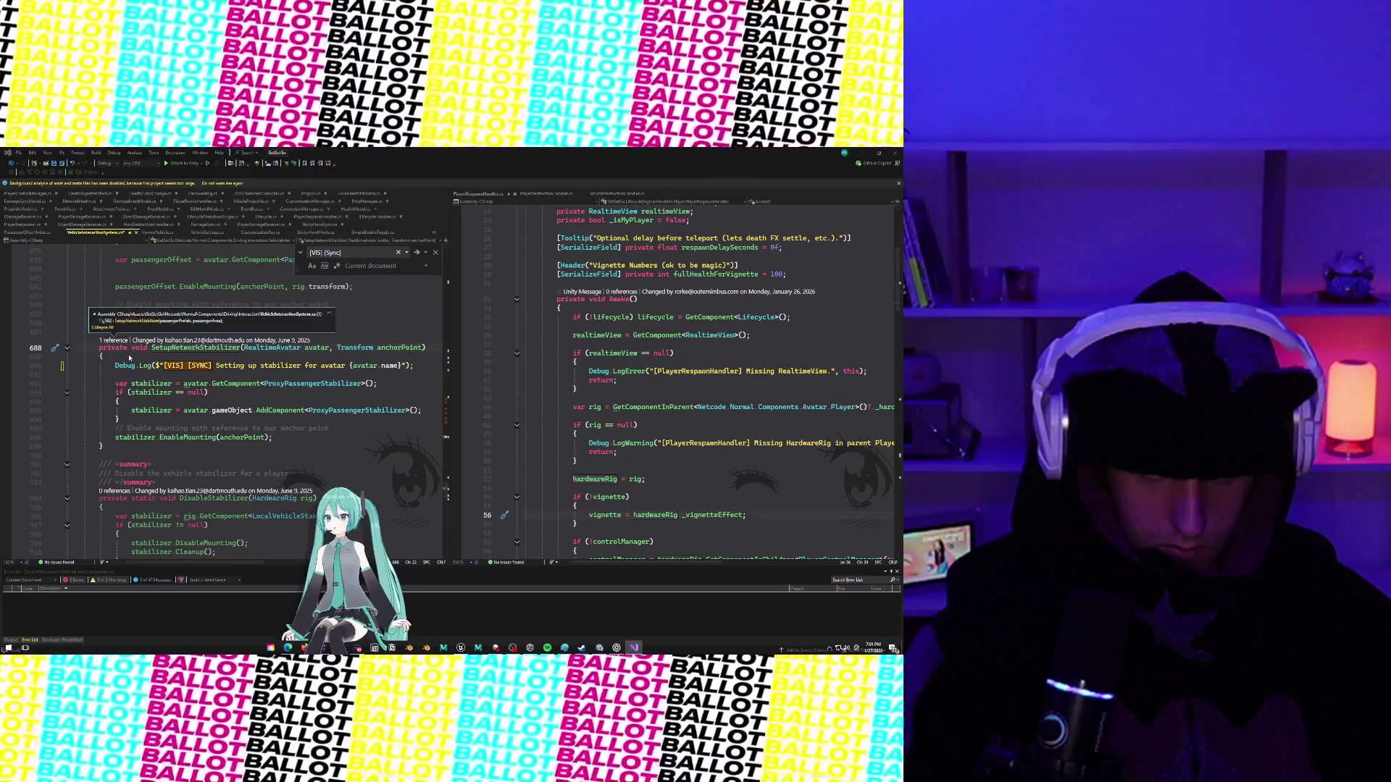
pyautogui.click(154, 320)
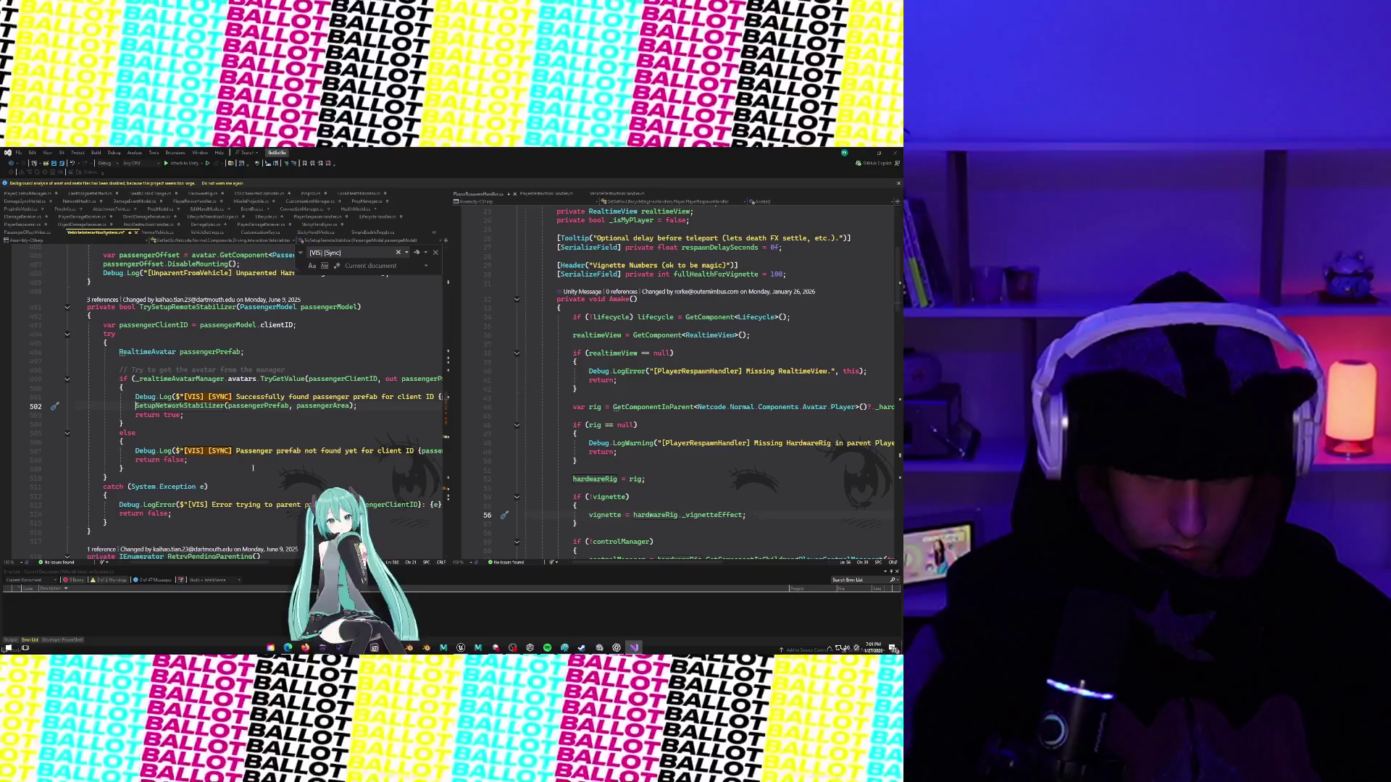
pyautogui.hotkey('alt', 'Tab')
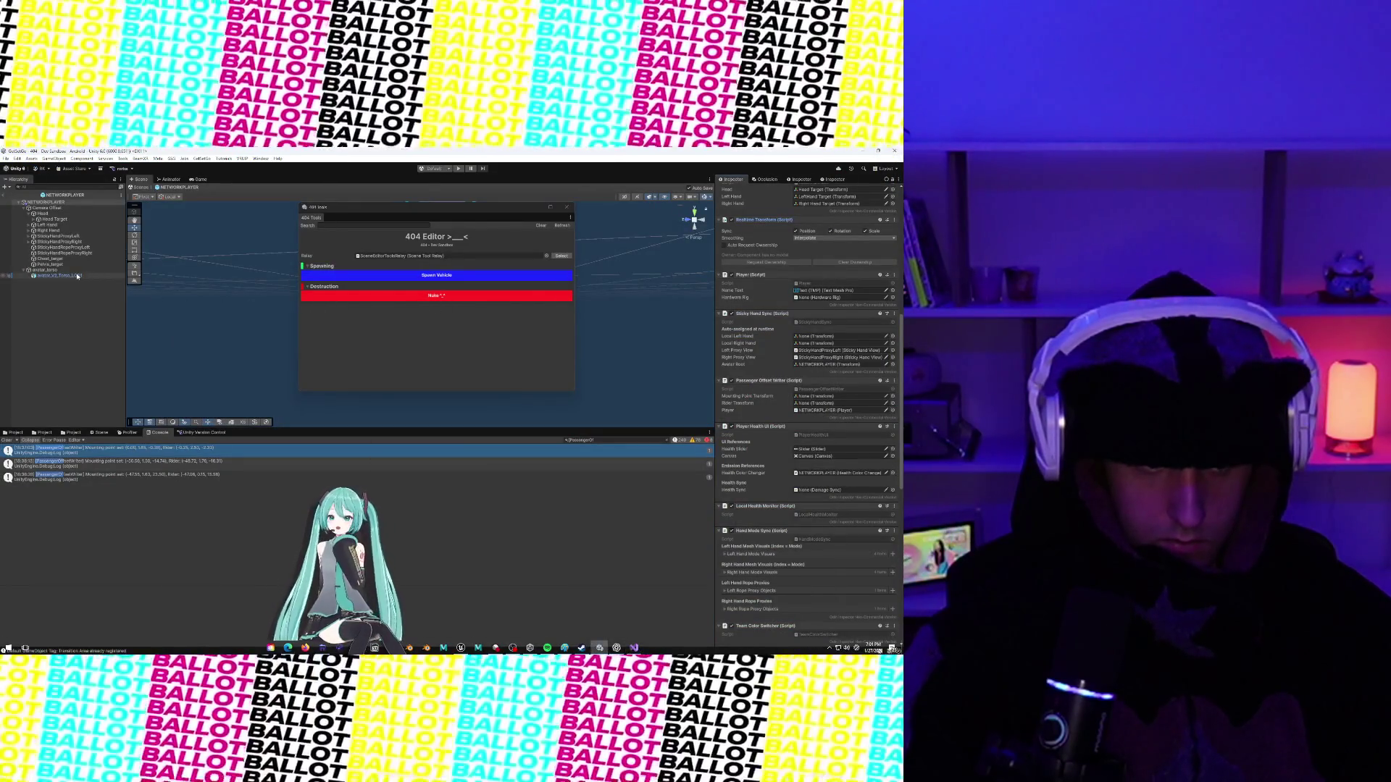
# Leave the NETWORKPLAYER prefab and open Skateboard_Prod from the _Dev vehicle prefabs folder.
pyautogui.click(5, 194)
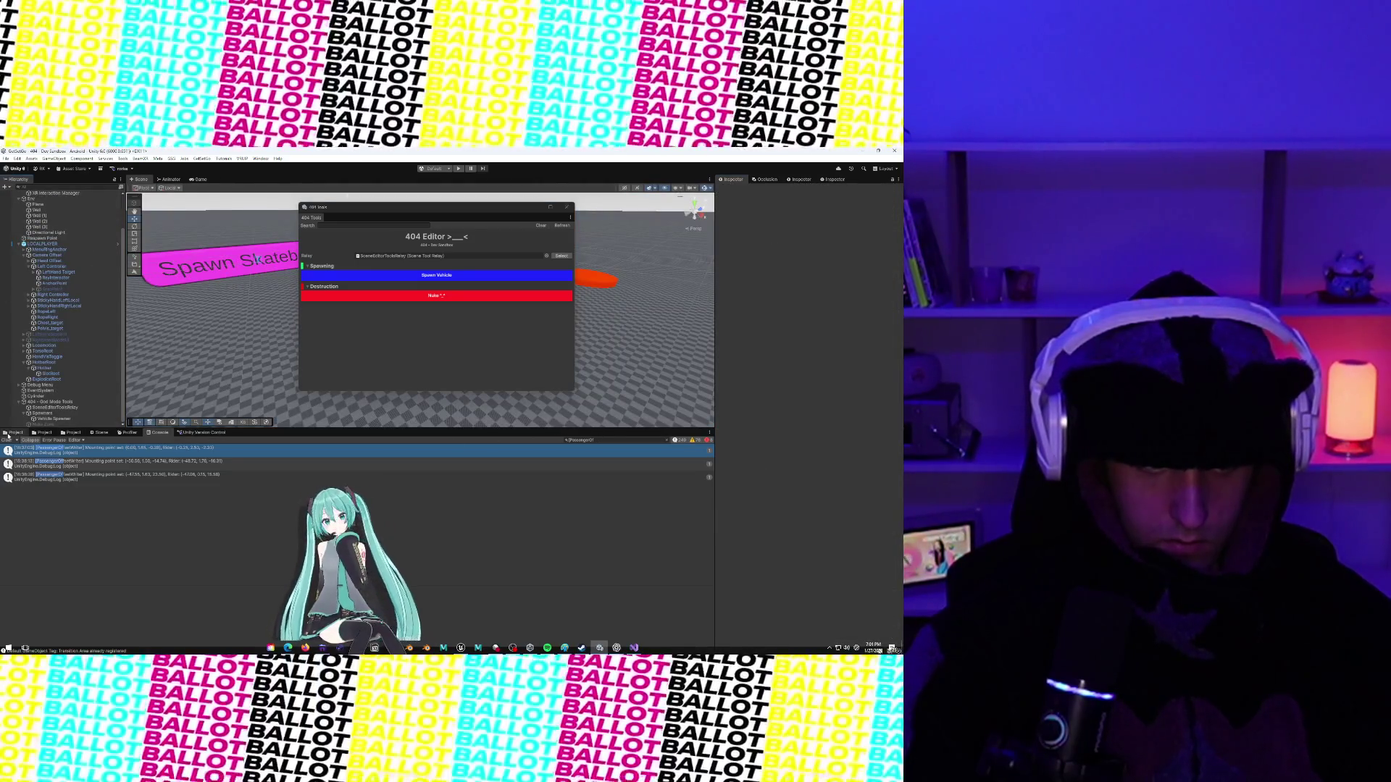
pyautogui.click(11, 433)
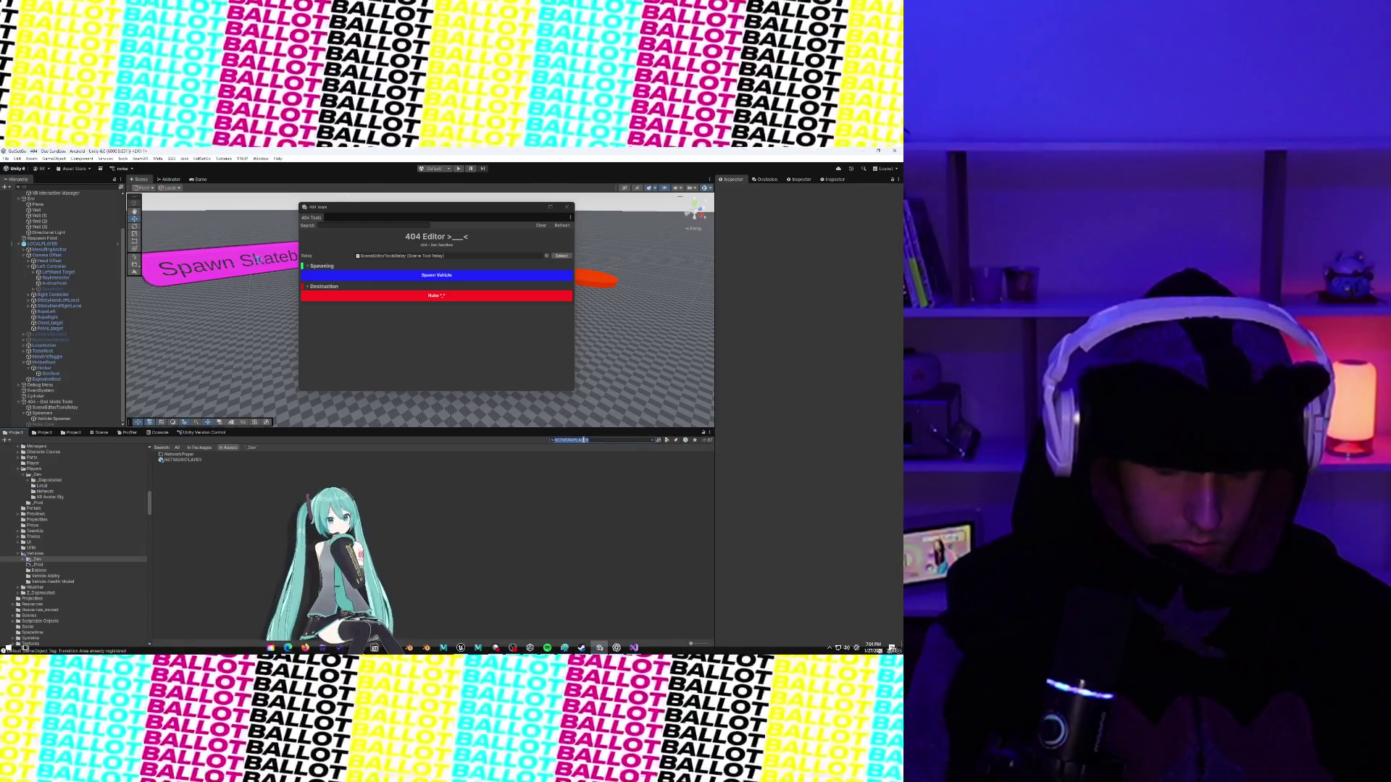
pyautogui.write('Skate')
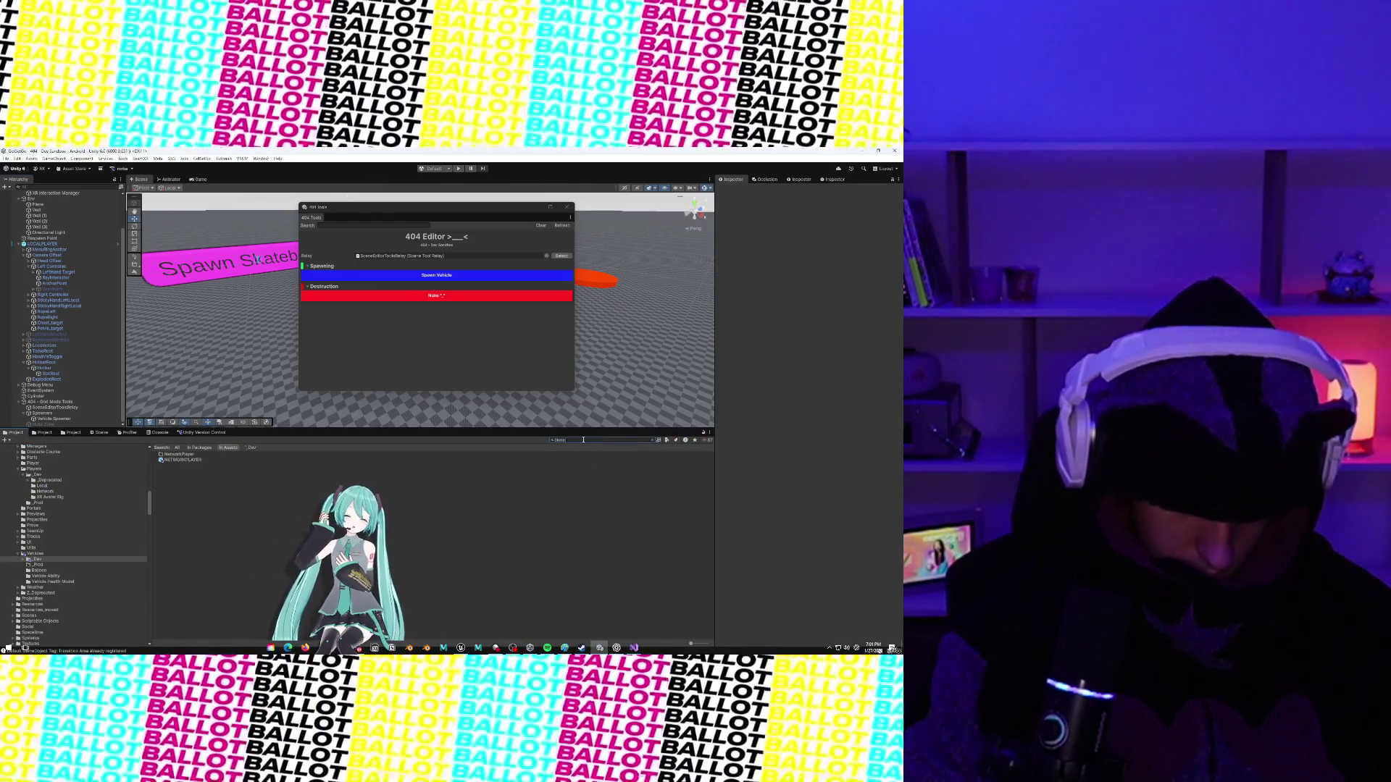
pyautogui.write('boardPre')
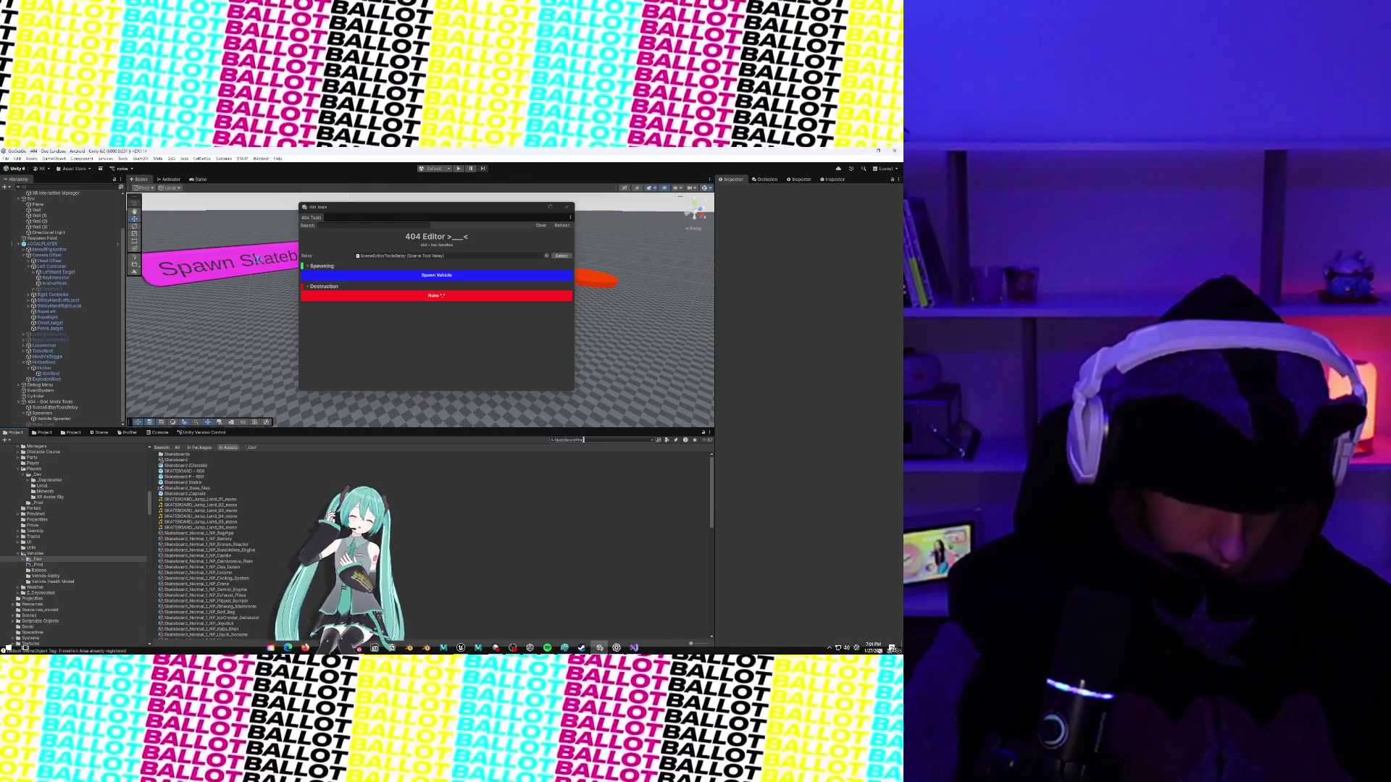
pyautogui.write('Prod')
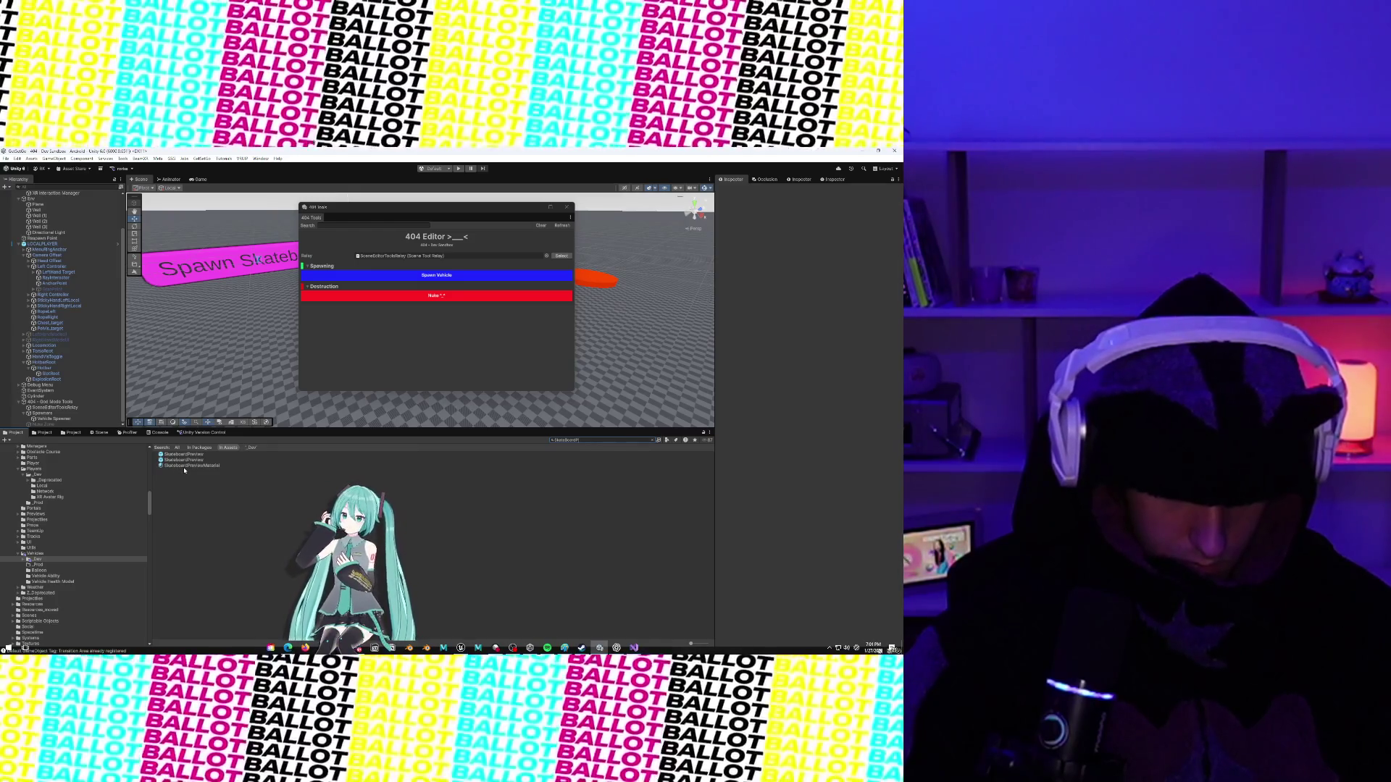
pyautogui.click(184, 460)
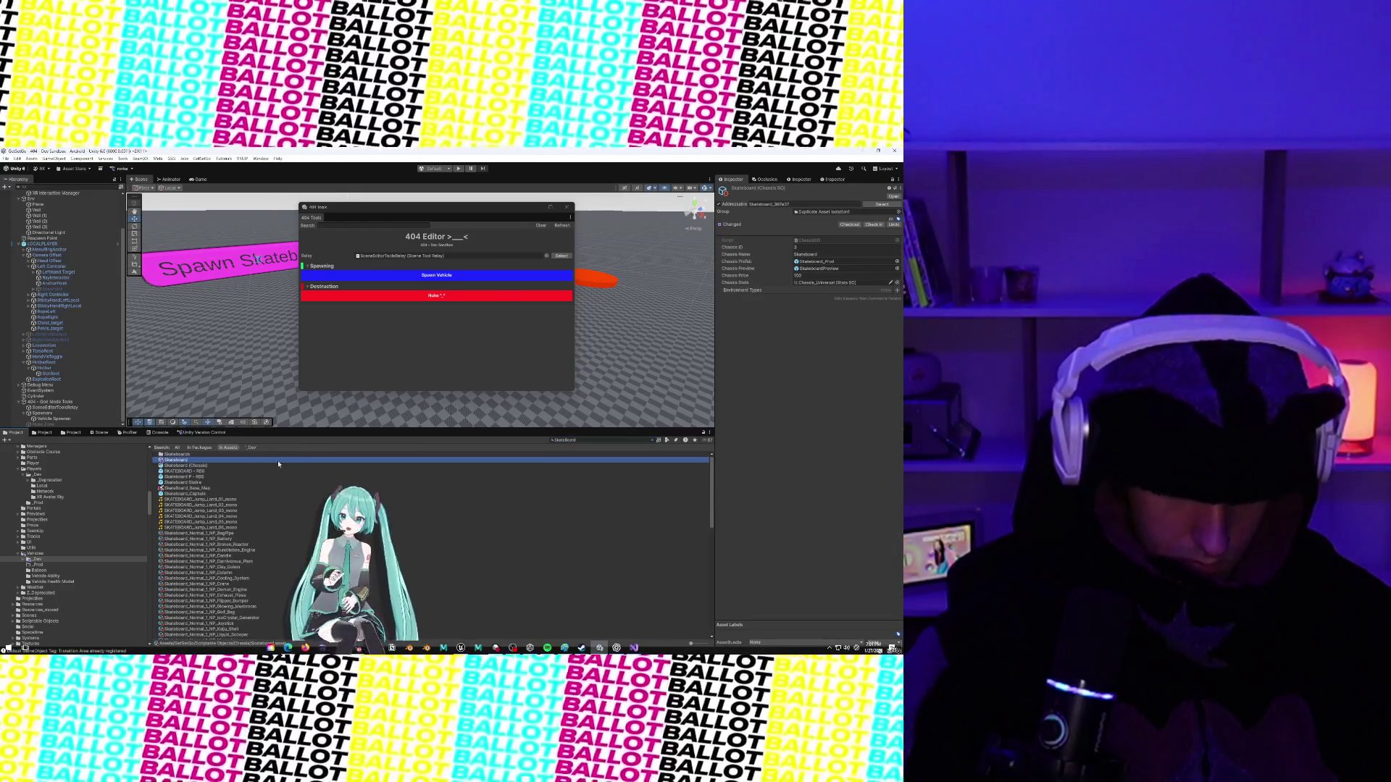
pyautogui.click(37, 559)
pyautogui.scroll(-10, 195, 542)
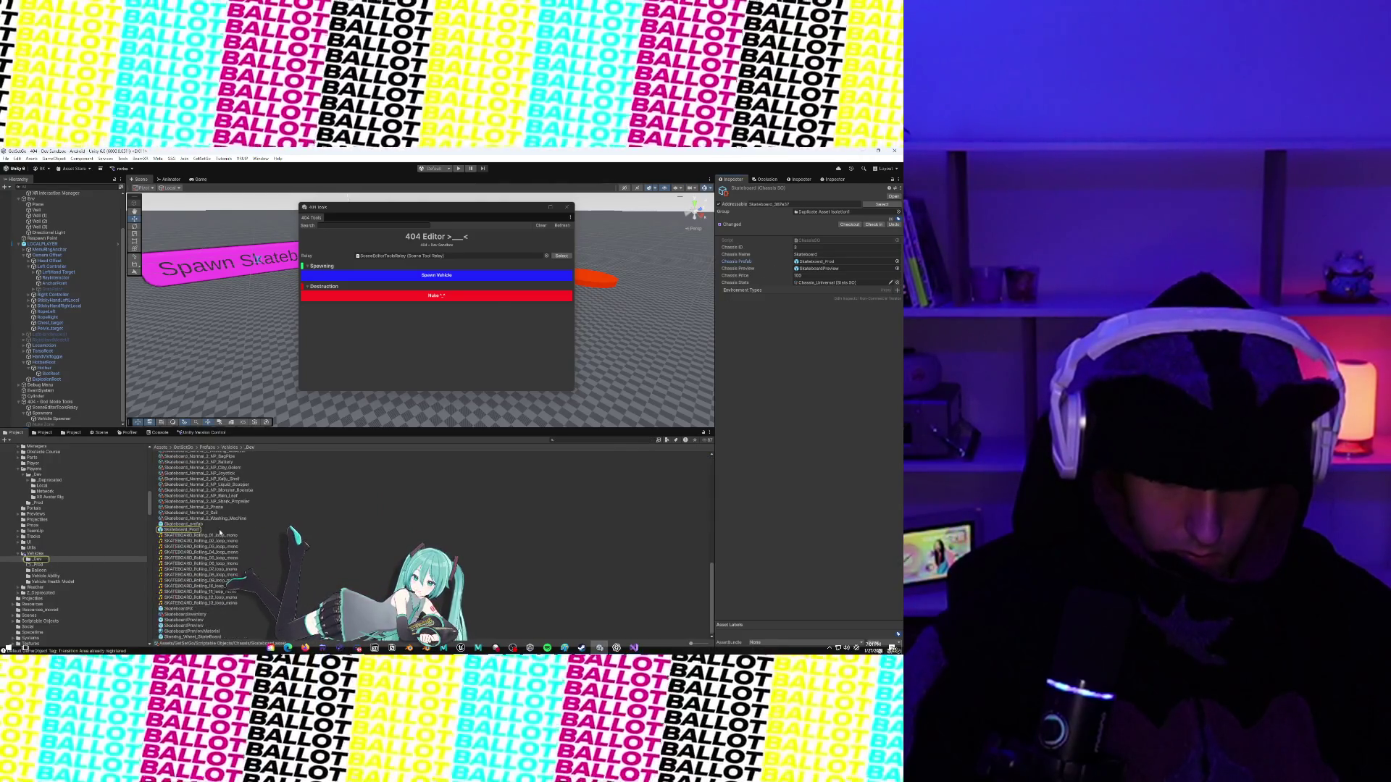
pyautogui.doubleClick(187, 529)
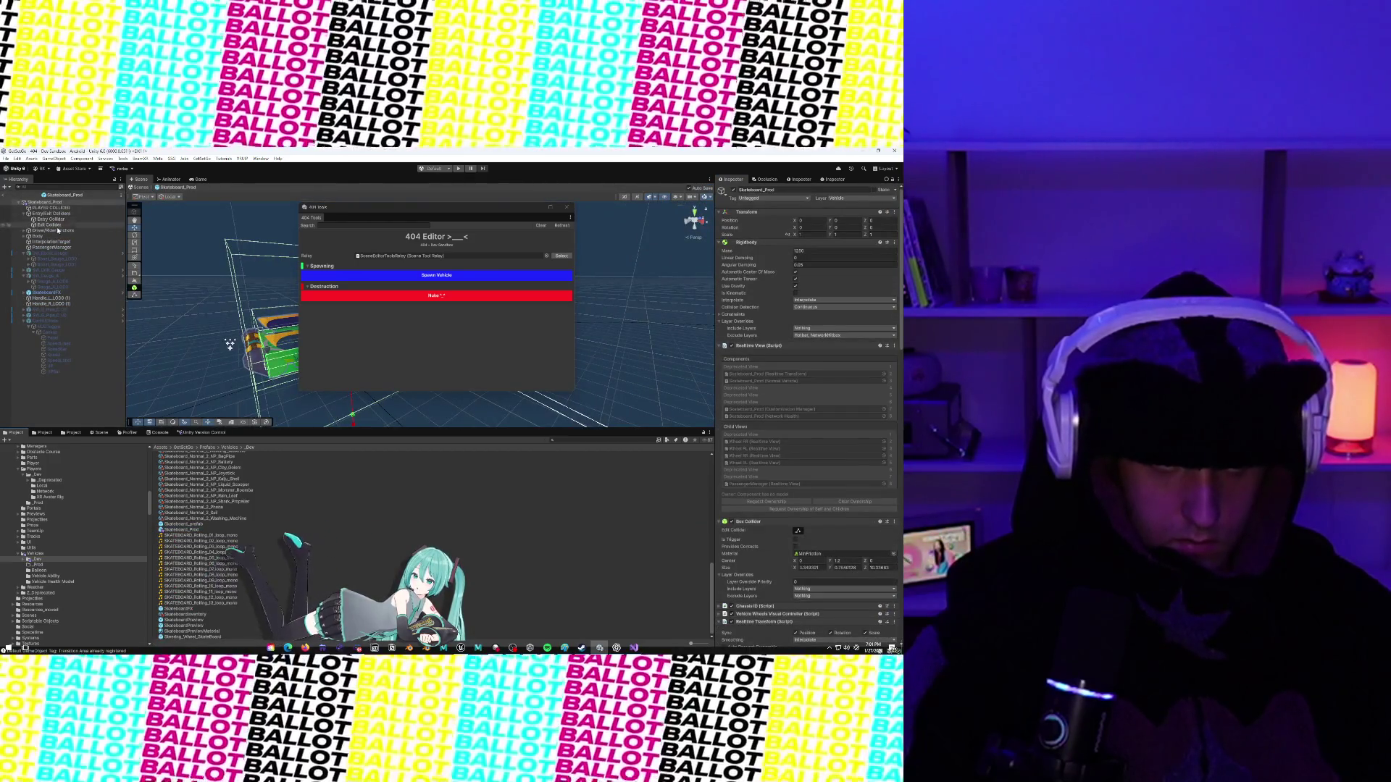
# Compare PassengerManager's Passenger Area setting with the Rider Anchor object it references.
pyautogui.click(59, 248)
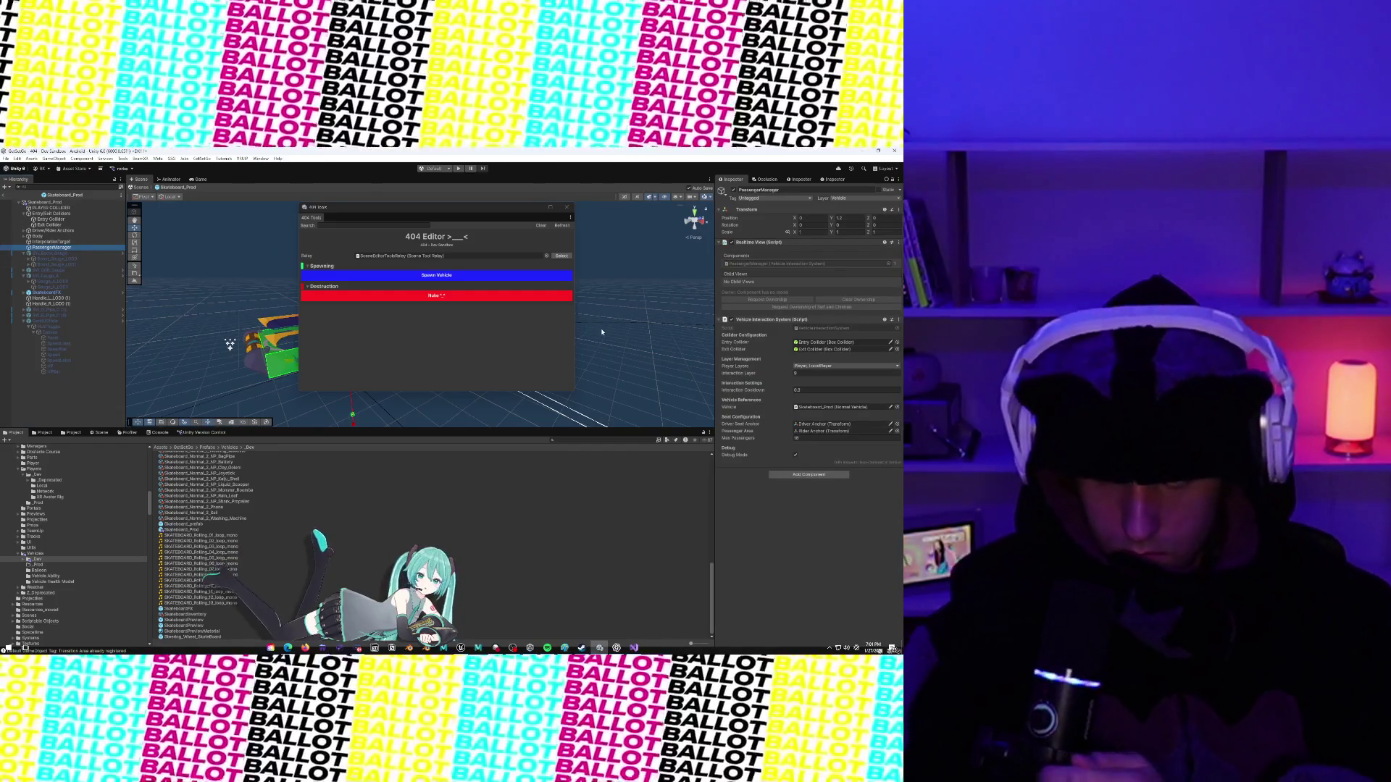
pyautogui.click(858, 432)
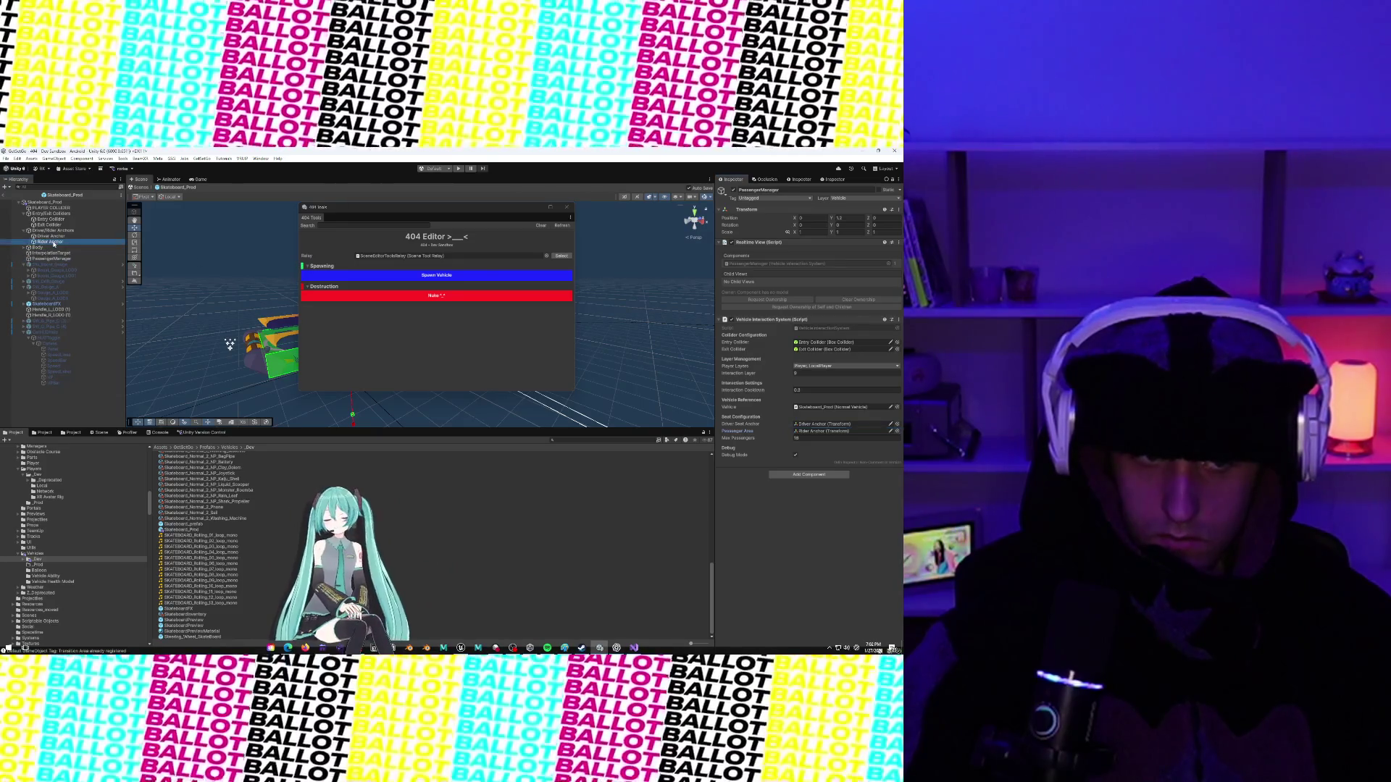
pyautogui.click(53, 242)
pyautogui.click(55, 259)
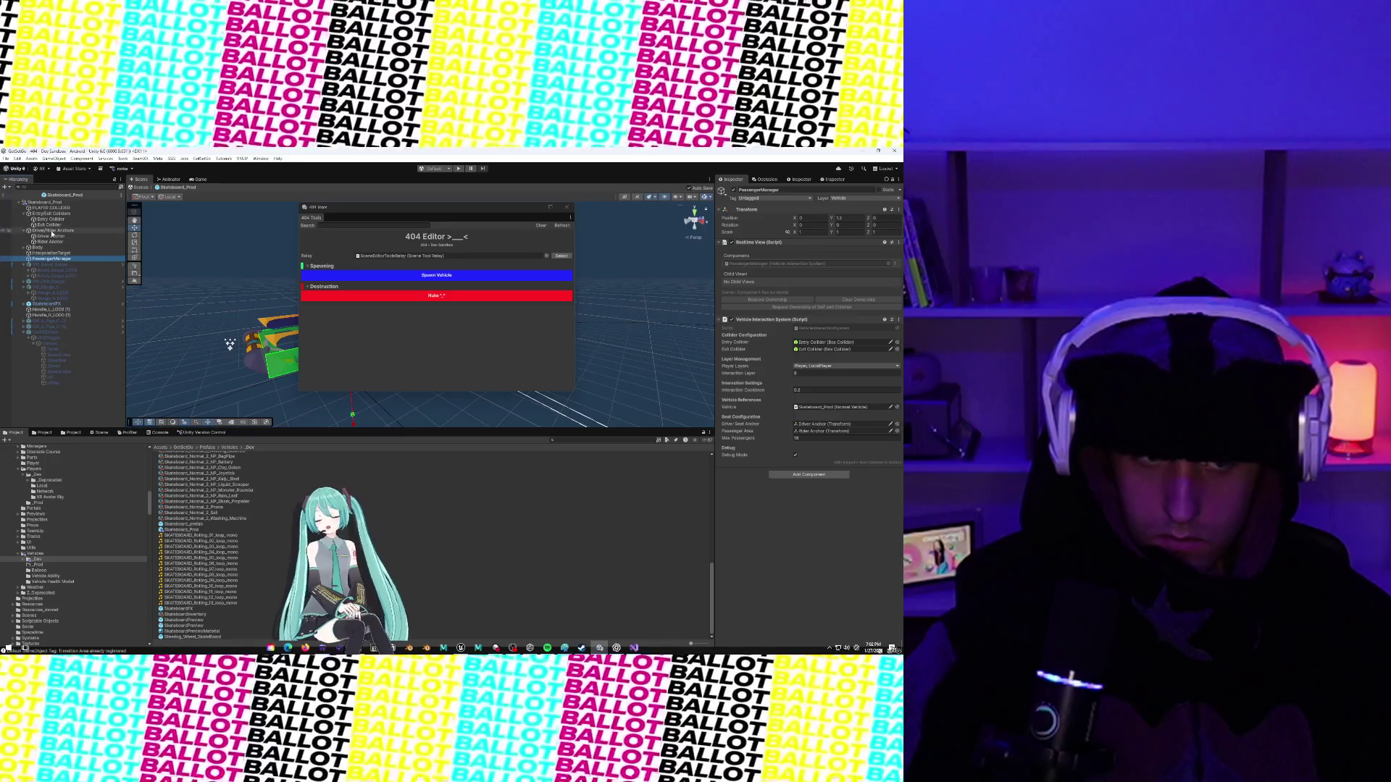
pyautogui.click(51, 236)
pyautogui.click(54, 242)
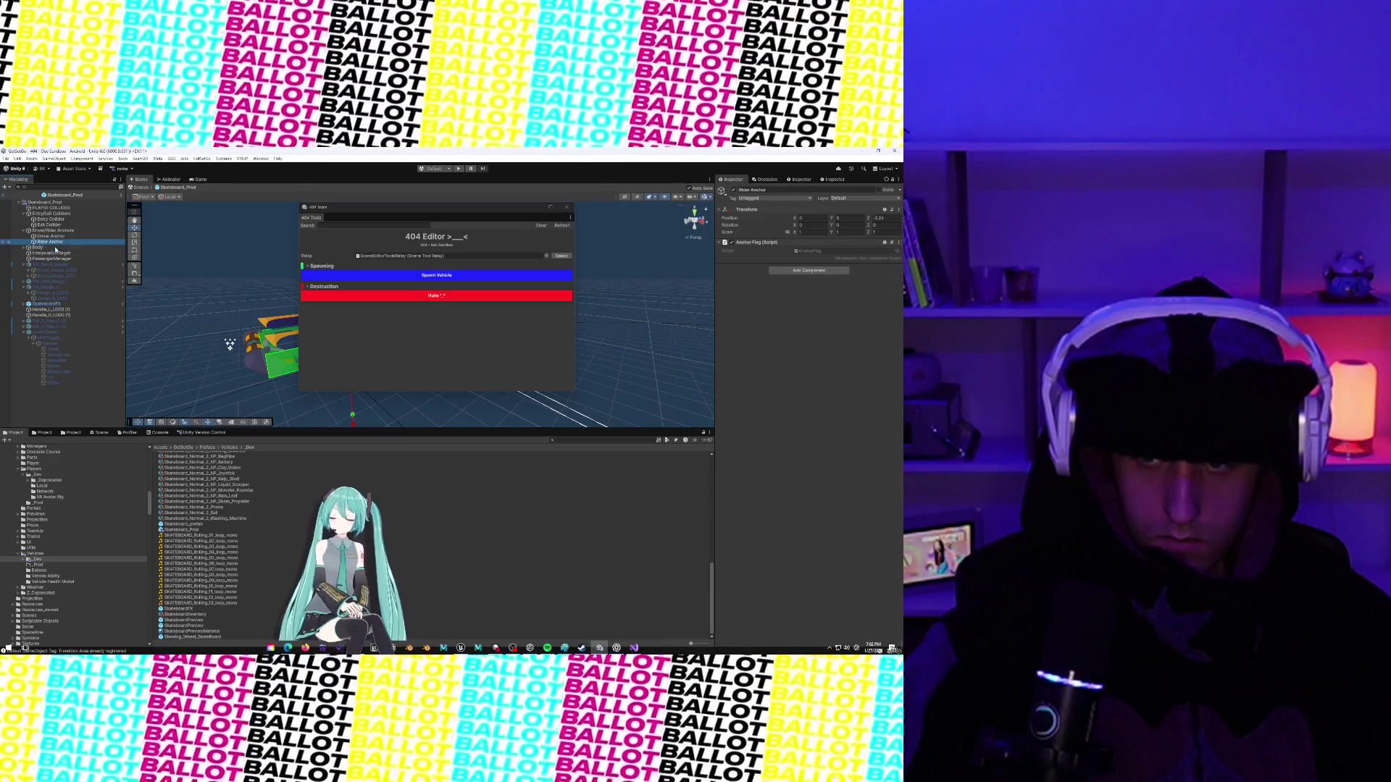
pyautogui.click(51, 258)
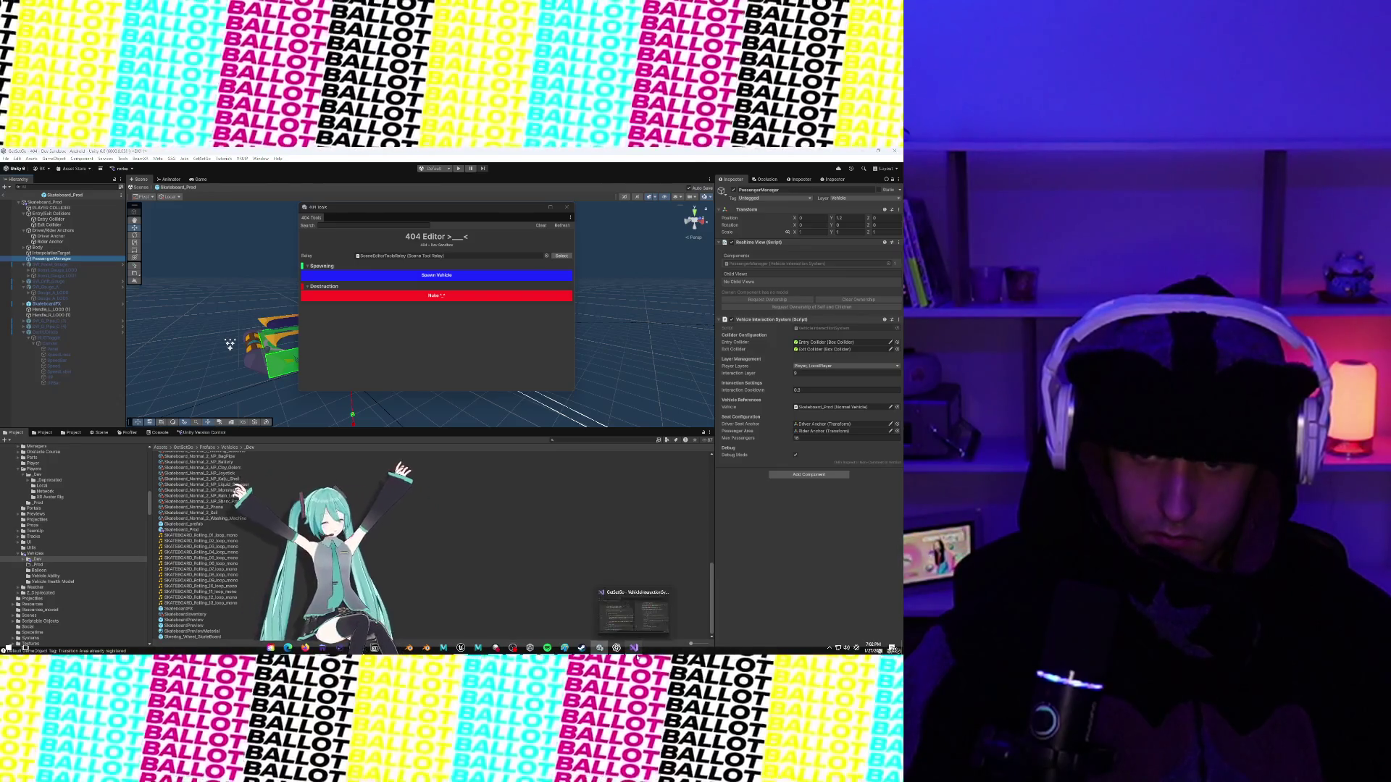
pyautogui.click(634, 647)
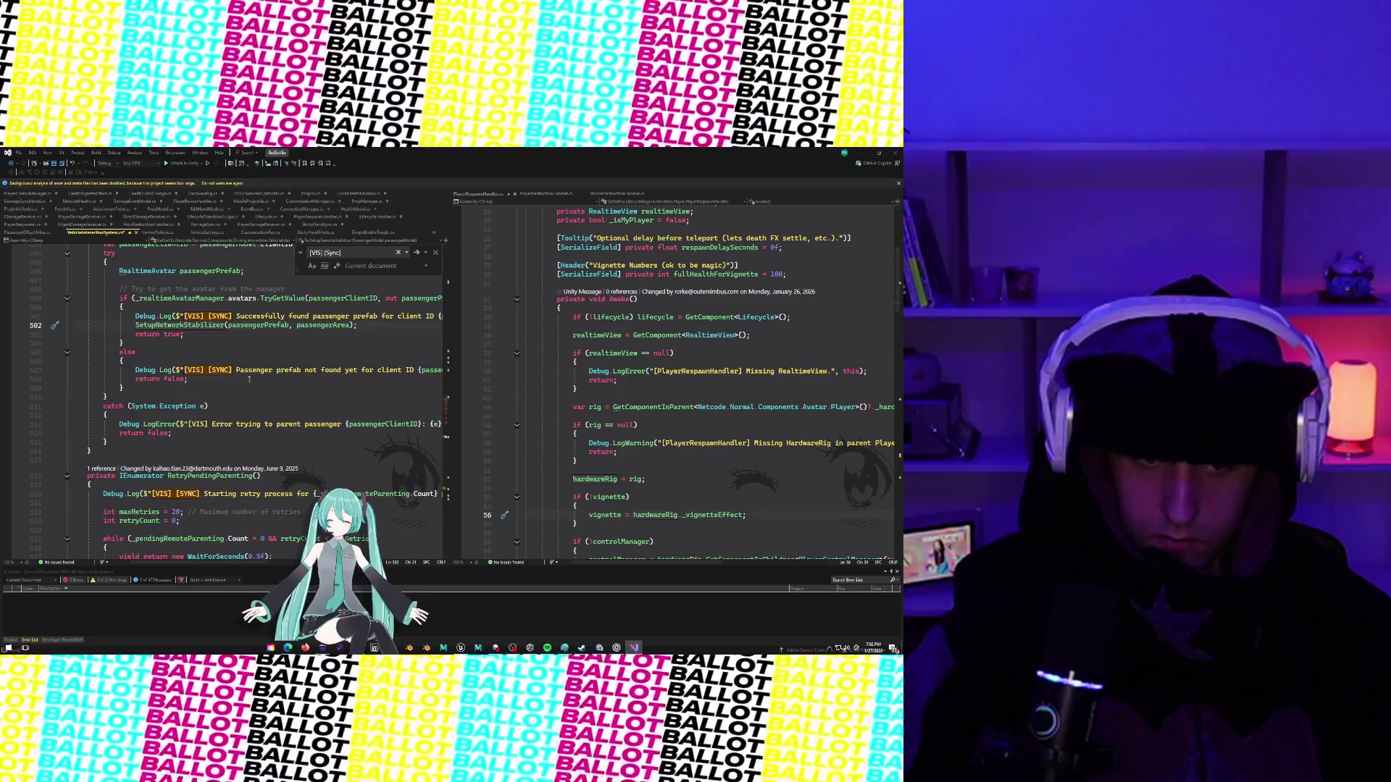
pyautogui.scroll(-5, 281, 416)
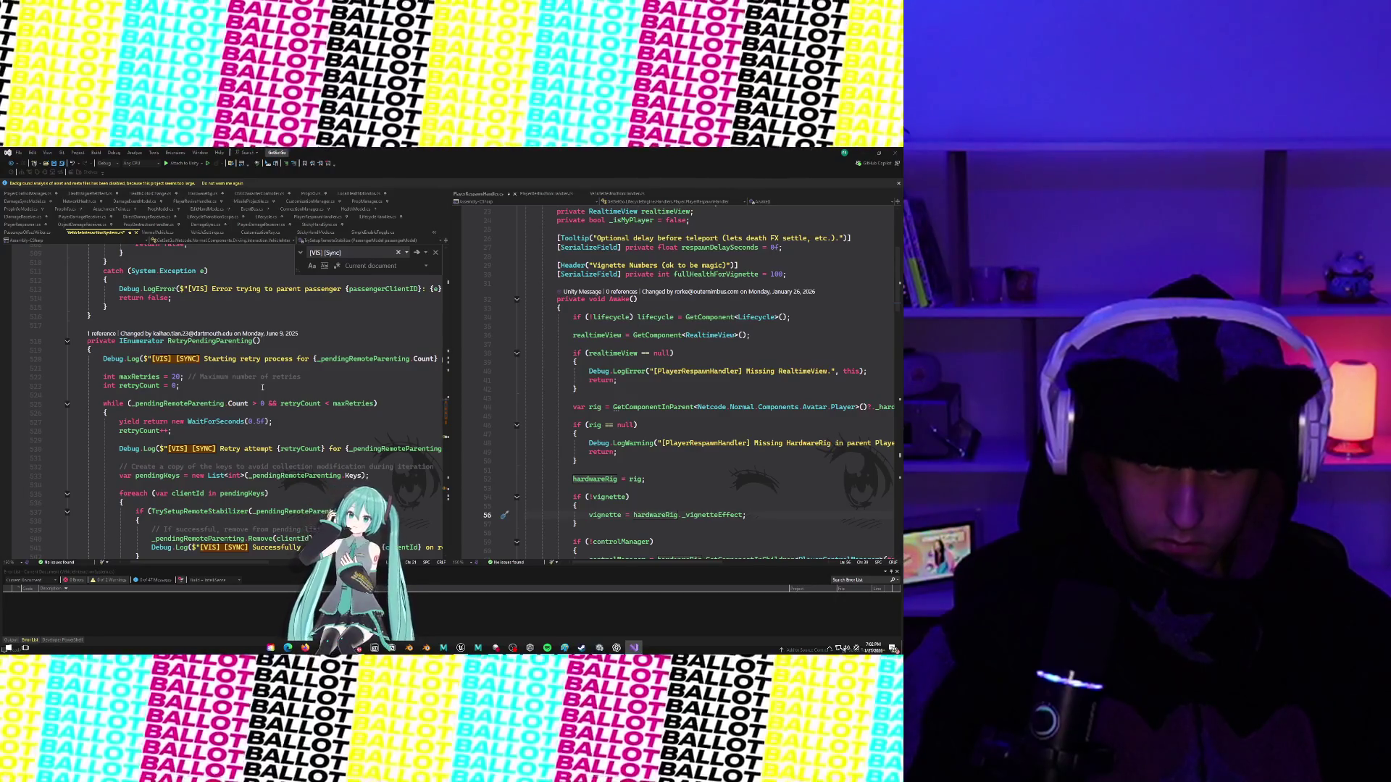
pyautogui.scroll(-3, 262, 387)
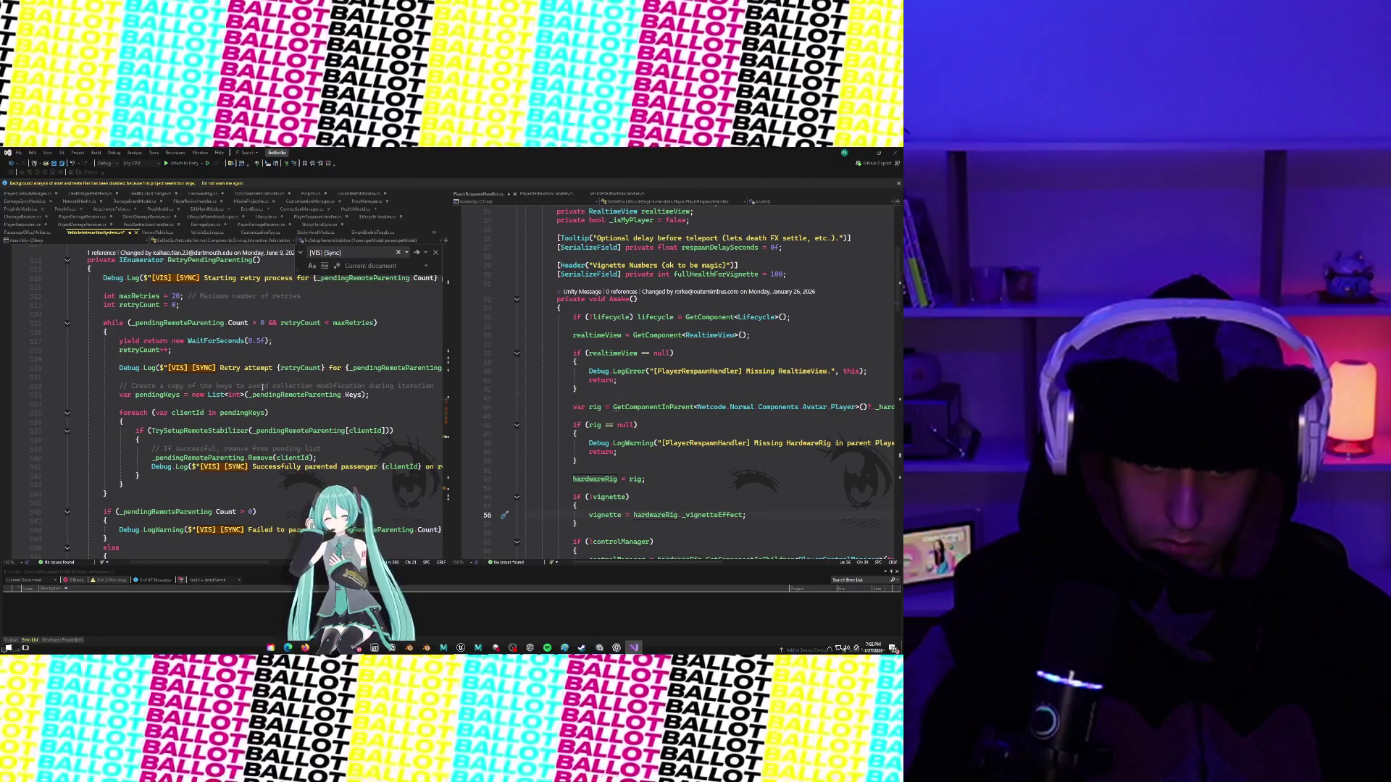
pyautogui.scroll(-2, 262, 387)
pyautogui.hscroll(5, 262, 388)
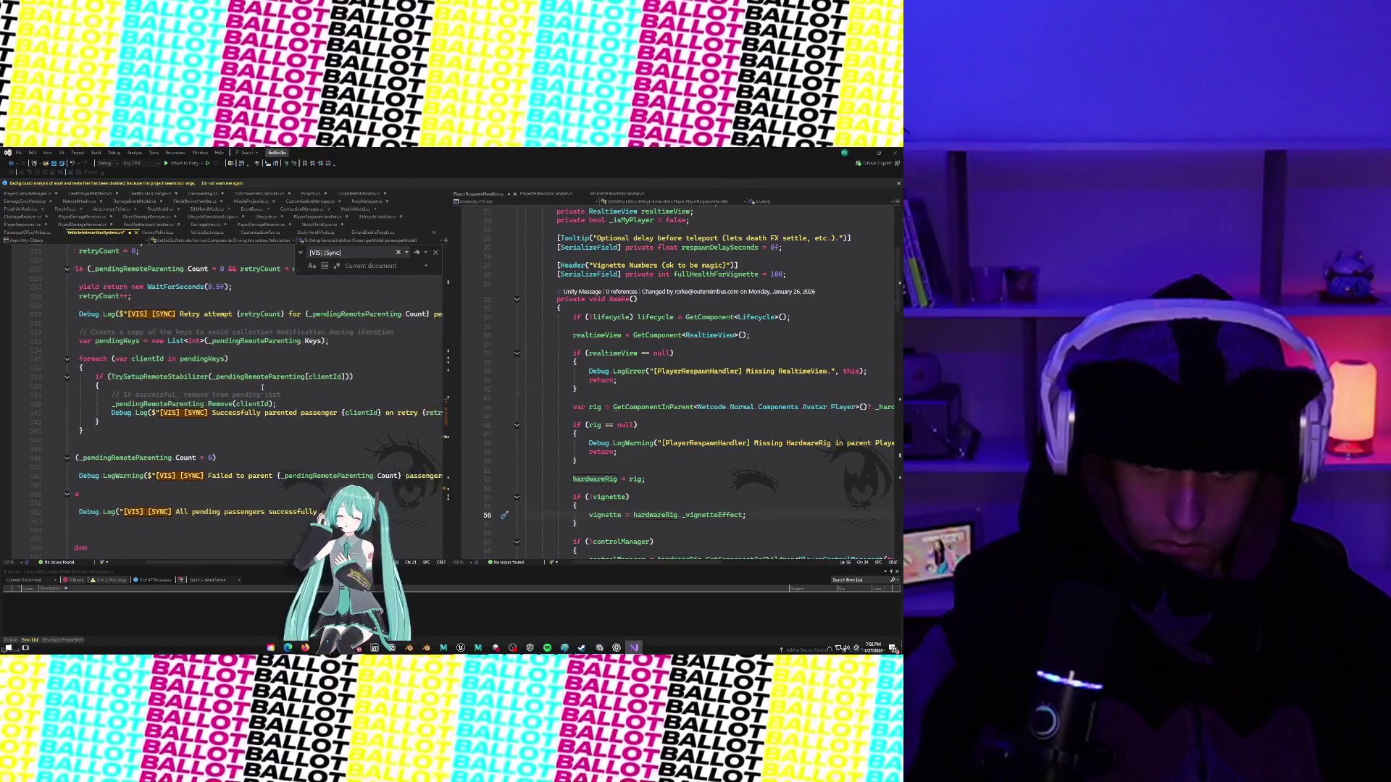
pyautogui.hscroll(-5, 262, 387)
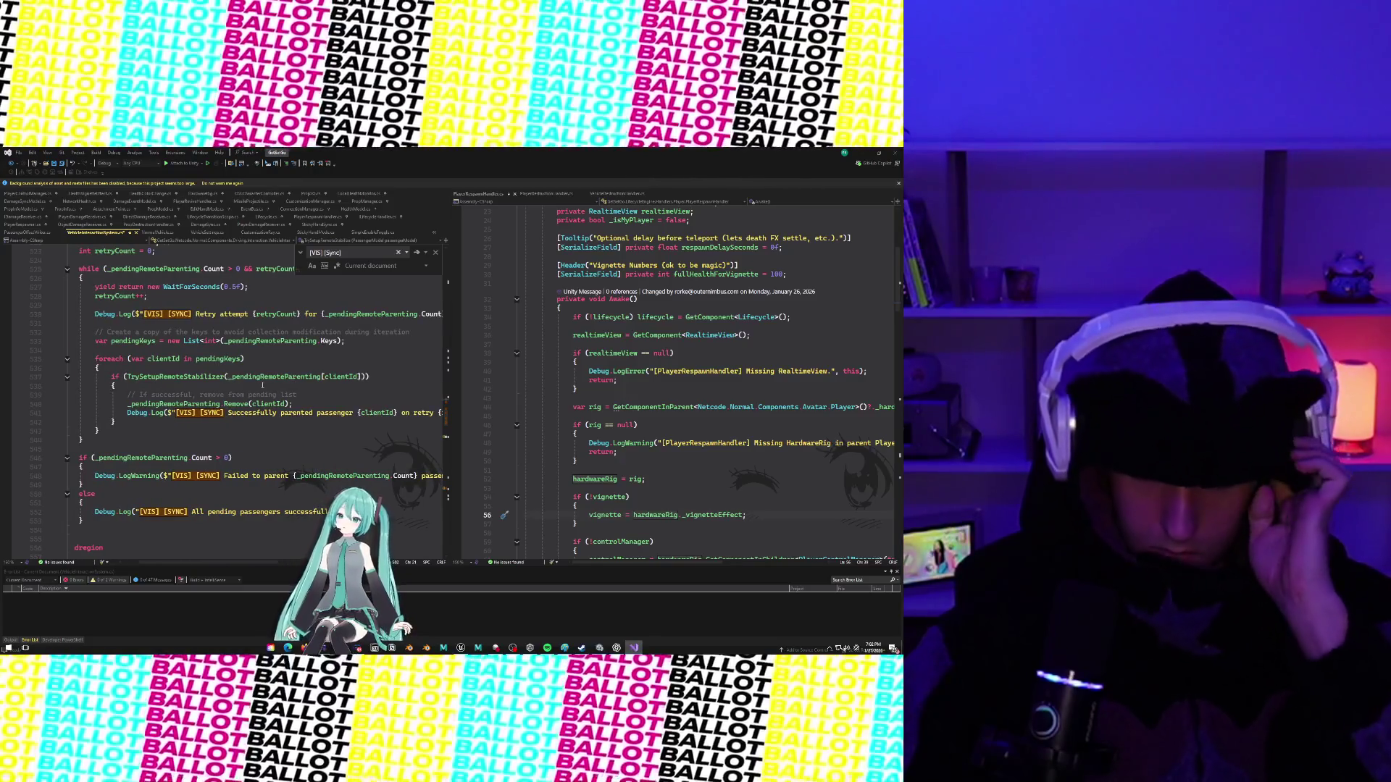
pyautogui.scroll(-4, 263, 386)
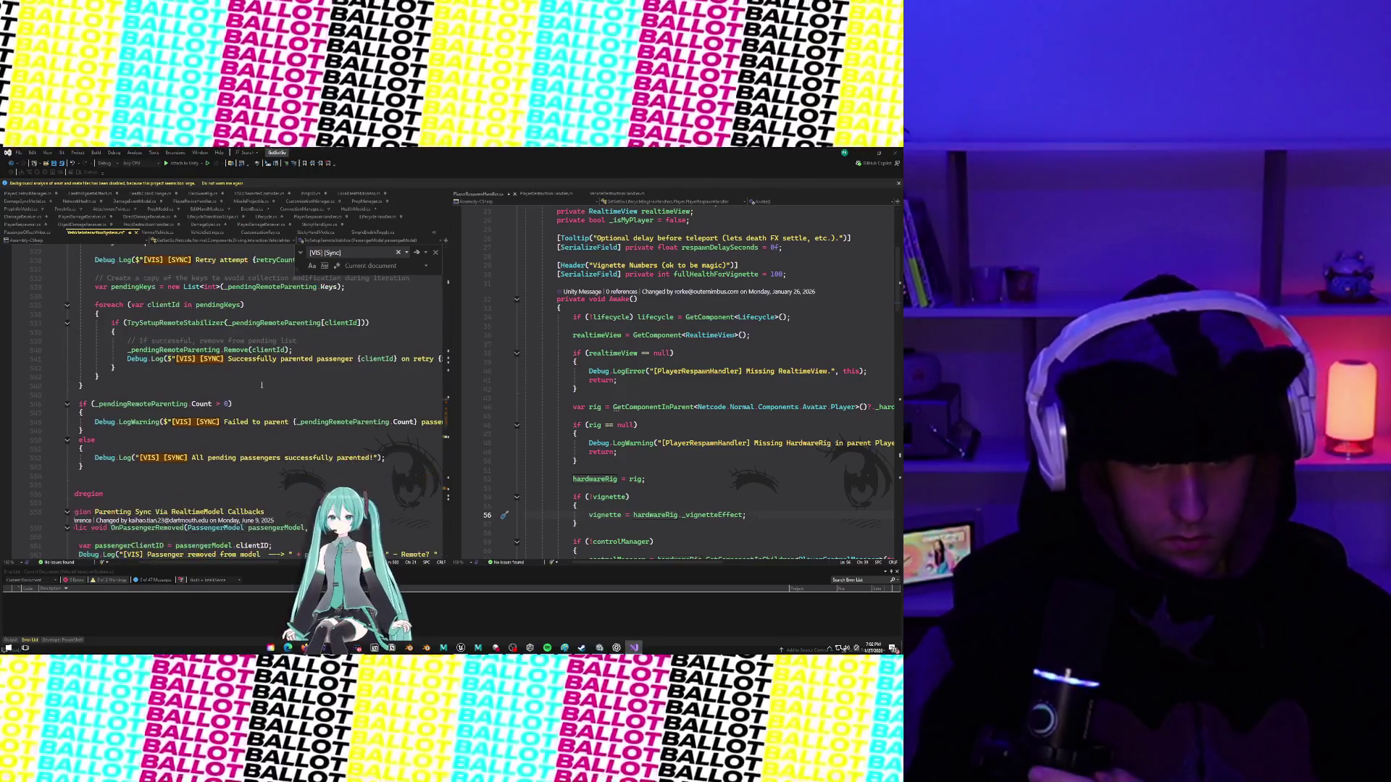
pyautogui.scroll(-10, 262, 383)
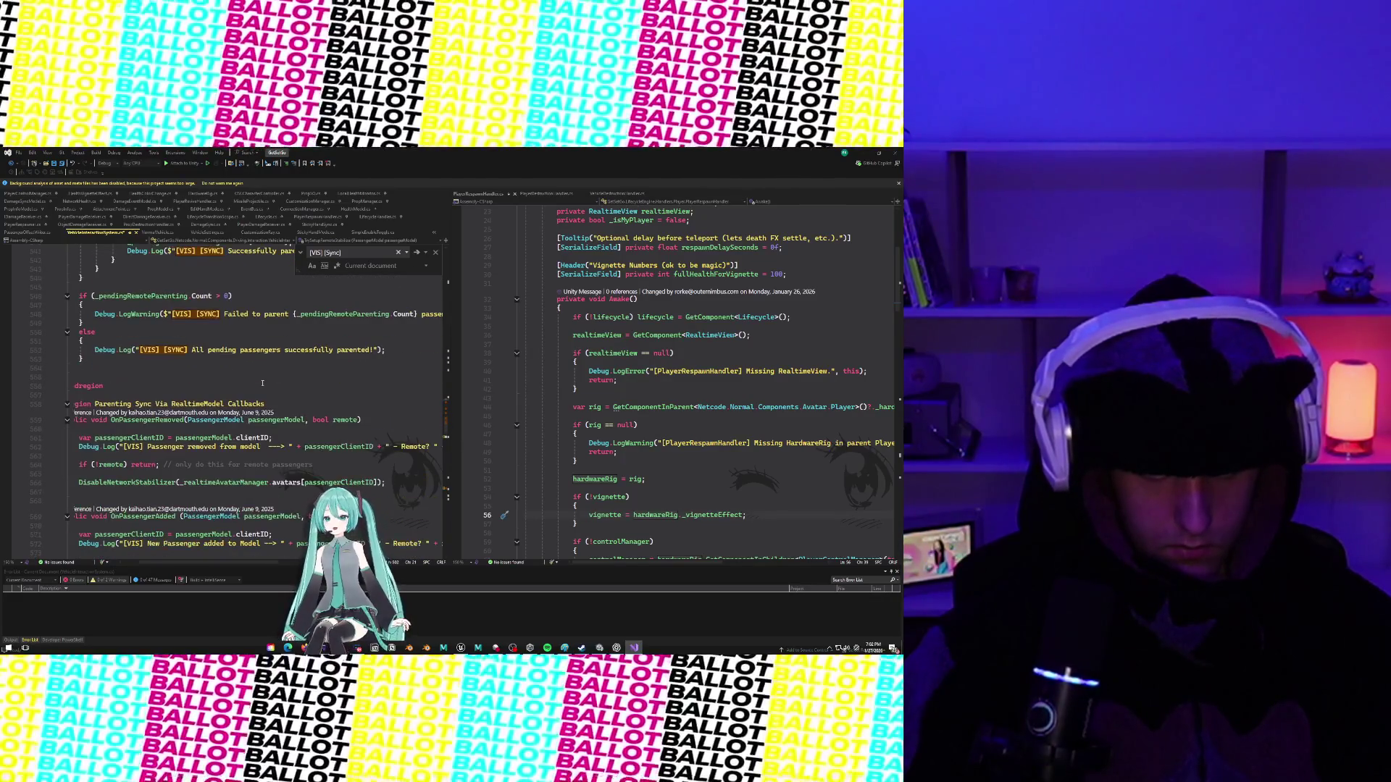
pyautogui.scroll(19, 263, 382)
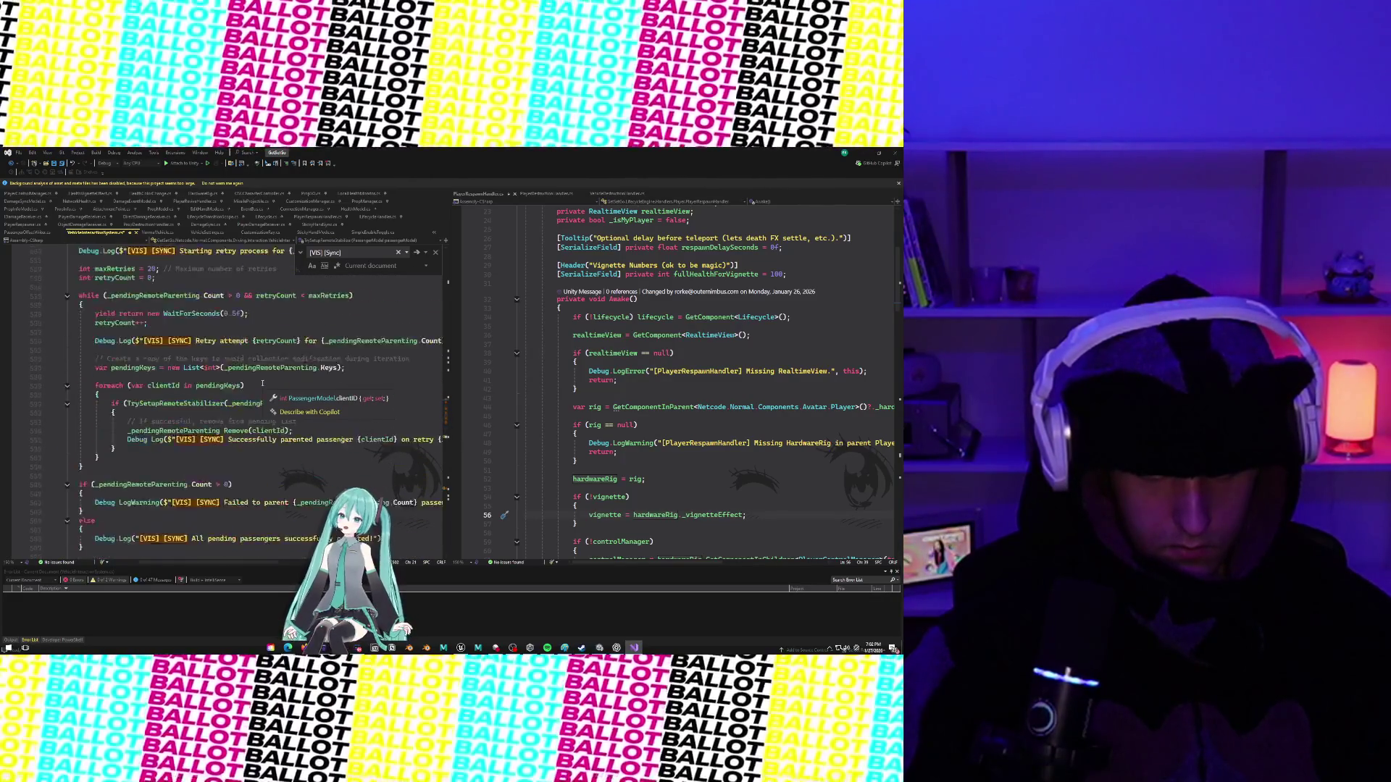
pyautogui.scroll(2, 262, 377)
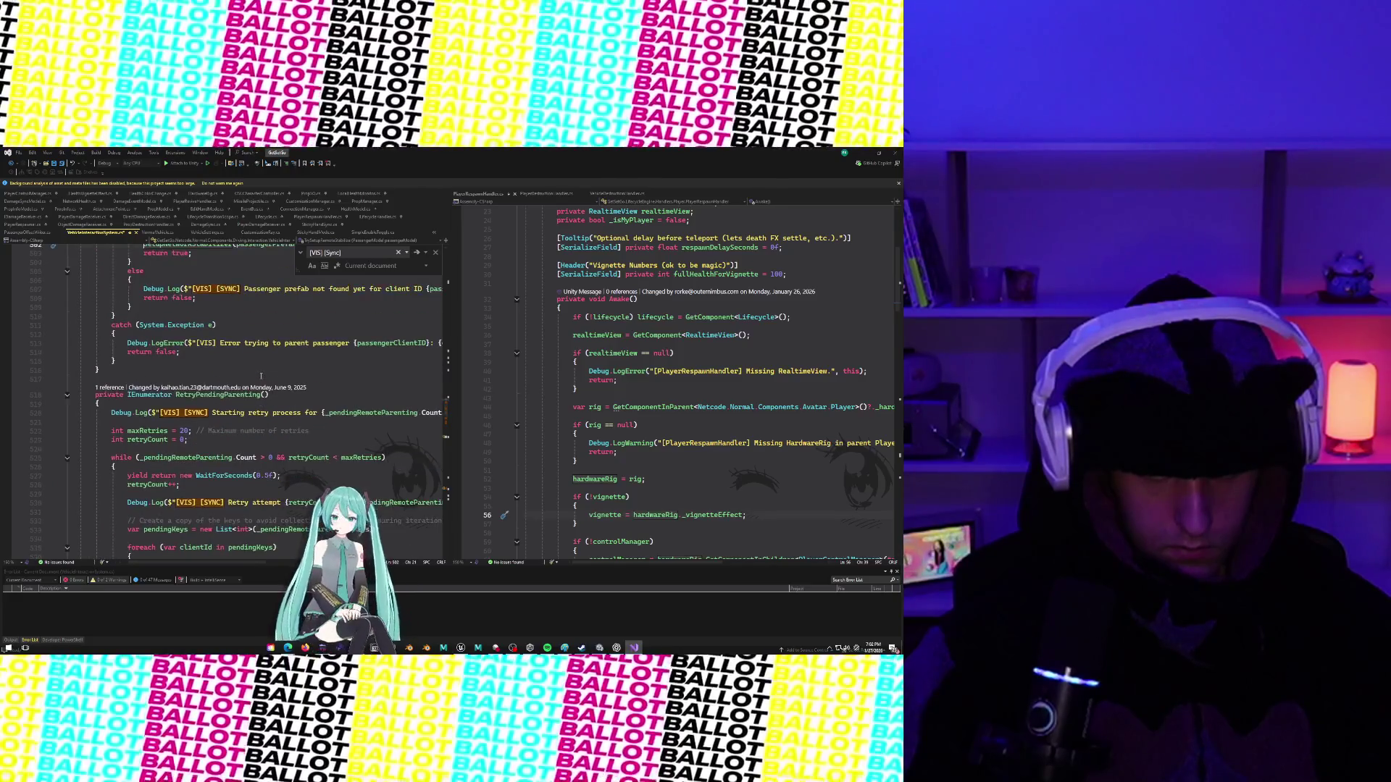
pyautogui.click(116, 389)
pyautogui.doubleClick(137, 373)
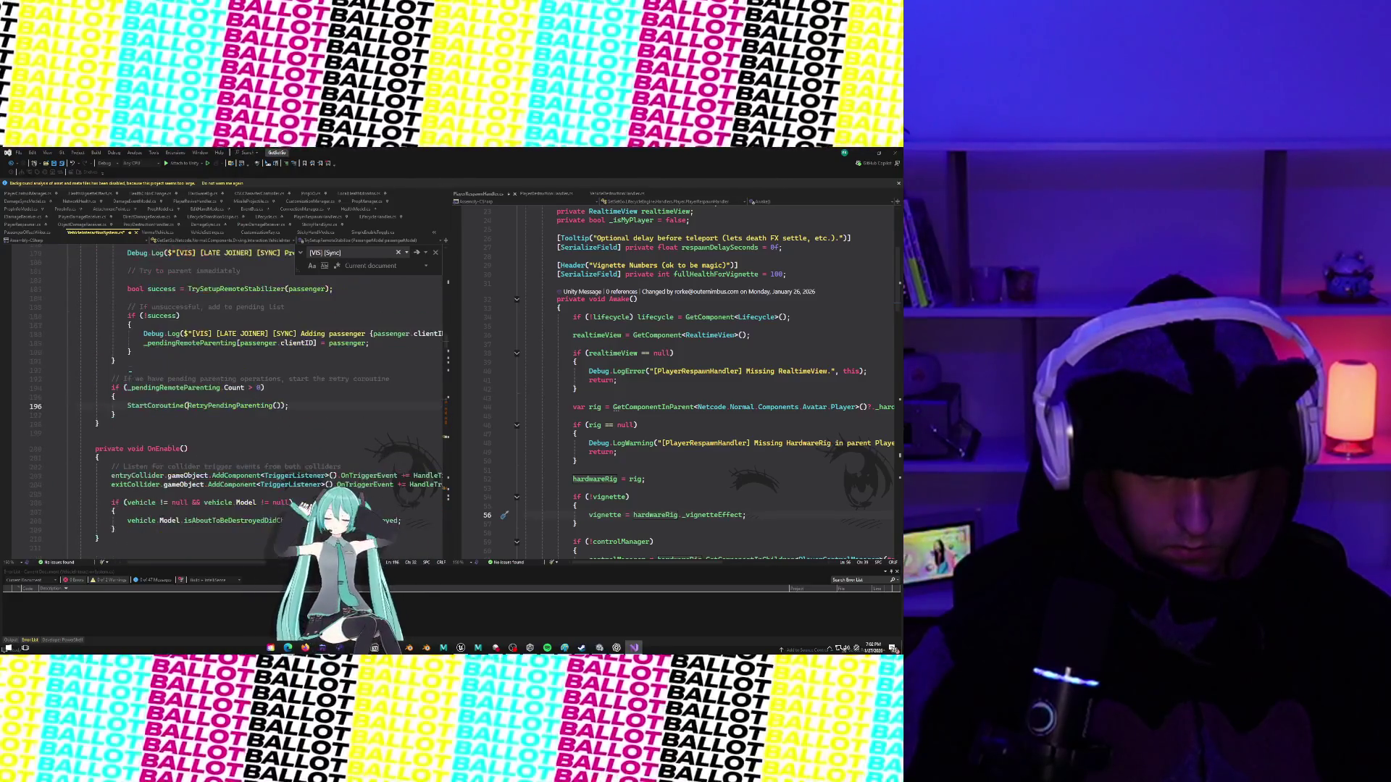
pyautogui.scroll(3, 138, 376)
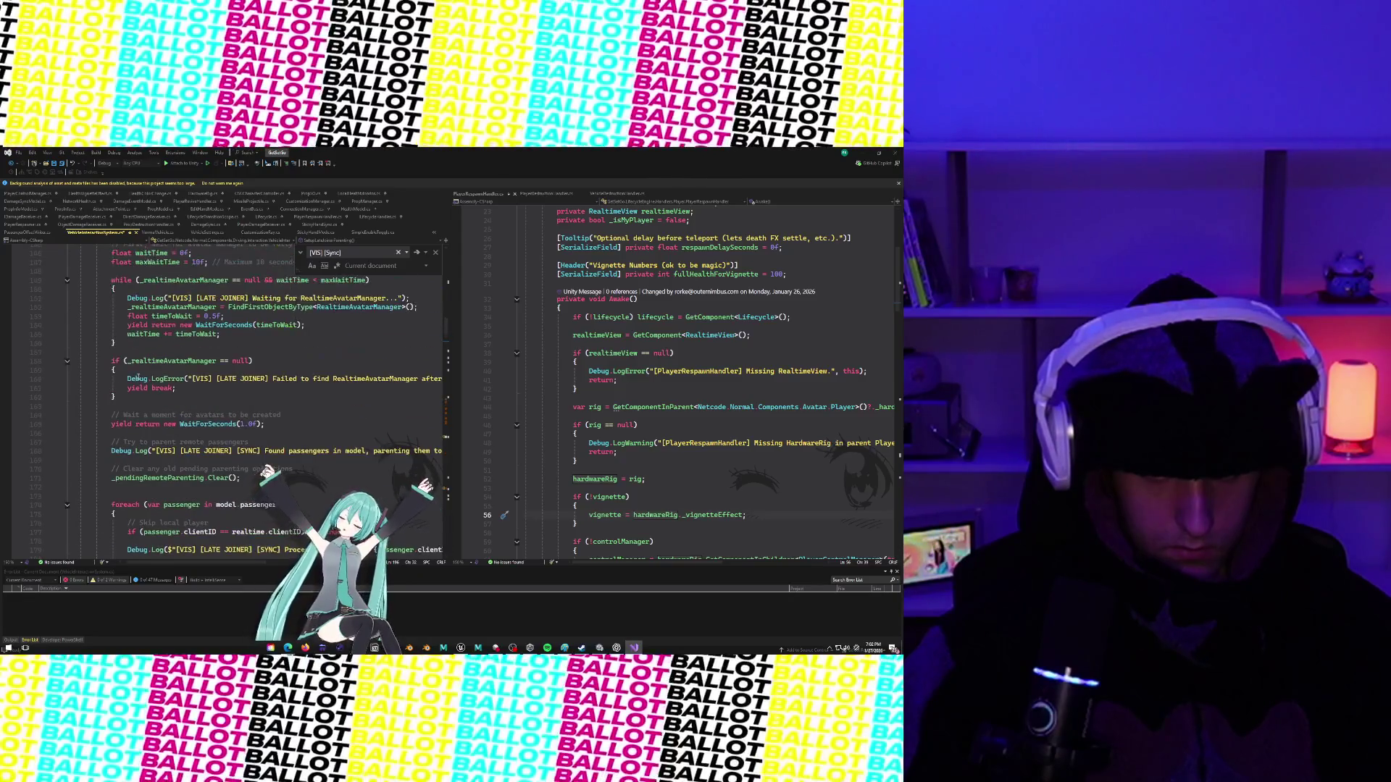
pyautogui.scroll(-3, 138, 376)
pyautogui.scroll(-3, 138, 376)
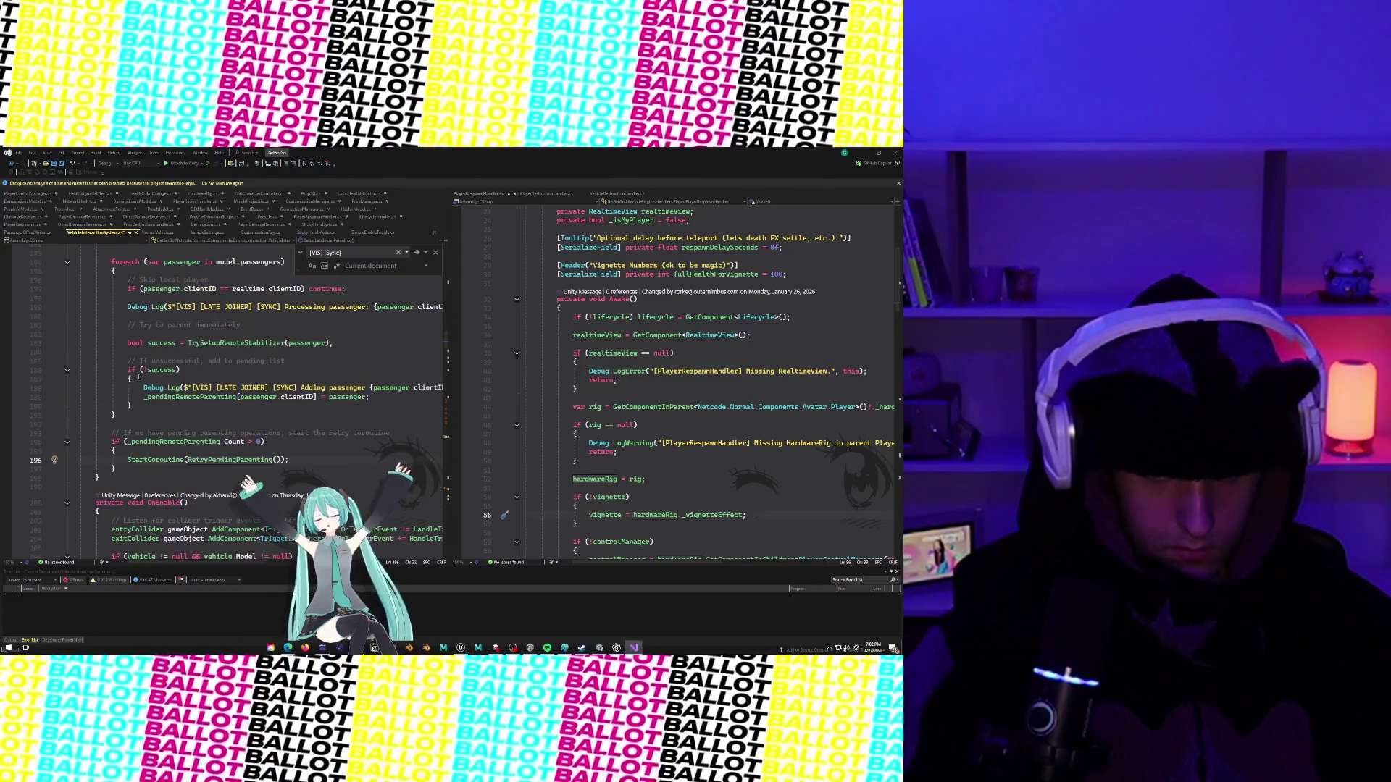
pyautogui.scroll(8, 138, 376)
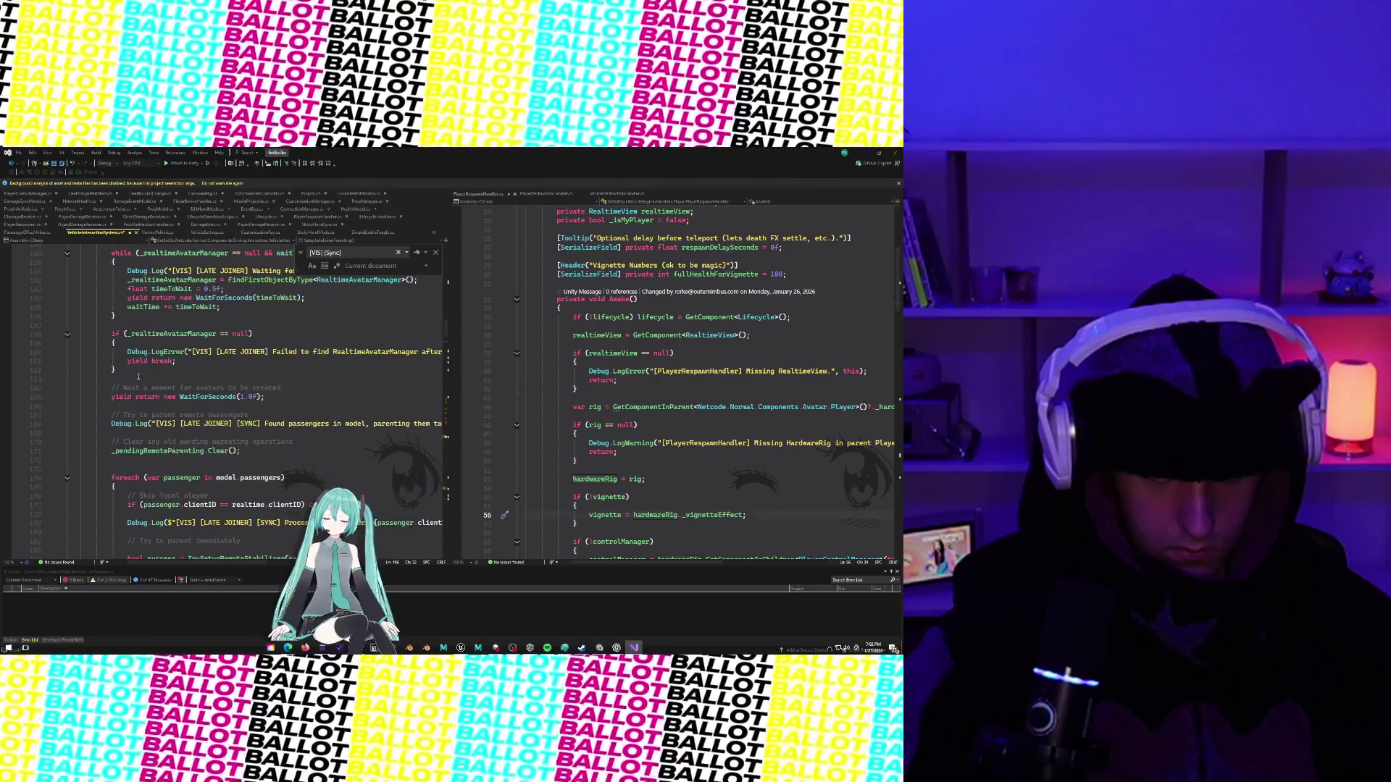
pyautogui.scroll(4, 138, 376)
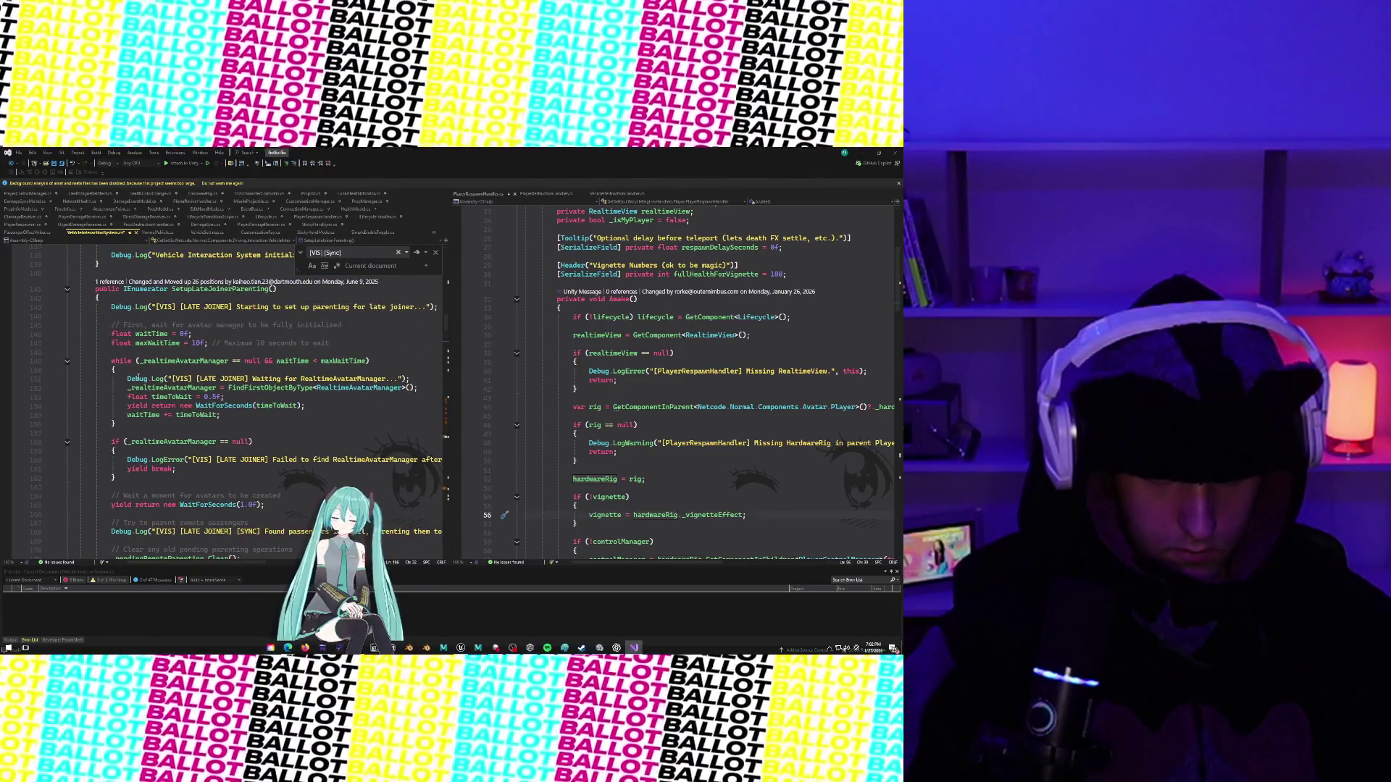
pyautogui.scroll(10, 137, 376)
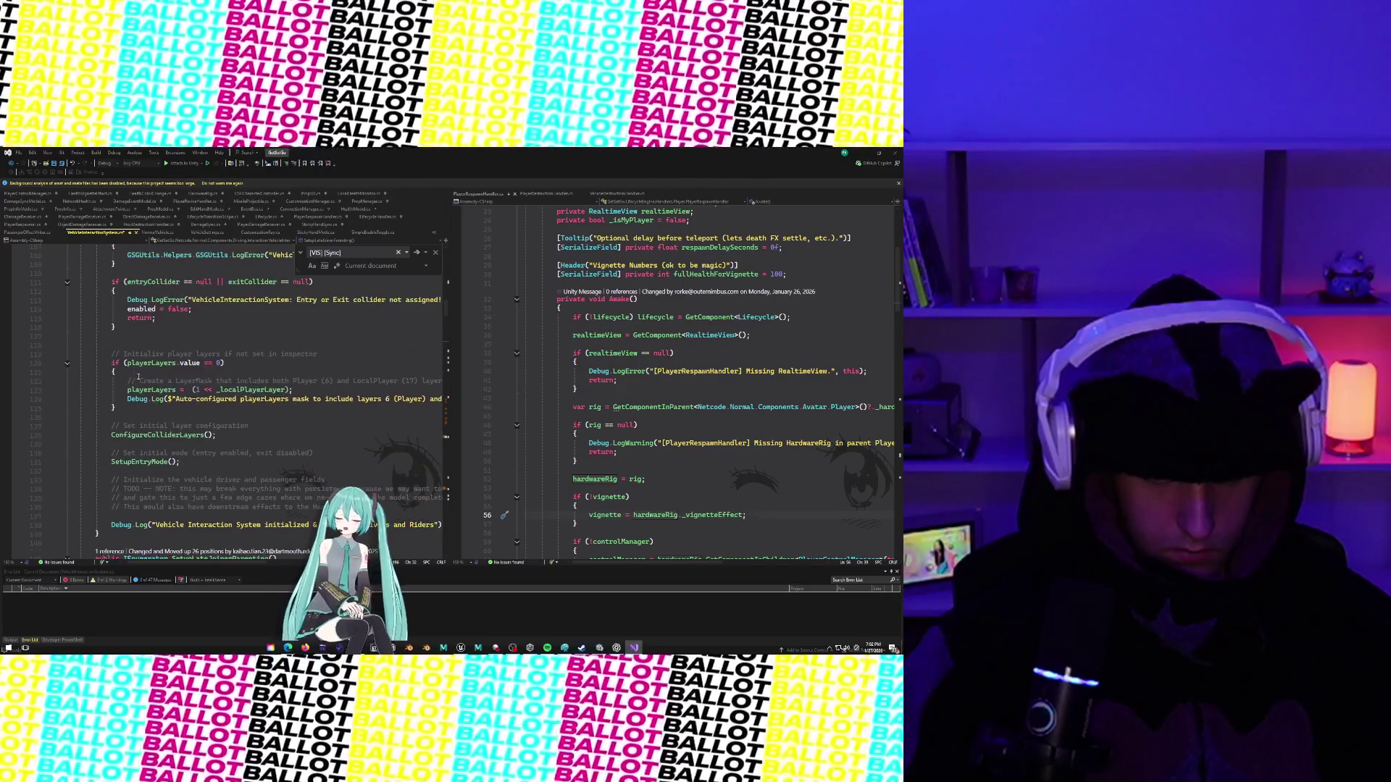
pyautogui.scroll(13, 138, 376)
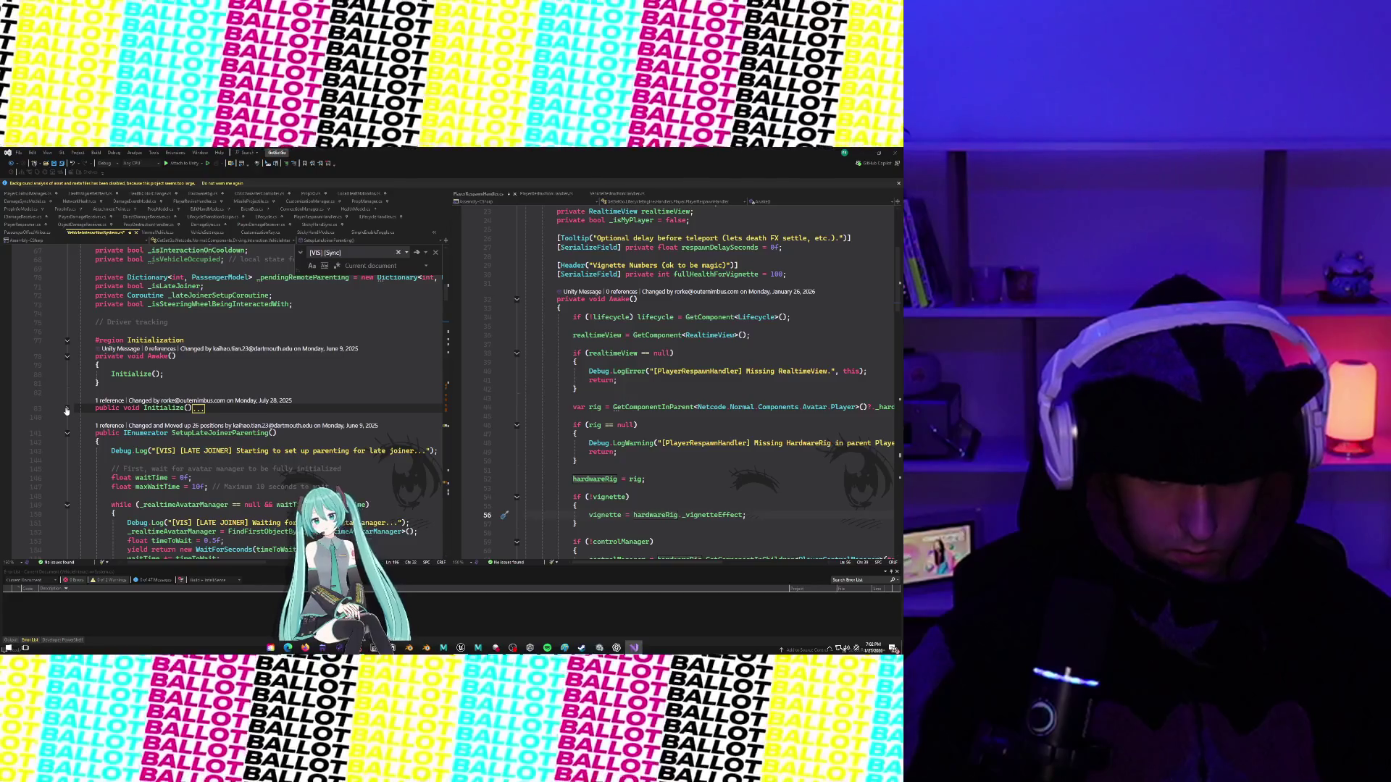
pyautogui.scroll(-20, 68, 410)
pyautogui.scroll(-8, 157, 427)
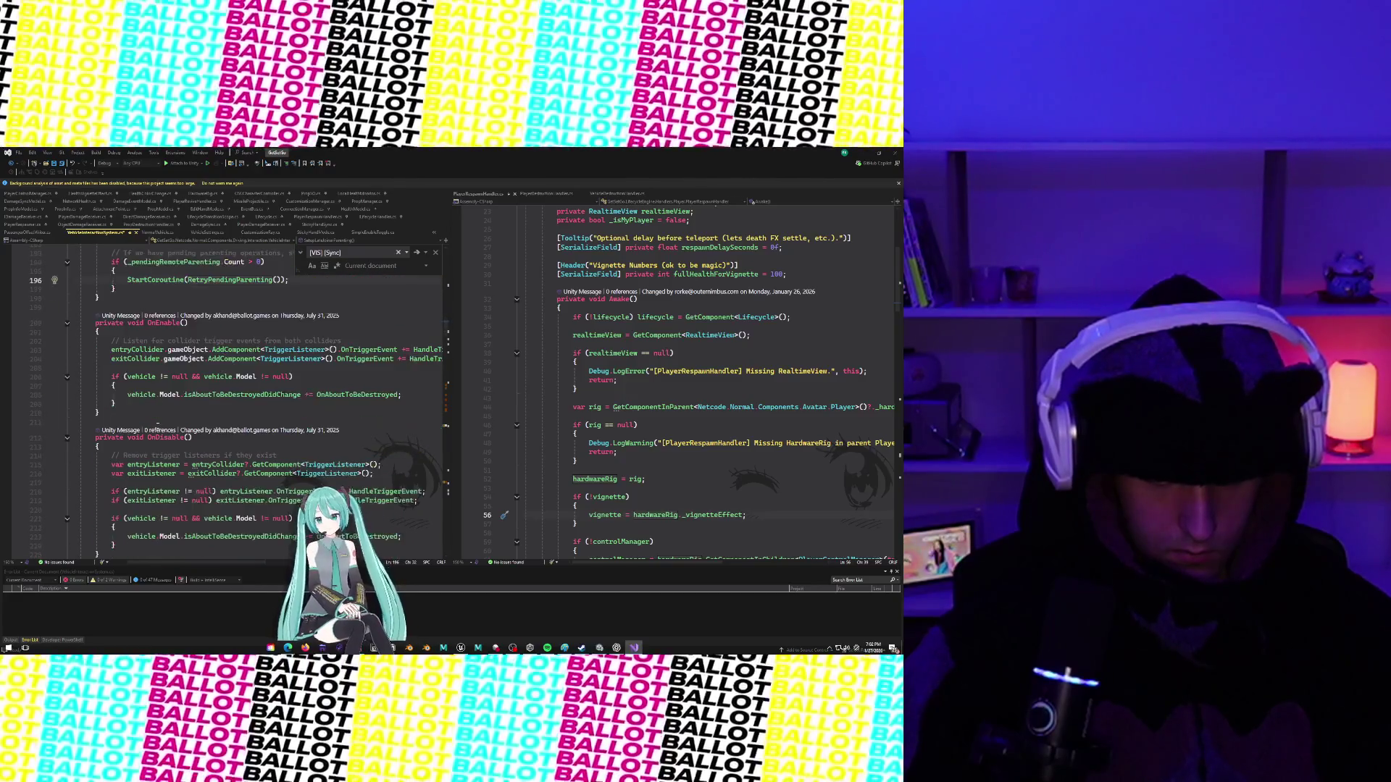
pyautogui.scroll(-4, 157, 427)
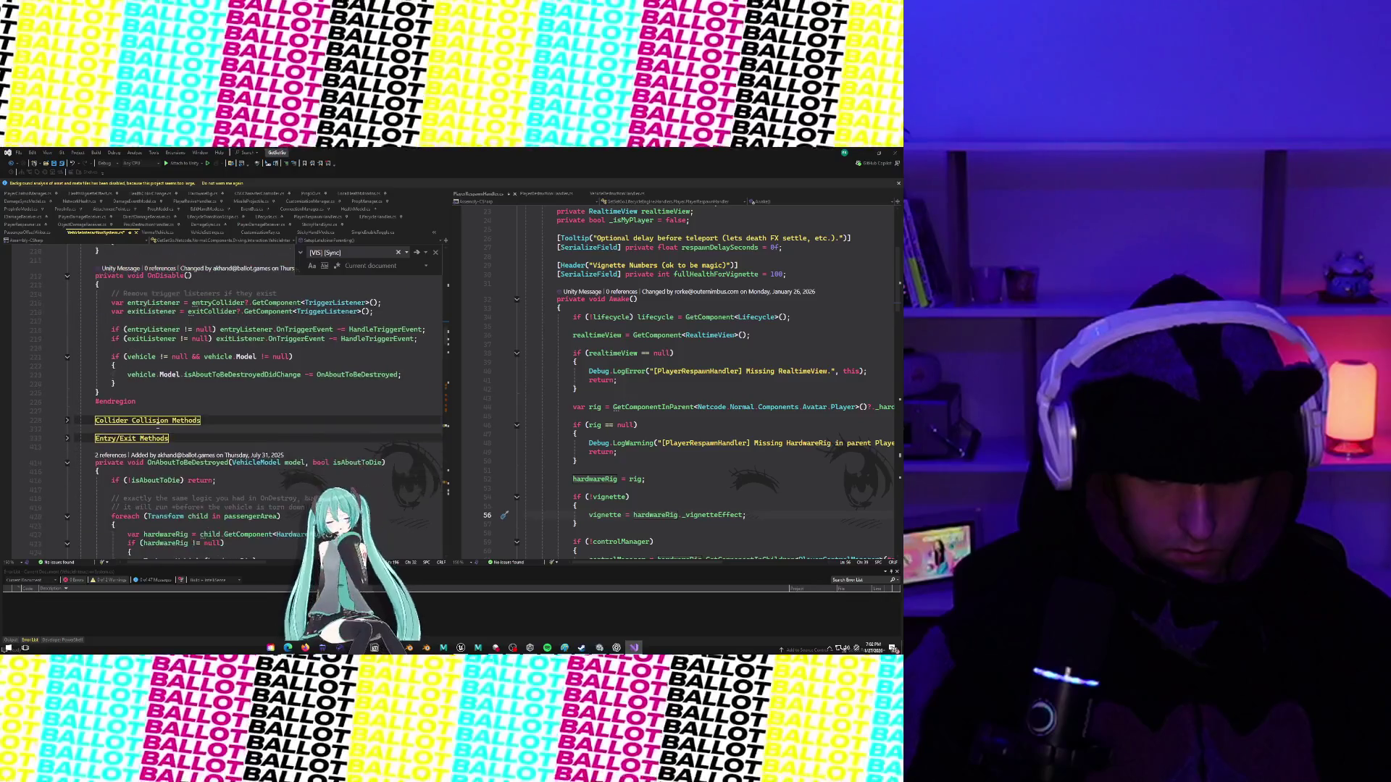
# Expand the Entry/Exit Methods region and select the RequestOwnership lines in EnterAsPassenger.
pyautogui.click(67, 438)
pyautogui.scroll(-5, 145, 431)
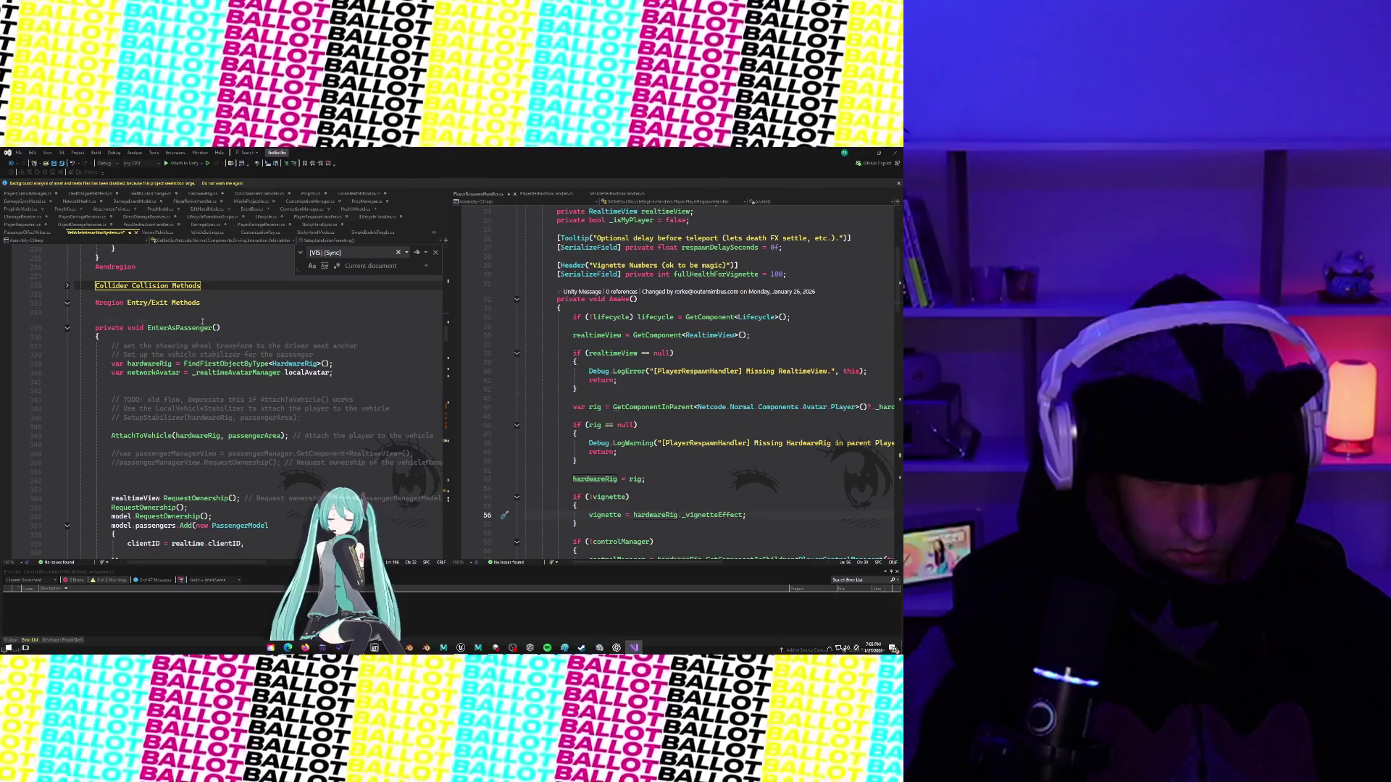
pyautogui.scroll(-1, 175, 390)
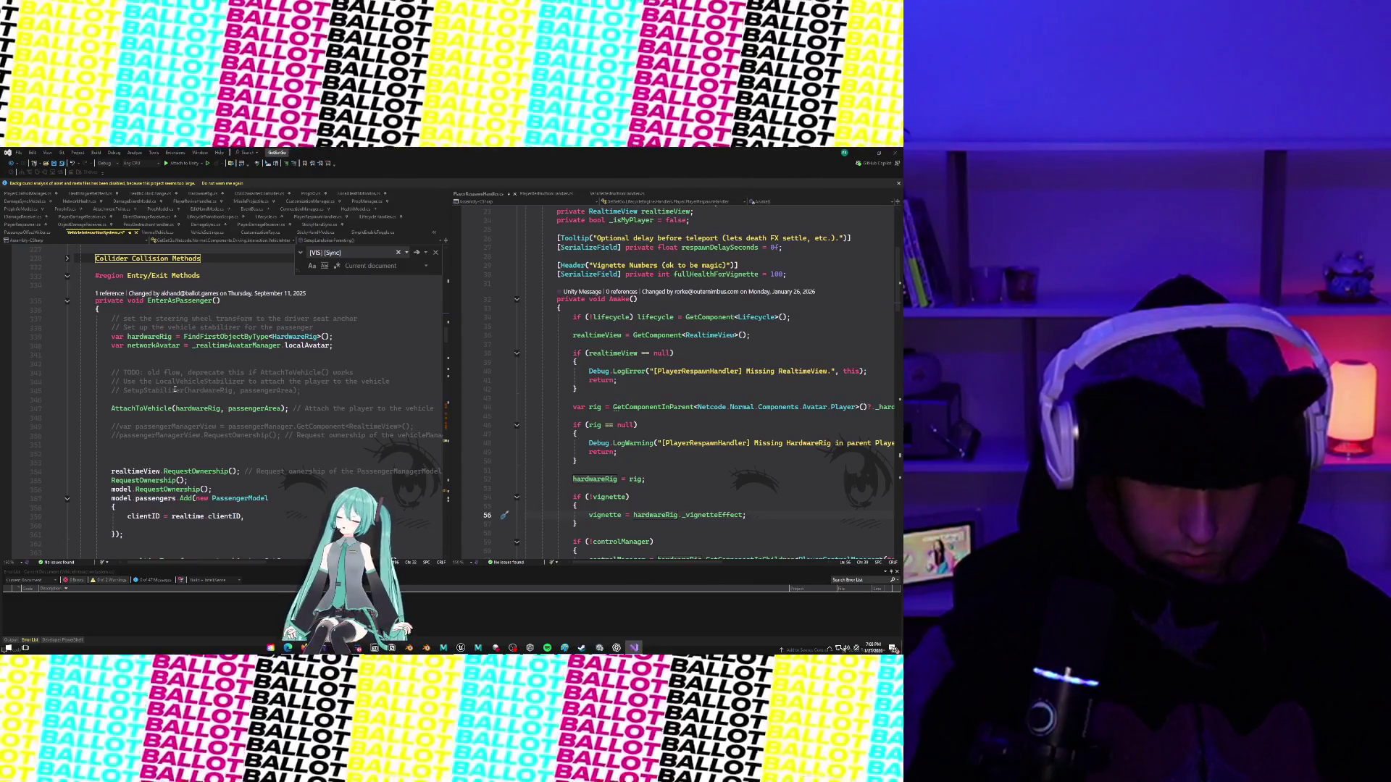
pyautogui.scroll(-1, 175, 389)
pyautogui.scroll(-1, 175, 389)
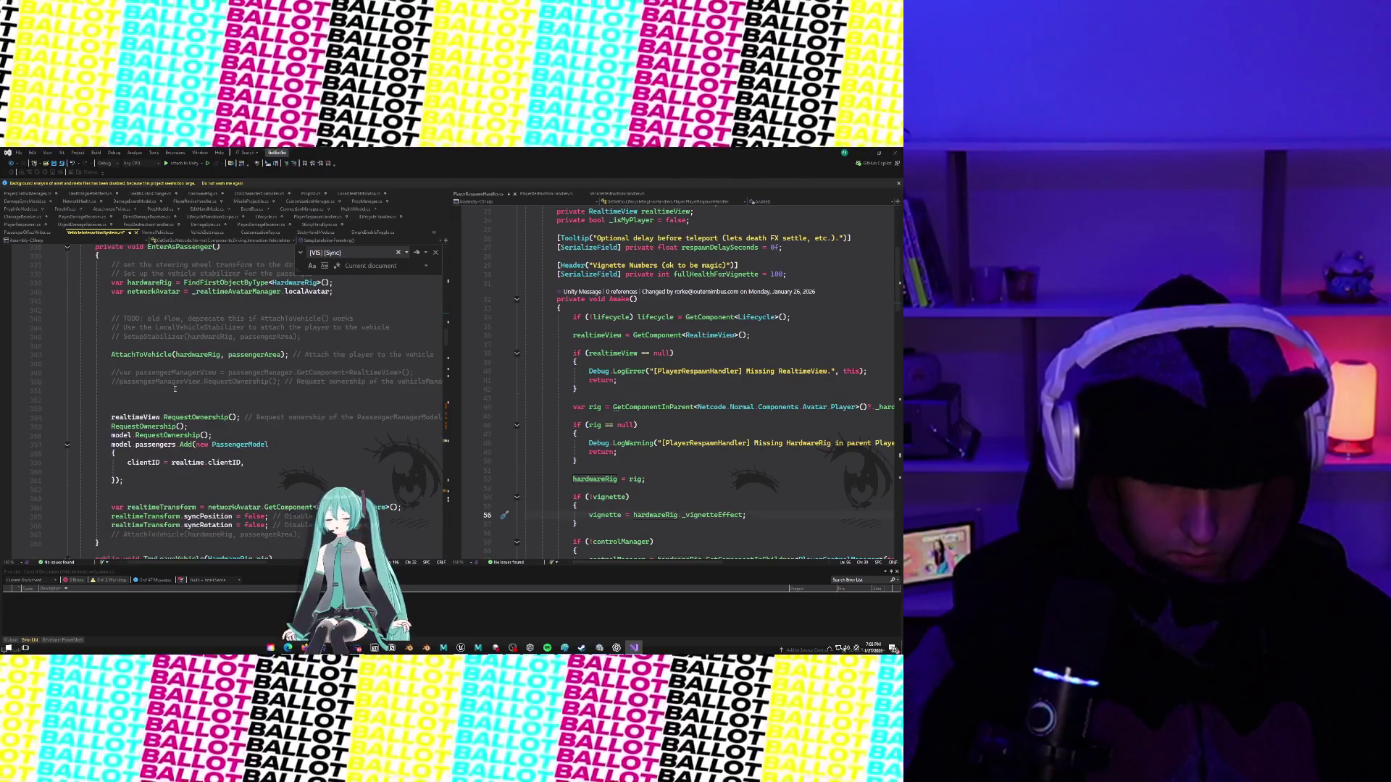
pyautogui.hscroll(2, 174, 389)
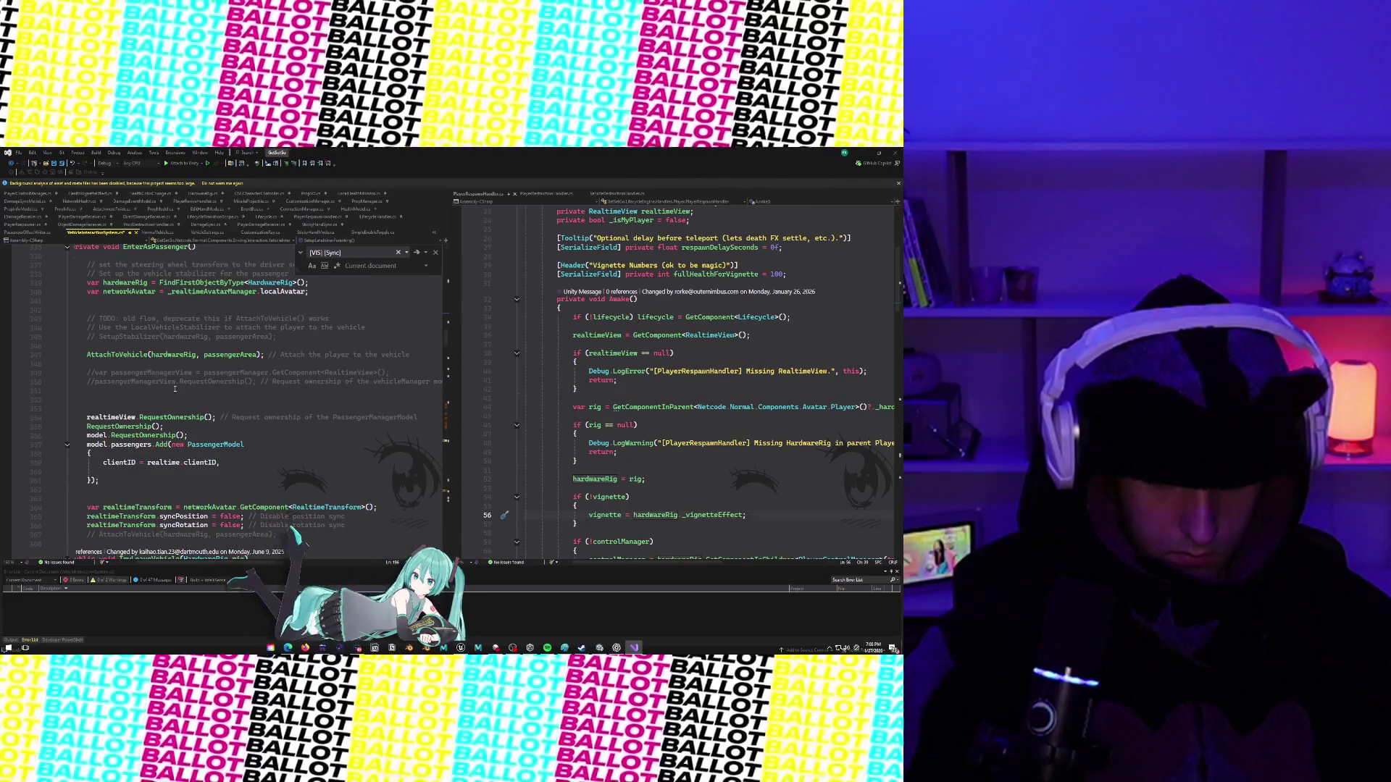
pyautogui.hscroll(-1, 140, 404)
pyautogui.tripleClick(87, 417)
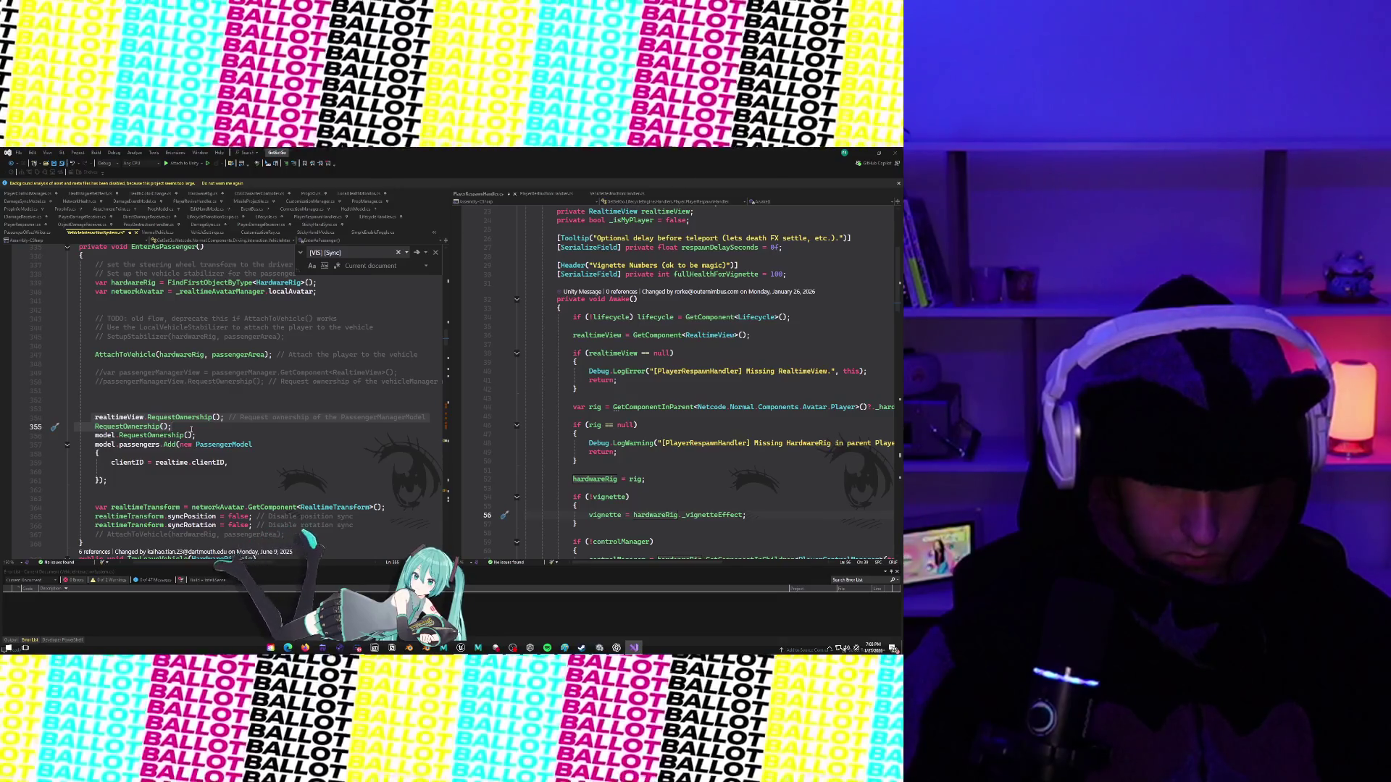
pyautogui.click(56, 415)
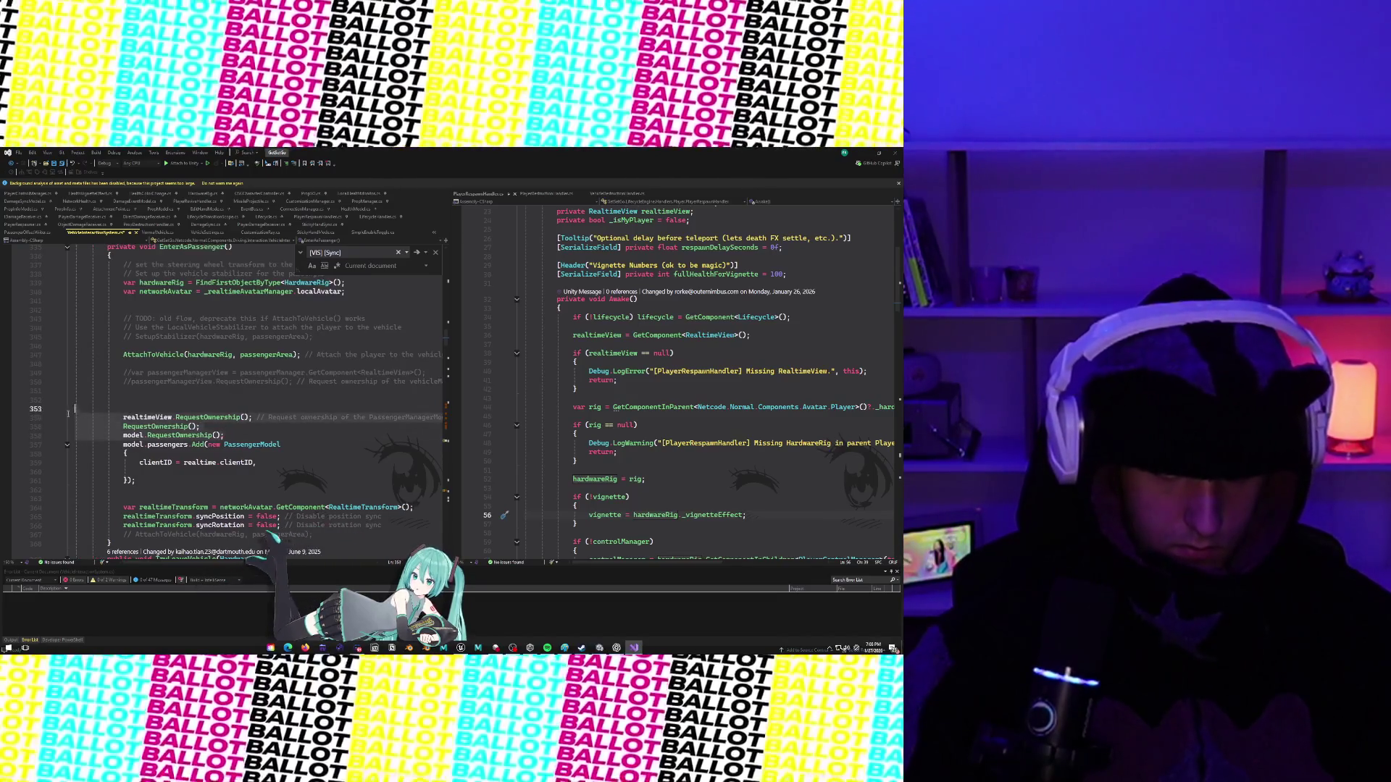
pyautogui.moveTo(175, 431)
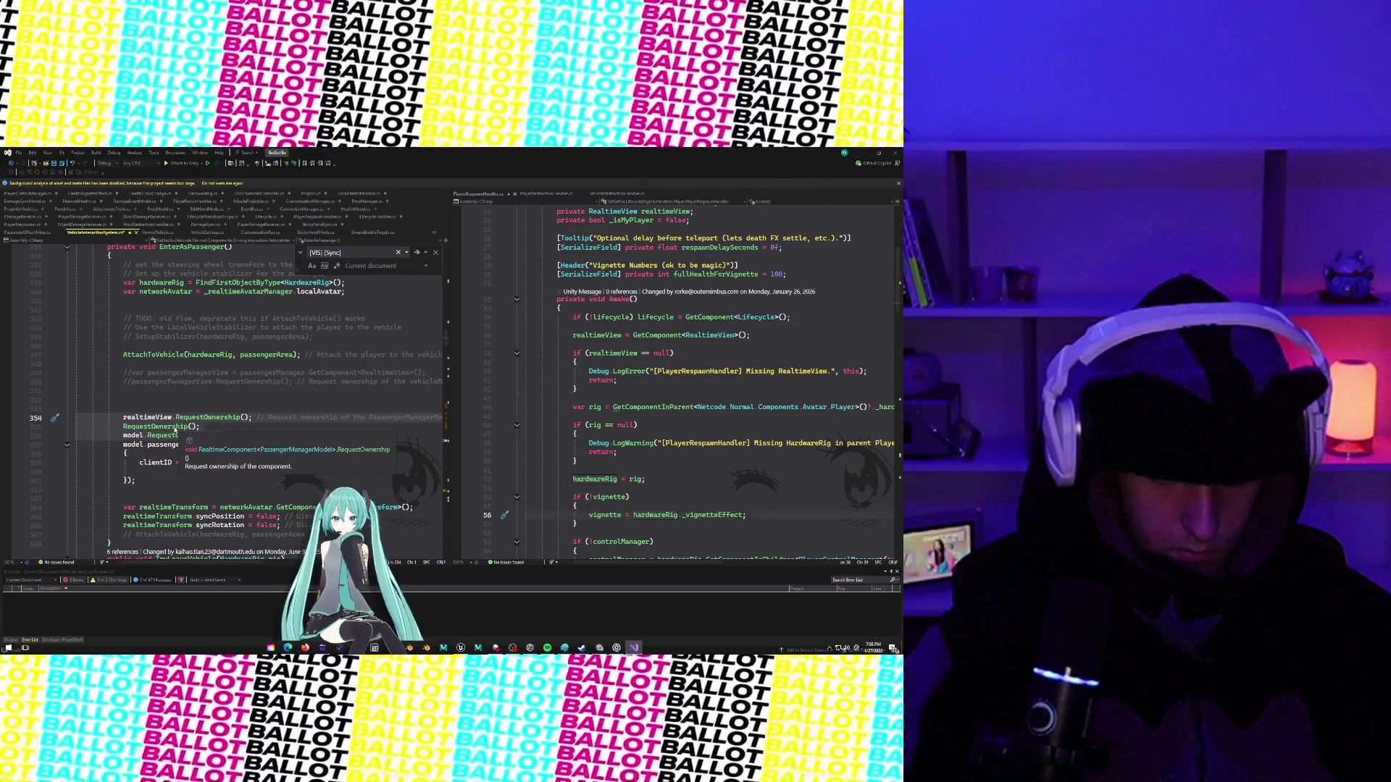
# Delete the RequestOwnership calls and the leftover blank line, then save the script.
pyautogui.hotkey('ctrl', 'z')
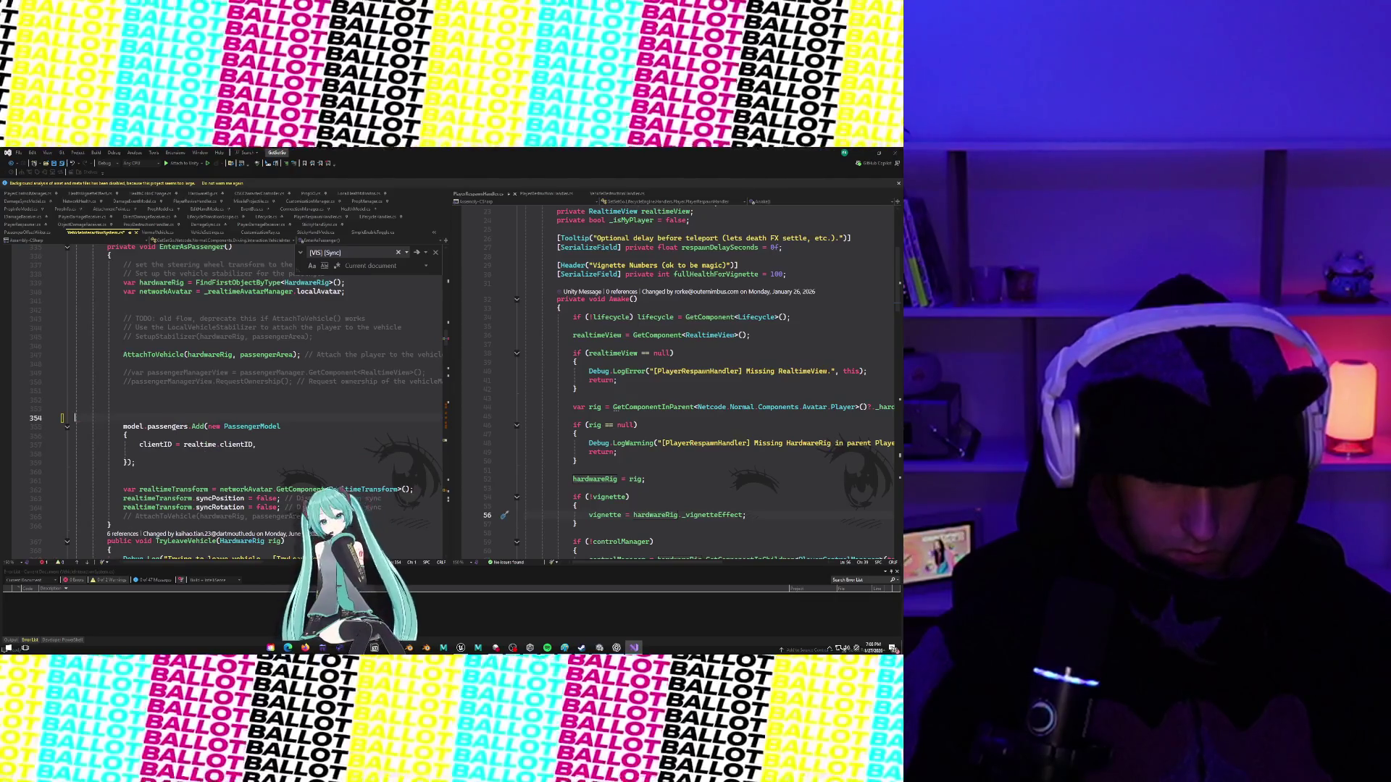
pyautogui.press('BackSpace')
pyautogui.click(231, 446)
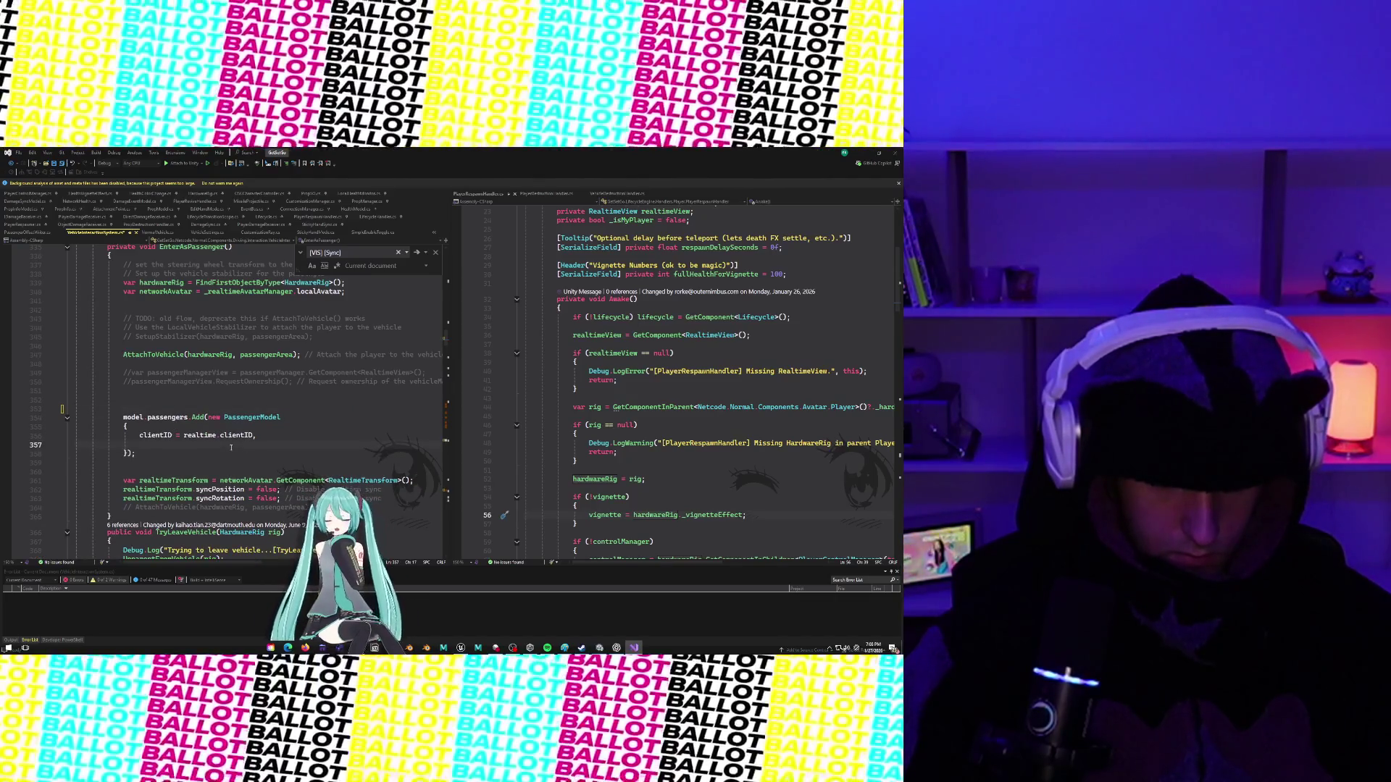
pyautogui.hotkey('ctrl', 's')
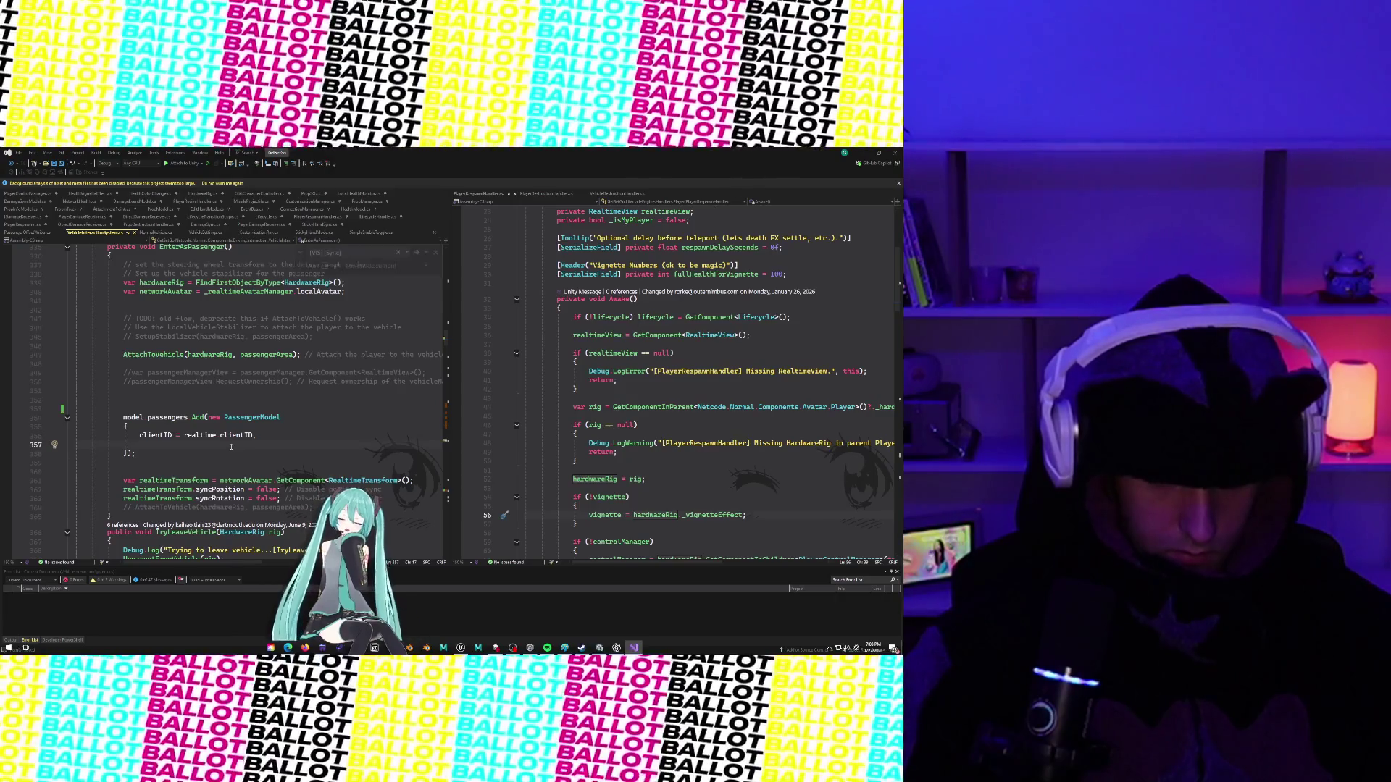
# Follow EnterAsPassenger's '1 reference' CodeLens to its call at line 295.
pyautogui.scroll(-2, 150, 371)
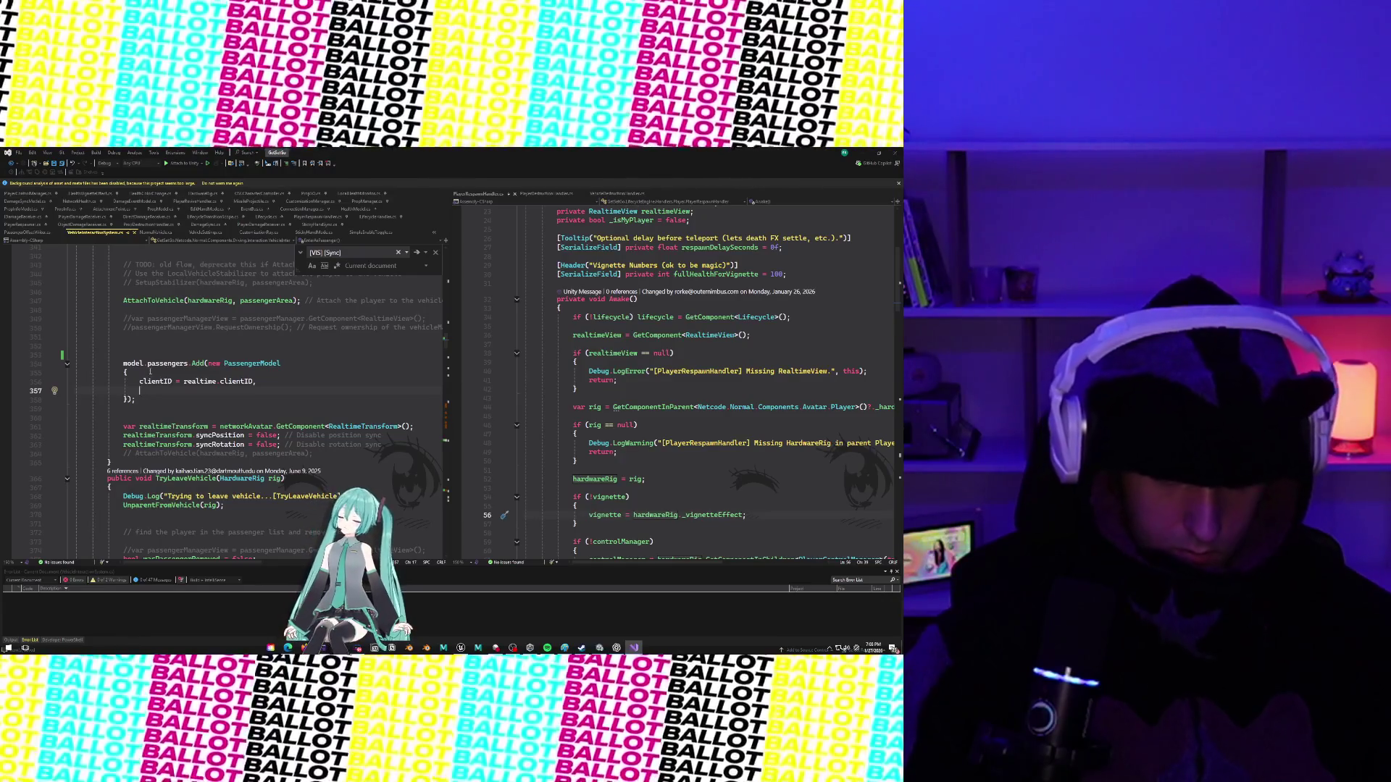
pyautogui.scroll(-1, 150, 371)
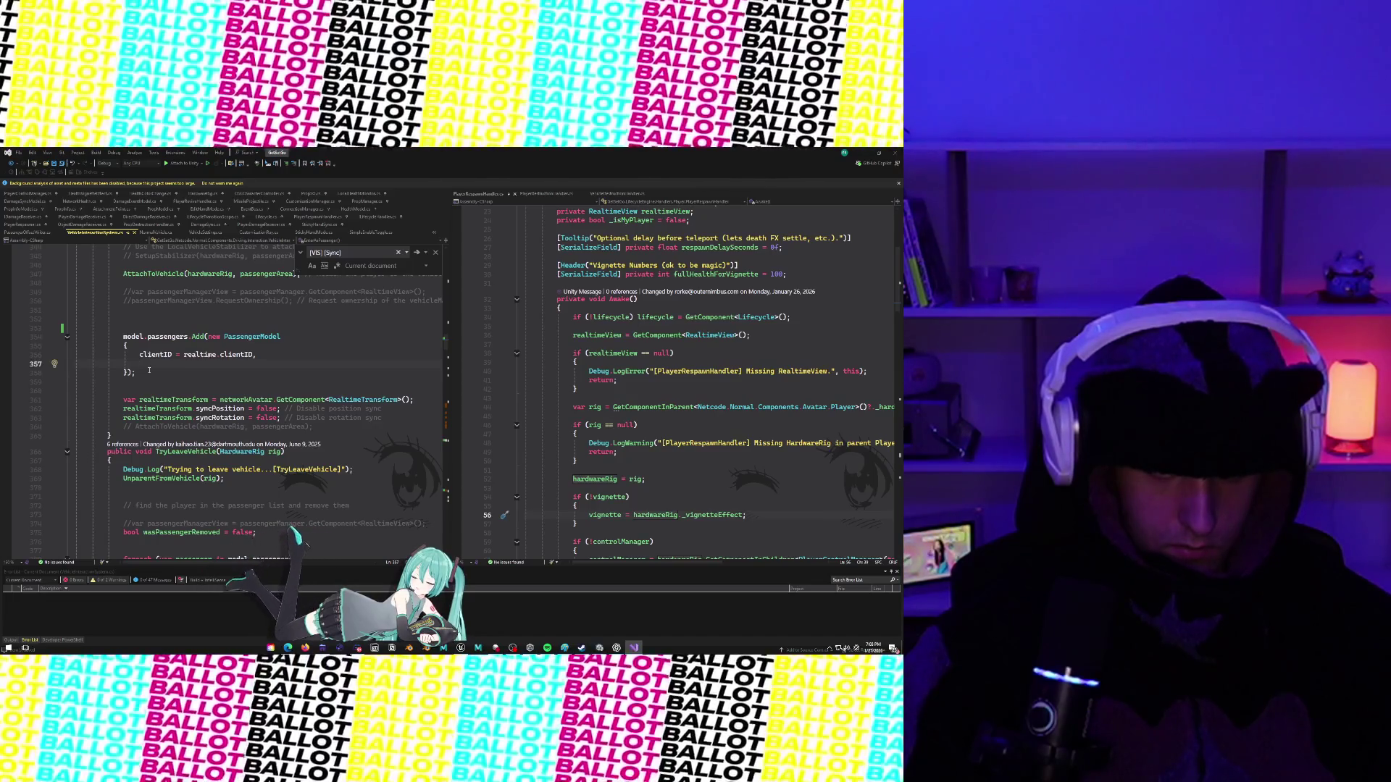
pyautogui.scroll(1, 149, 371)
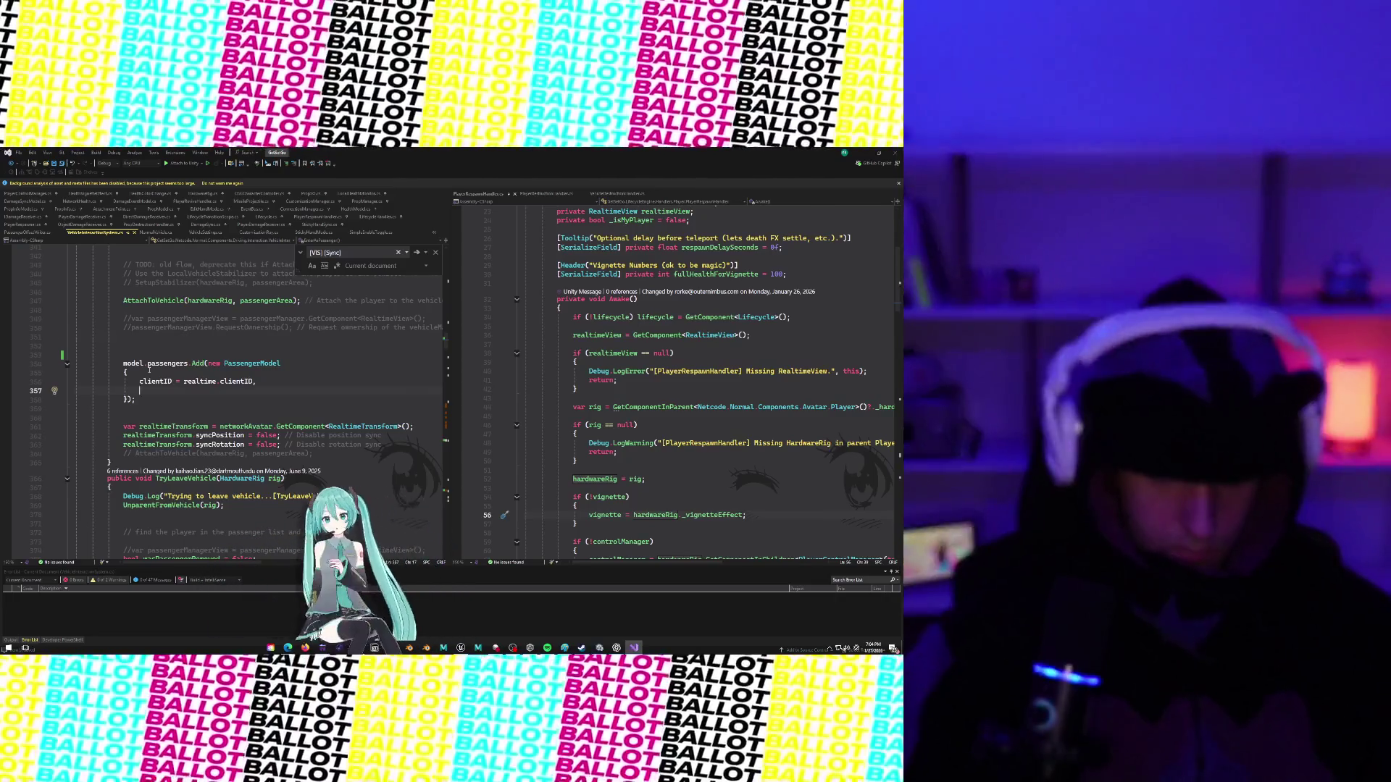
pyautogui.scroll(-4, 149, 371)
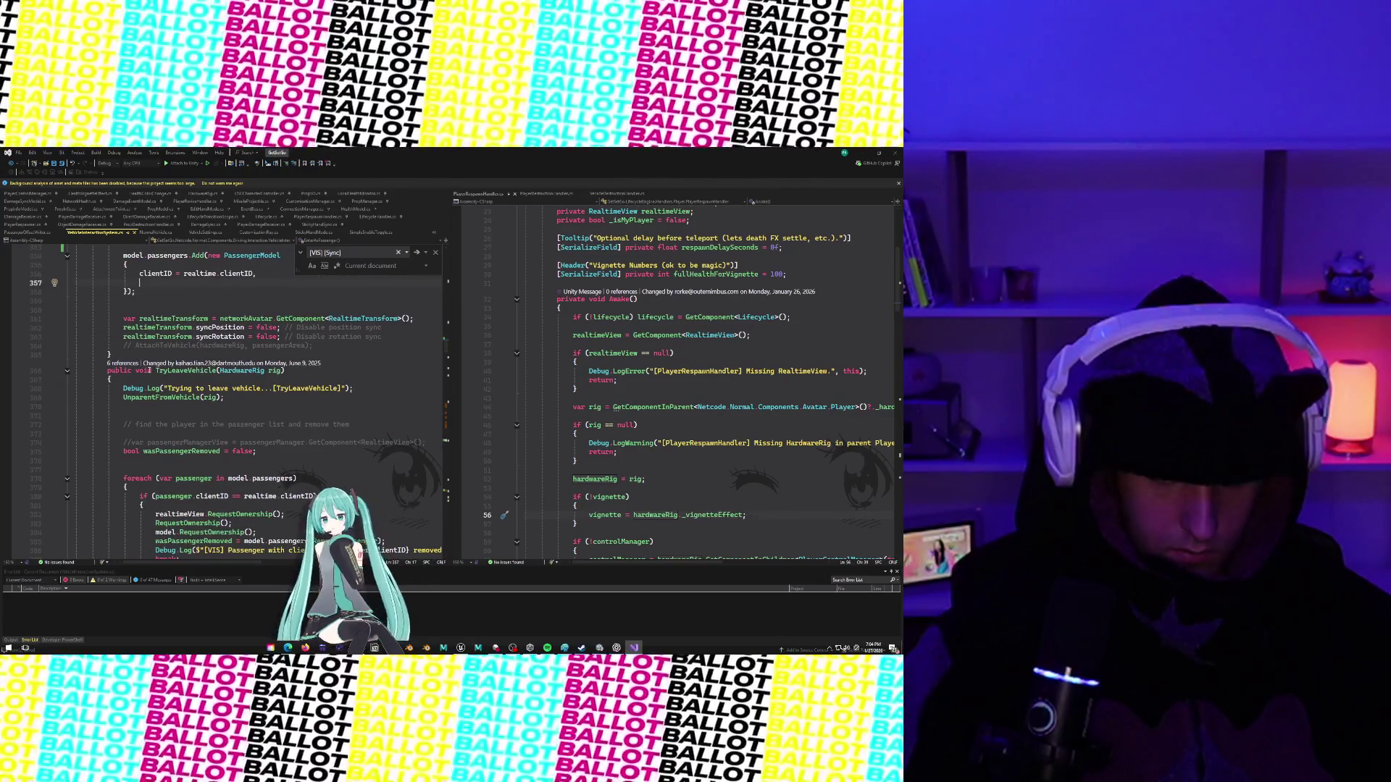
pyautogui.scroll(-1, 149, 371)
pyautogui.scroll(-3, 149, 370)
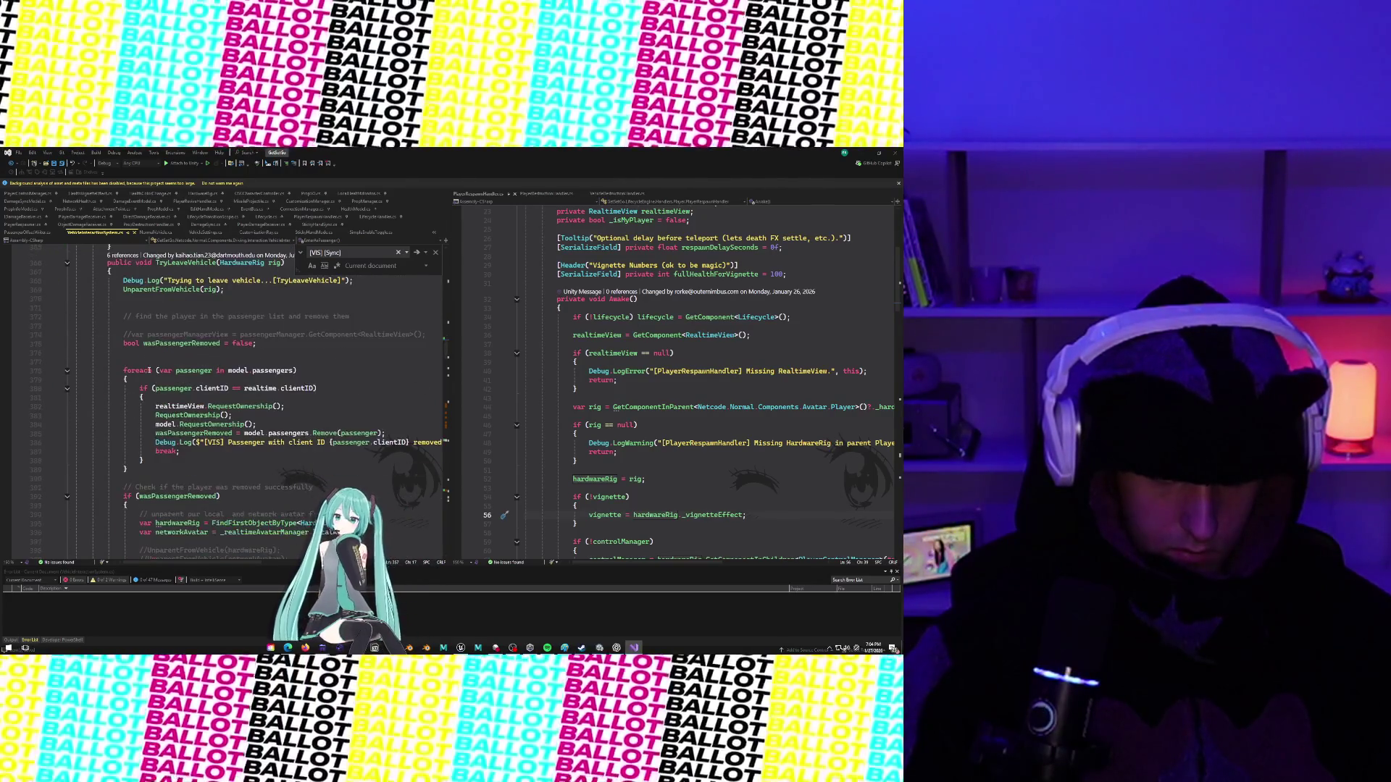
pyautogui.scroll(-2, 149, 370)
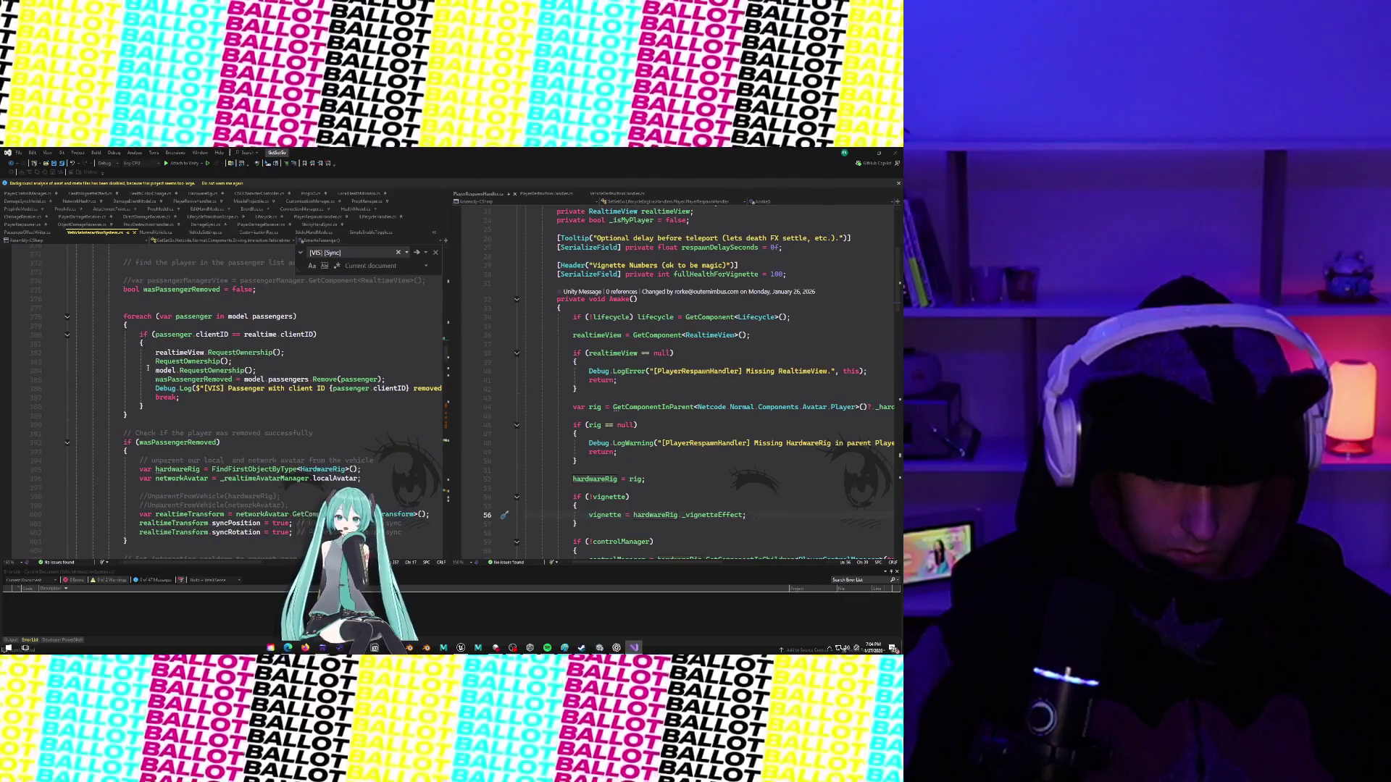
pyautogui.scroll(15, 148, 369)
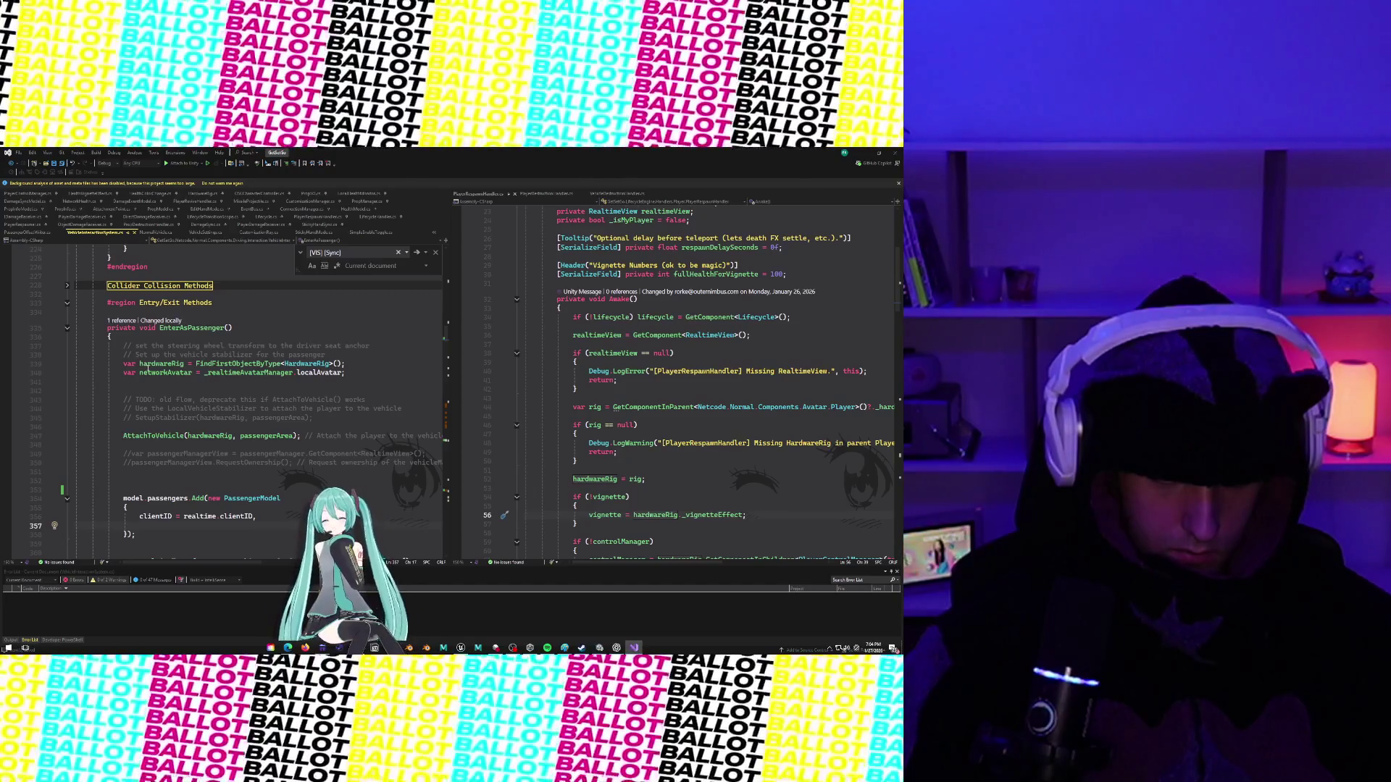
pyautogui.click(126, 321)
pyautogui.click(128, 300)
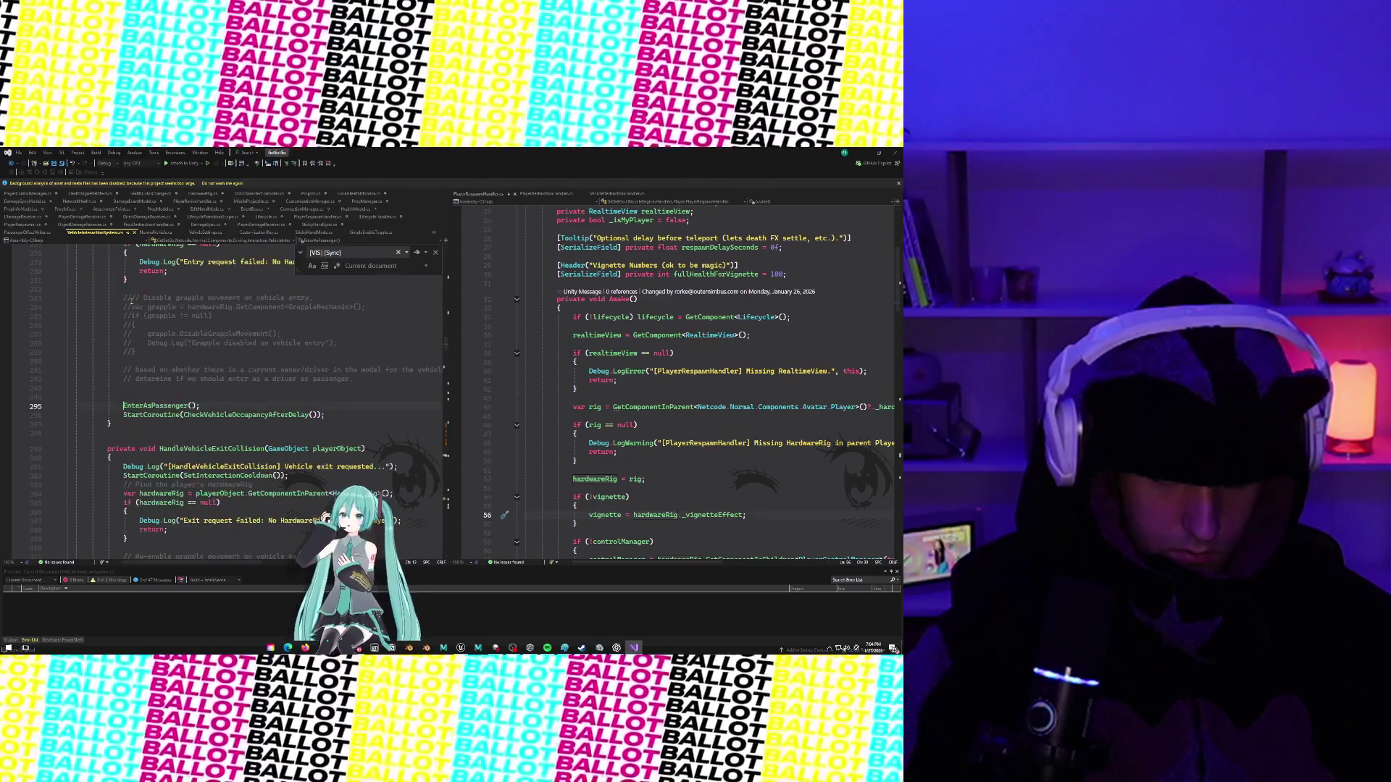
# Follow HandleVehicleEntryCollision's reference to its call inside HandleTriggerEvent.
pyautogui.scroll(5, 214, 382)
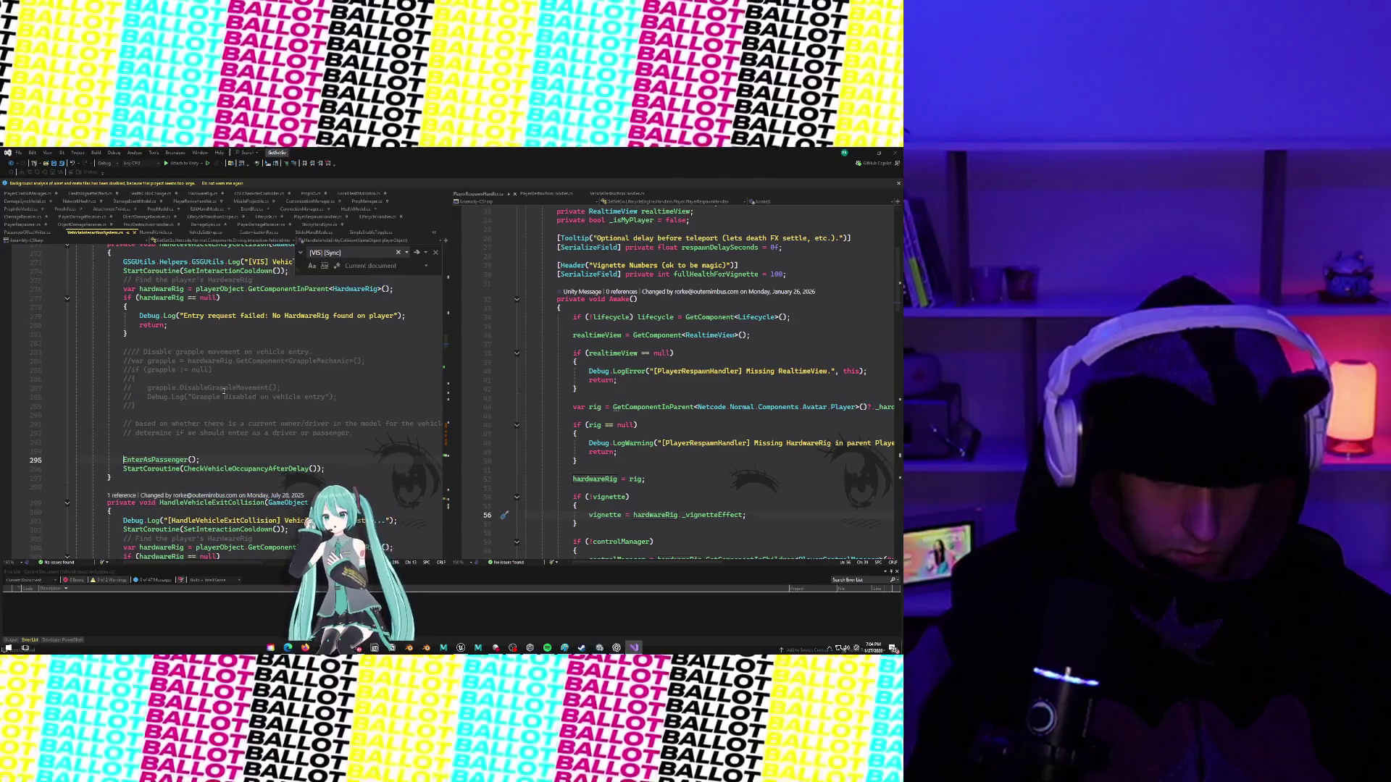
pyautogui.scroll(-2, 223, 389)
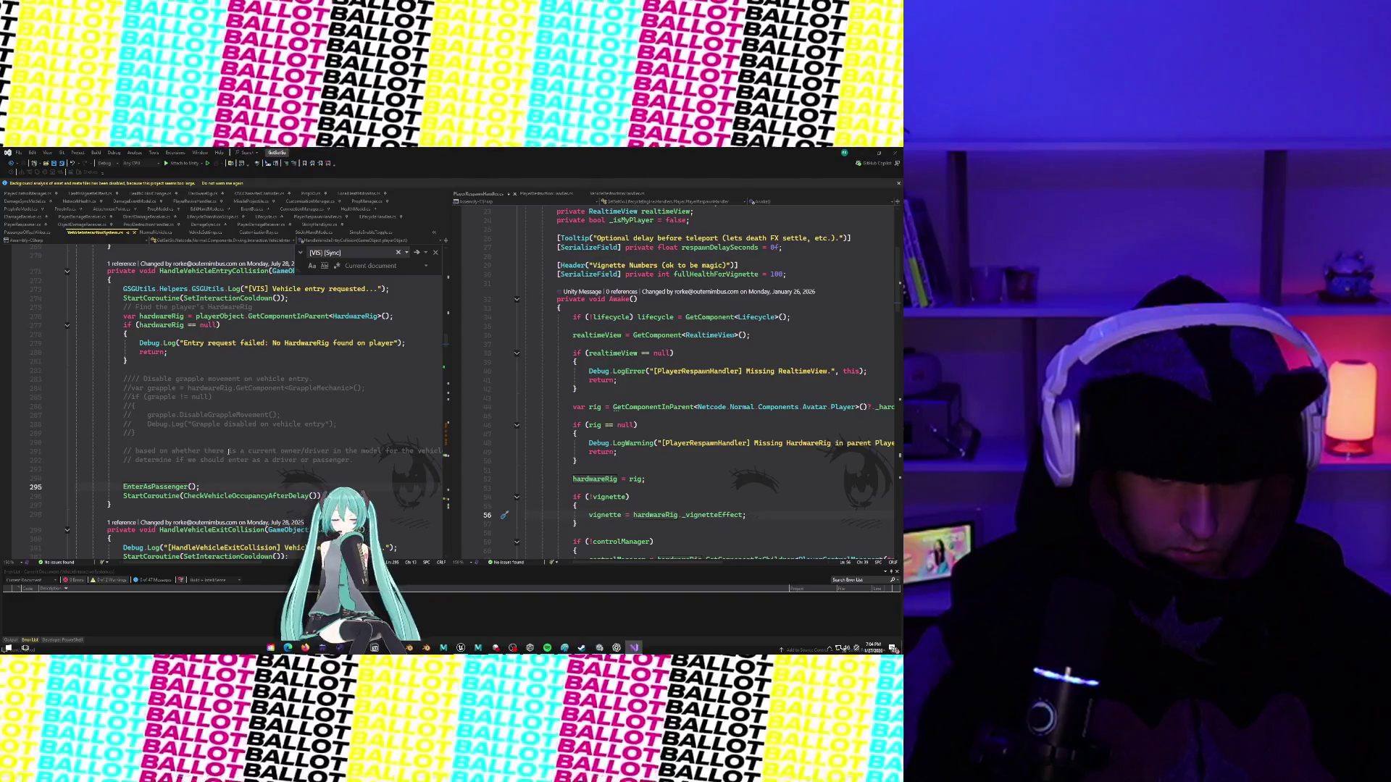
pyautogui.scroll(4, 164, 441)
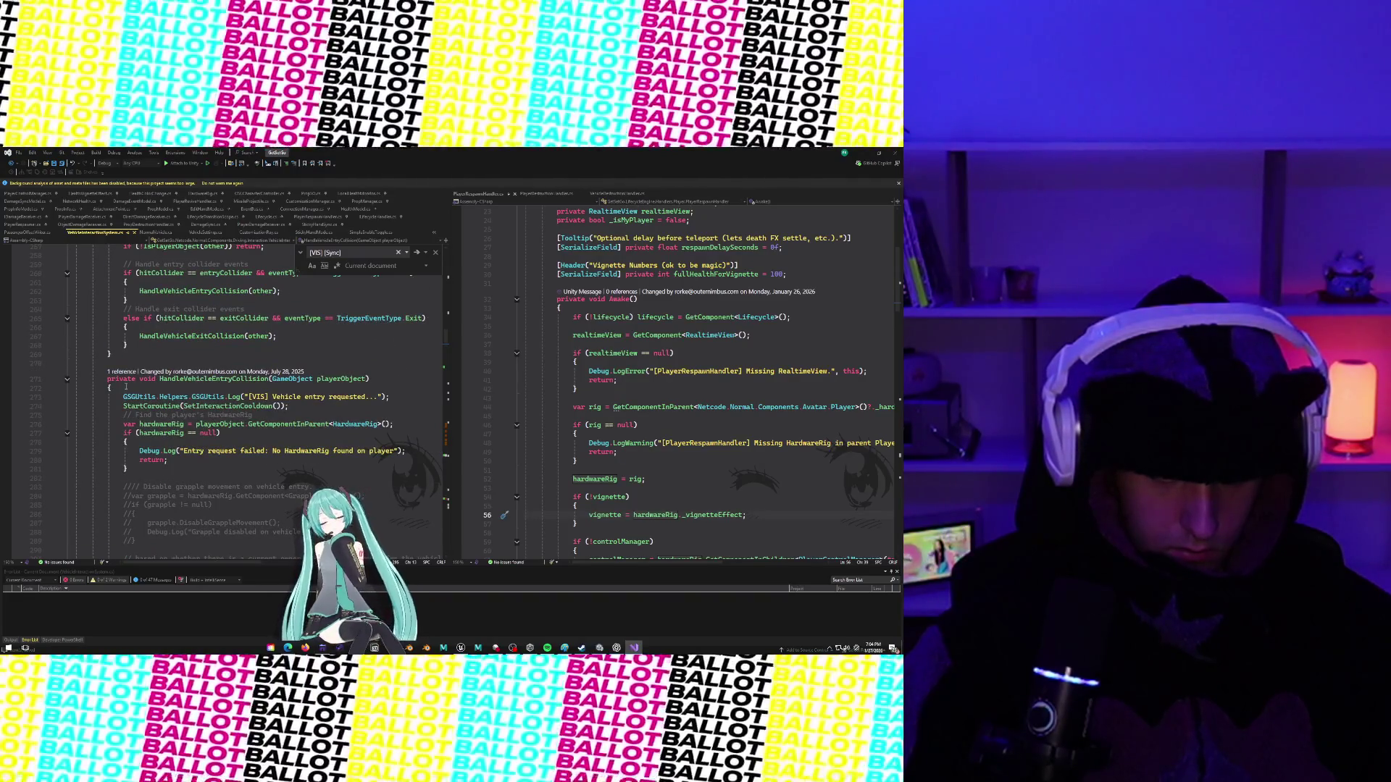
pyautogui.click(121, 371)
pyautogui.doubleClick(129, 350)
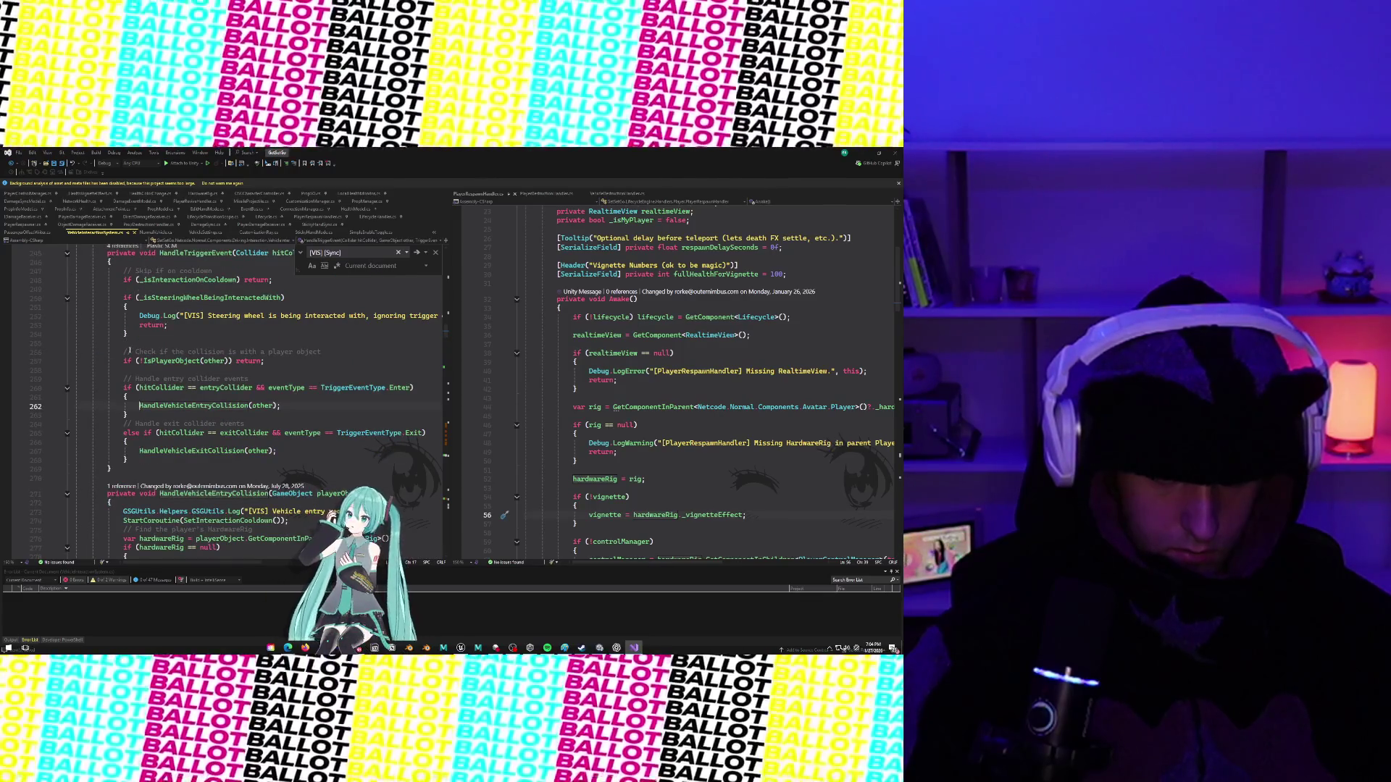
pyautogui.scroll(-1, 129, 350)
pyautogui.scroll(10, 129, 350)
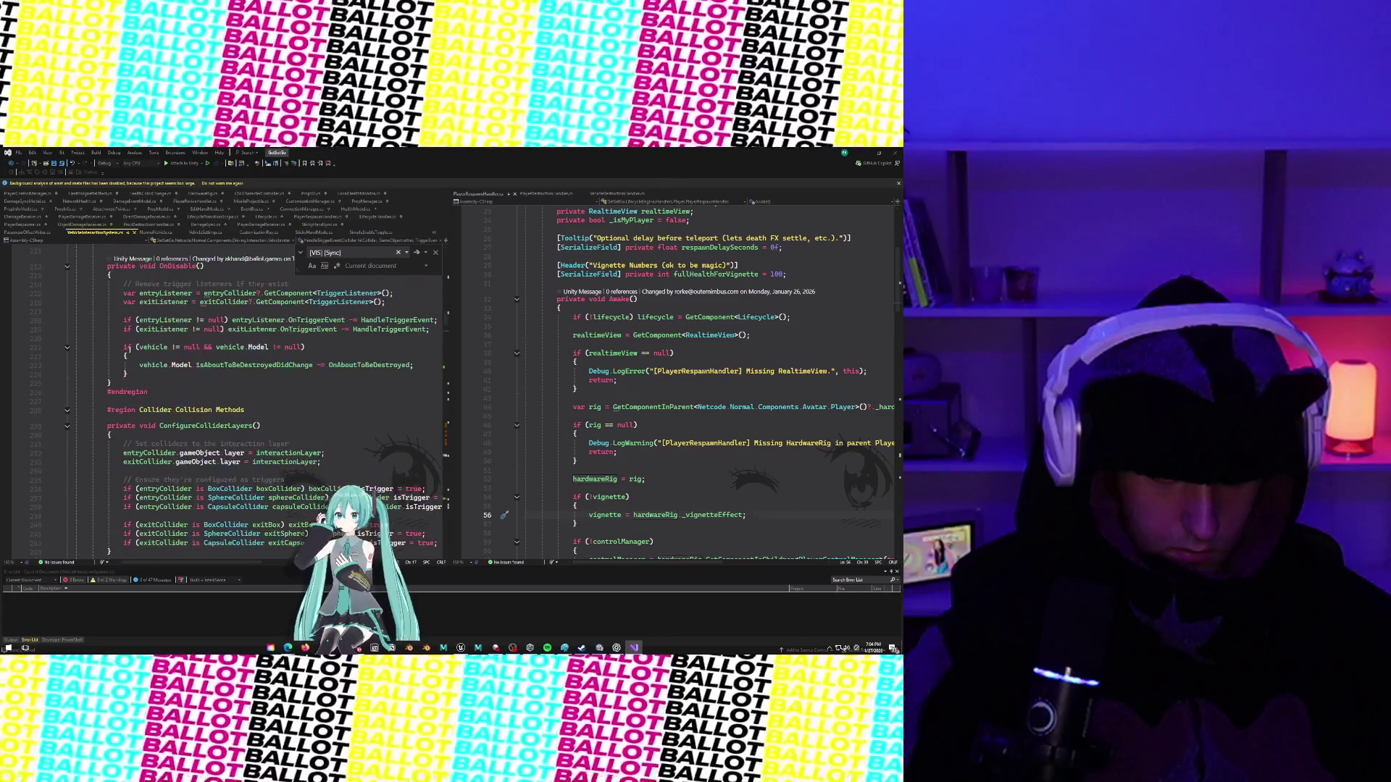
pyautogui.scroll(-2, 130, 350)
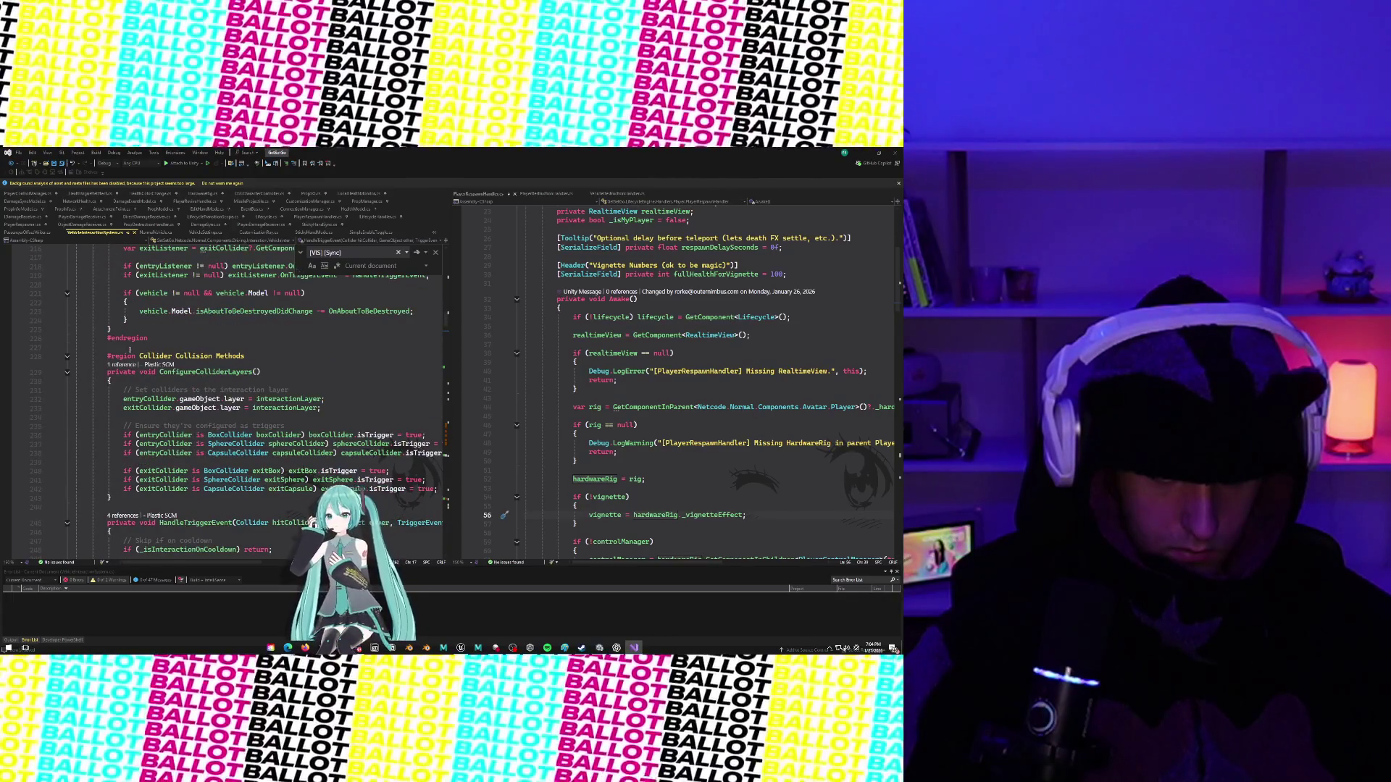
pyautogui.click(67, 373)
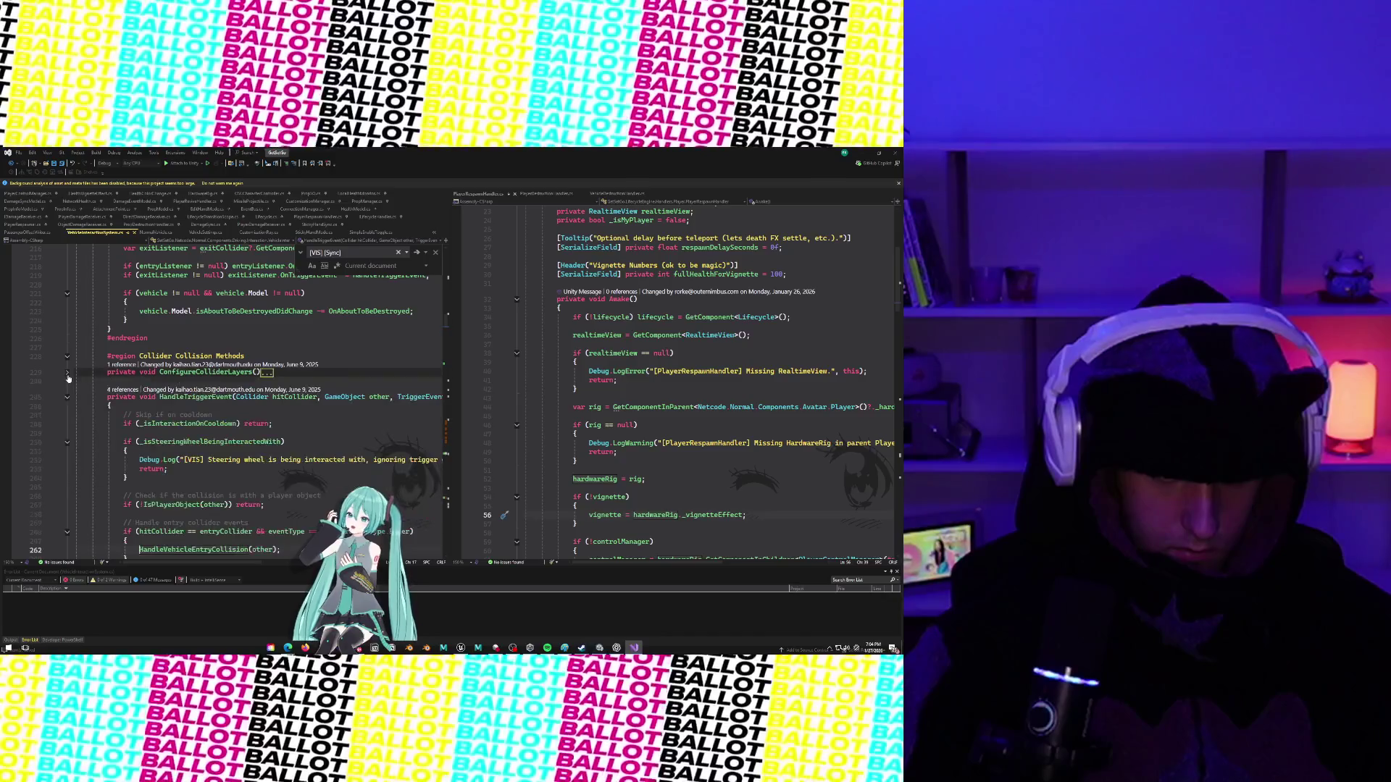
pyautogui.click(68, 373)
pyautogui.scroll(6, 219, 344)
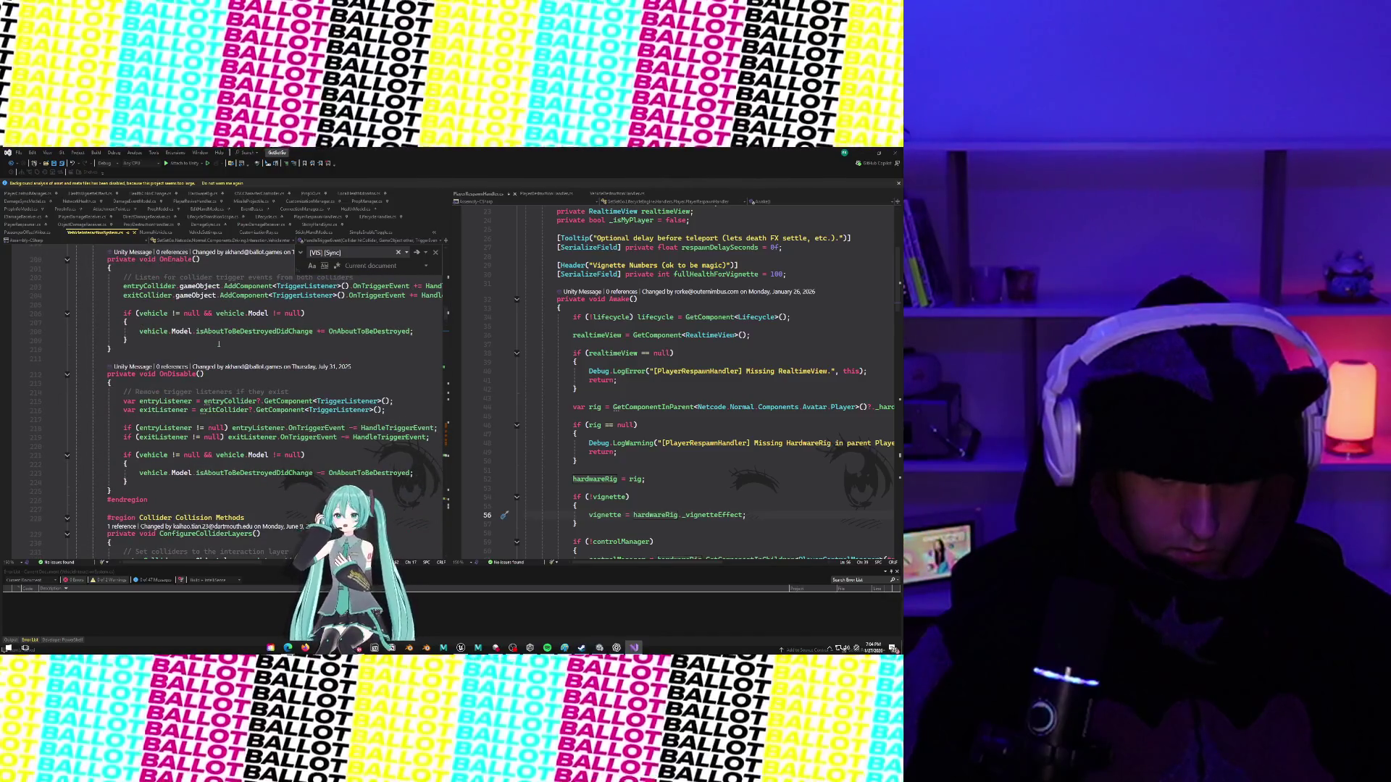
pyautogui.scroll(3, 207, 343)
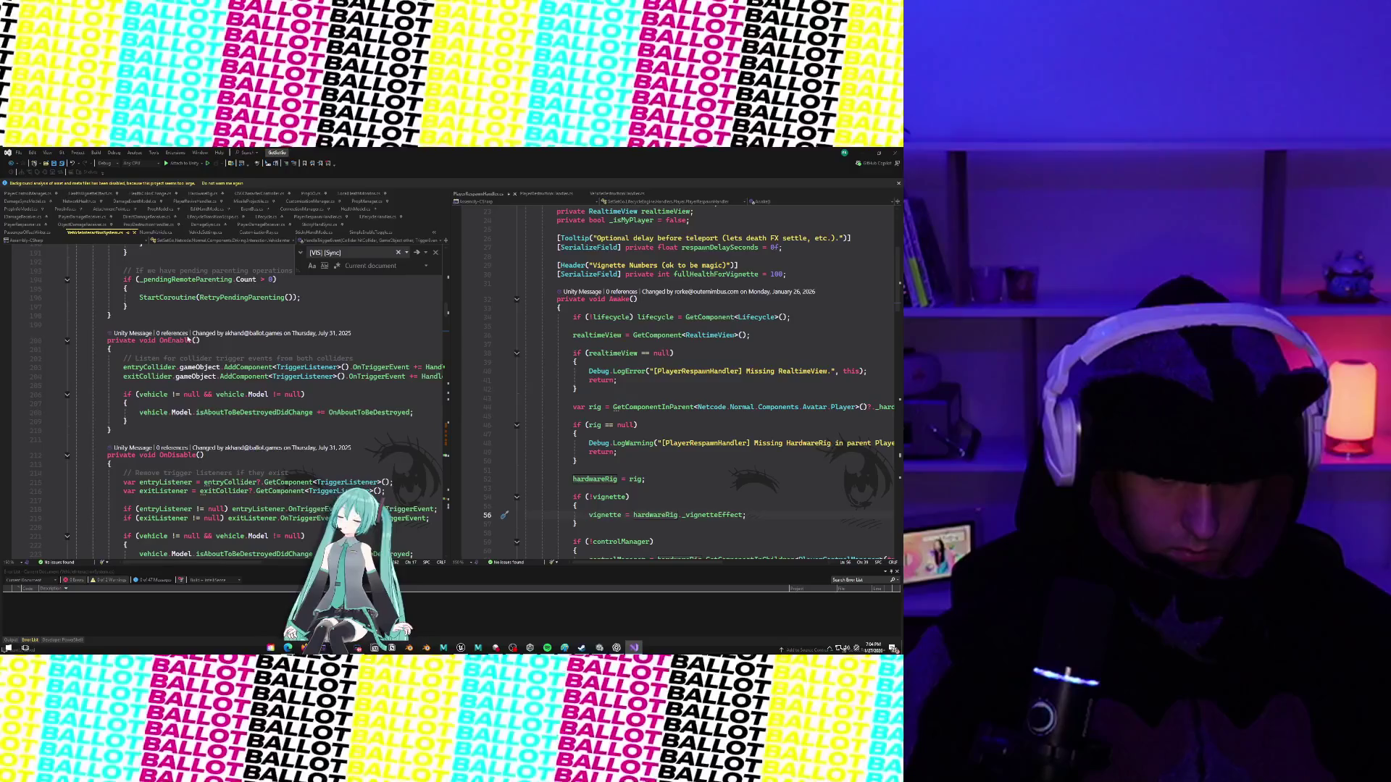
pyautogui.scroll(-2, 188, 338)
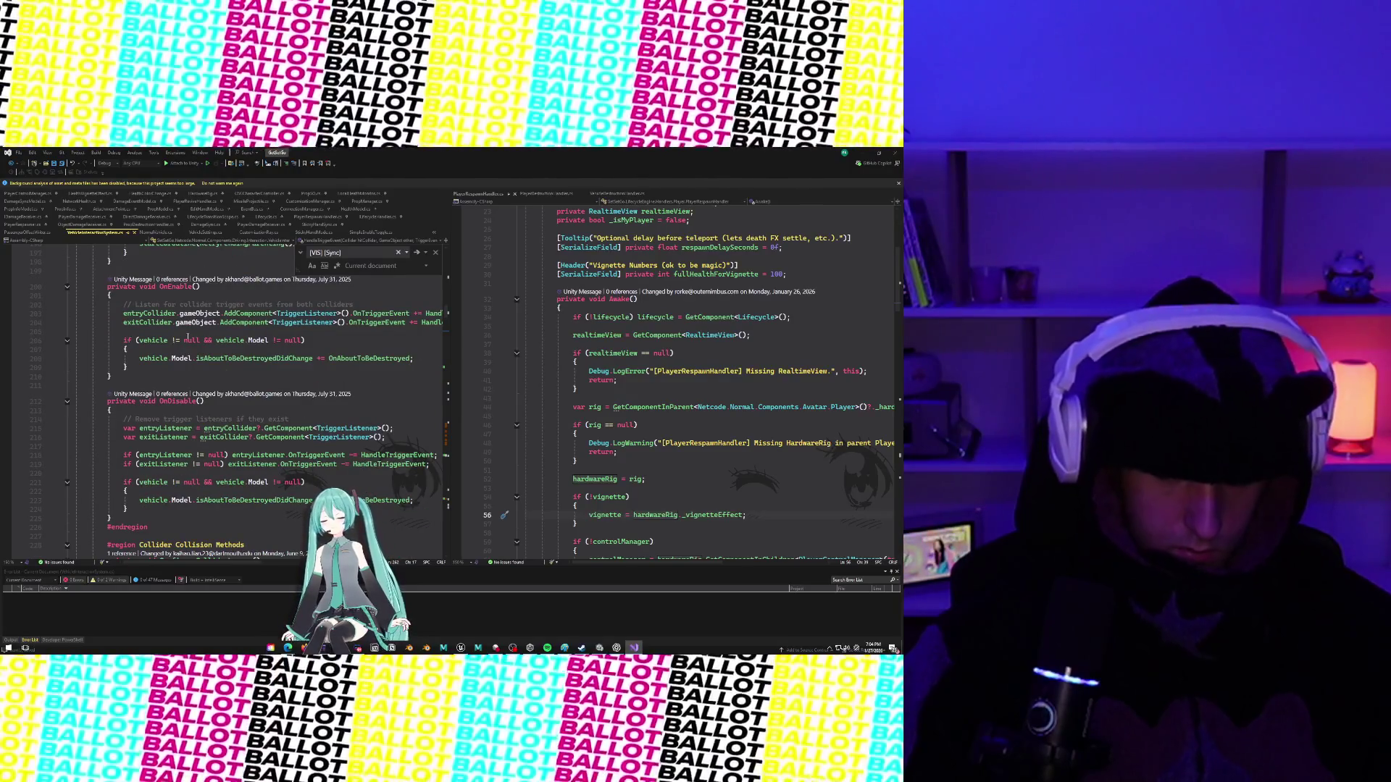
pyautogui.hscroll(2, 185, 337)
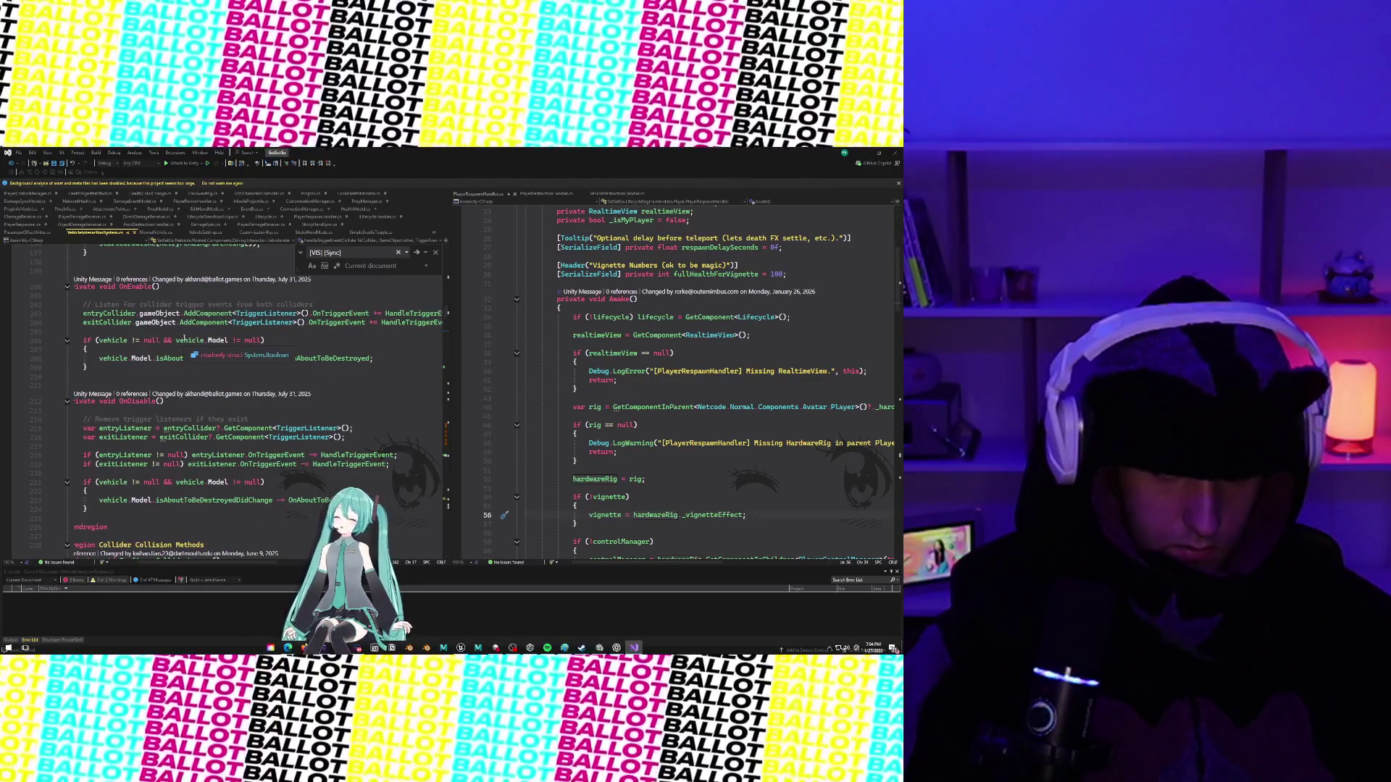
pyautogui.hscroll(-2, 186, 338)
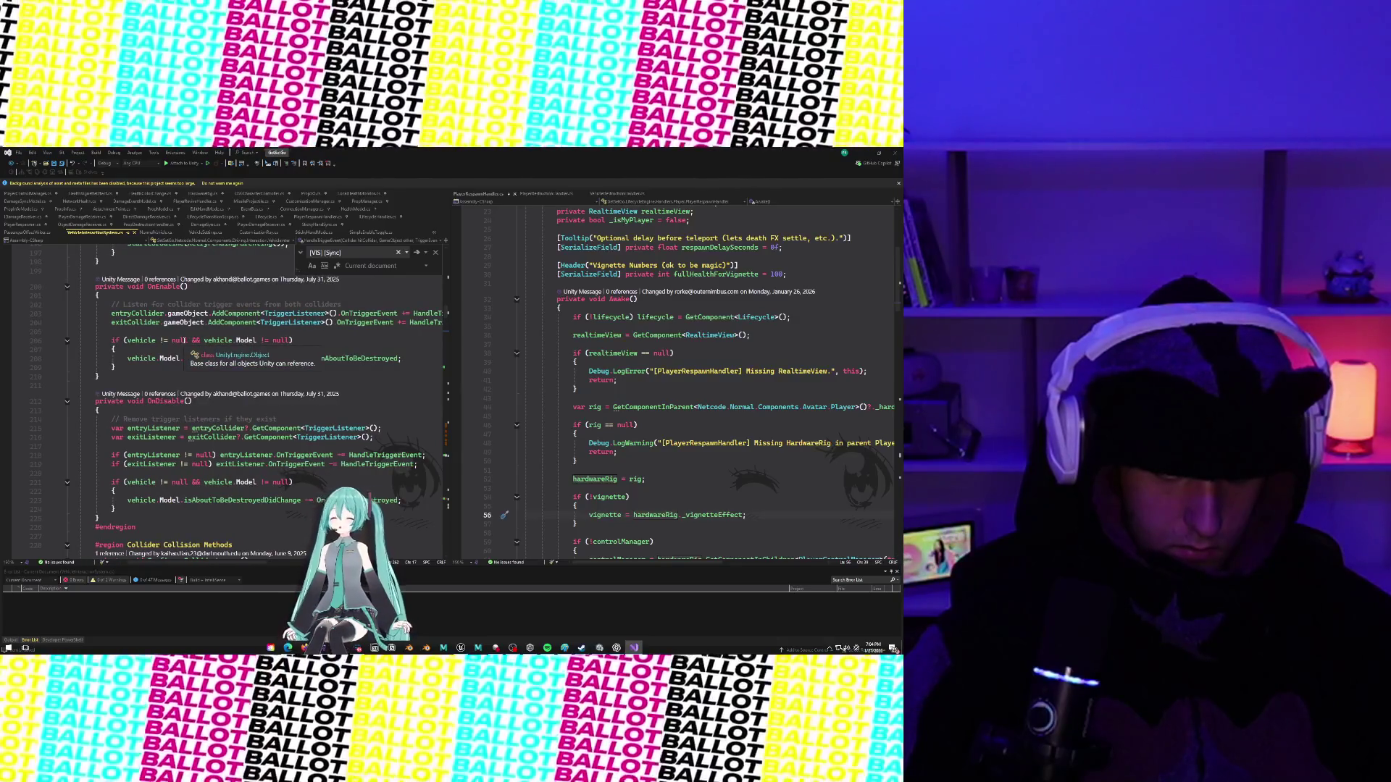
pyautogui.scroll(6, 184, 341)
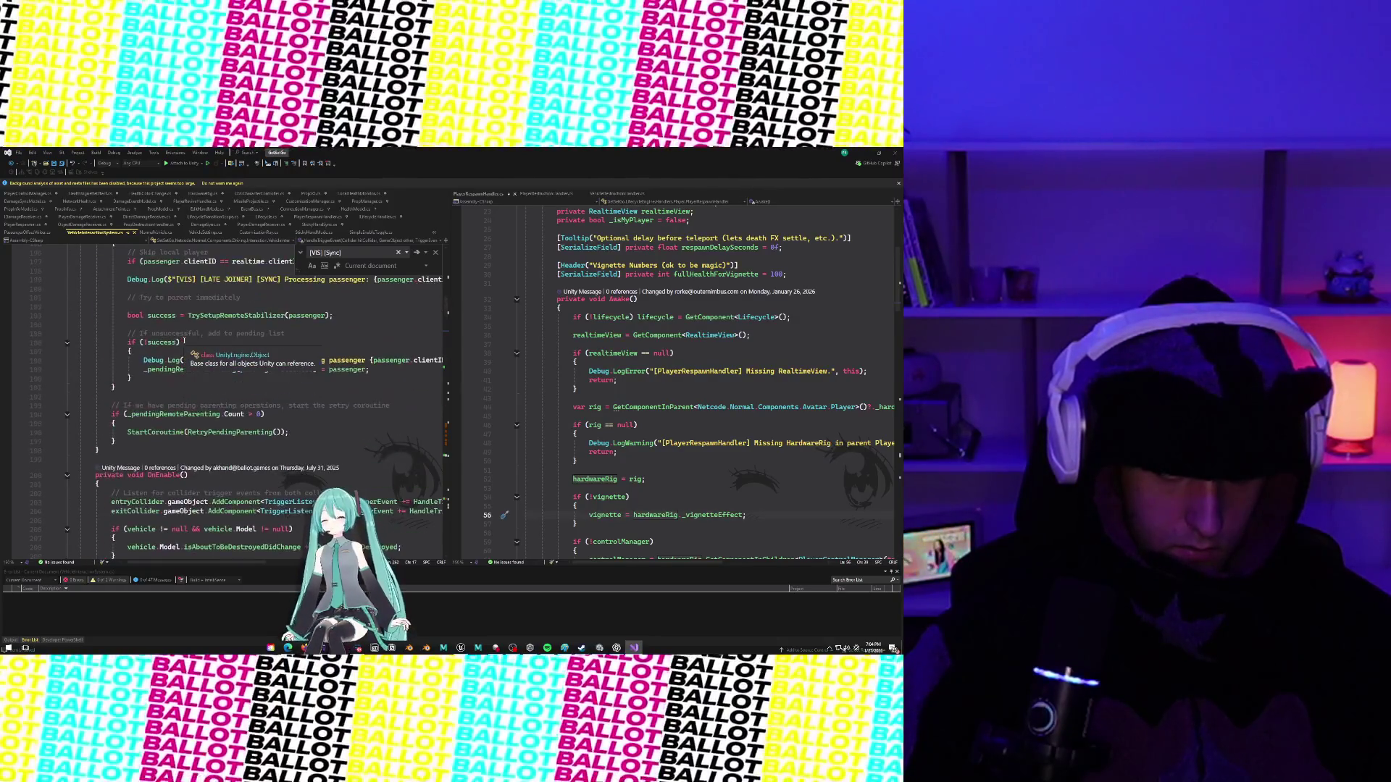
pyautogui.scroll(5, 233, 357)
pyautogui.scroll(9, 233, 358)
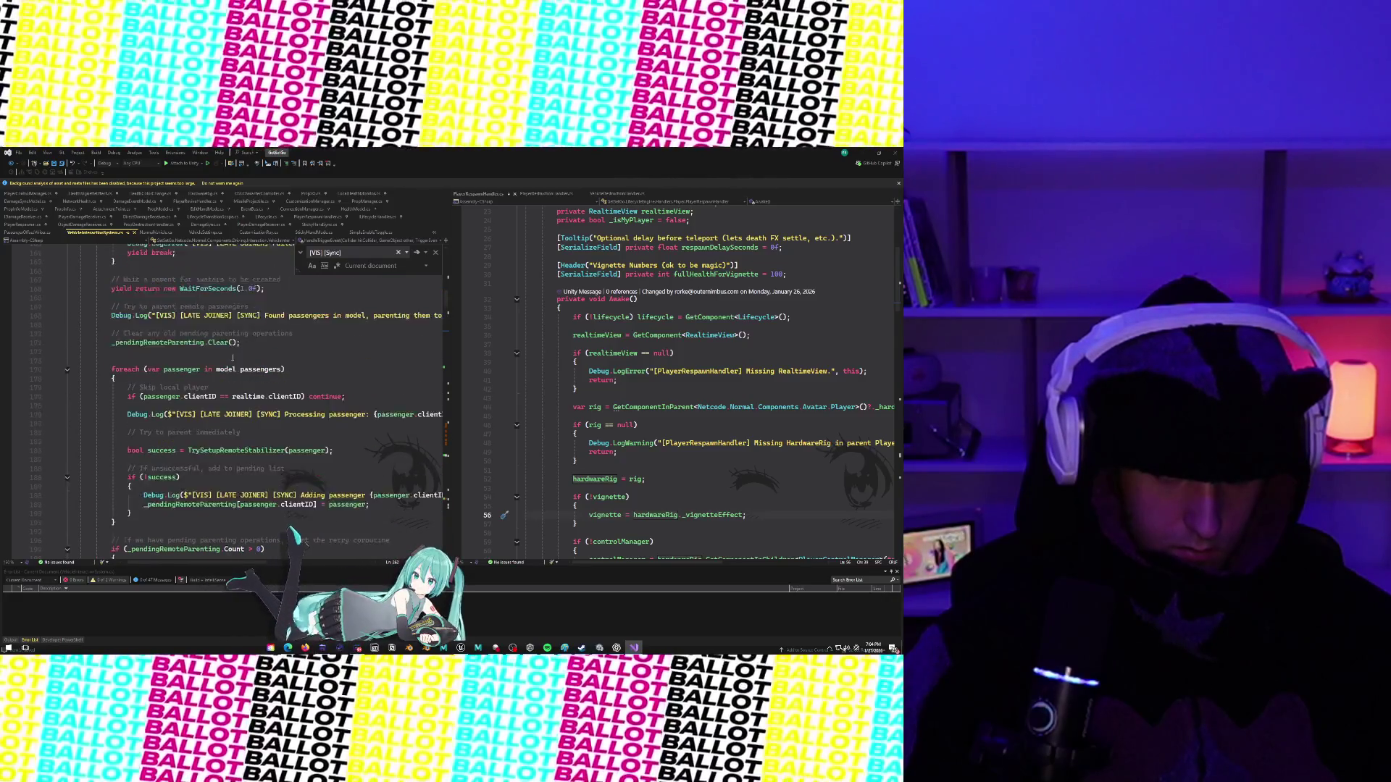
pyautogui.scroll(-20, 234, 360)
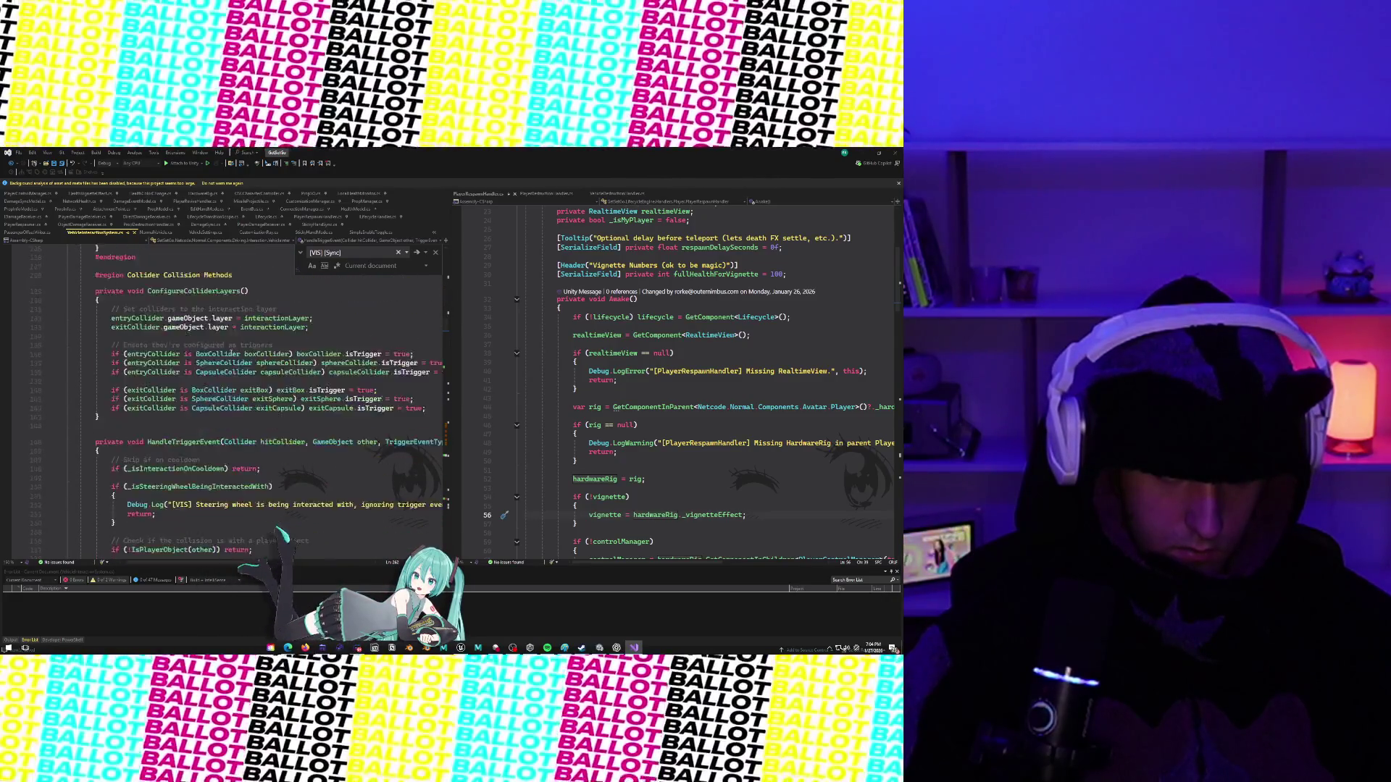
pyautogui.scroll(7, 229, 347)
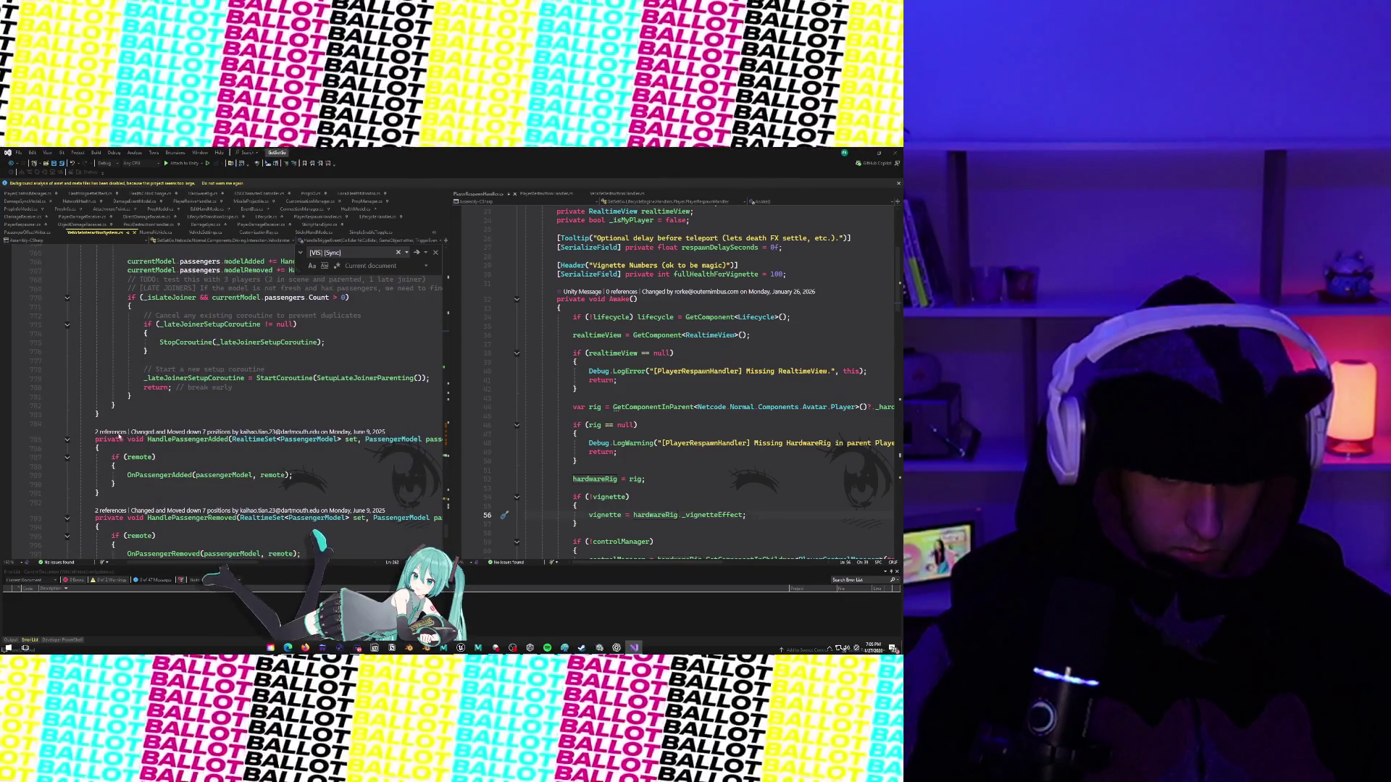
# Jump to HandlePassengerAdded's modelAdded subscription and read through the OnRealtimeModelReplaced code.
pyautogui.click(118, 433)
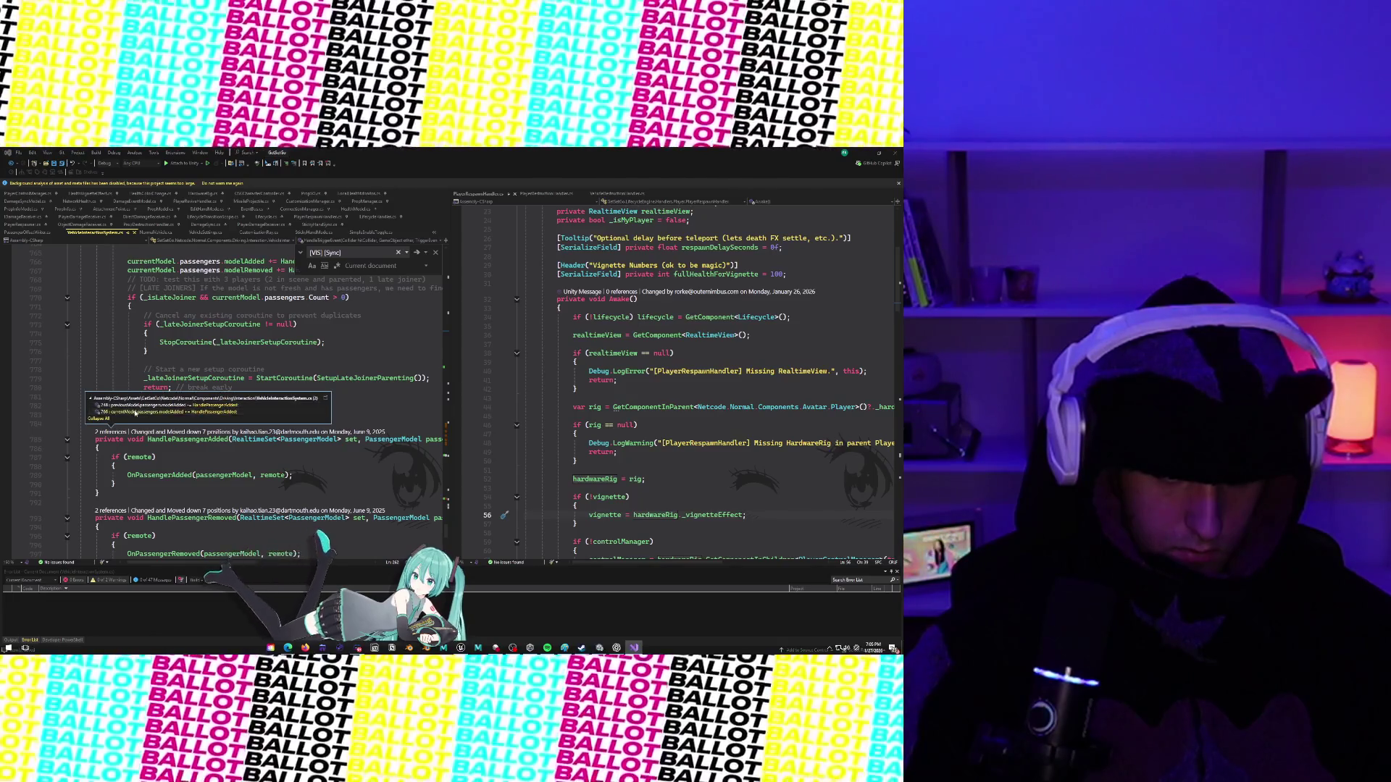
pyautogui.doubleClick(136, 413)
pyautogui.scroll(7, 135, 410)
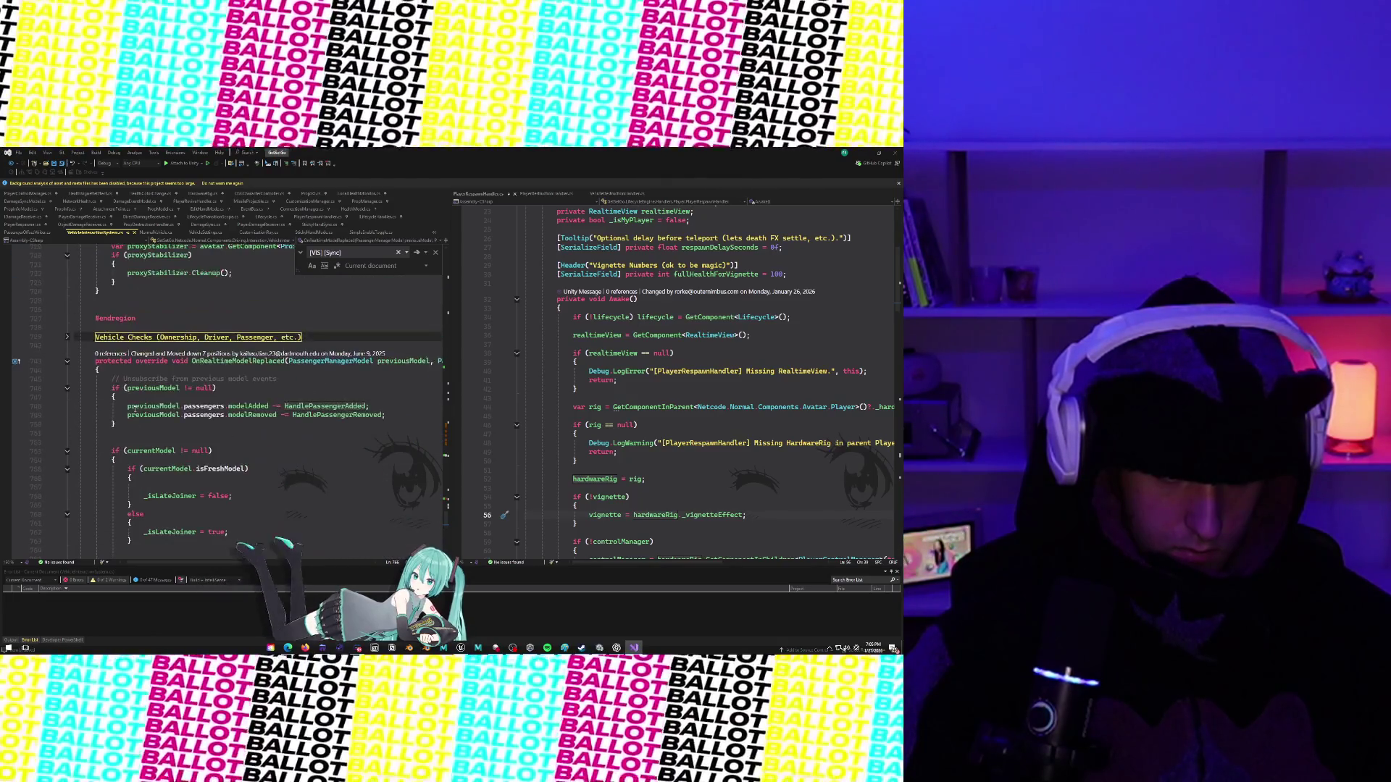
pyautogui.scroll(10, 135, 410)
pyautogui.scroll(-18, 136, 410)
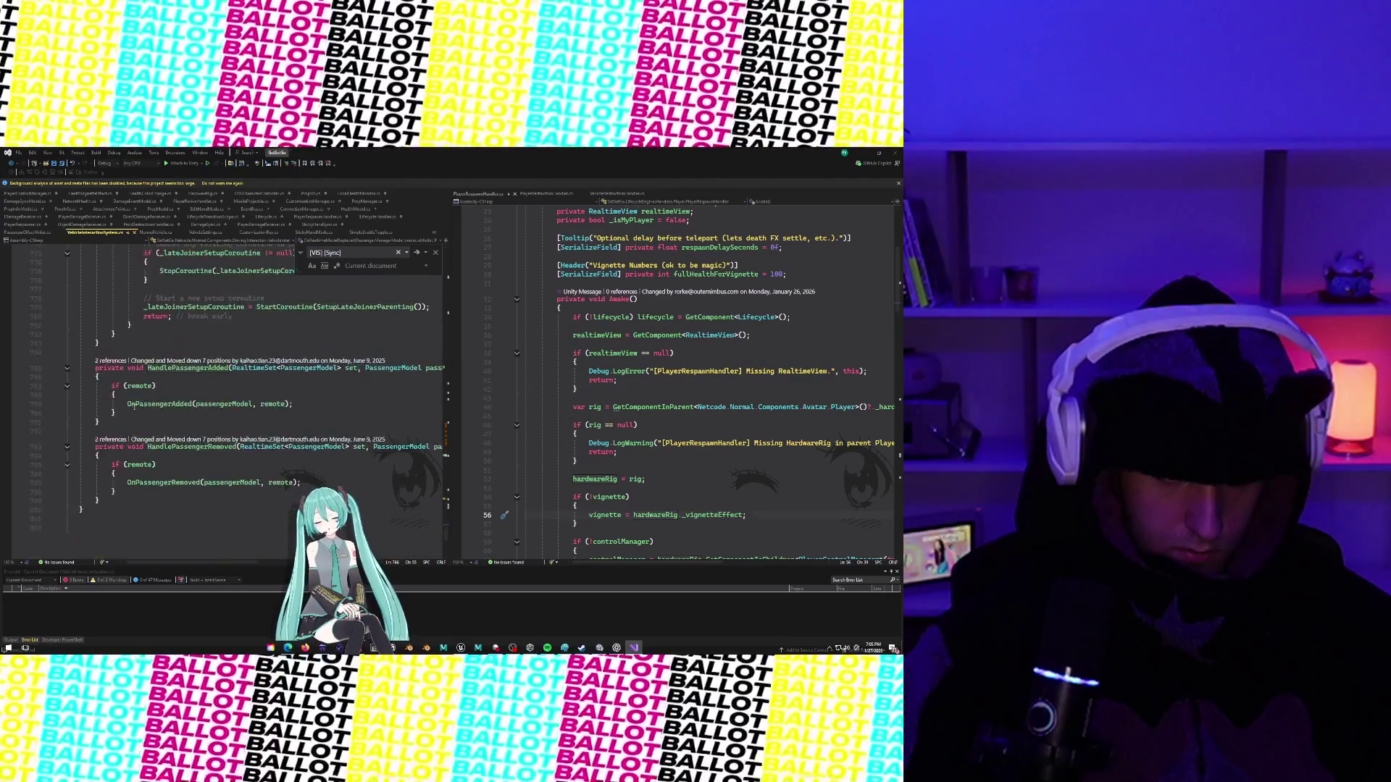
pyautogui.scroll(-2, 134, 408)
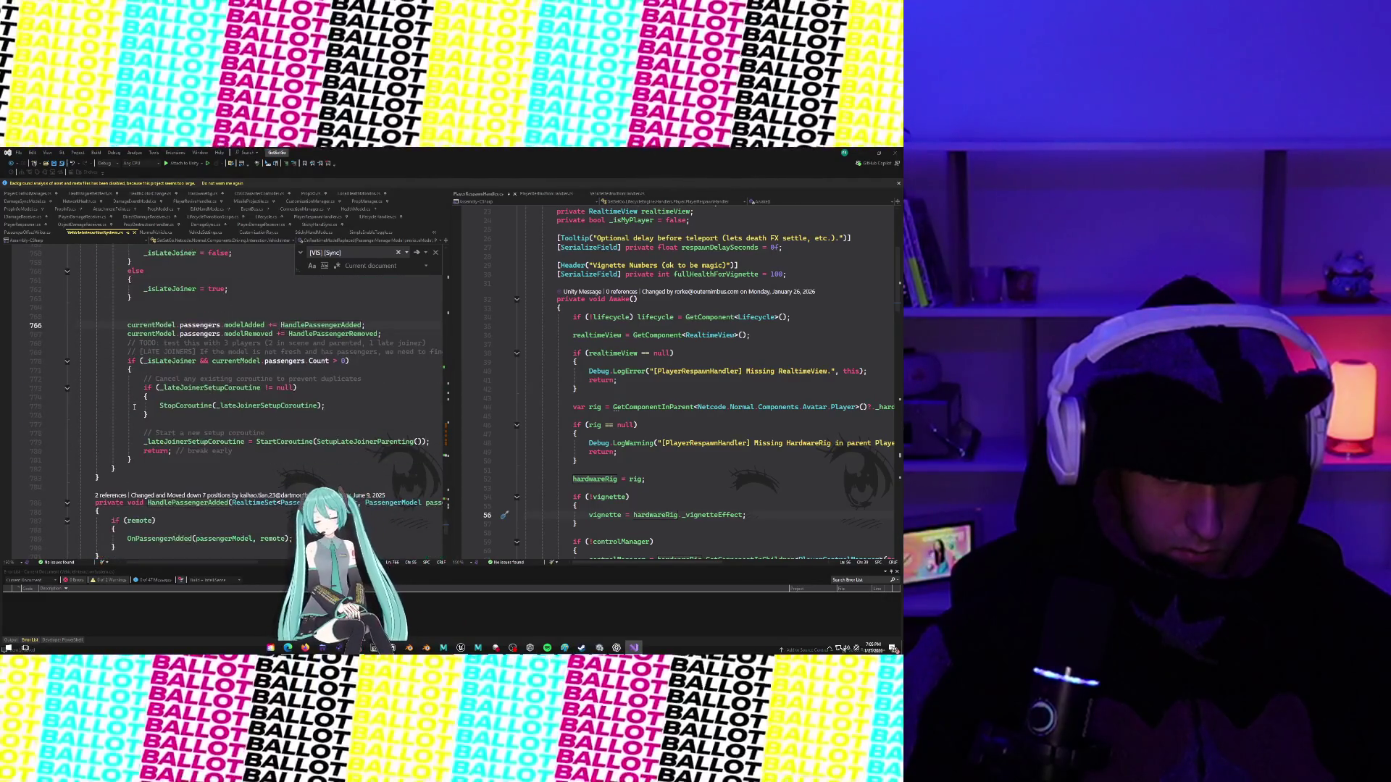
pyautogui.scroll(8, 134, 408)
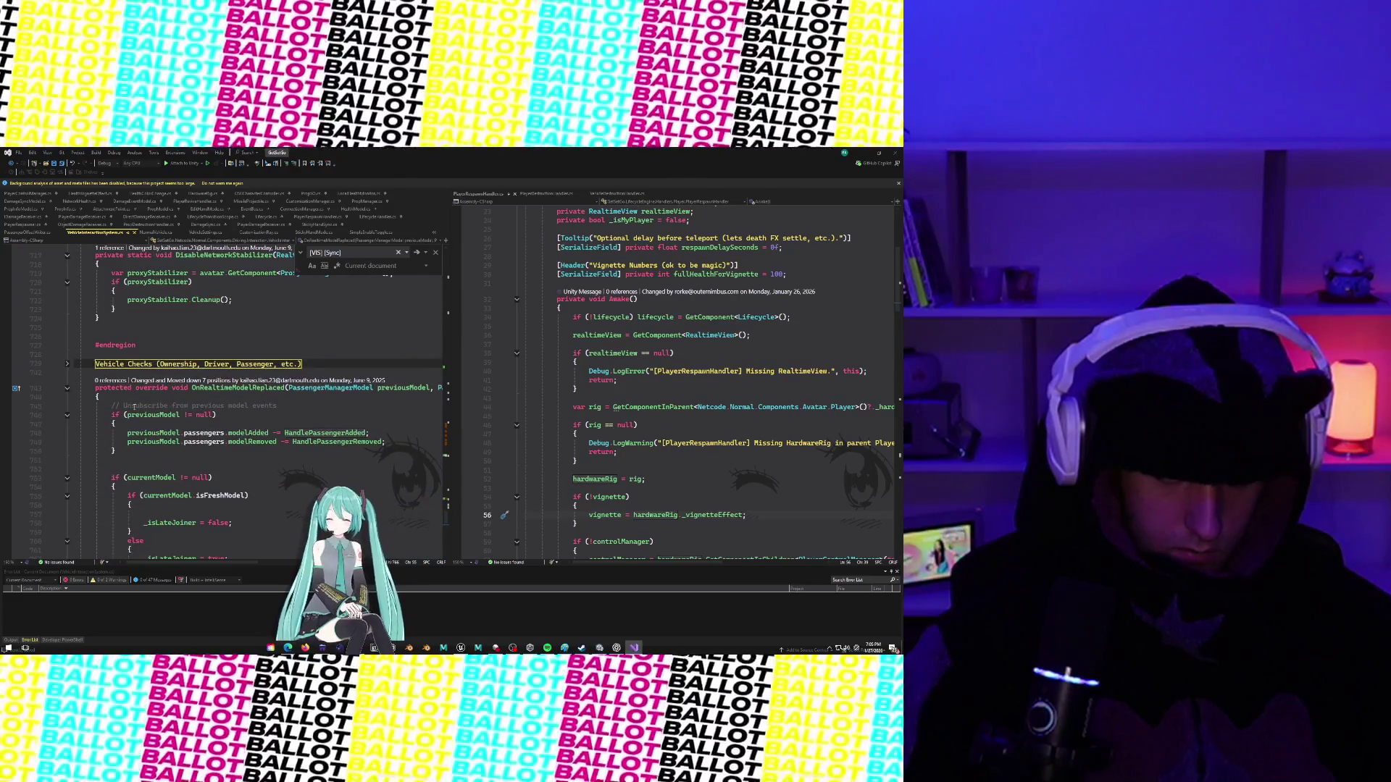
pyautogui.scroll(-3, 134, 408)
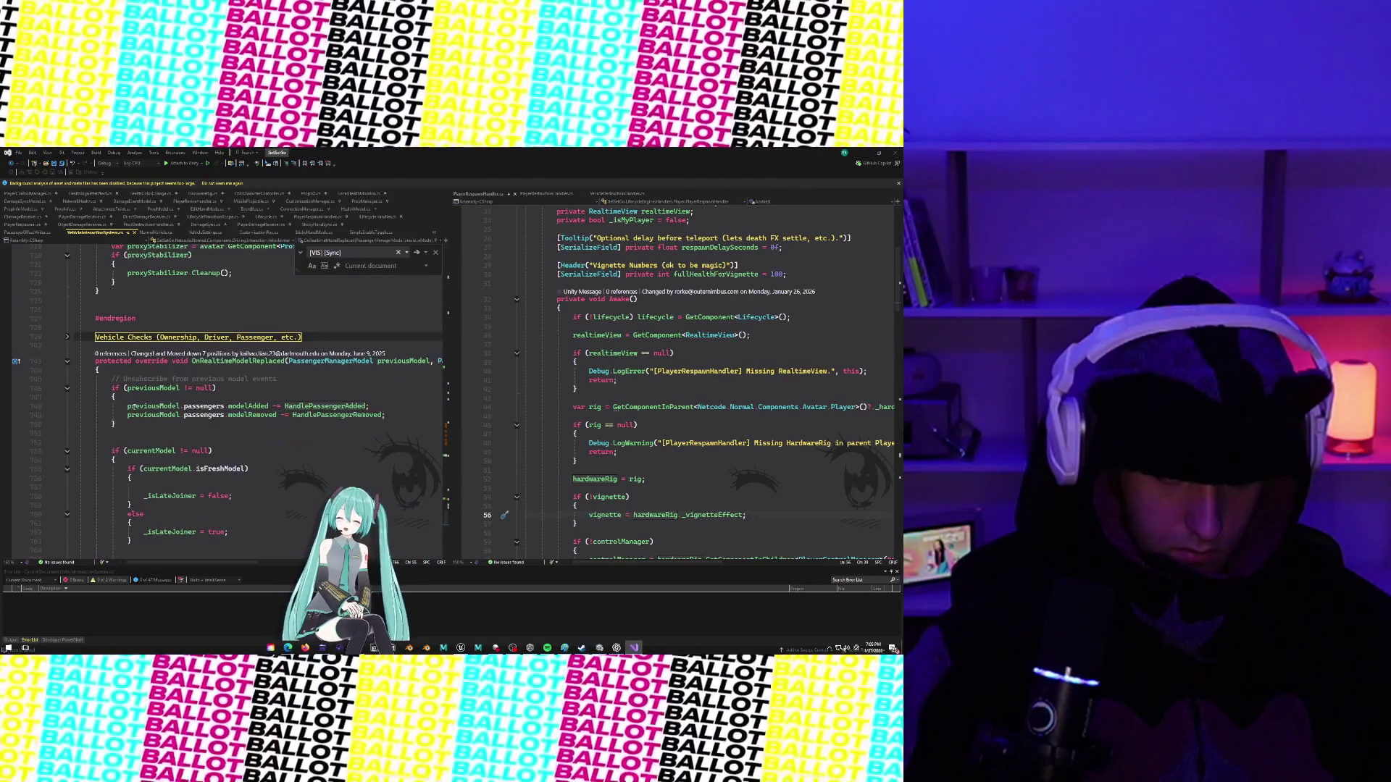
pyautogui.scroll(-2, 134, 408)
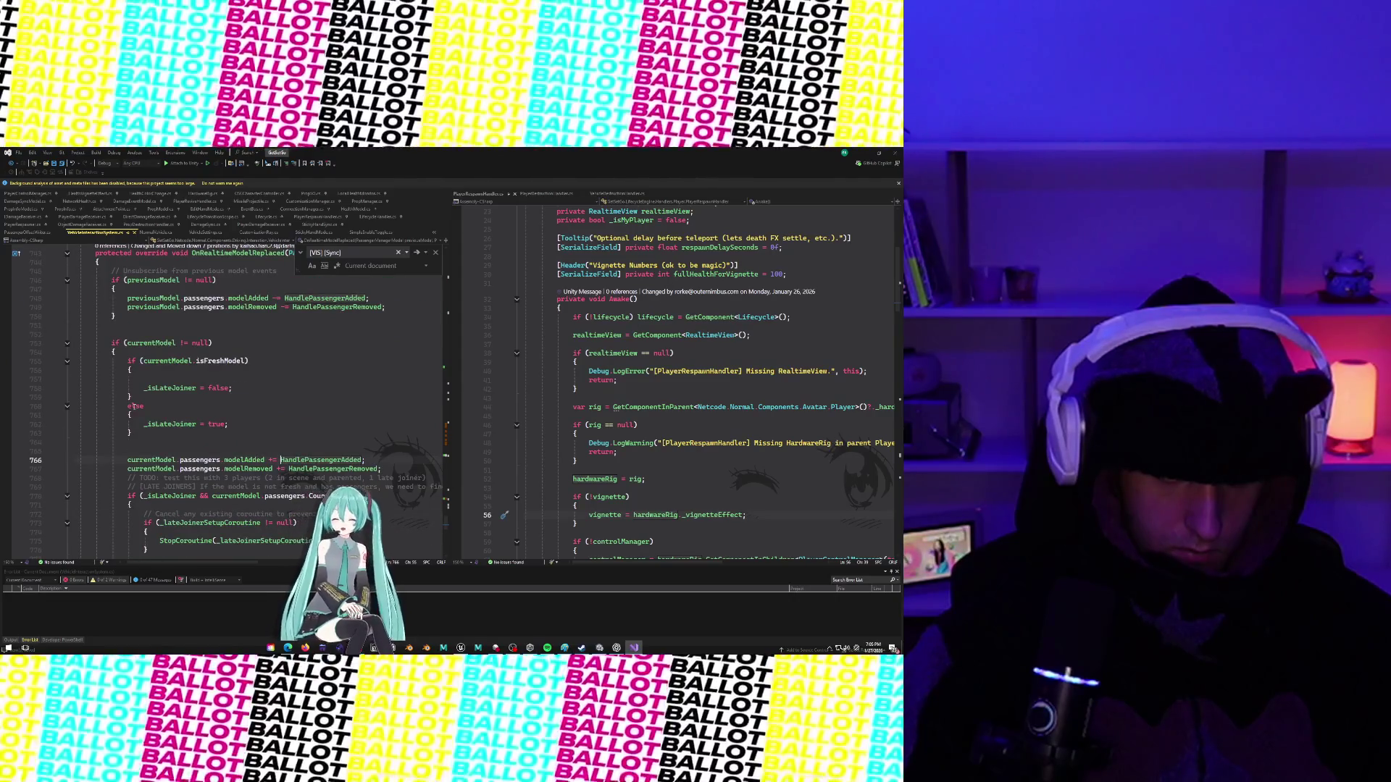
pyautogui.scroll(-1, 134, 408)
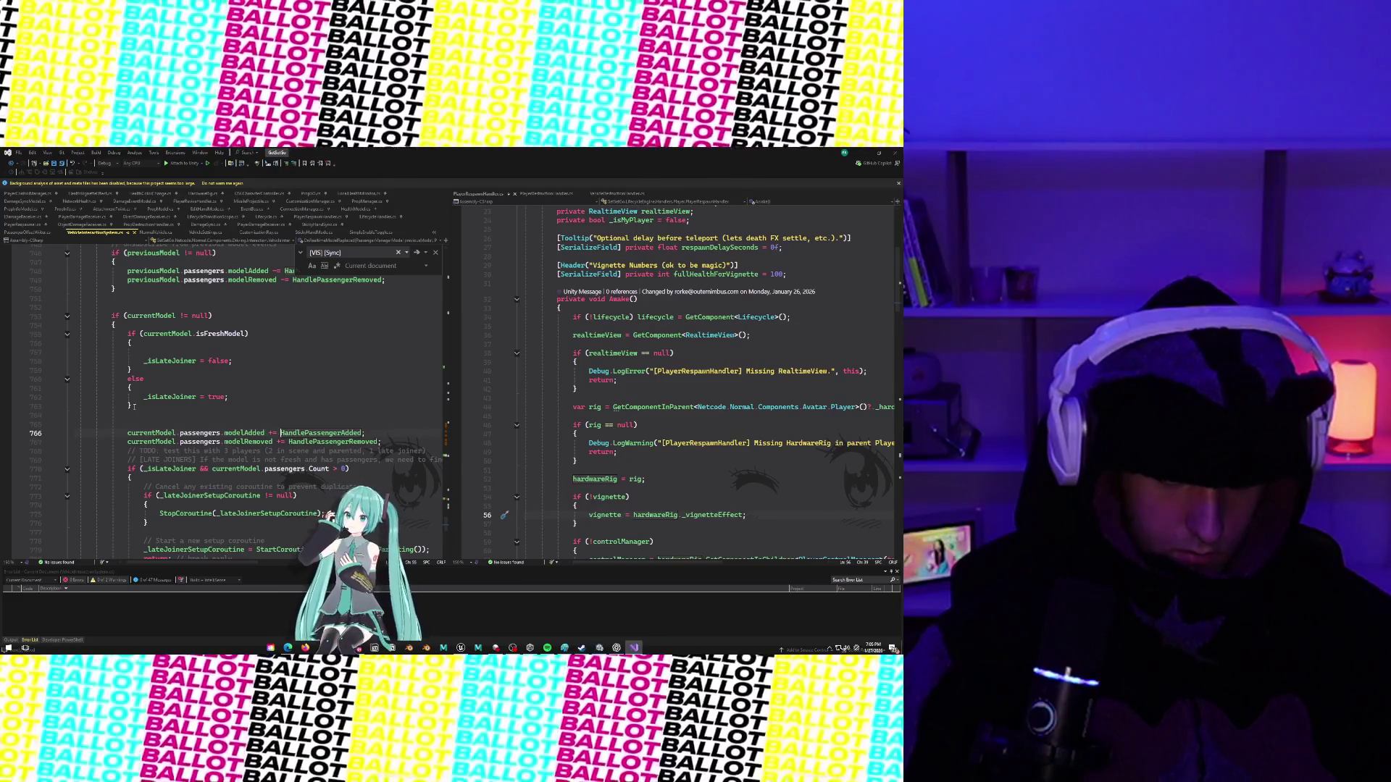
pyautogui.scroll(-3, 134, 407)
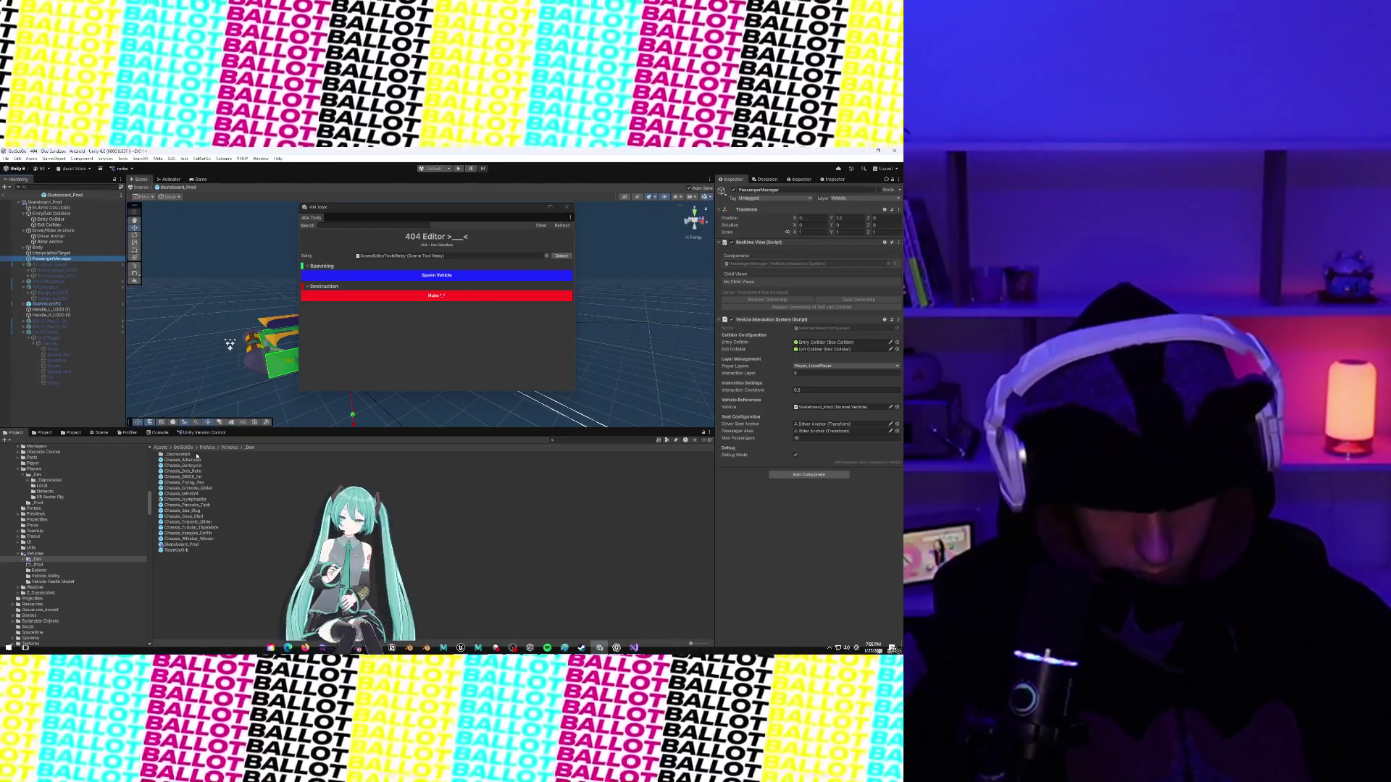
# Clear the PassengerOf console filter, hide warnings, exit prefab mode, and move the 404 Tools window aside.
pyautogui.click(158, 432)
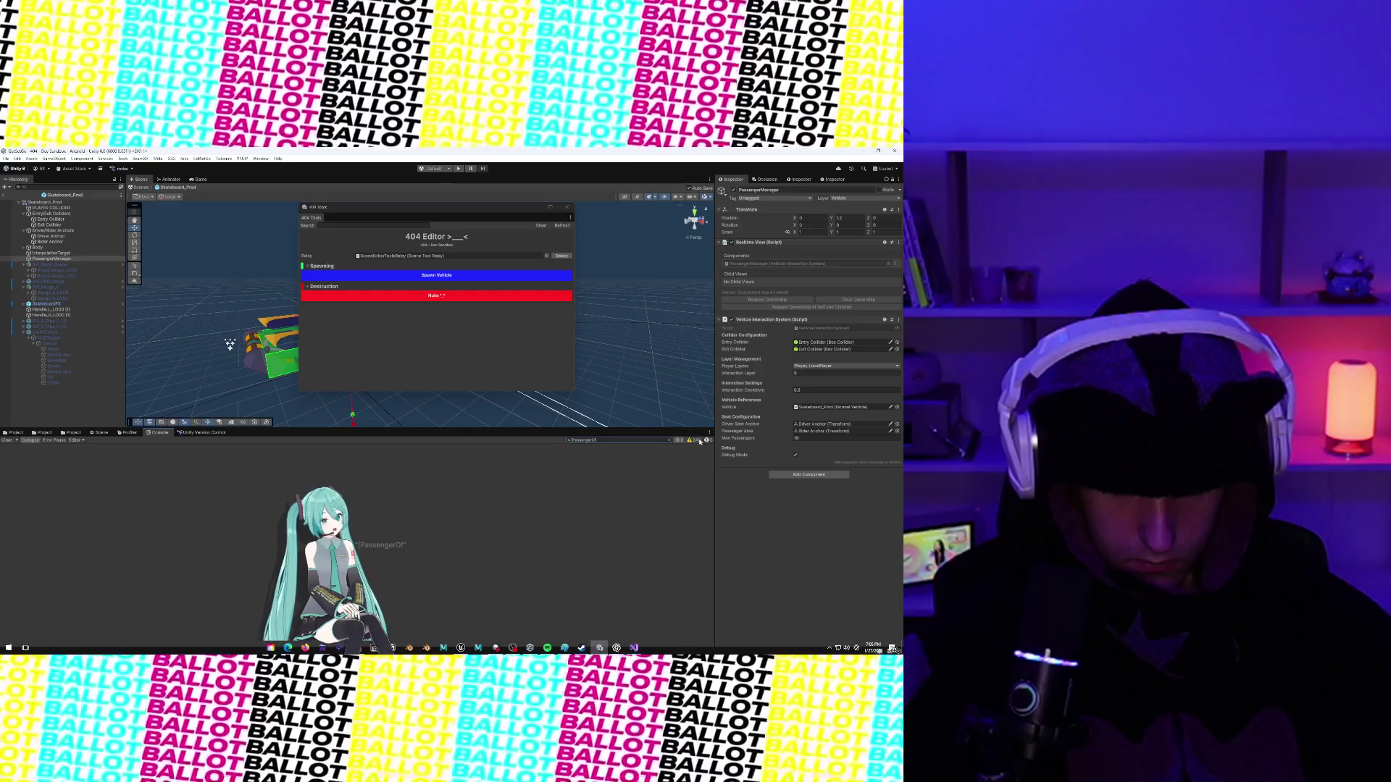
pyautogui.click(669, 440)
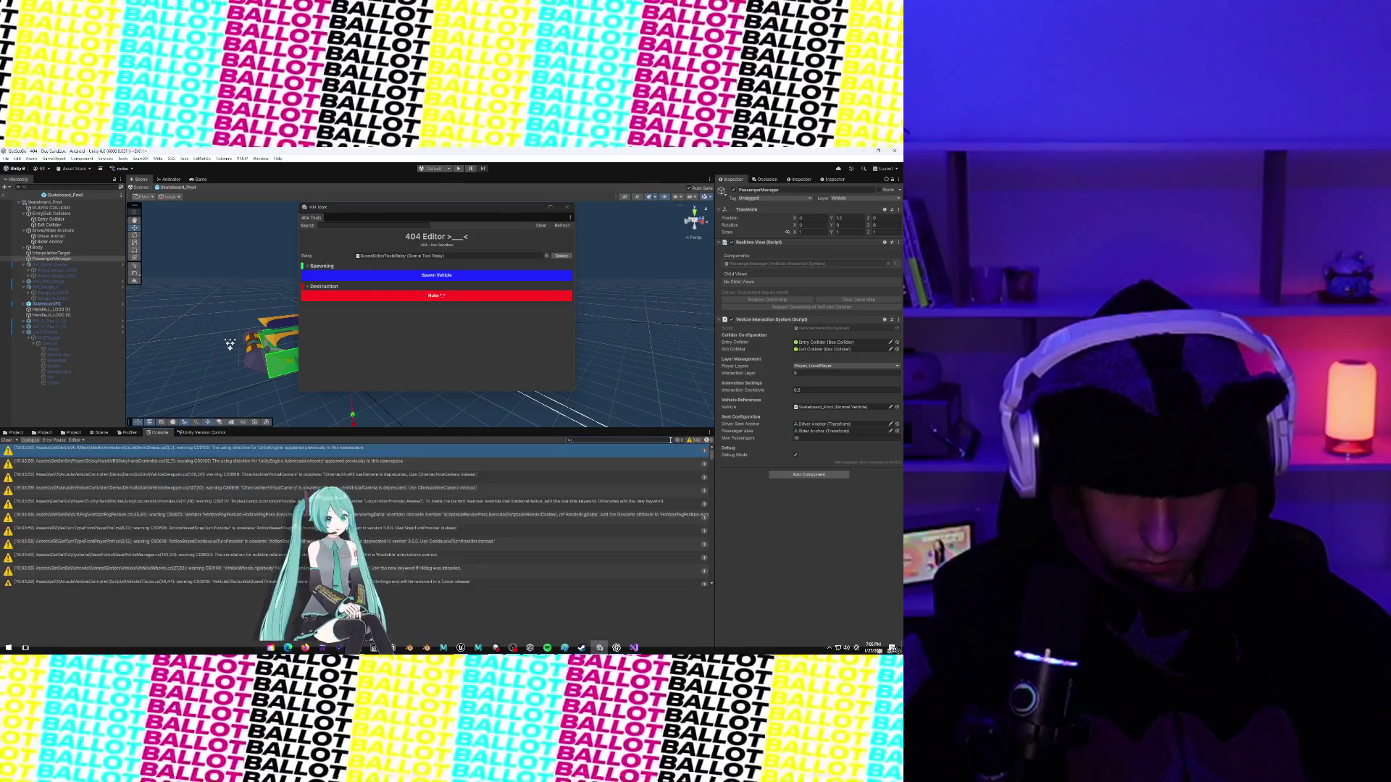
pyautogui.click(692, 440)
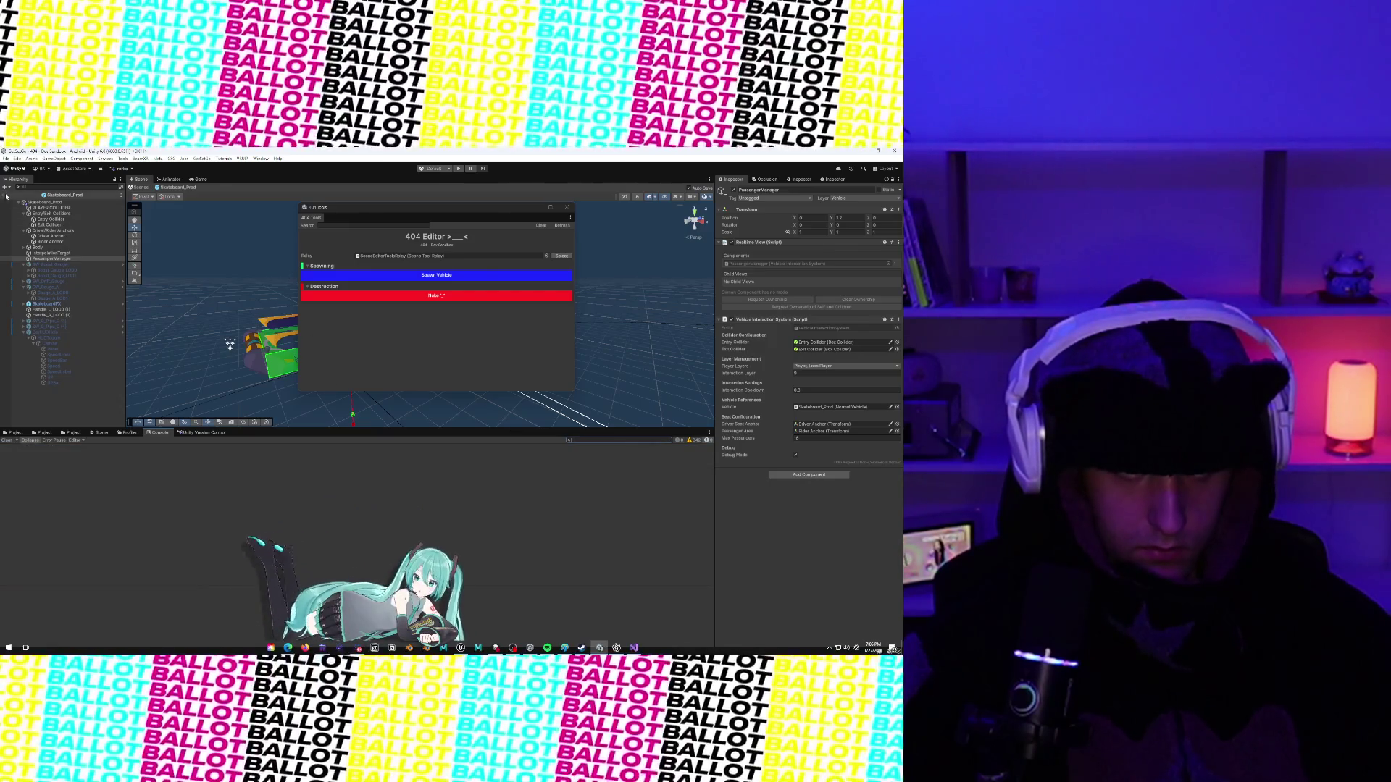
pyautogui.click(140, 187)
pyautogui.moveTo(318, 212)
pyautogui.mouseDown()
pyautogui.moveTo(231, 452)
pyautogui.moveTo(114, 257)
pyautogui.moveTo(235, 307)
pyautogui.moveTo(478, 240)
pyautogui.mouseUp()
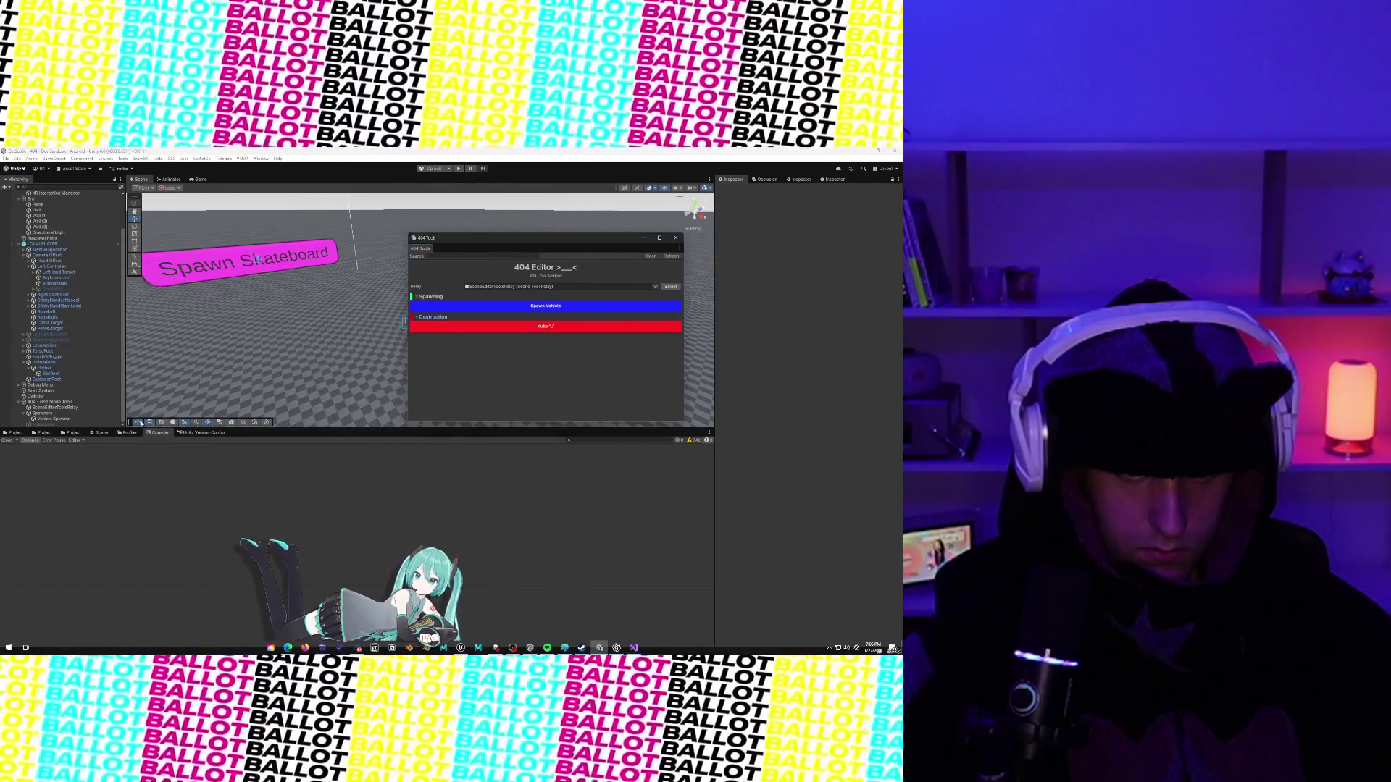
# Check in the pending changes in Unity Version Control, skipping the comment.
pyautogui.click(195, 433)
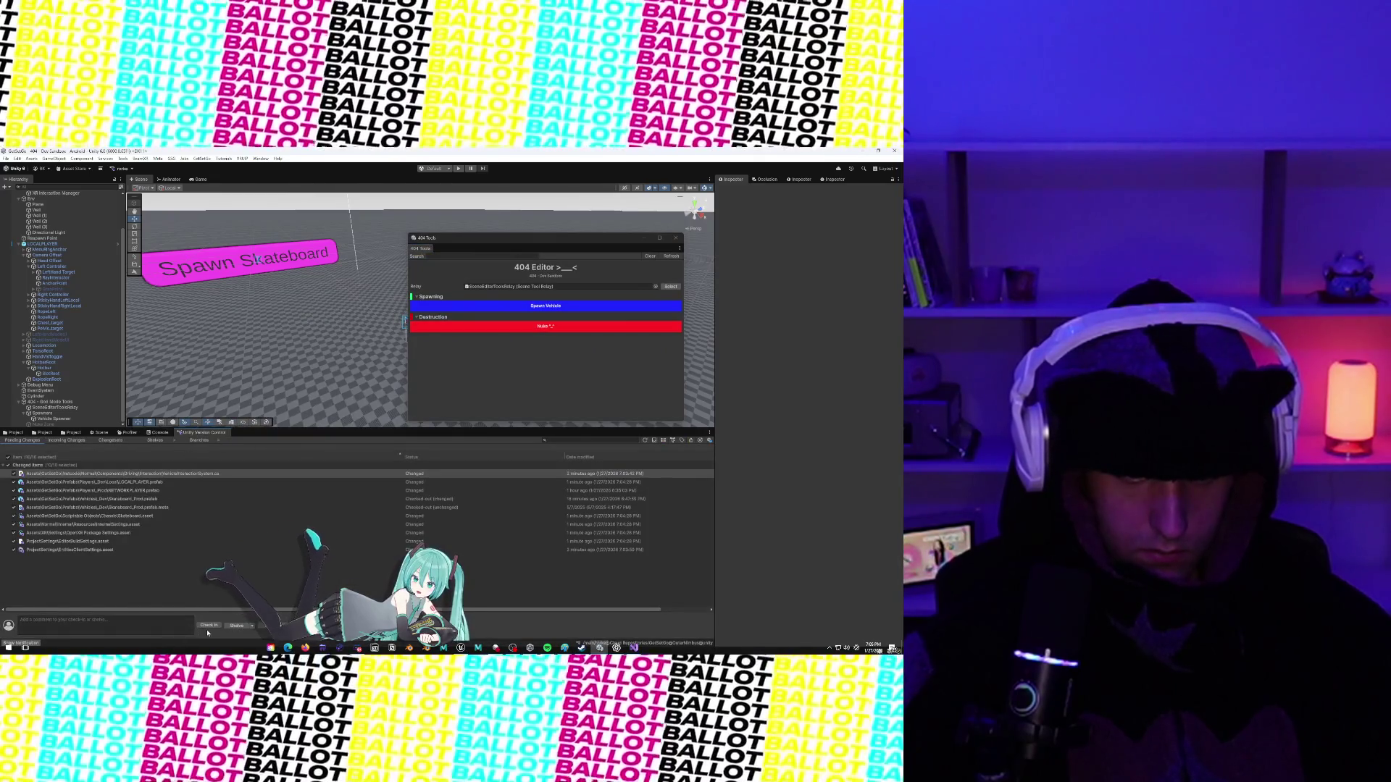
pyautogui.click(209, 626)
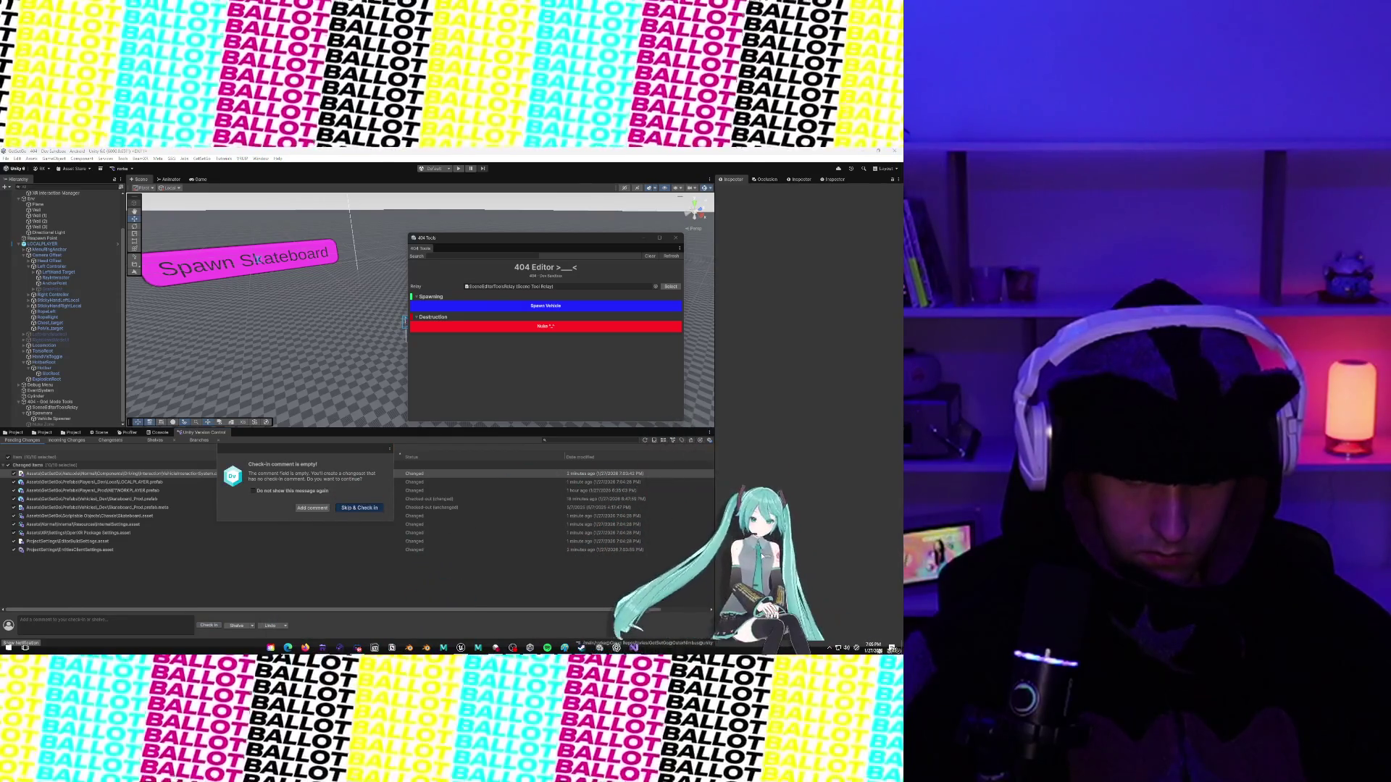
pyautogui.click(360, 508)
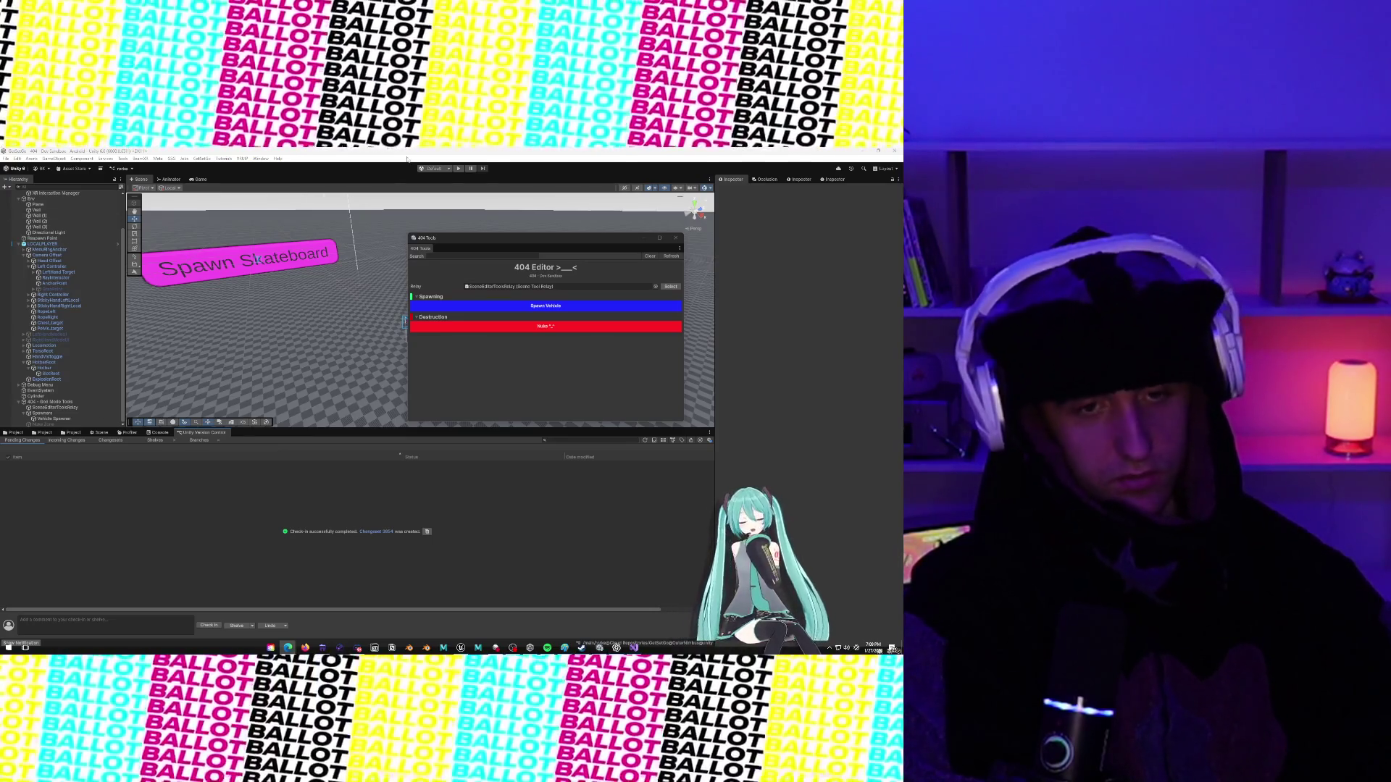
# After the check-in finishes, enter Play mode to test the scene.
pyautogui.click(458, 169)
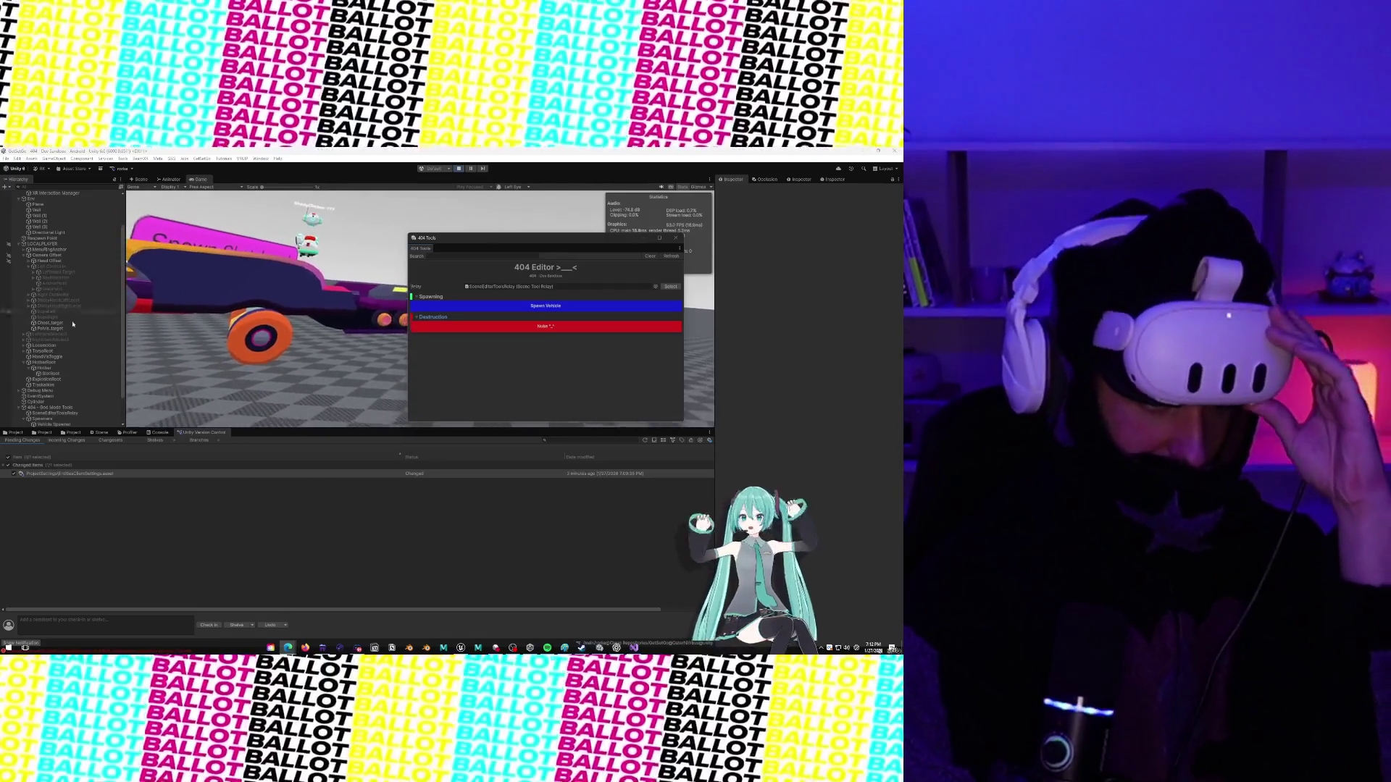
# Scroll down in the Unity Editor while the Play-mode scene shows the spawned skateboard.
pyautogui.scroll(-2, 15, 420)
# Expand Skateboard_Prod(Clone), move the 404 Tools window aside, and select the green skateboard in Scene view.
pyautogui.click(19, 419)
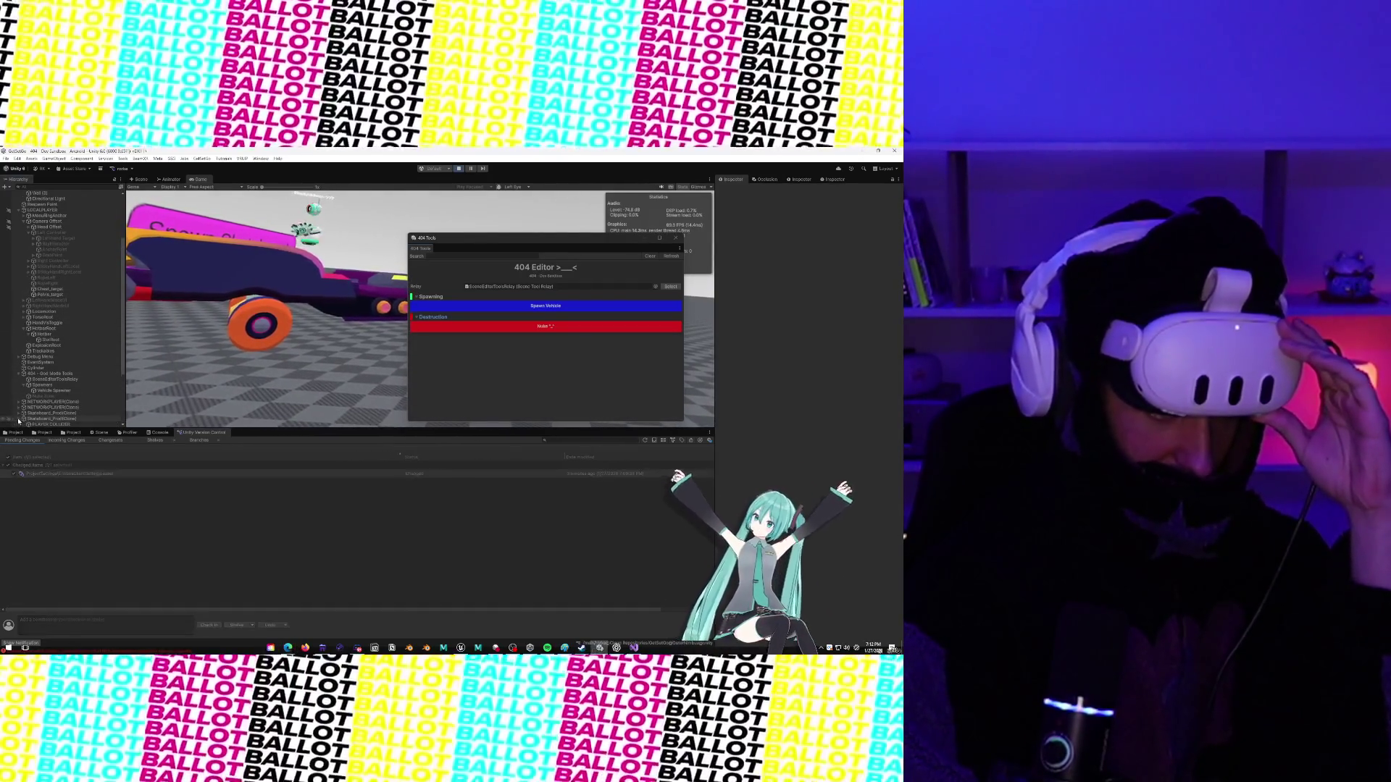
pyautogui.scroll(-3, 43, 363)
pyautogui.click(149, 180)
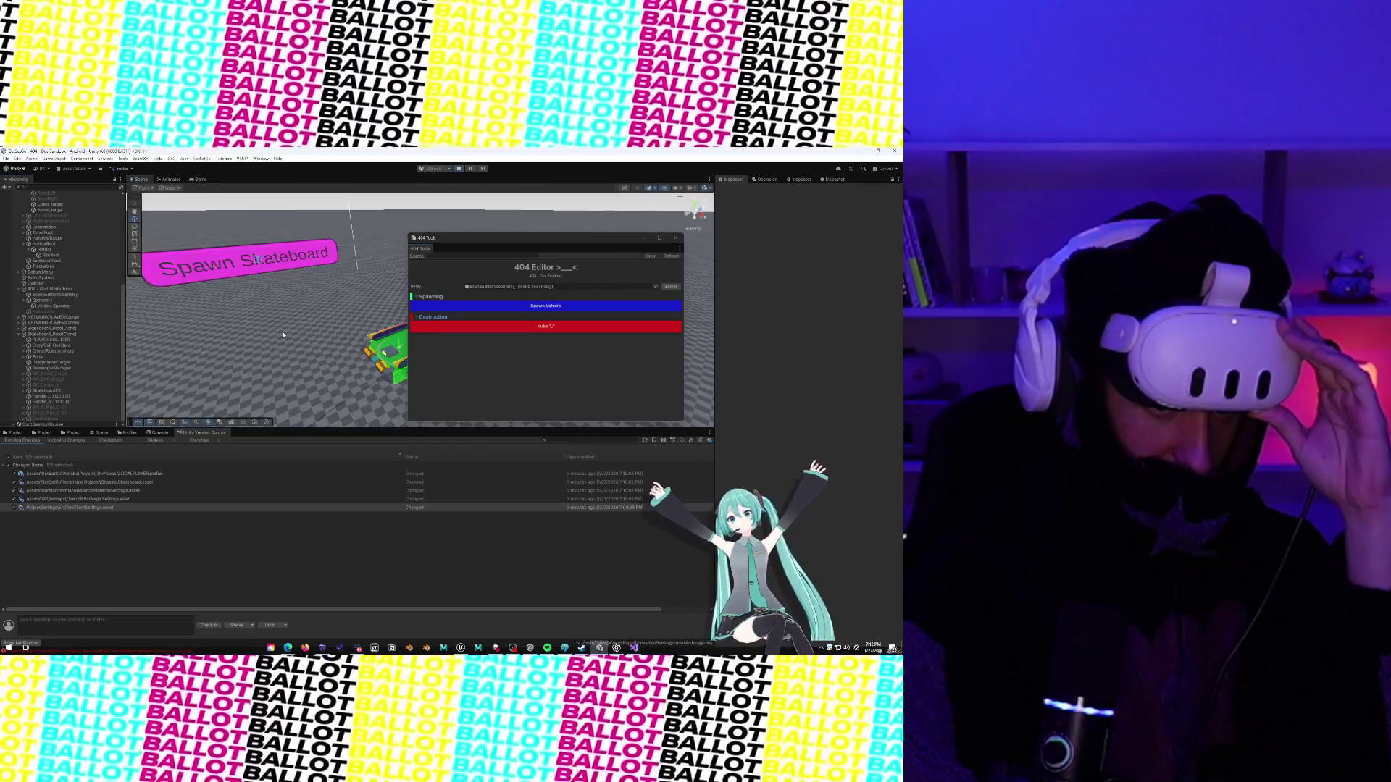
pyautogui.moveTo(450, 233); pyautogui.dragTo(741, 280)
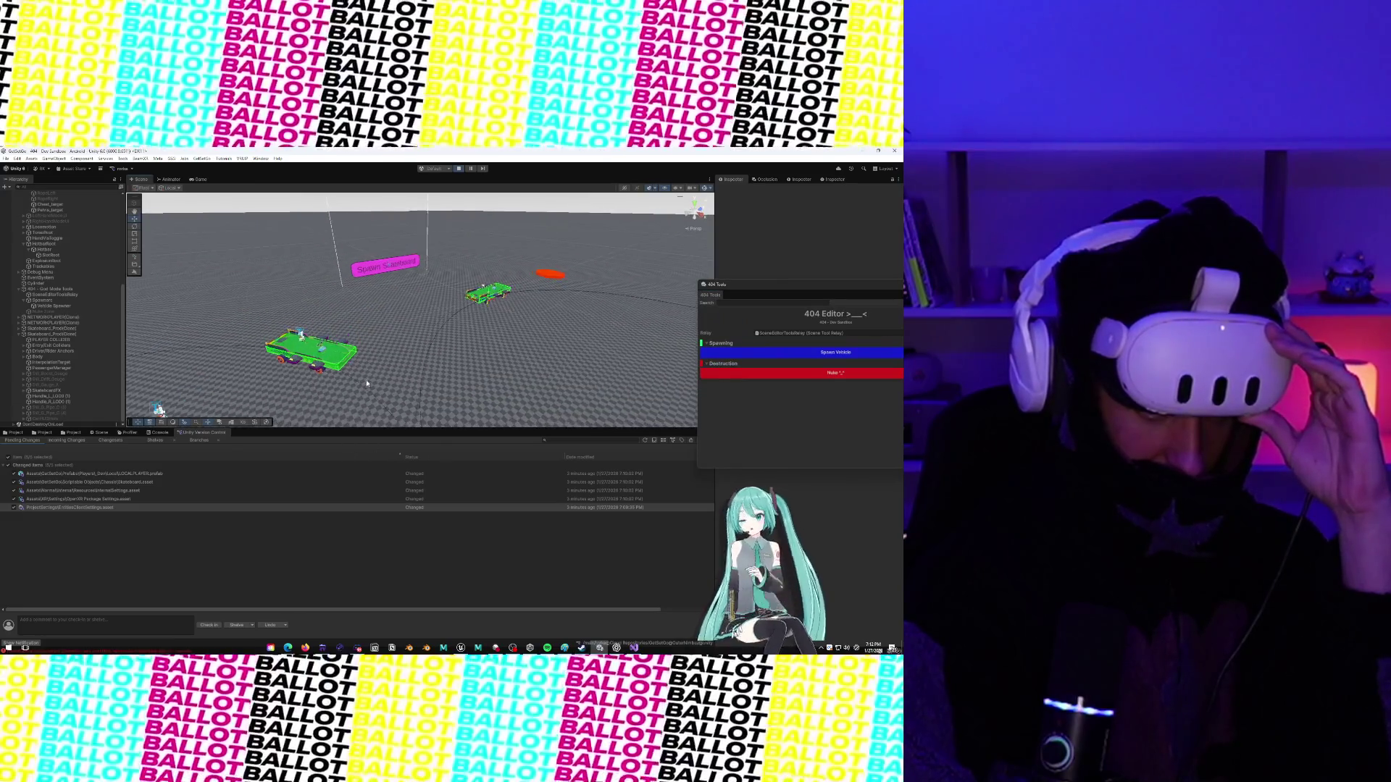
pyautogui.click(351, 294)
pyautogui.moveTo(763, 284)
pyautogui.mouseDown()
pyautogui.moveTo(431, 339)
pyautogui.moveTo(345, 339)
pyautogui.mouseUp()
pyautogui.scroll(-1, 786, 408)
pyautogui.scroll(-3, 785, 407)
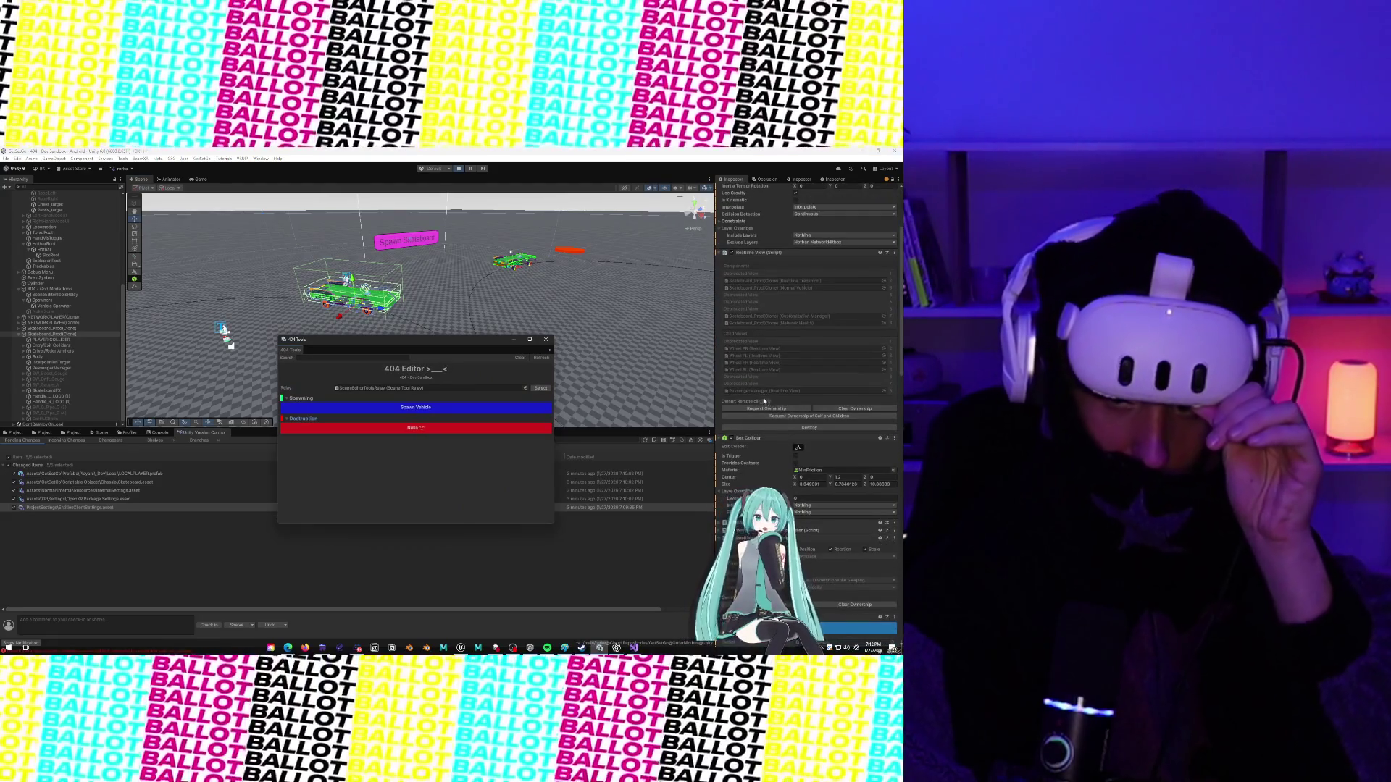
# Scroll the skateboard's Inspector to the vehicle script's Drift Boost, Anti-Roll, Brake and Haptic fields.
pyautogui.scroll(4, 764, 407)
pyautogui.scroll(-3, 760, 407)
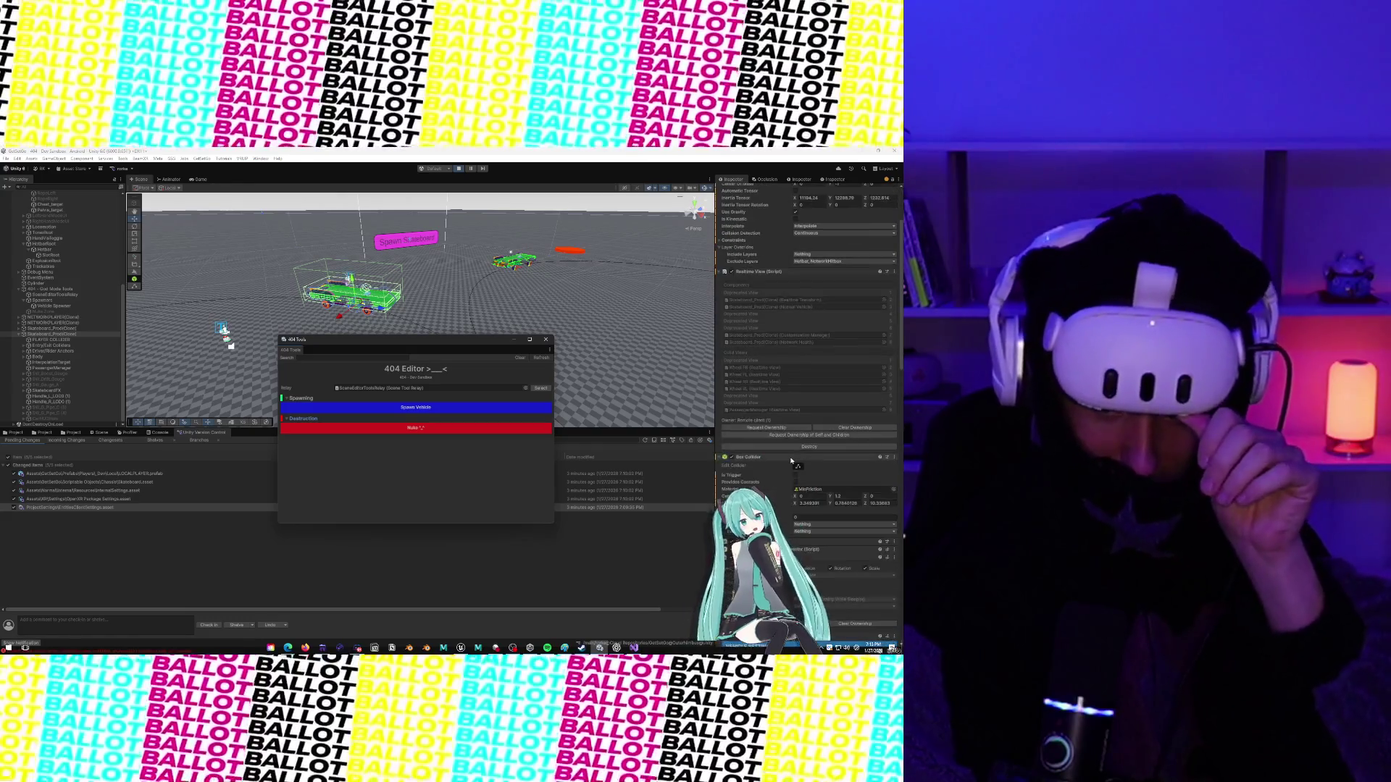
pyautogui.scroll(-6, 782, 428)
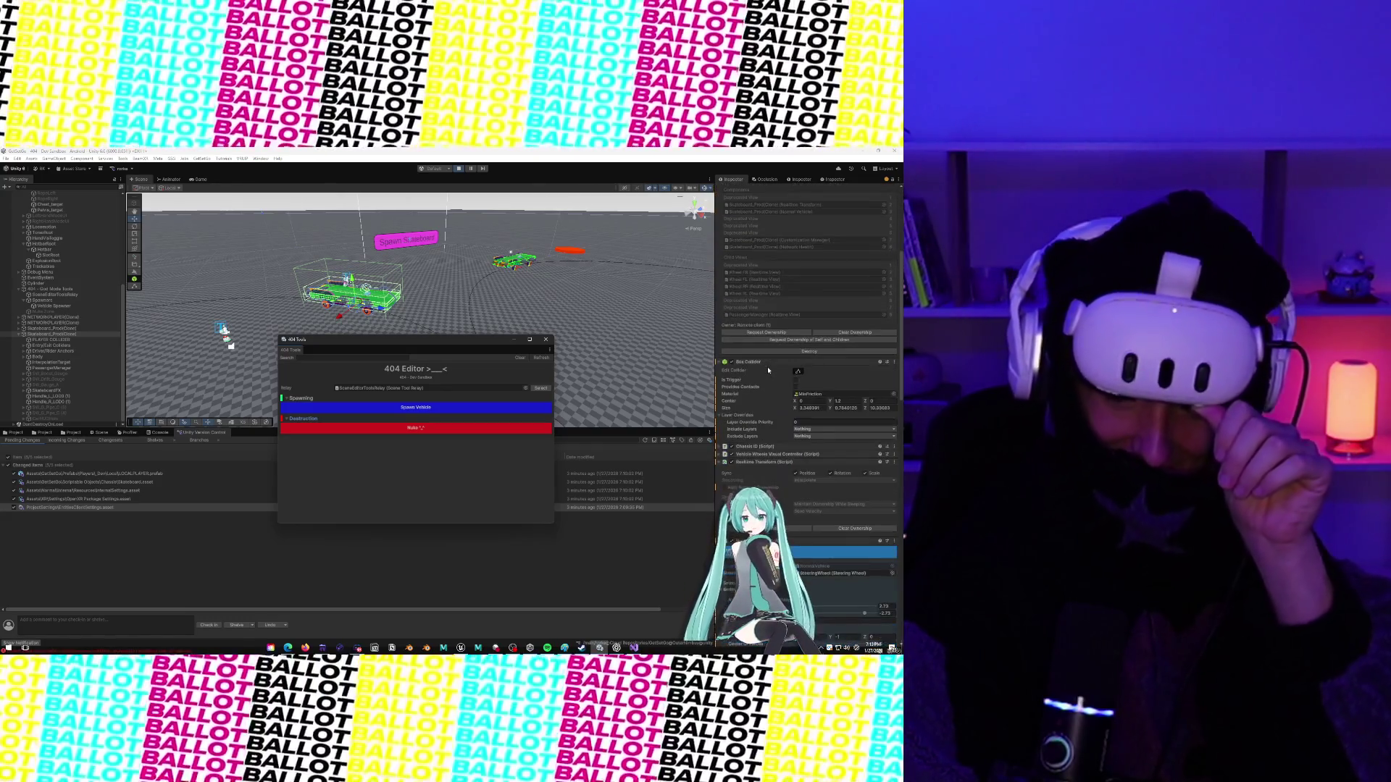
pyautogui.scroll(-15, 774, 418)
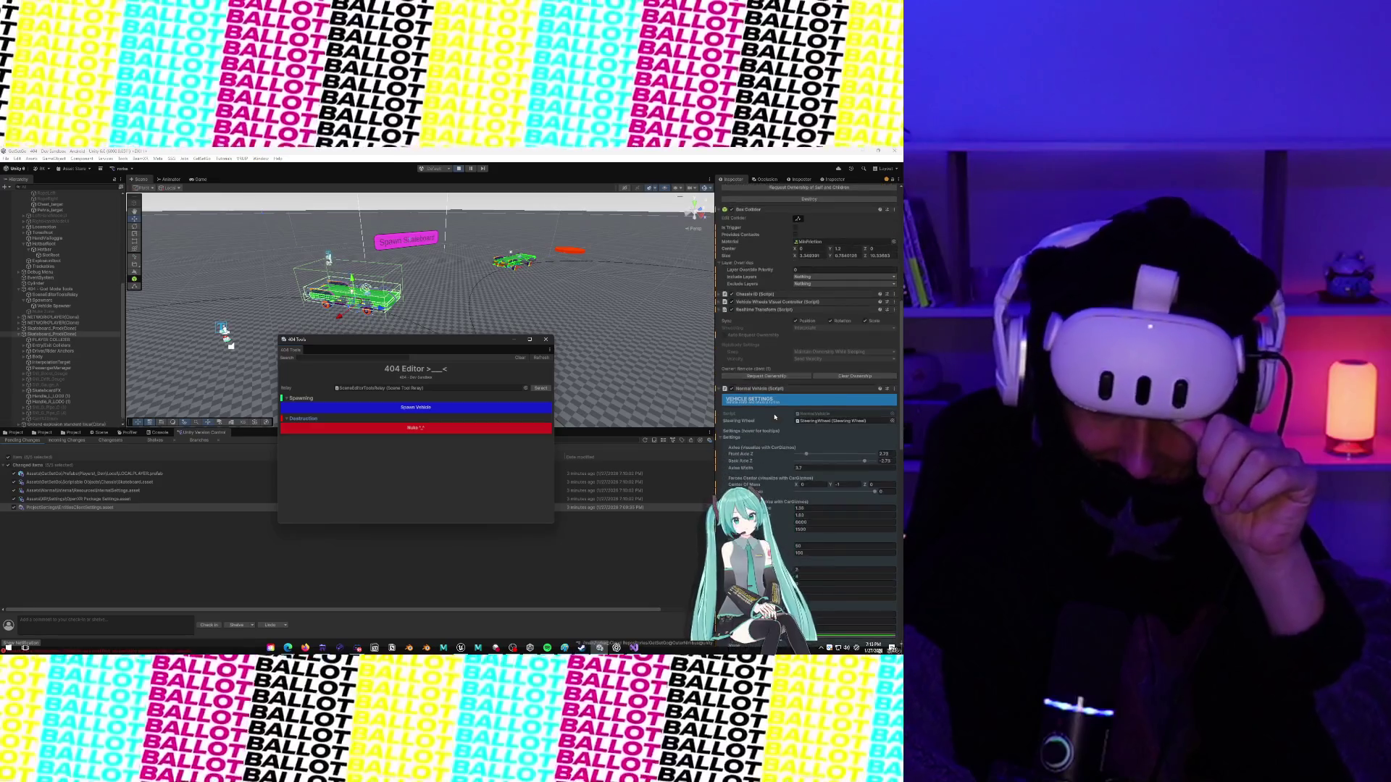
pyautogui.scroll(15, 774, 417)
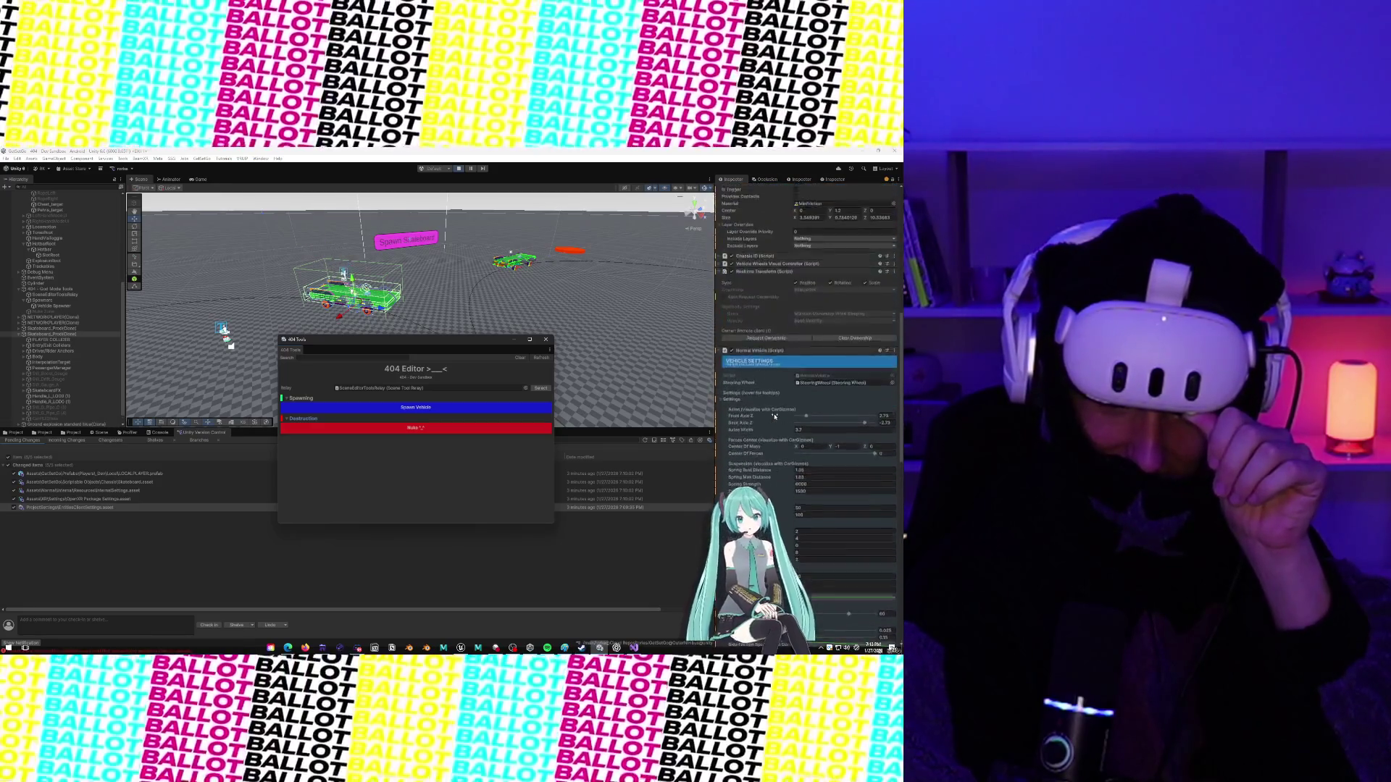
pyautogui.scroll(4, 733, 358)
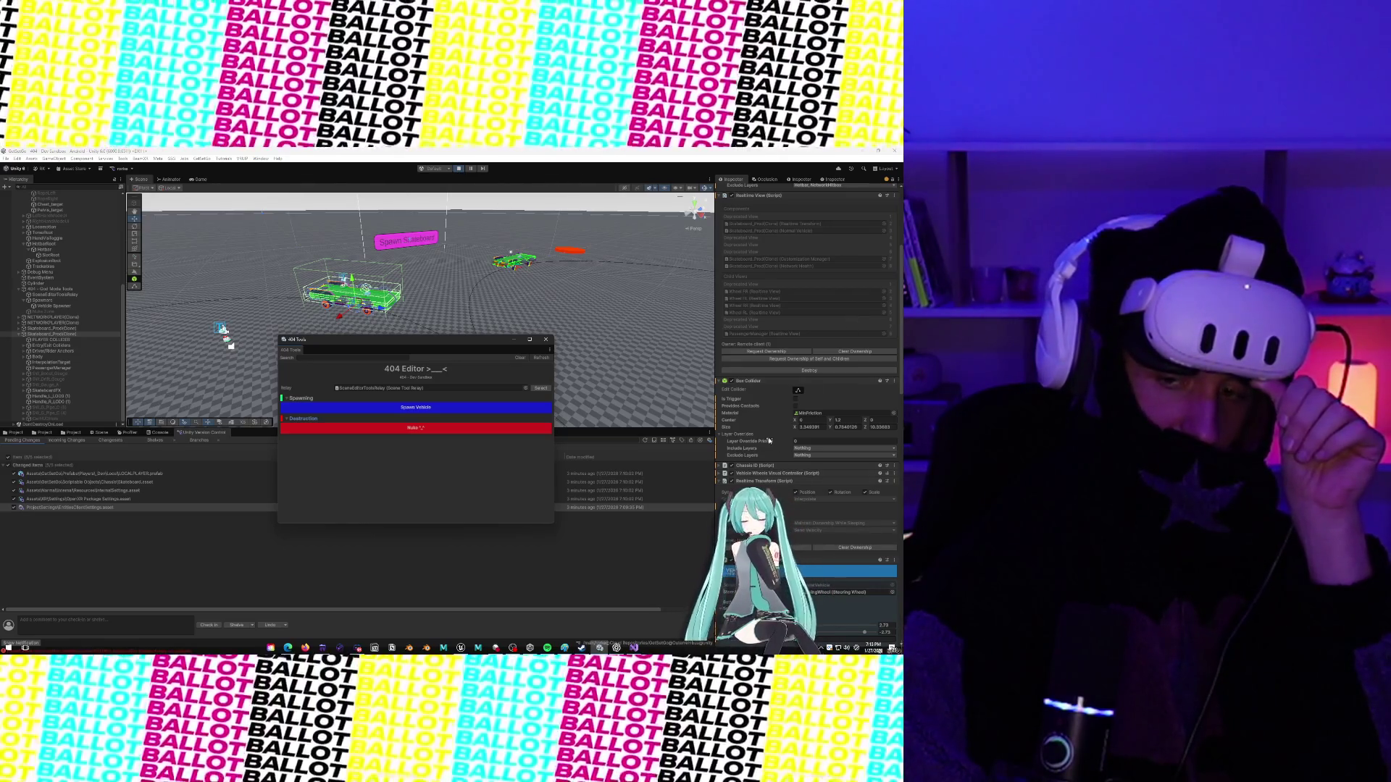
pyautogui.scroll(-1, 770, 440)
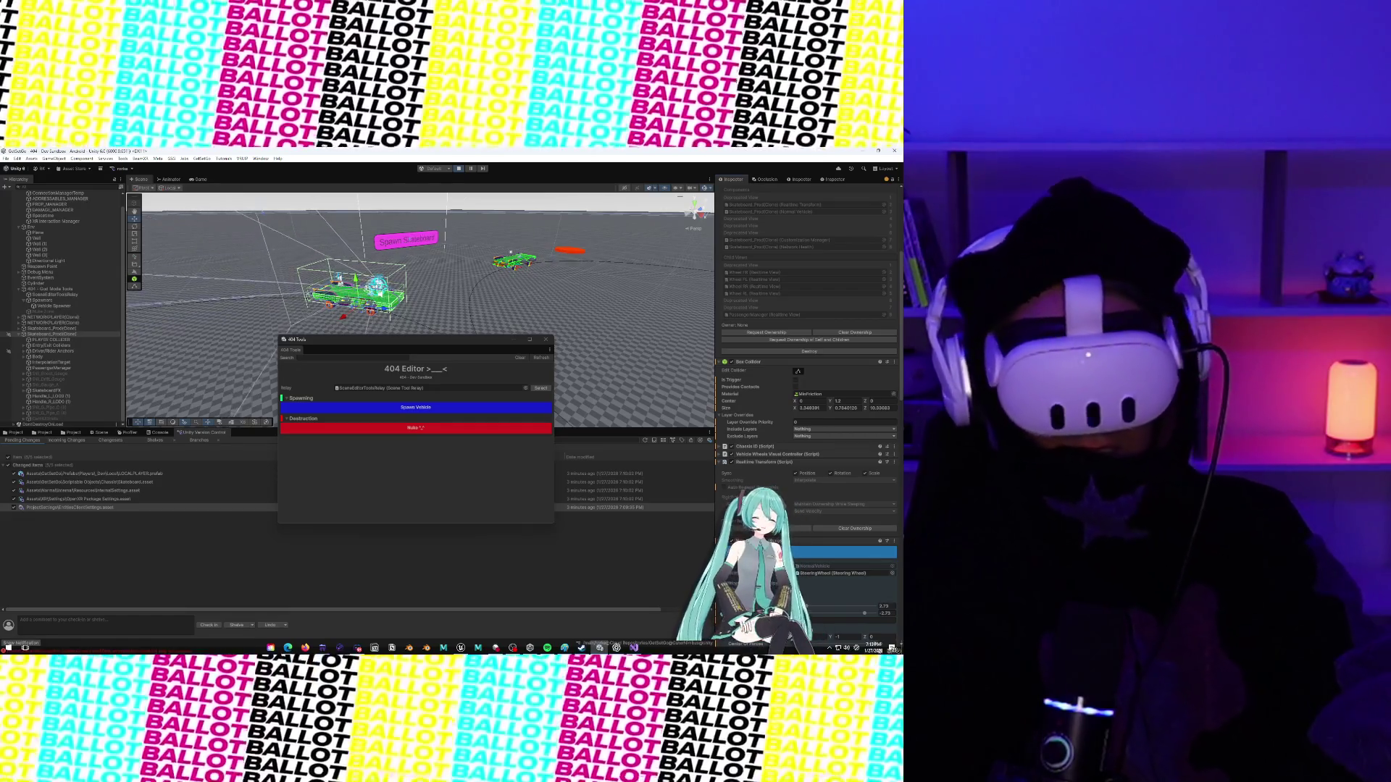
pyautogui.scroll(3, 807, 362)
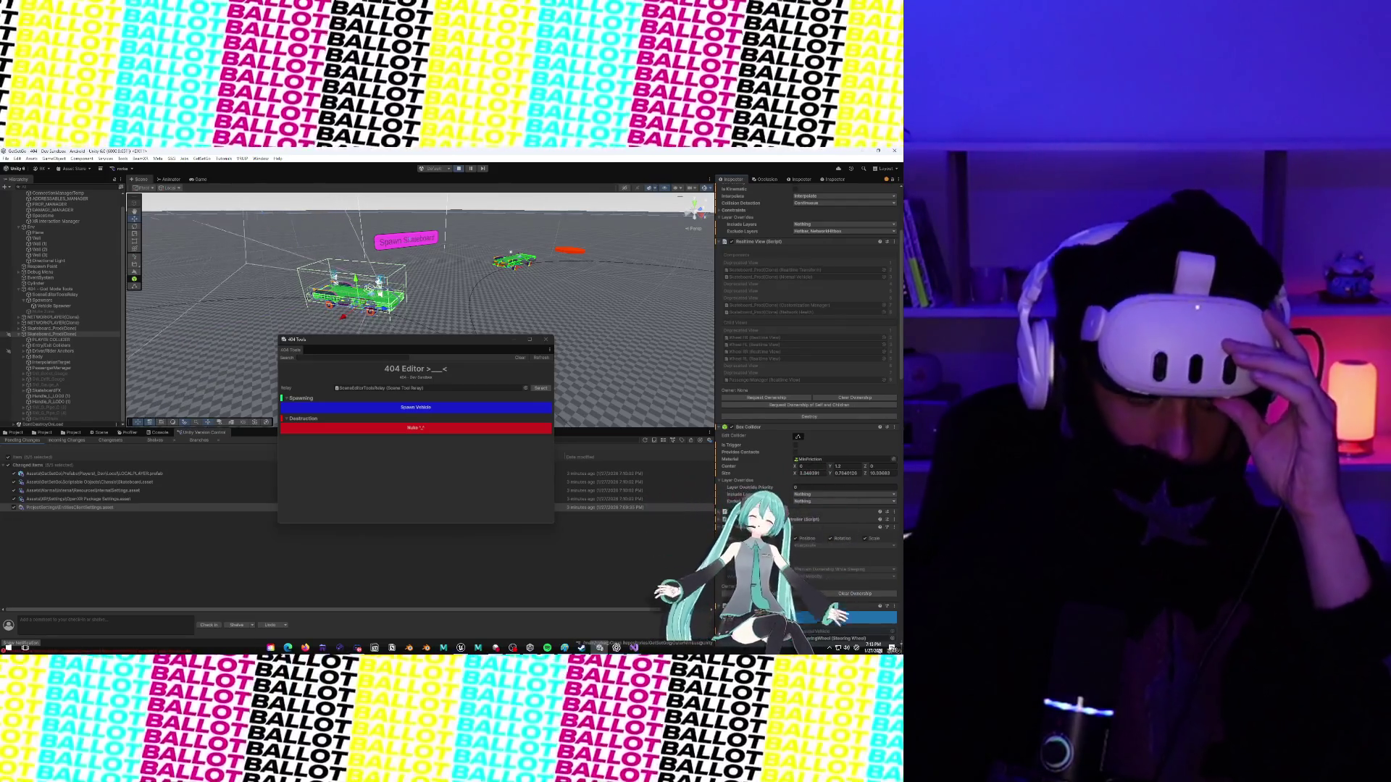
pyautogui.scroll(-10, 773, 379)
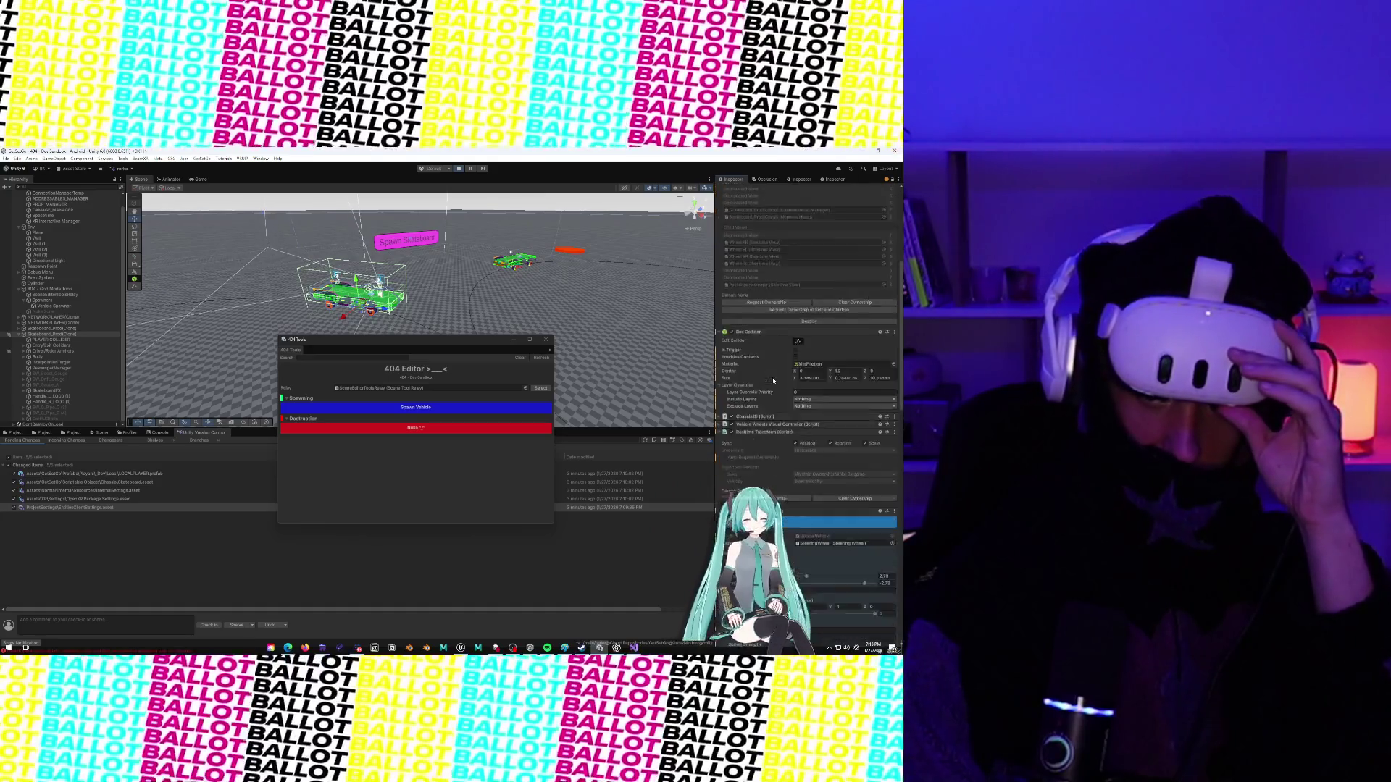
pyautogui.scroll(-10, 773, 379)
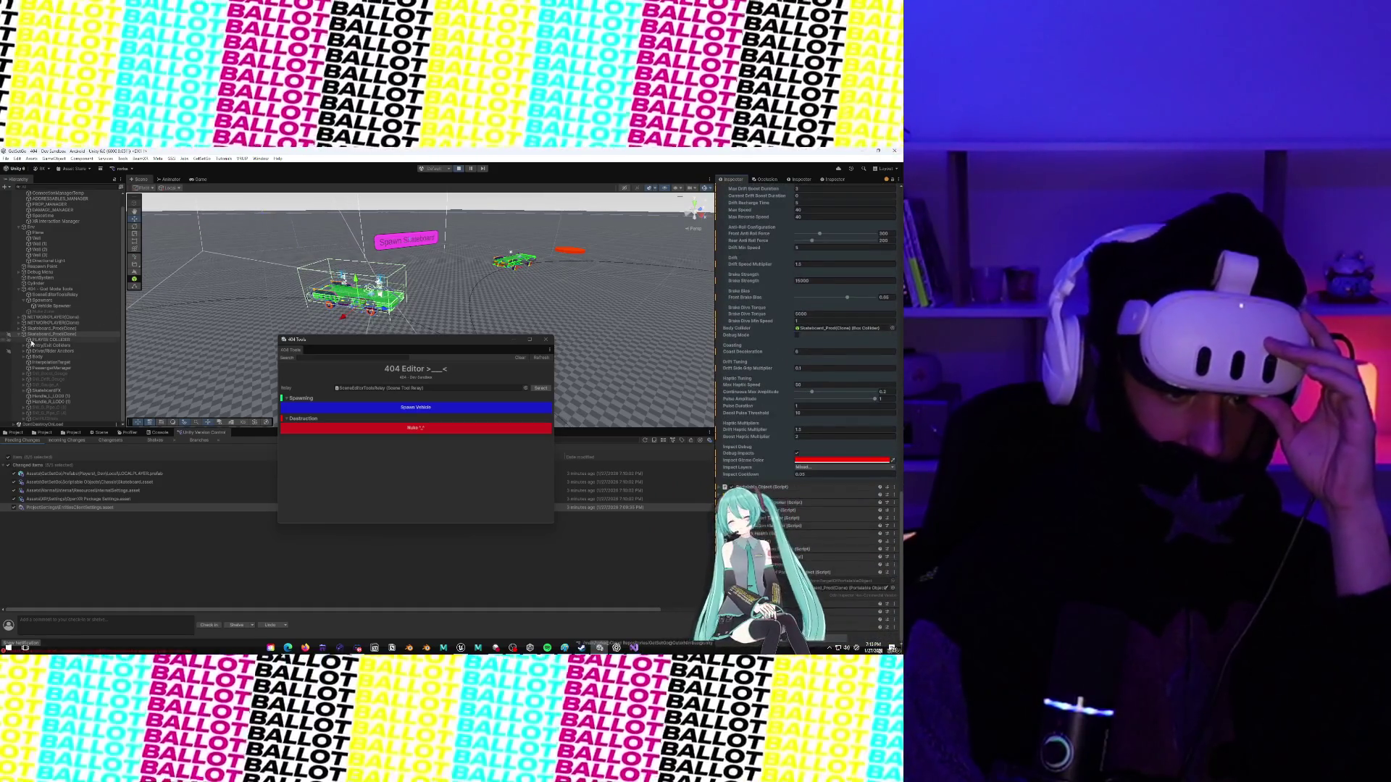
# Inspect the skateboard's Body, expanded Driver/Rider Anchors, PassengerManager and root Skateboard_Prod(Clone) components.
pyautogui.click(37, 357)
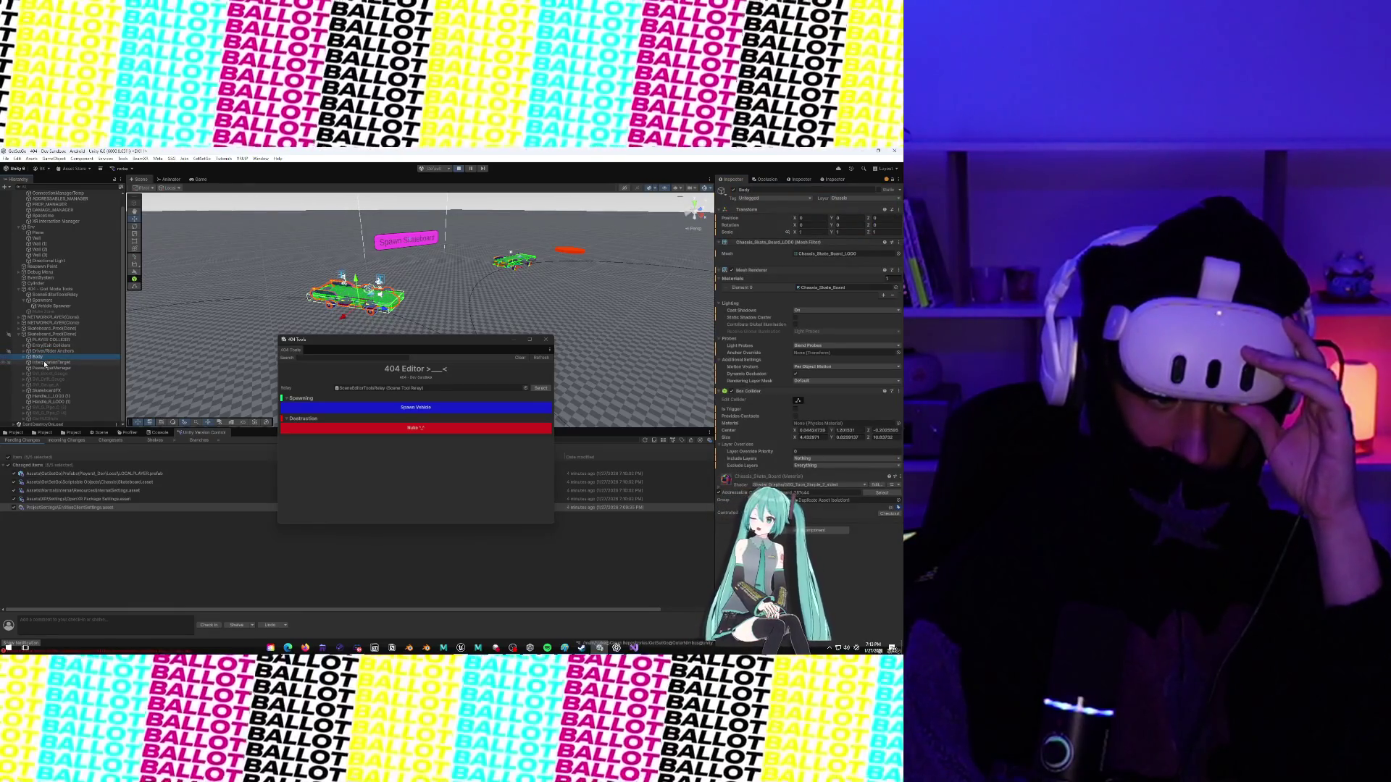
pyautogui.click(43, 352)
pyautogui.click(27, 351)
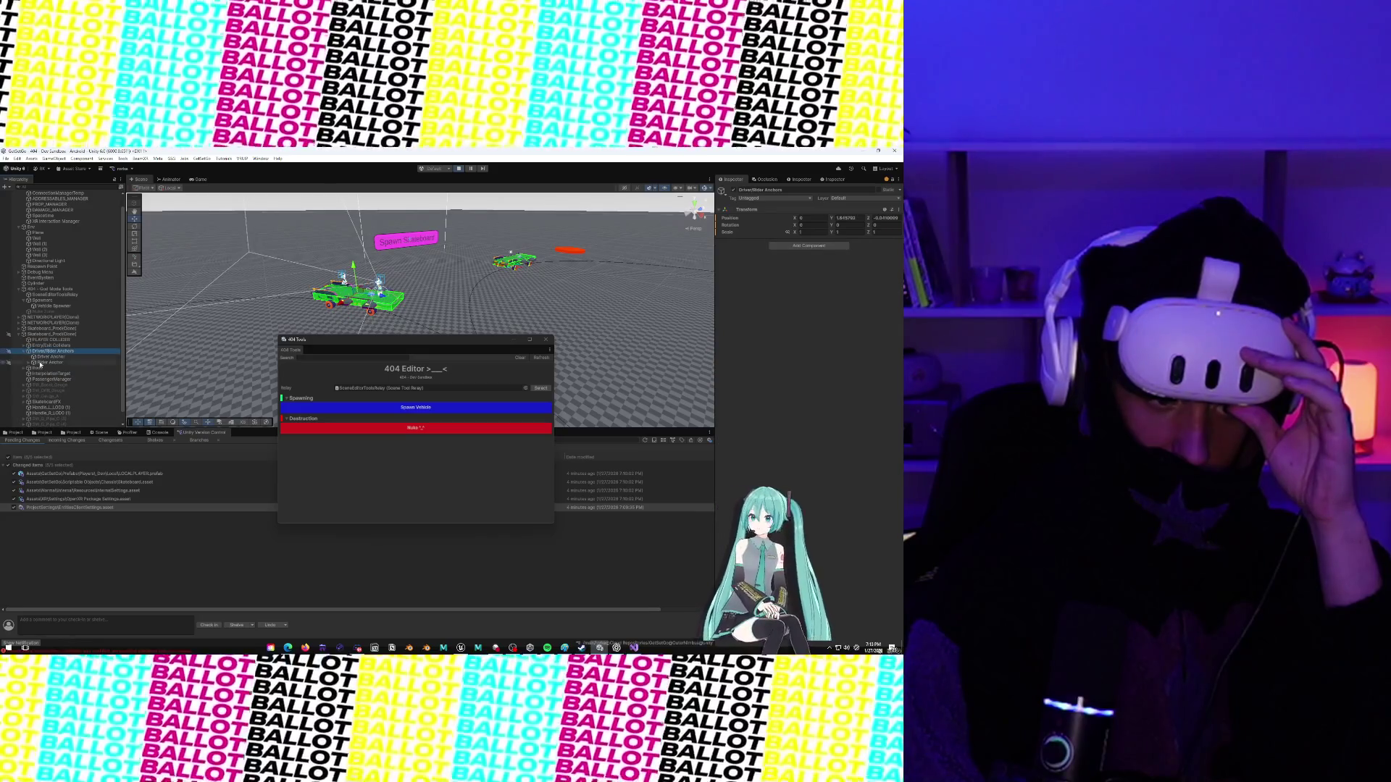
pyautogui.click(43, 379)
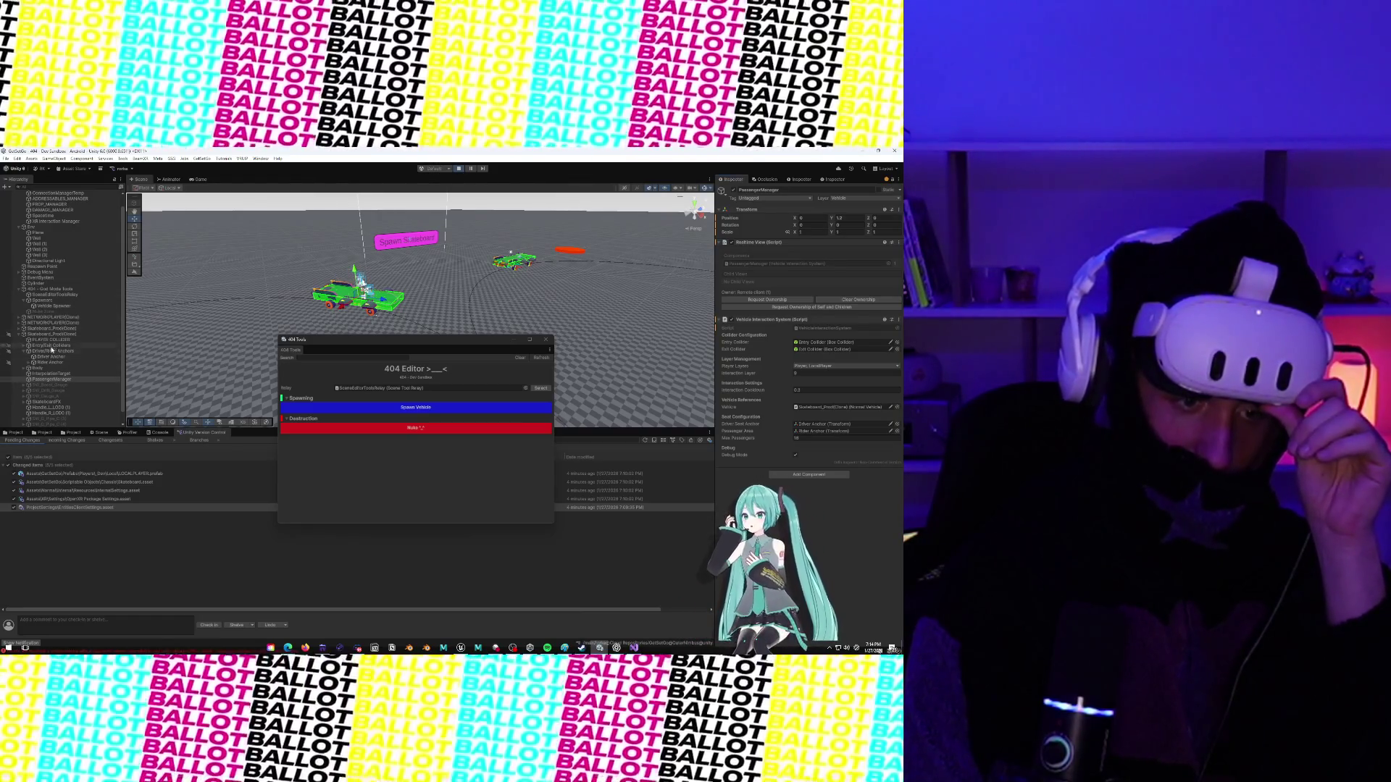
pyautogui.click(51, 334)
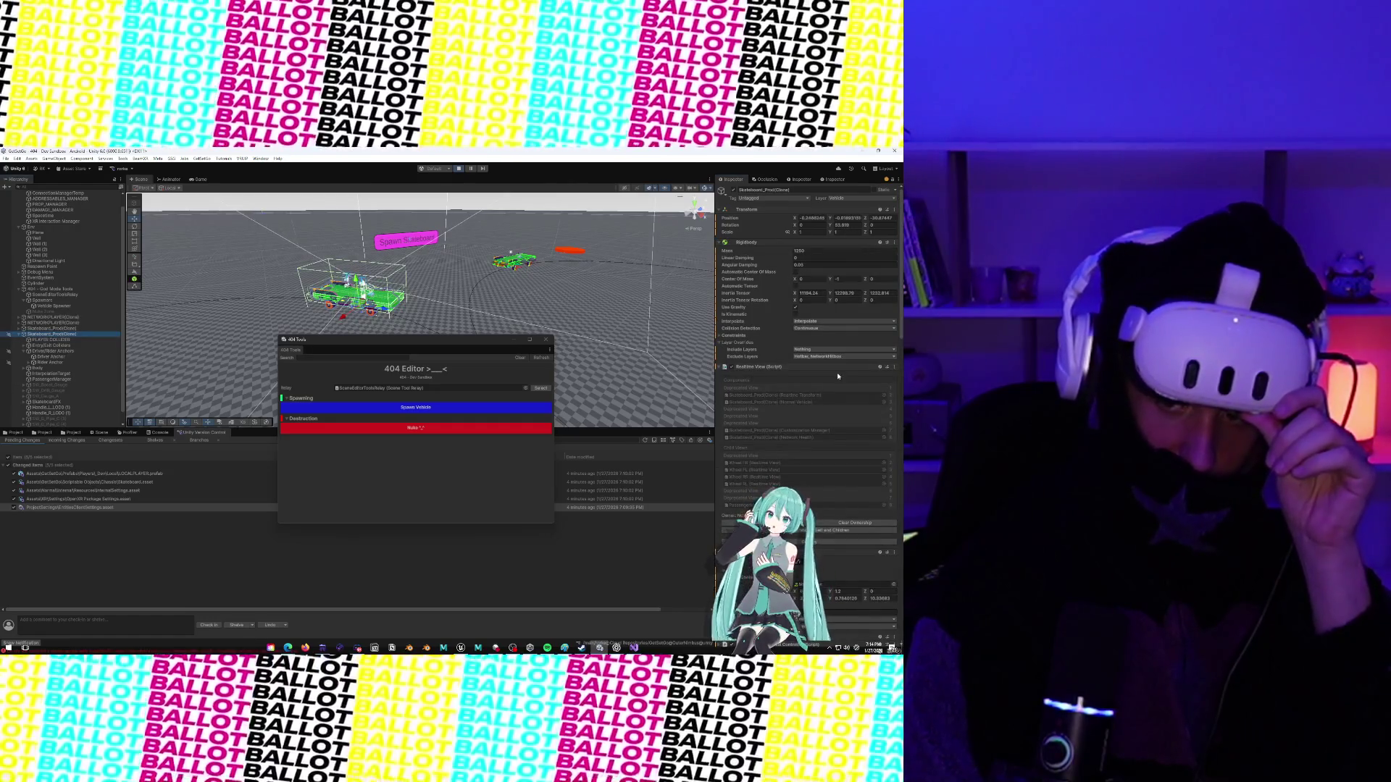
# Zoom the Scene view out slightly around the spawned skateboard.
pyautogui.scroll(-3, 838, 376)
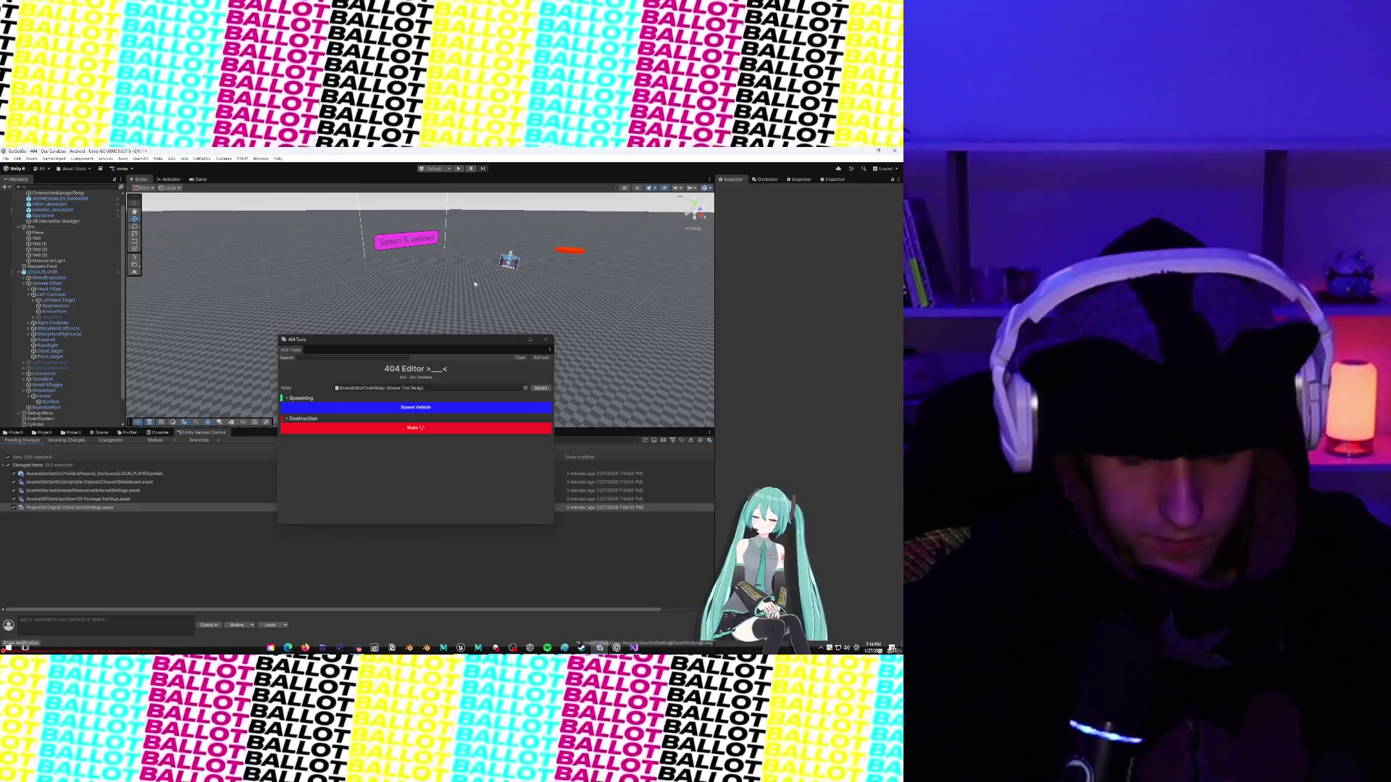
pyautogui.scroll(-1, 487, 301)
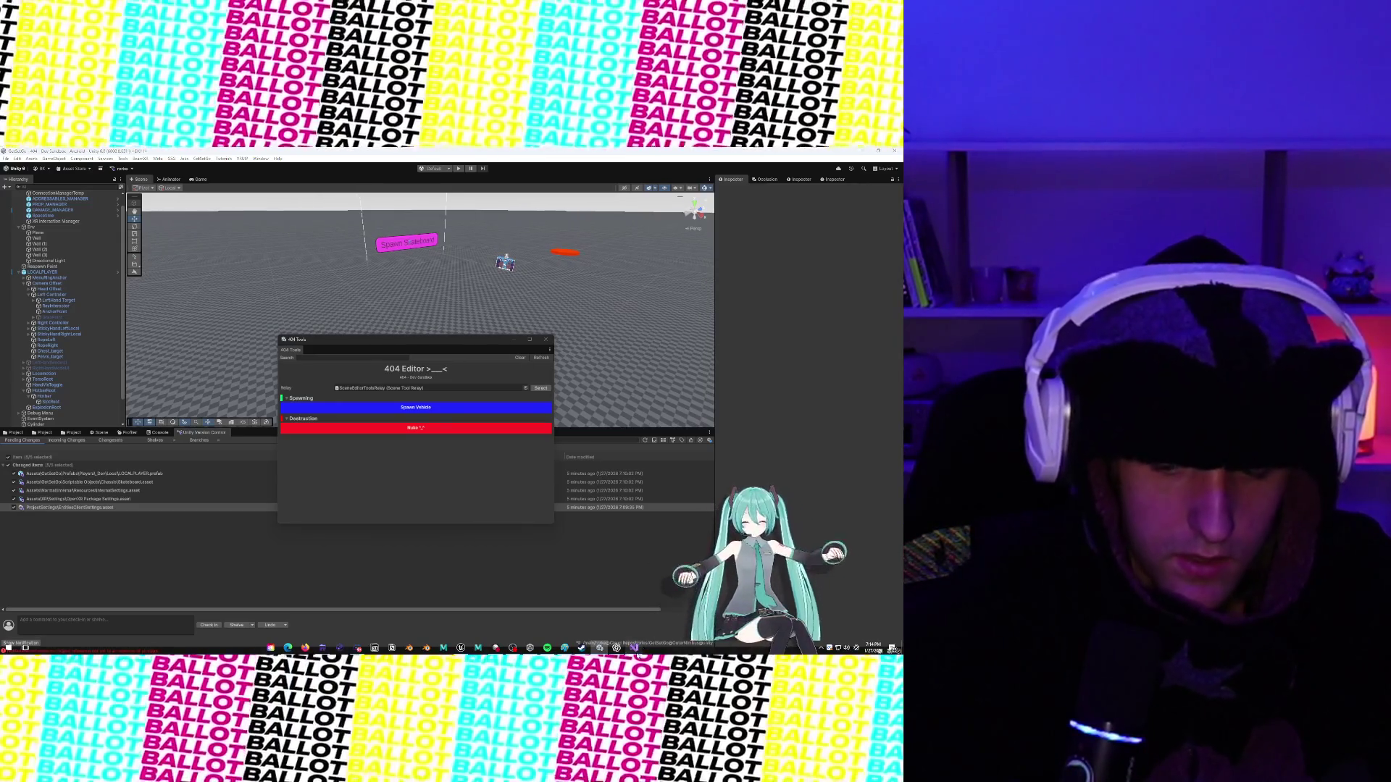
# In Visual Studio, expand the Vehicle Checks region and scroll to the OnPassengerAdded handler.
pyautogui.hotkey('alt', 'Tab')
pyautogui.scroll(9, 388, 354)
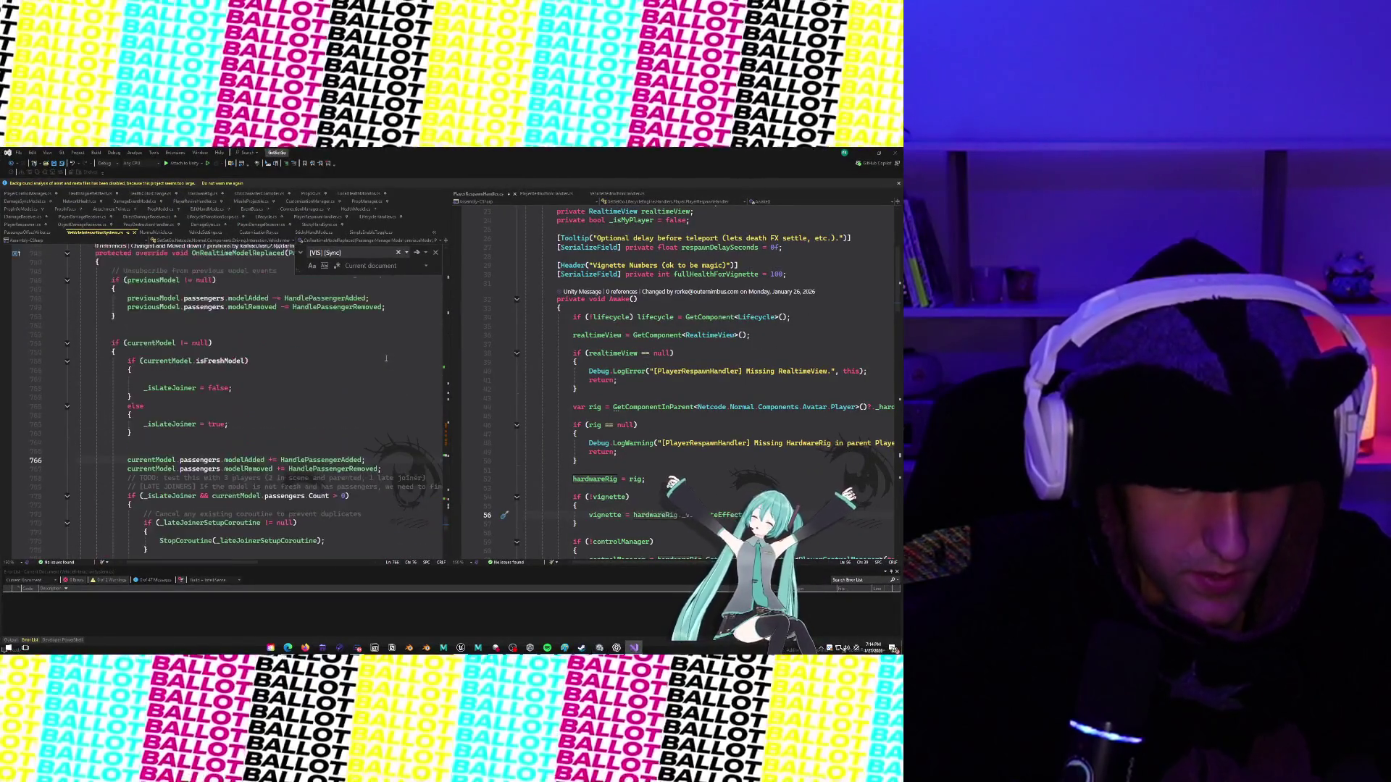
pyautogui.scroll(4, 358, 419)
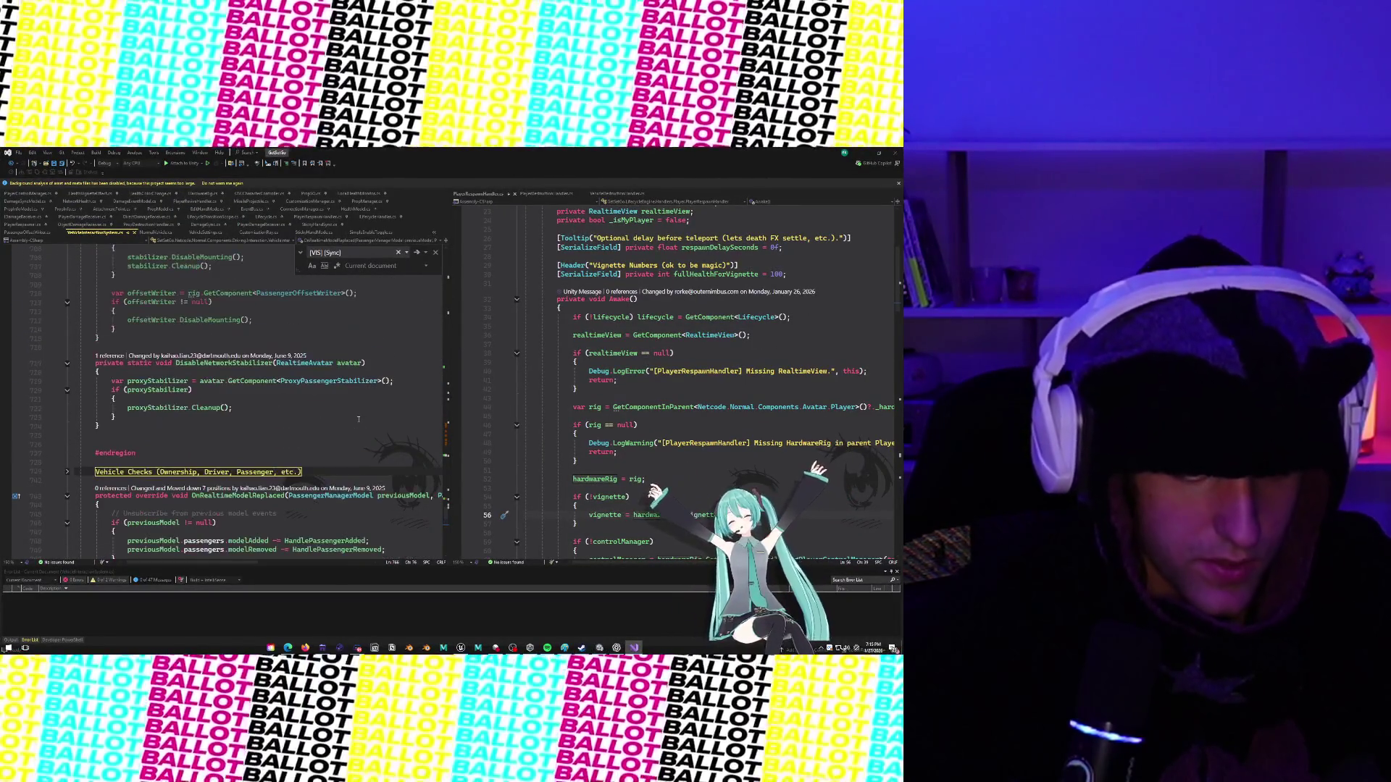
pyautogui.scroll(-7, 357, 418)
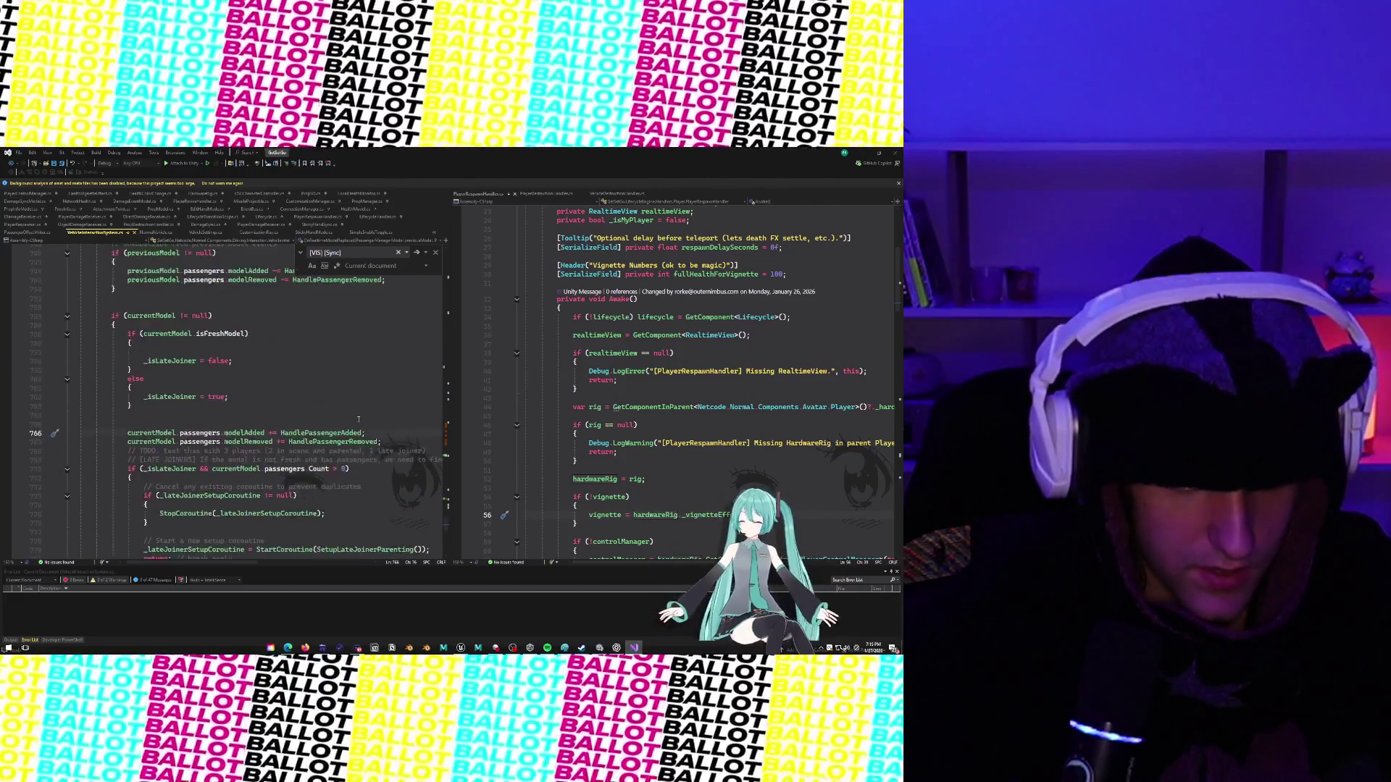
pyautogui.scroll(5, 200, 318)
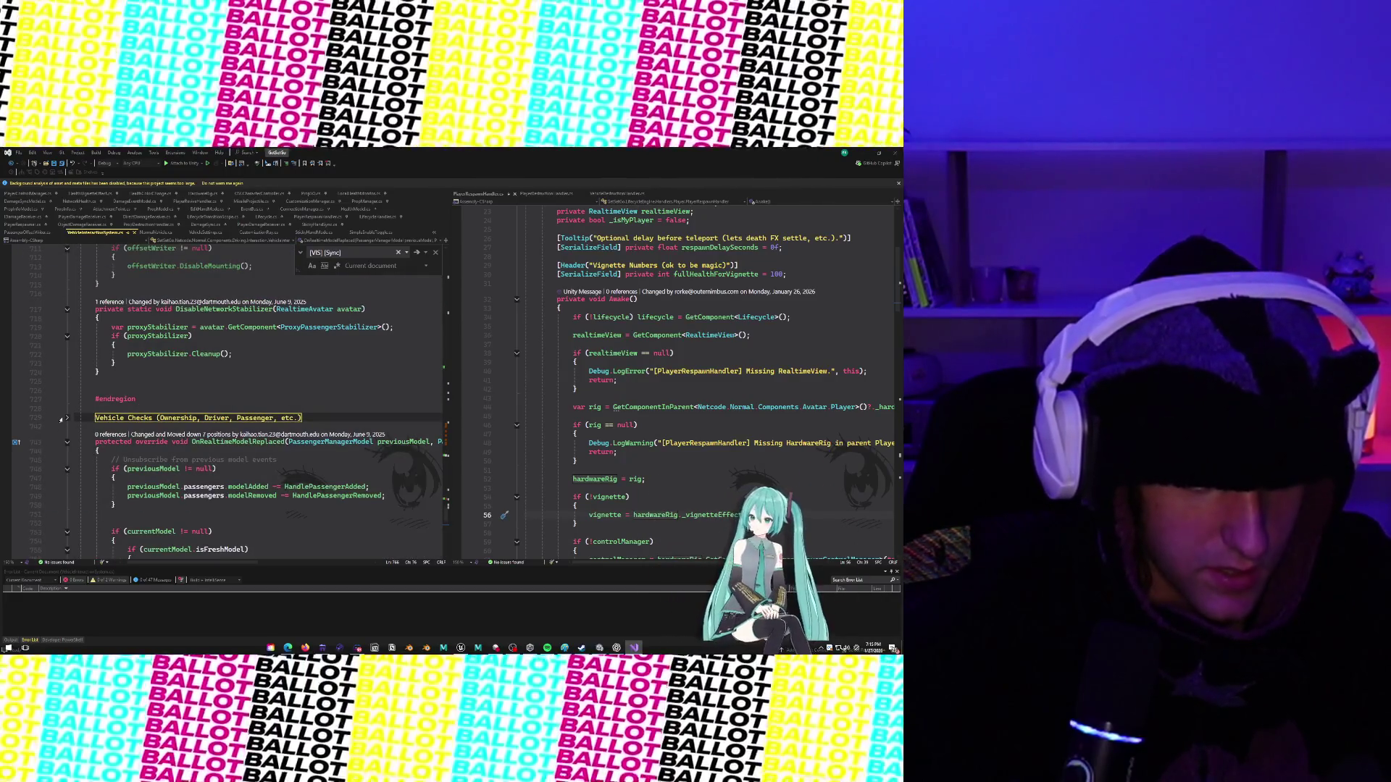
pyautogui.click(66, 419)
pyautogui.scroll(18, 147, 376)
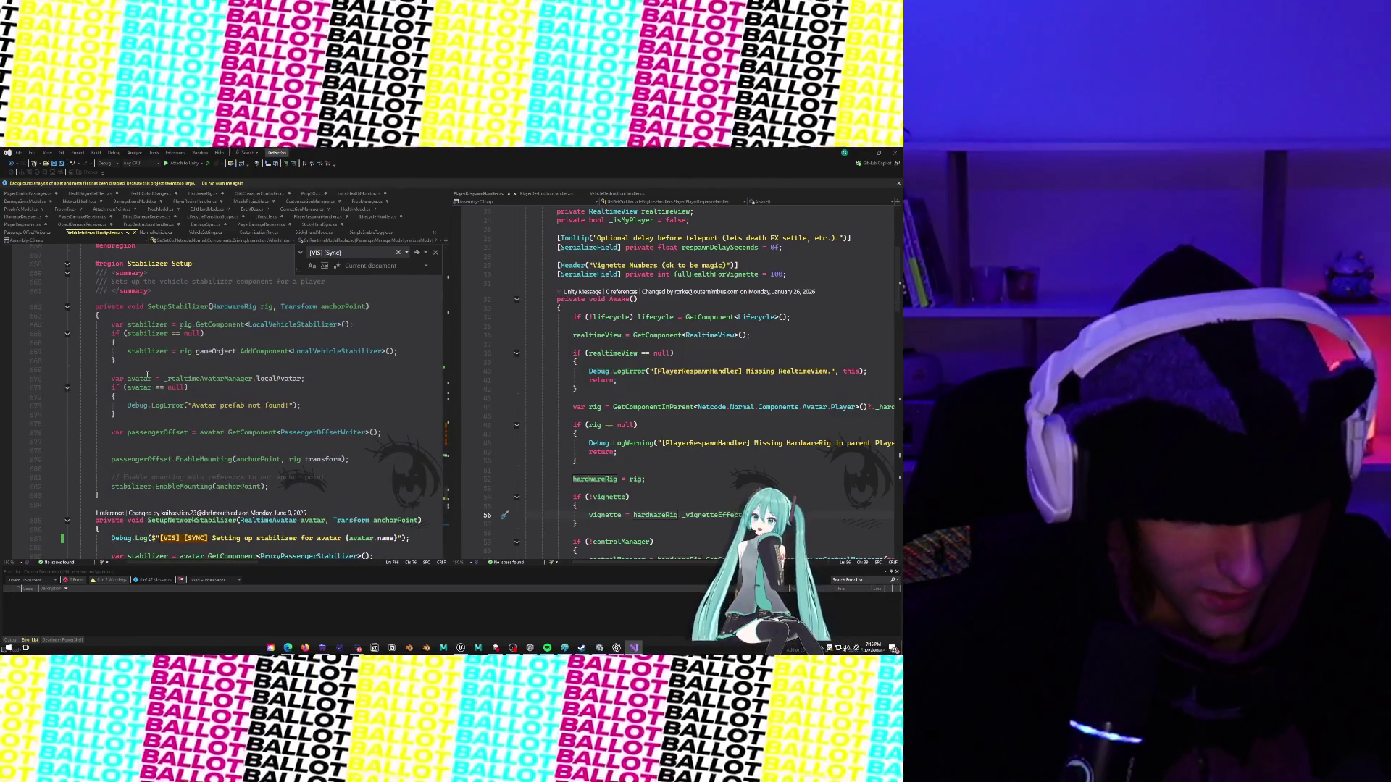
pyautogui.scroll(20, 147, 376)
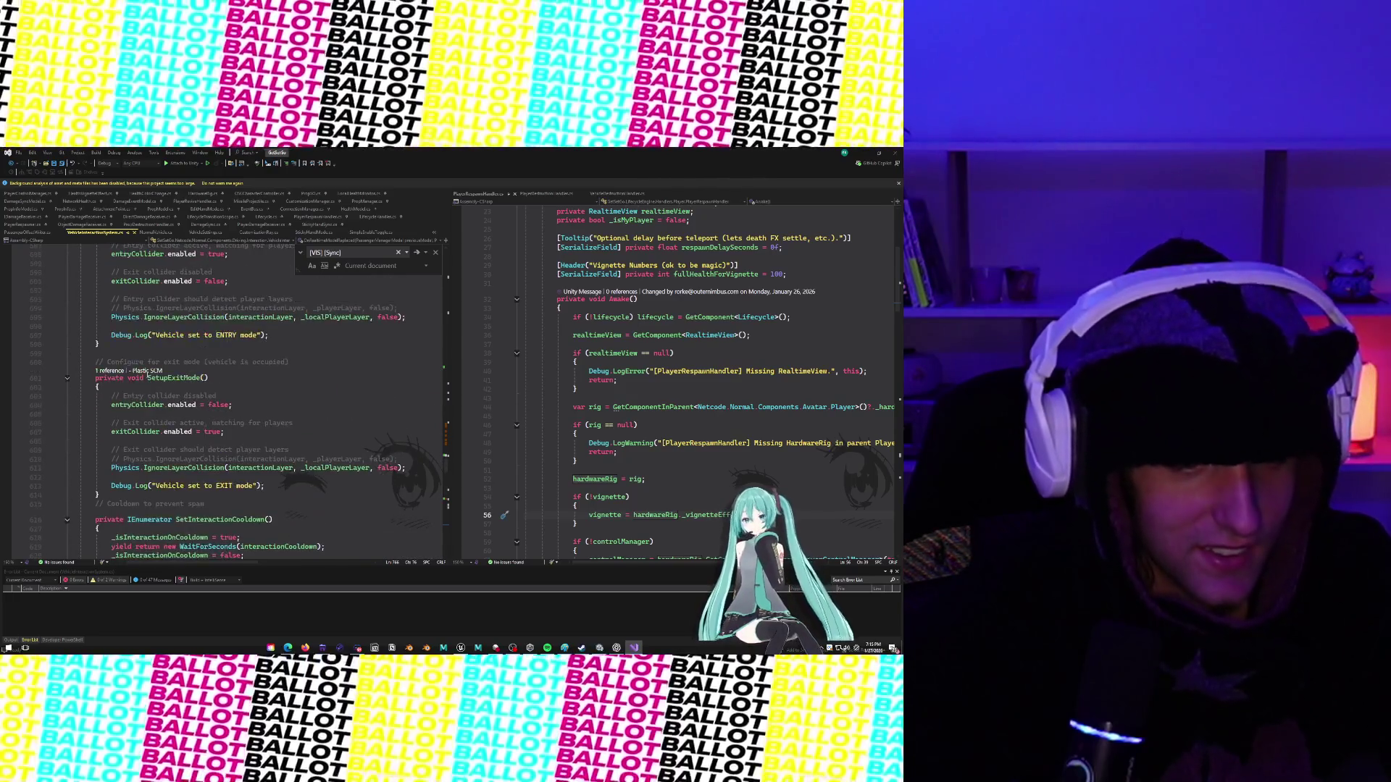
pyautogui.scroll(1, 147, 375)
pyautogui.scroll(7, 147, 375)
# Delete the three RequestOwnership calls on lines 574–576 in OnPassengerAdded.
pyautogui.click(319, 373)
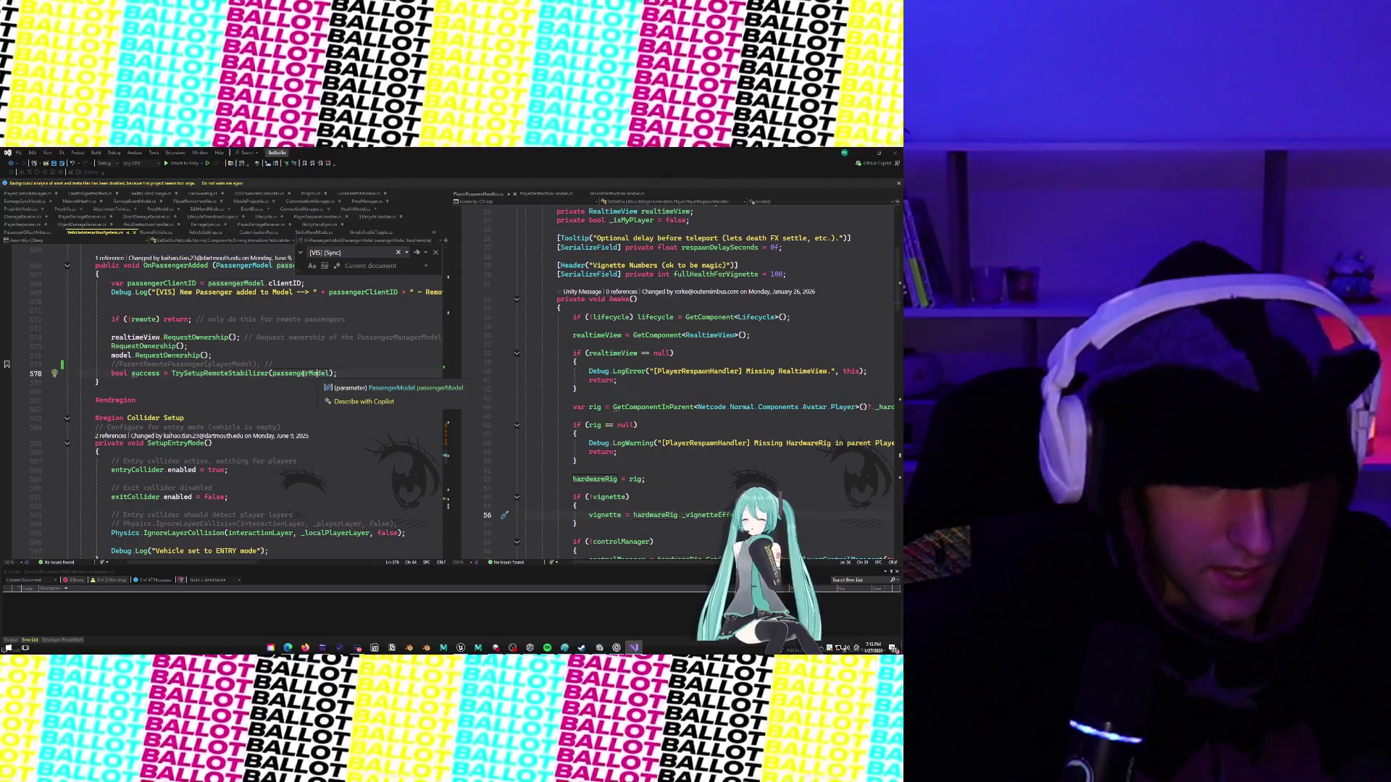
pyautogui.scroll(2, 249, 376)
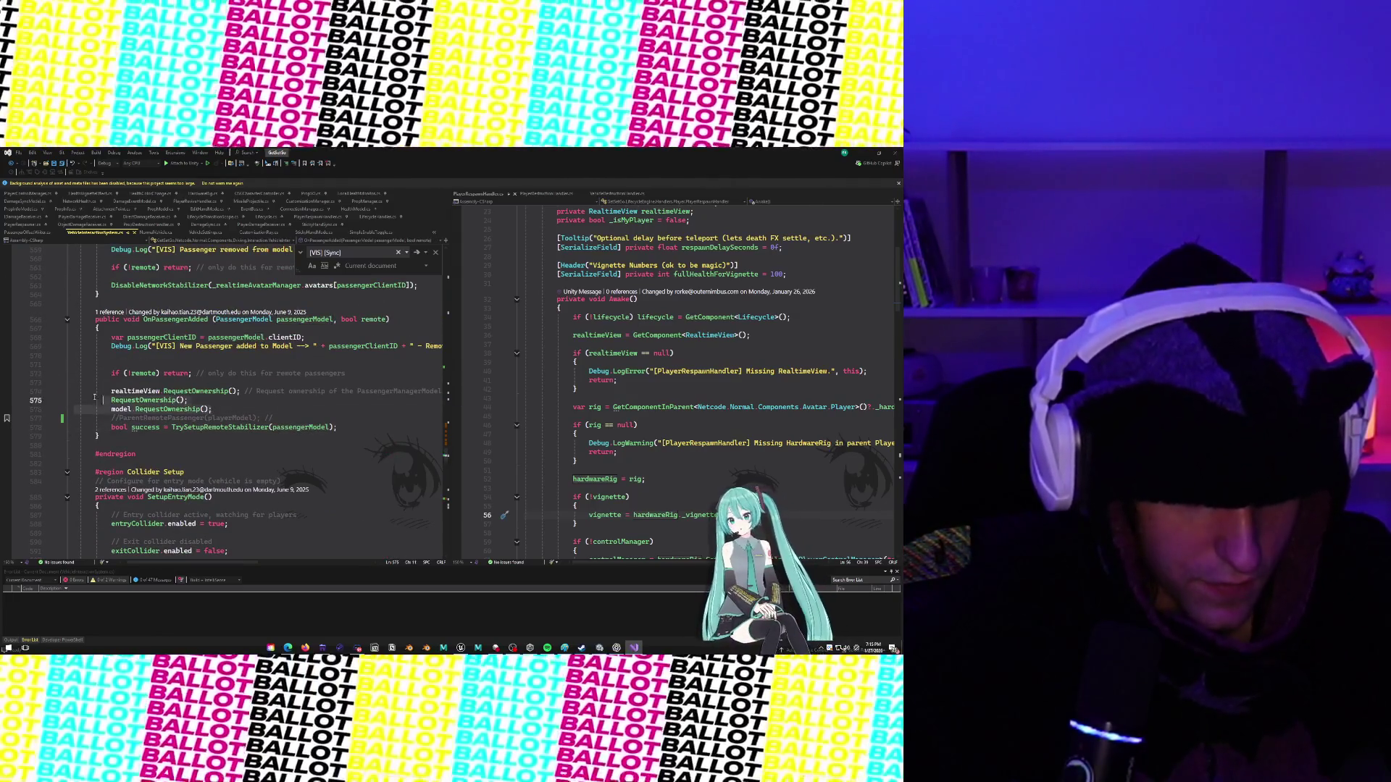
pyautogui.moveTo(102, 398); pyautogui.dragTo(55, 391)
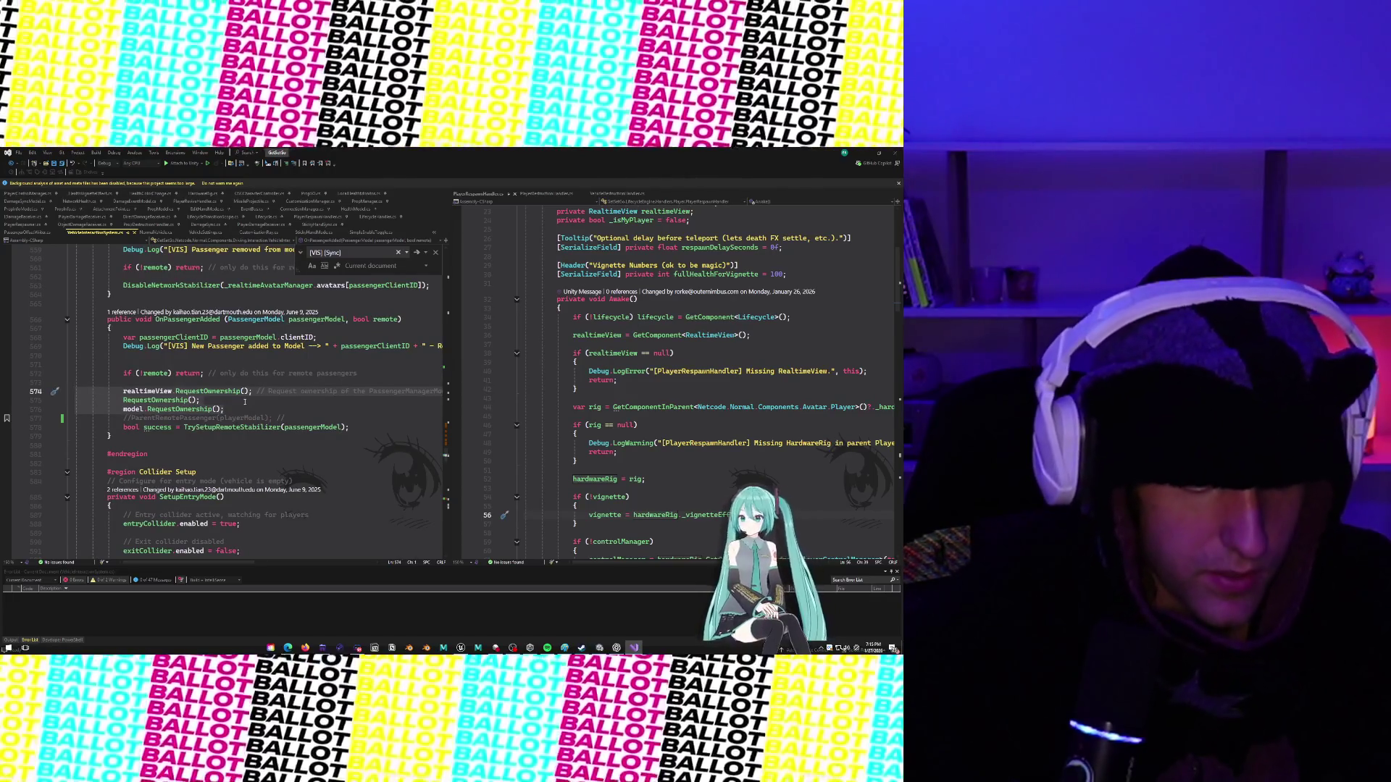
pyautogui.press('Delete')
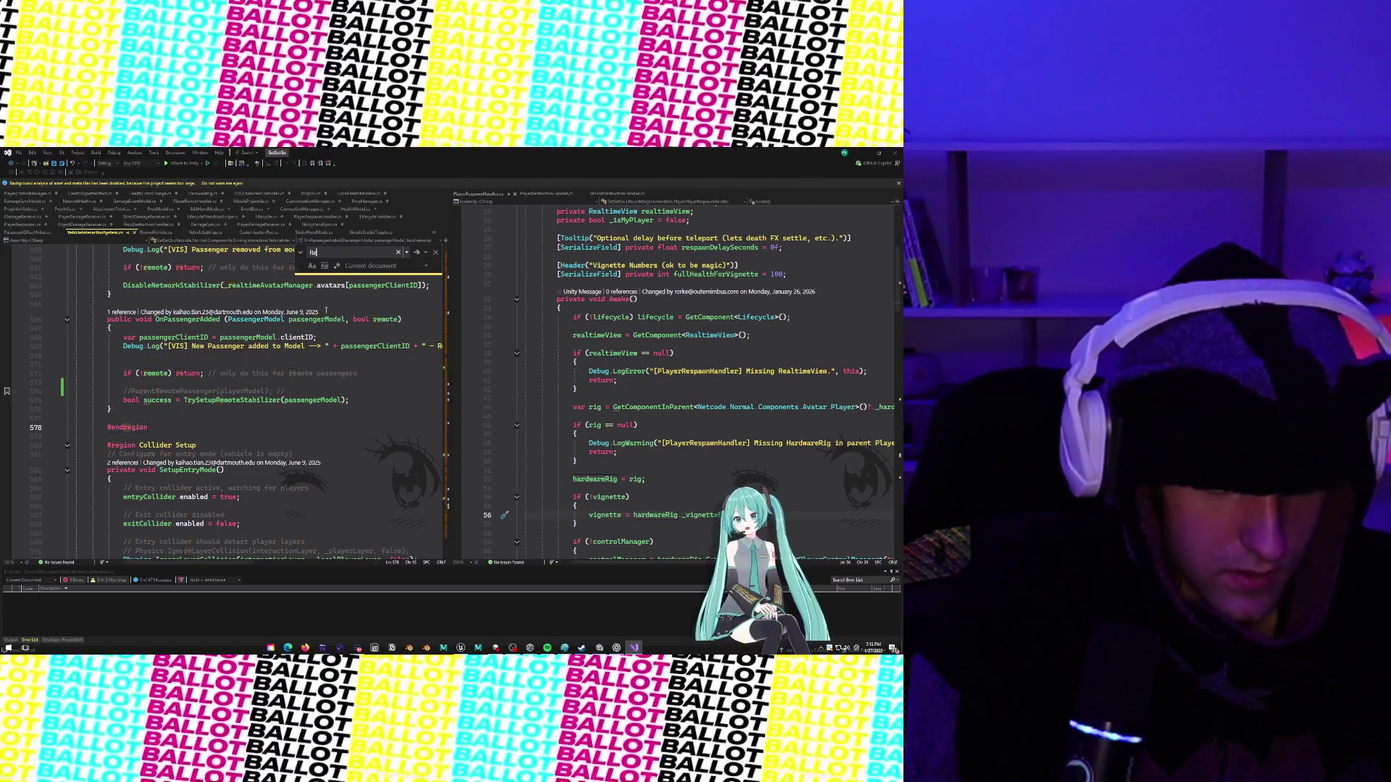
# Find RequestOwnership and delete the three calls on lines 382–384 in TryLeaveVehicle plus the empty line.
pyautogui.write('questOwnership')
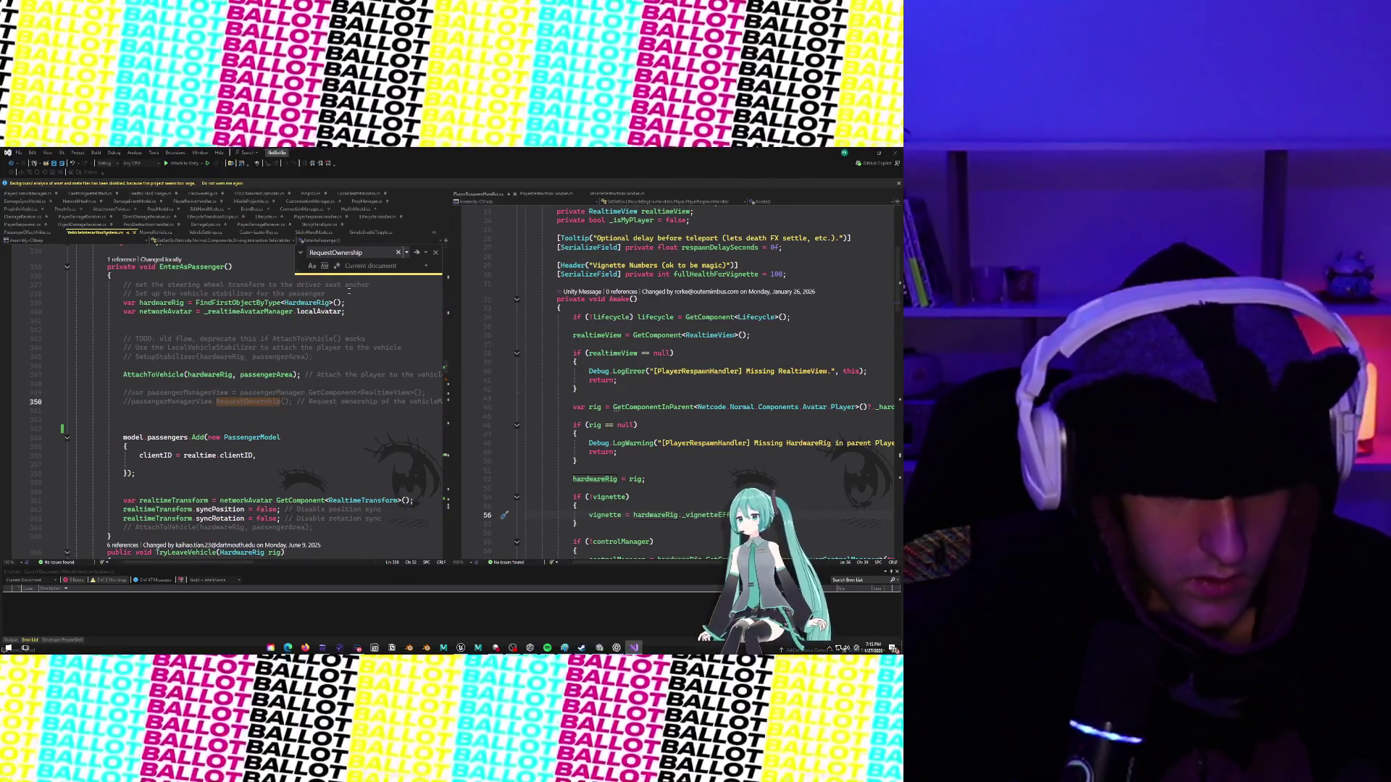
pyautogui.click(415, 253)
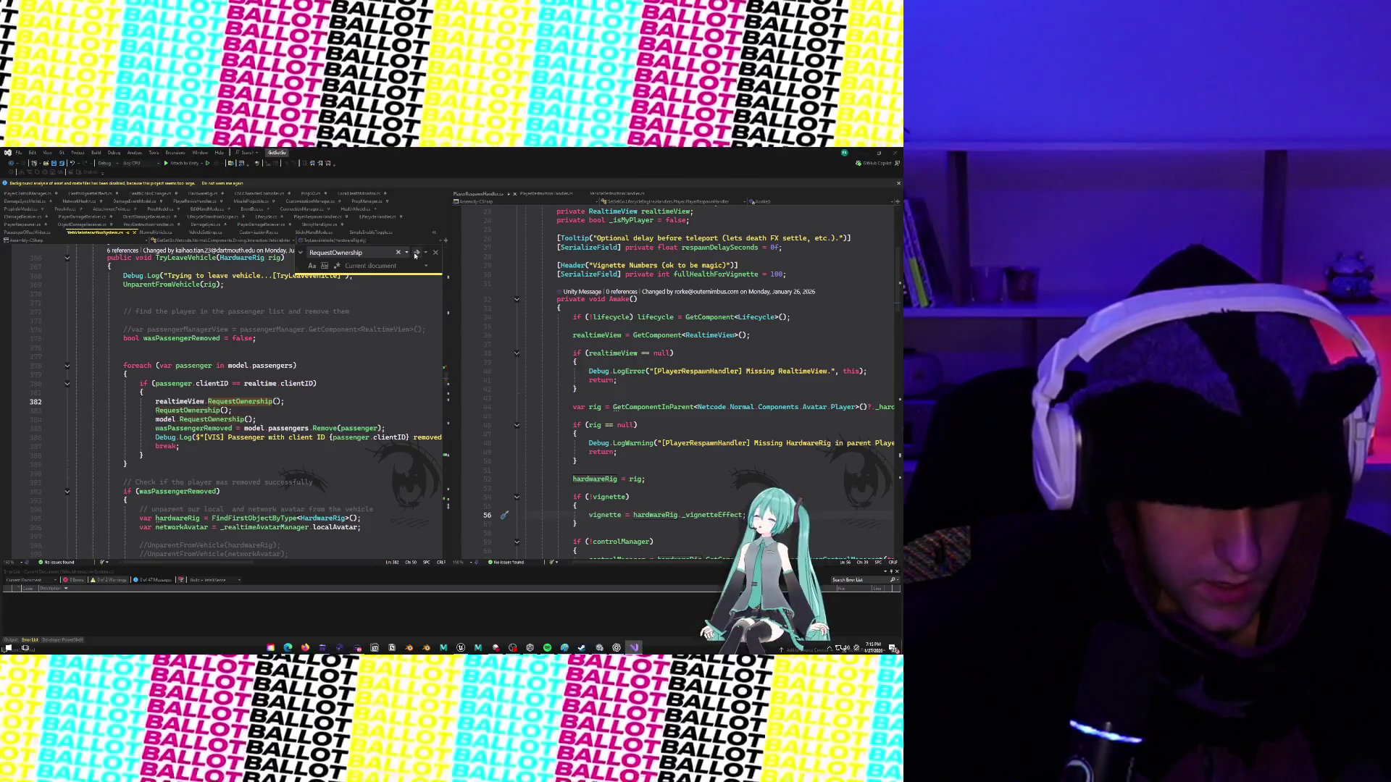
pyautogui.moveTo(153, 402); pyautogui.dragTo(256, 420)
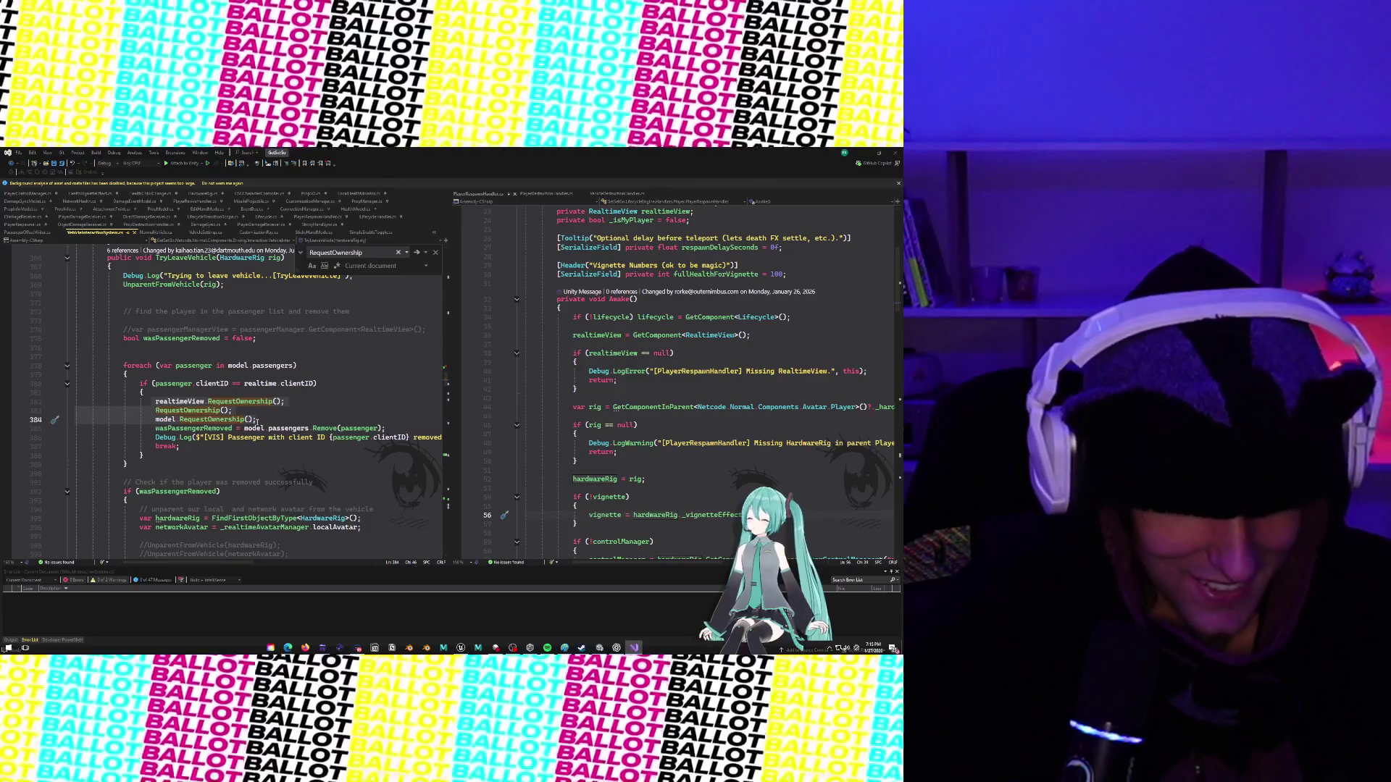
pyautogui.press('BackSpace')
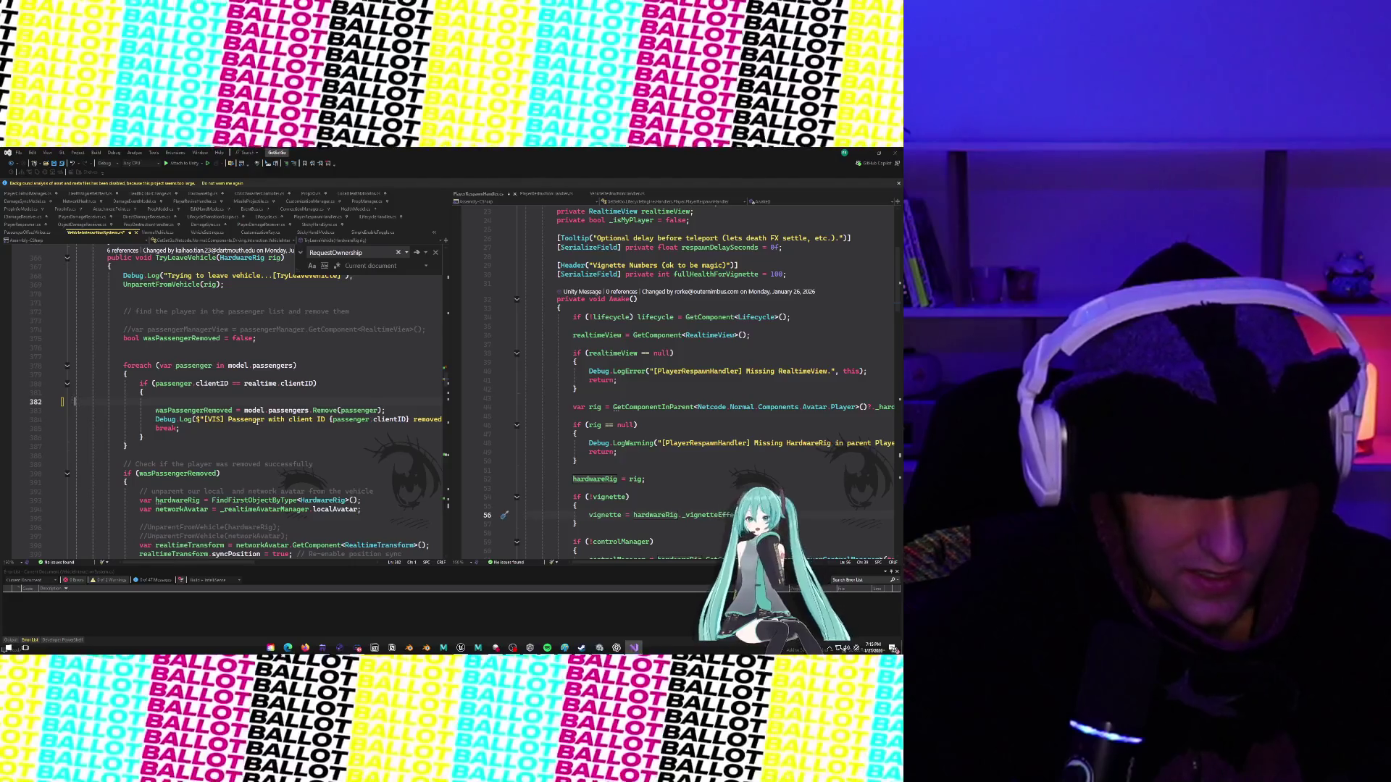
pyautogui.press('BackSpace')
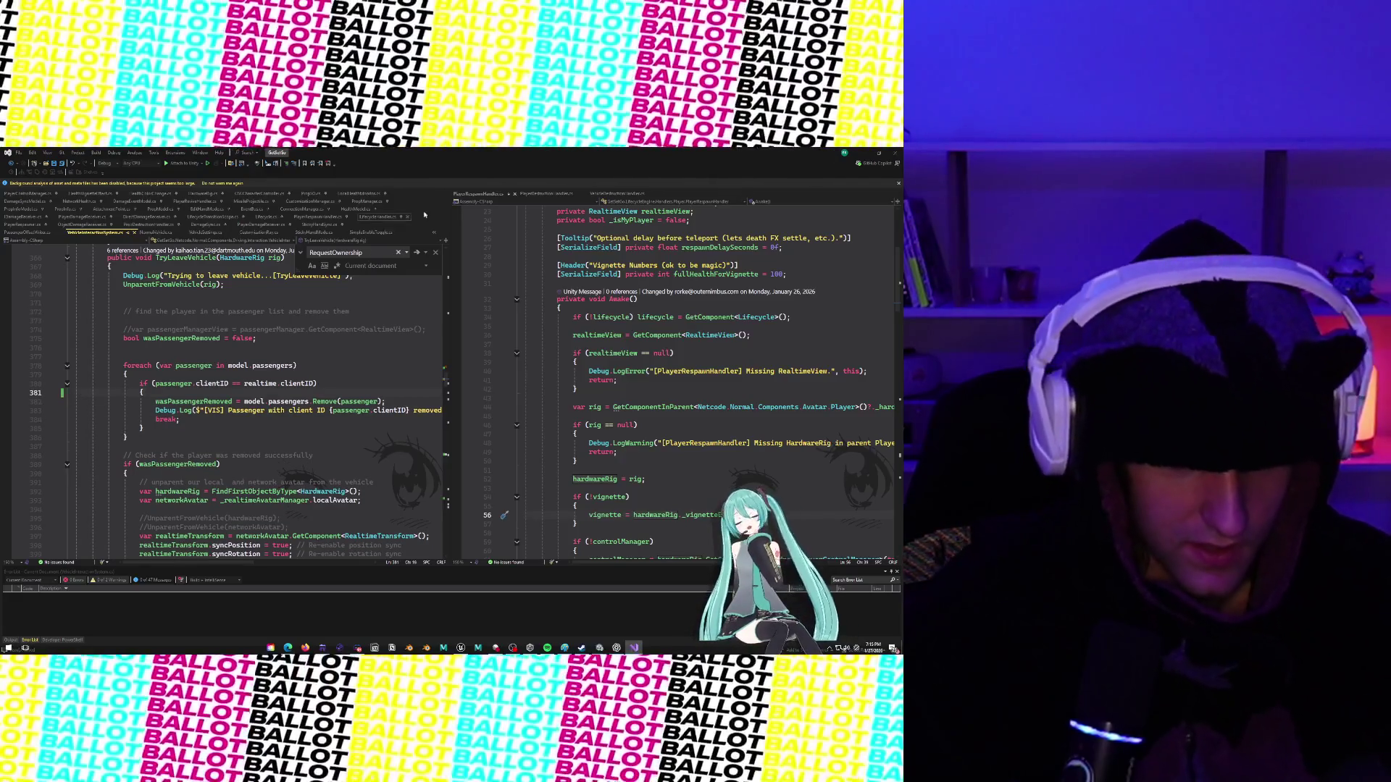
# Confirm no further RequestOwnership occurrences remain in the script.
pyautogui.click(417, 252)
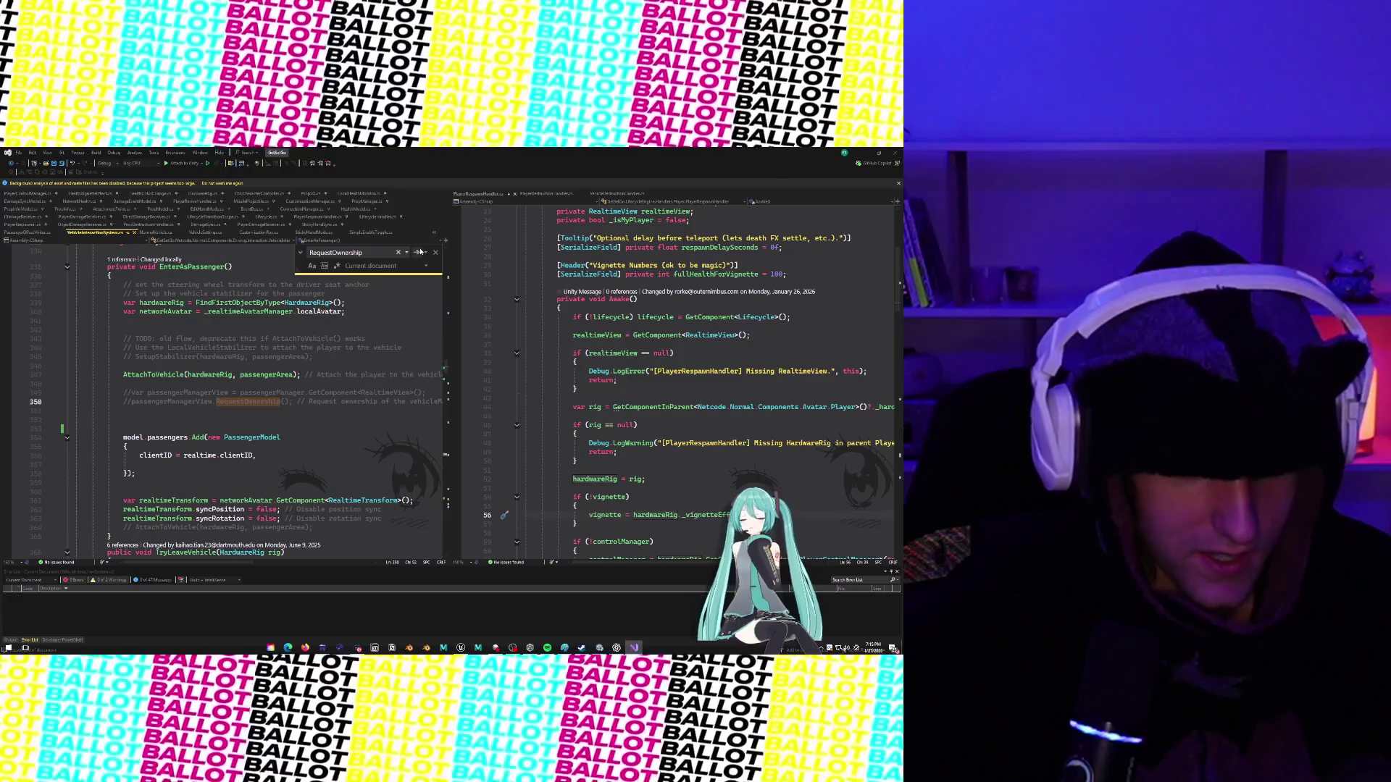
pyautogui.click(418, 253)
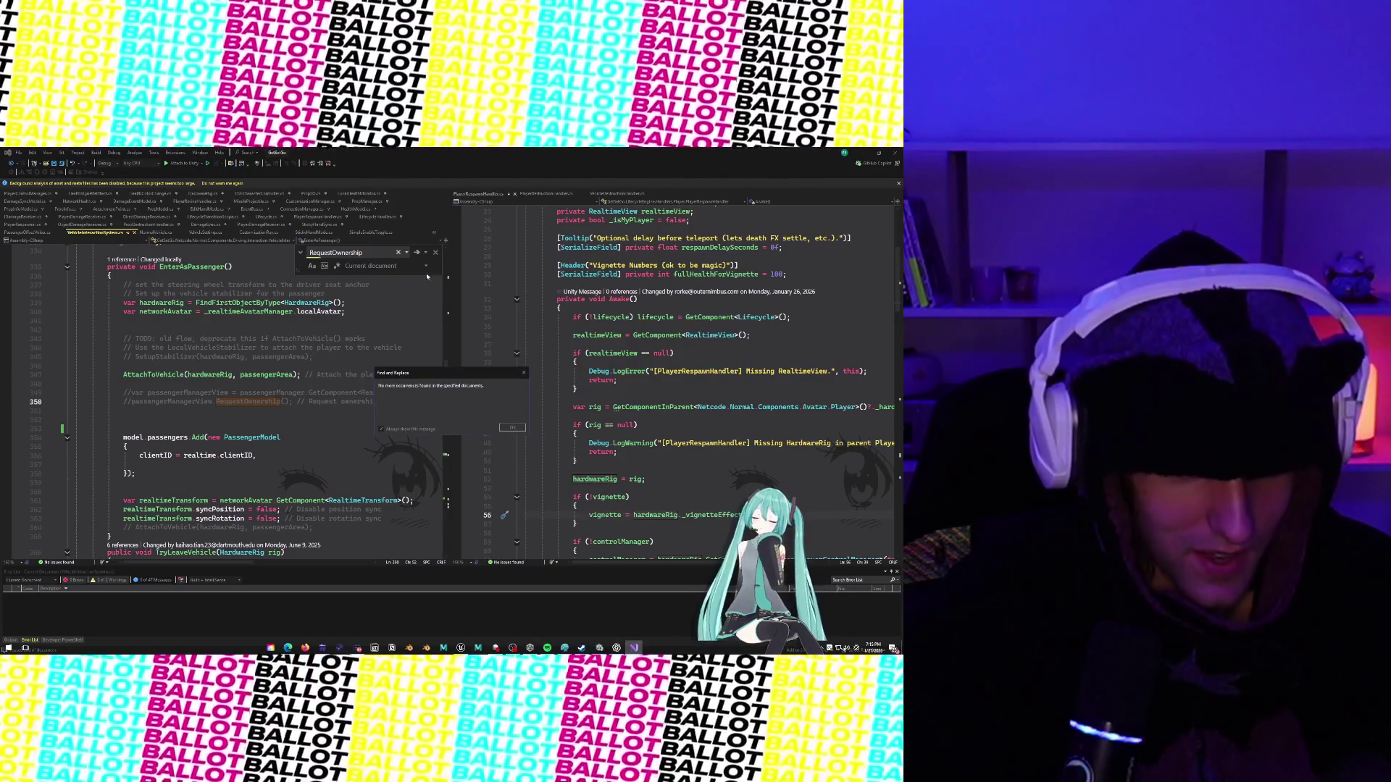
pyautogui.click(512, 427)
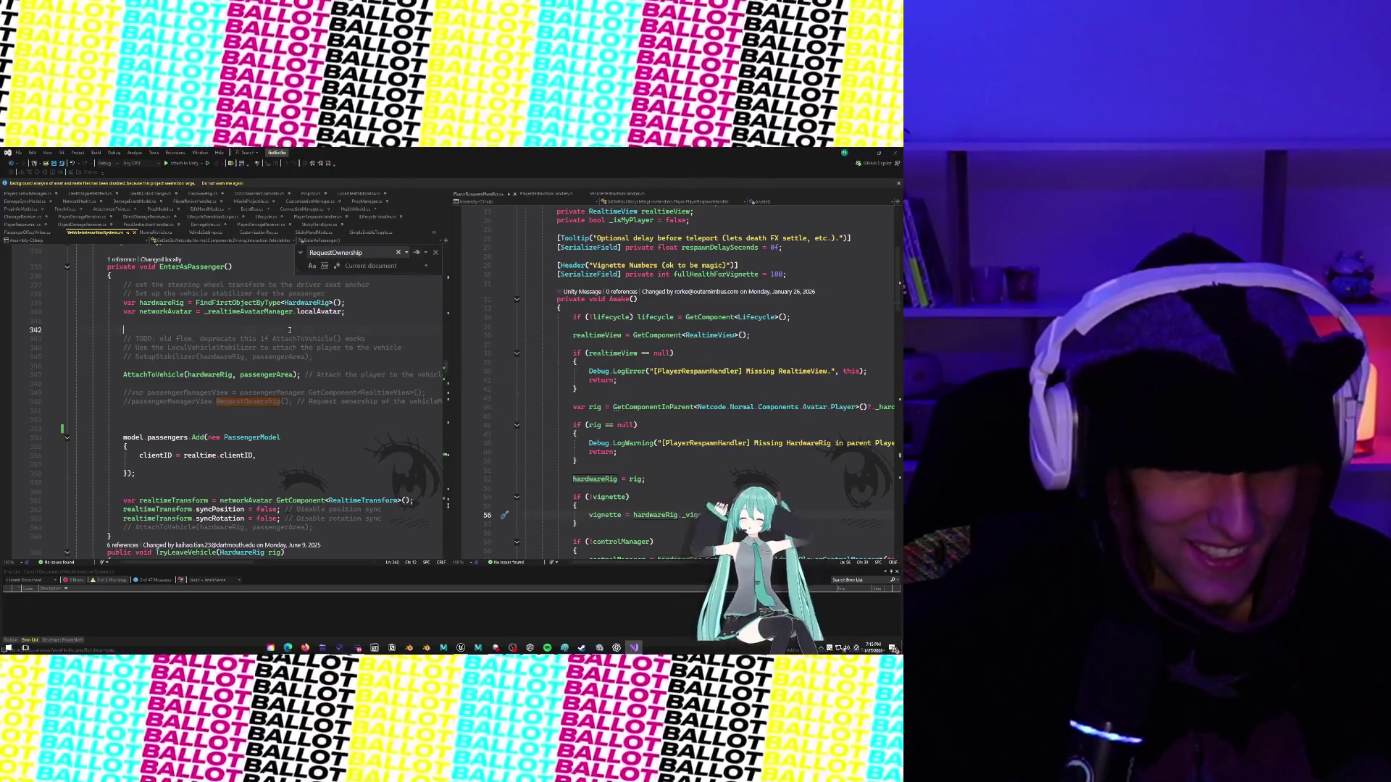
pyautogui.click(181, 330)
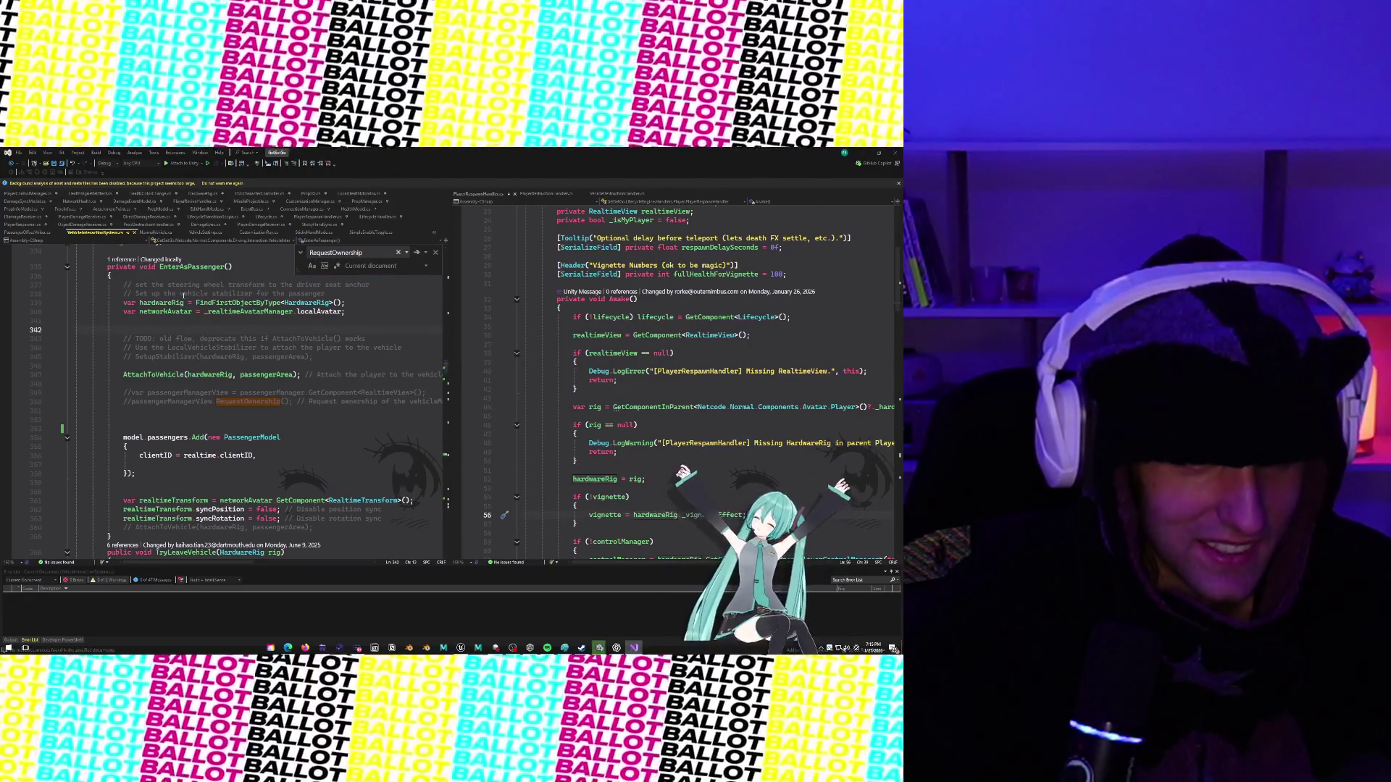
# Minimize Visual Studio and show Unity Version Control's Pending Changes while the scripts recompile.
pyautogui.click(253, 285)
pyautogui.click(864, 154)
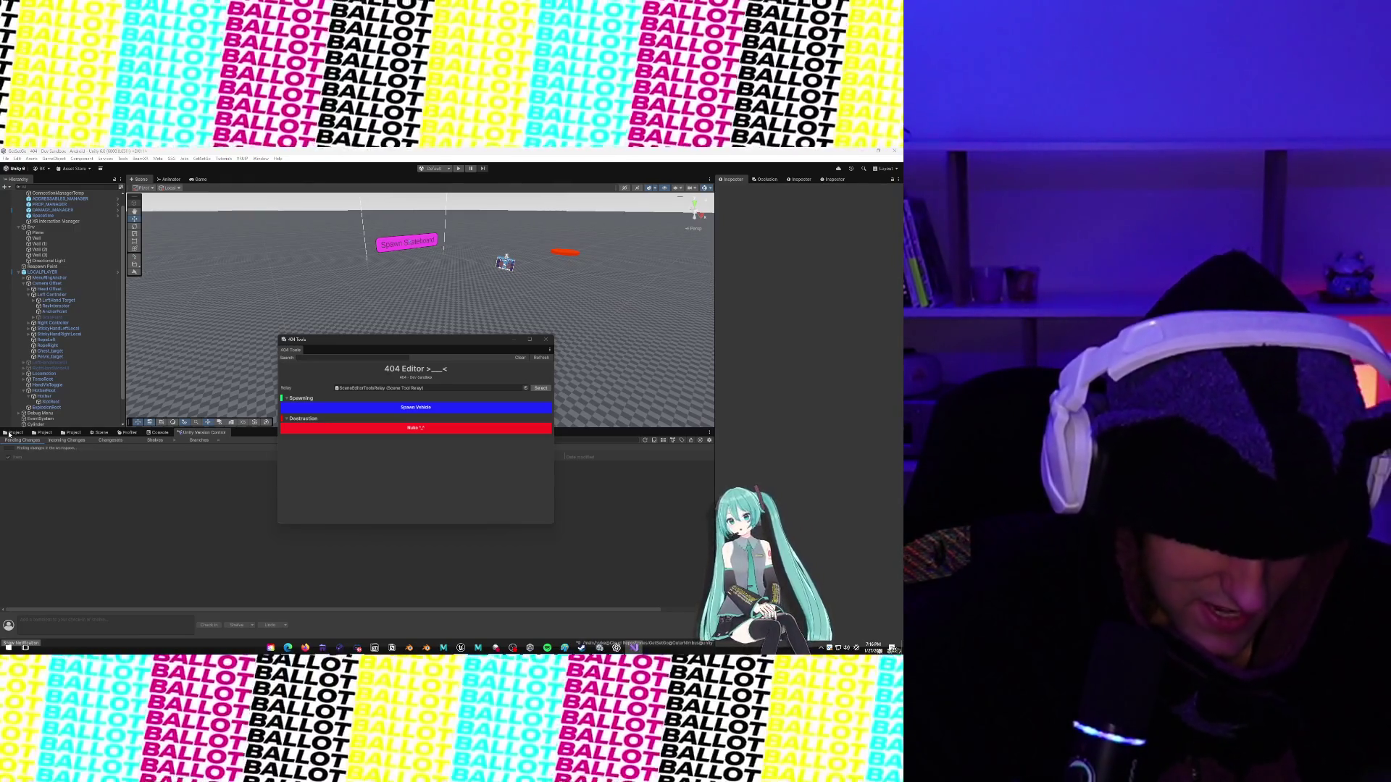
pyautogui.click(8, 435)
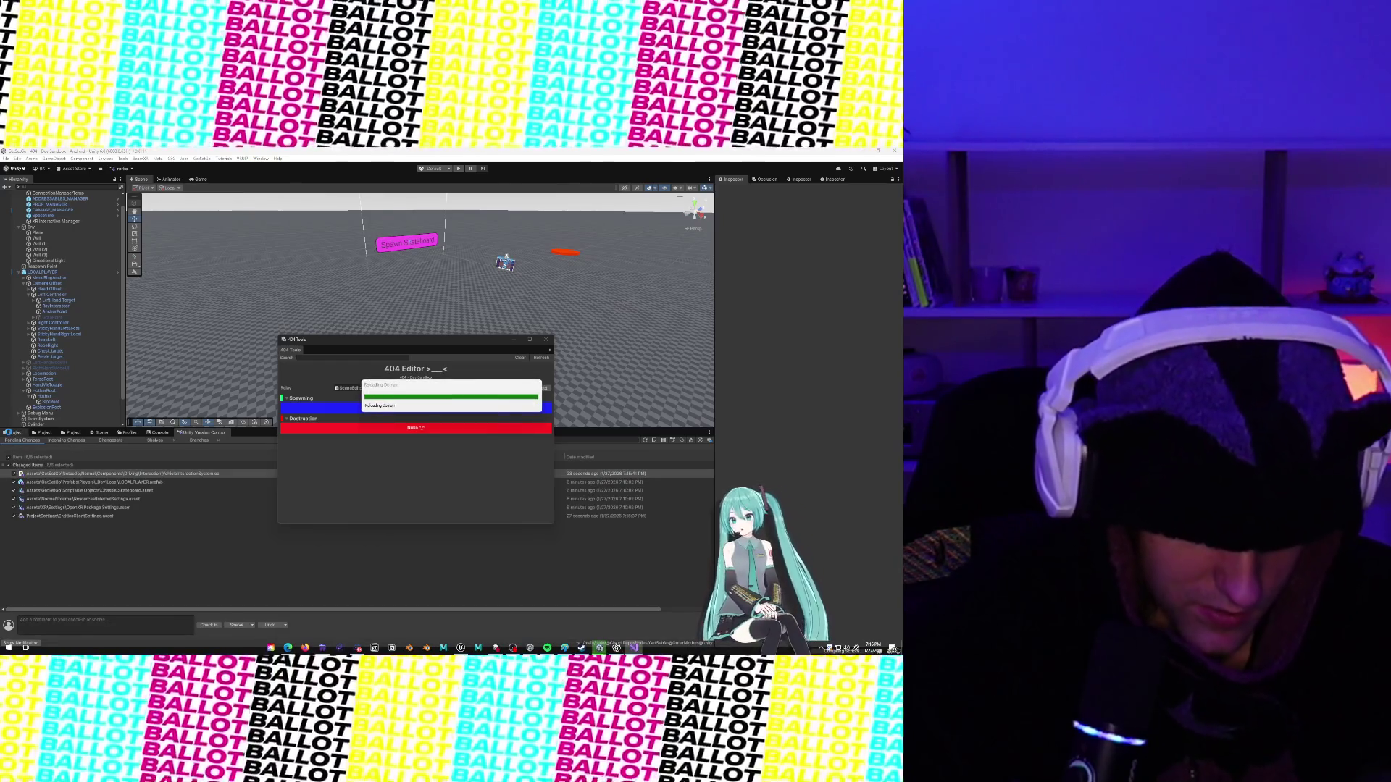
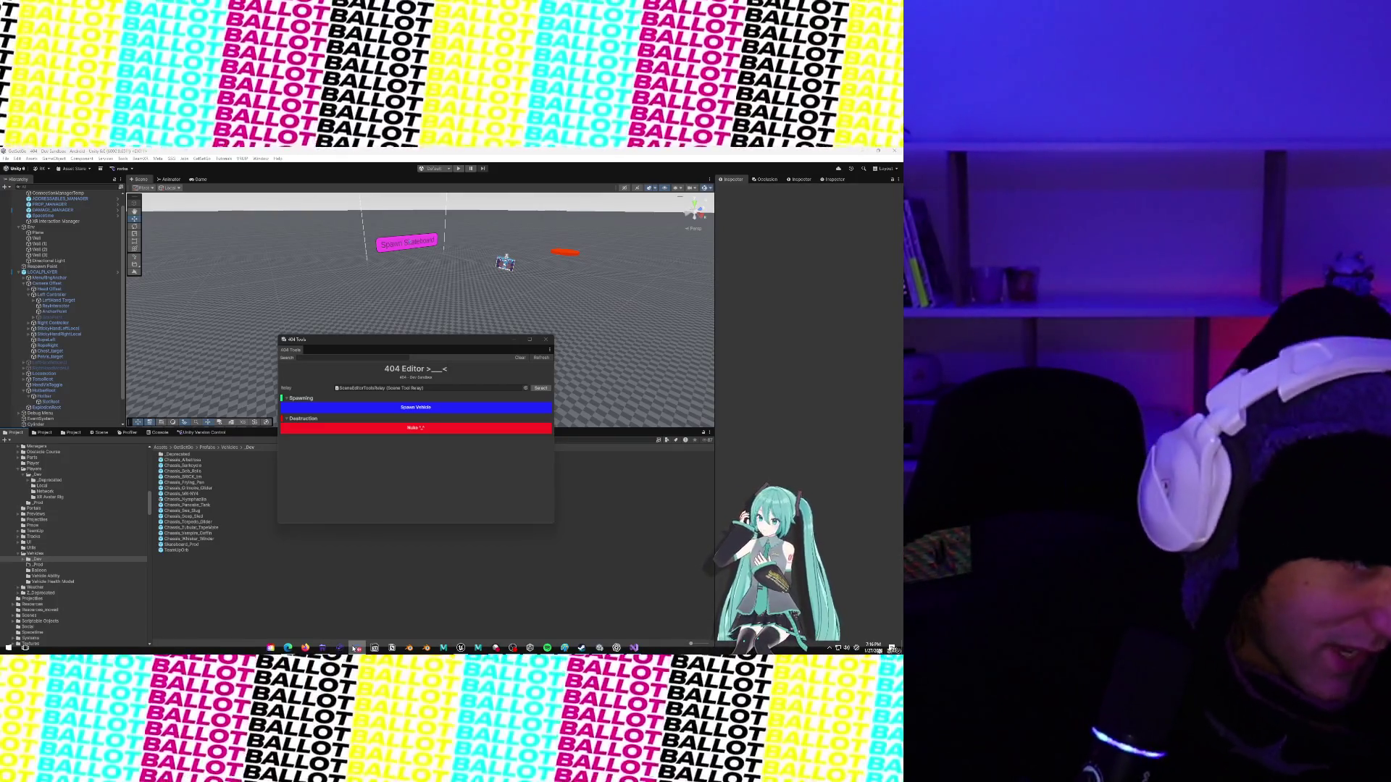
# Move the 404 Tools panel aside and open the Skateboard_Prod prefab in prefab mode.
pyautogui.moveTo(288, 647)
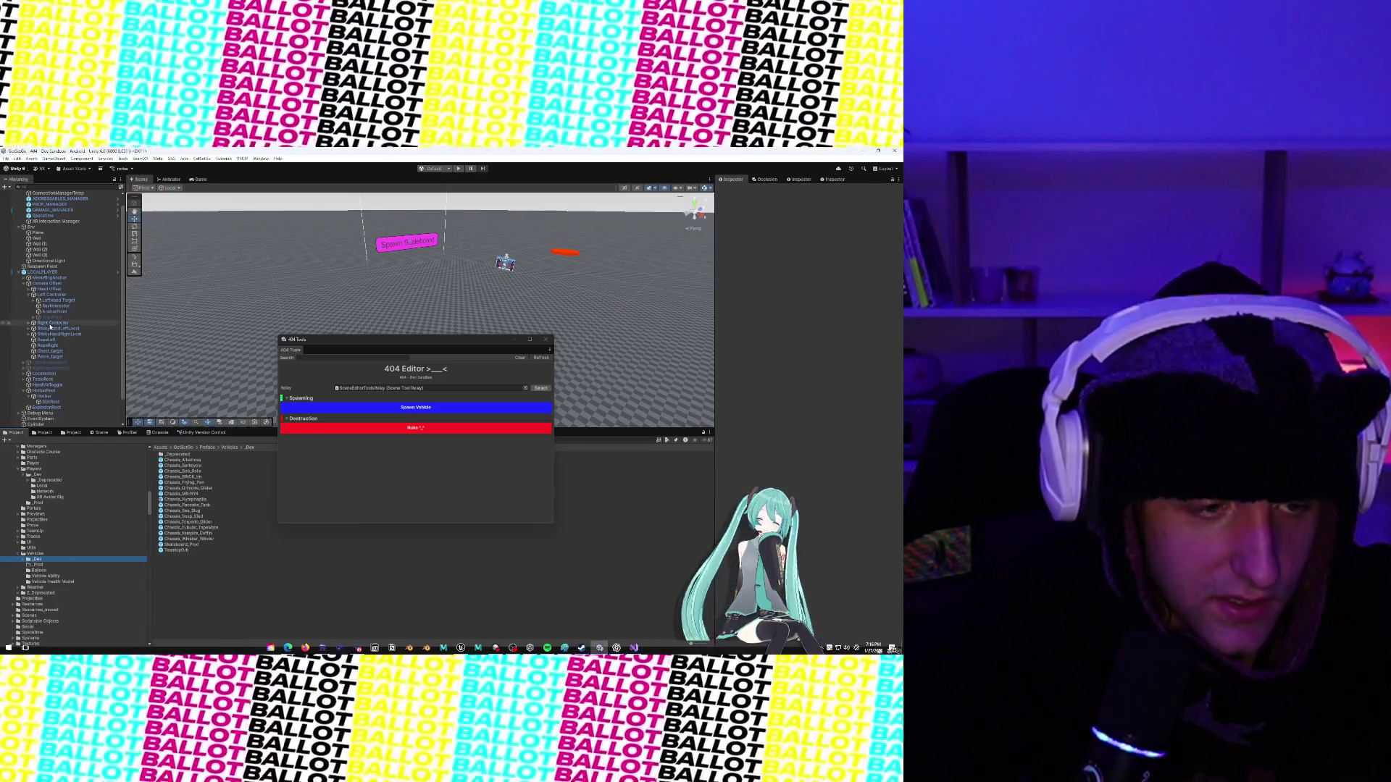
pyautogui.scroll(-2, 50, 327)
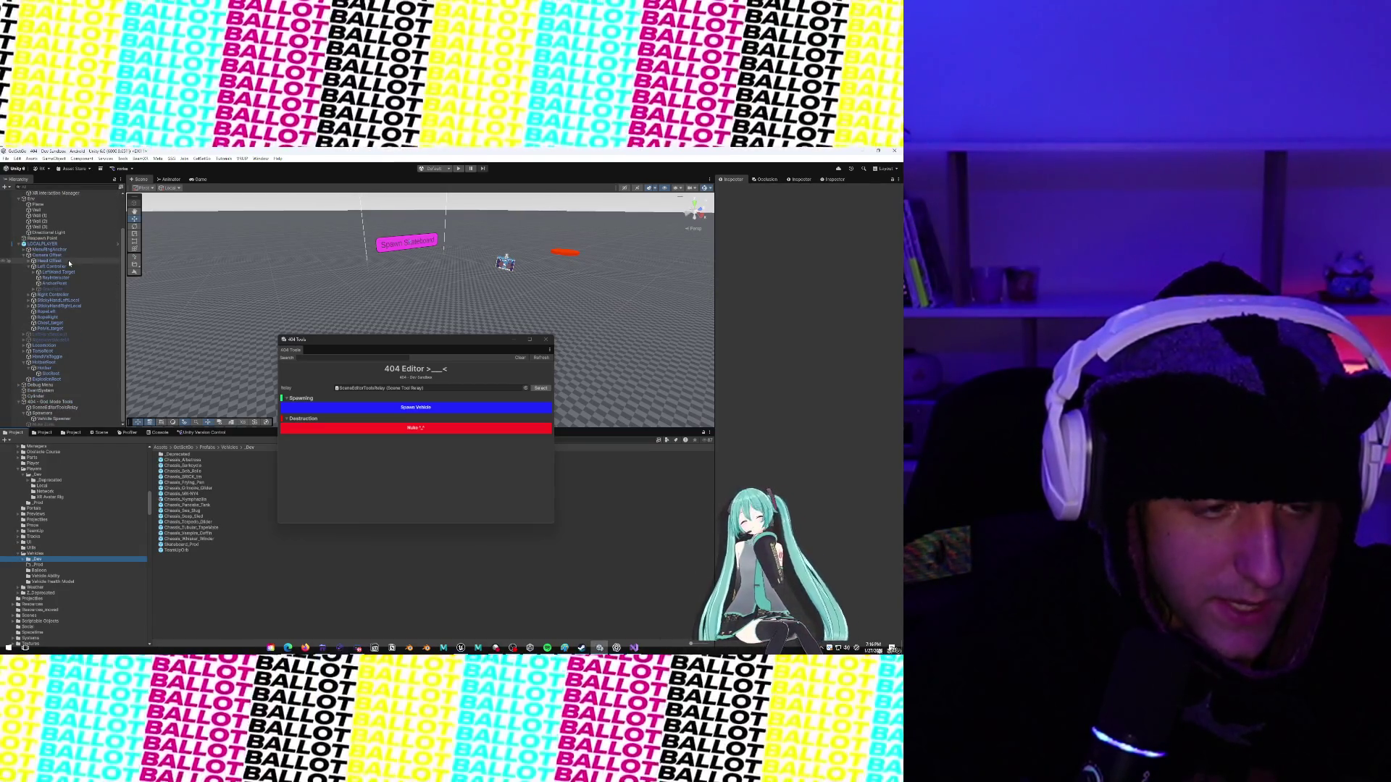
pyautogui.moveTo(392, 343)
pyautogui.mouseDown()
pyautogui.moveTo(418, 600)
pyautogui.moveTo(405, 232)
pyautogui.moveTo(388, 264)
pyautogui.mouseUp()
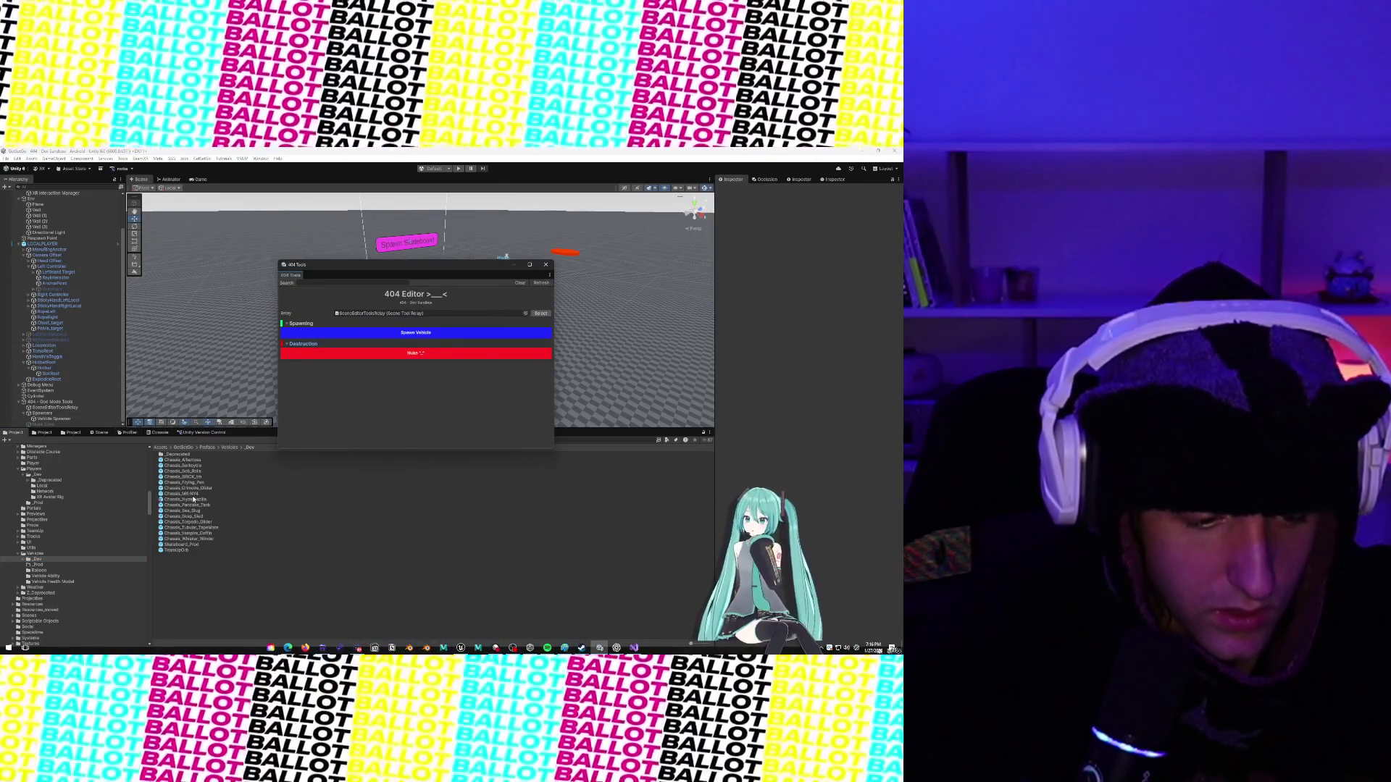
pyautogui.click(186, 545)
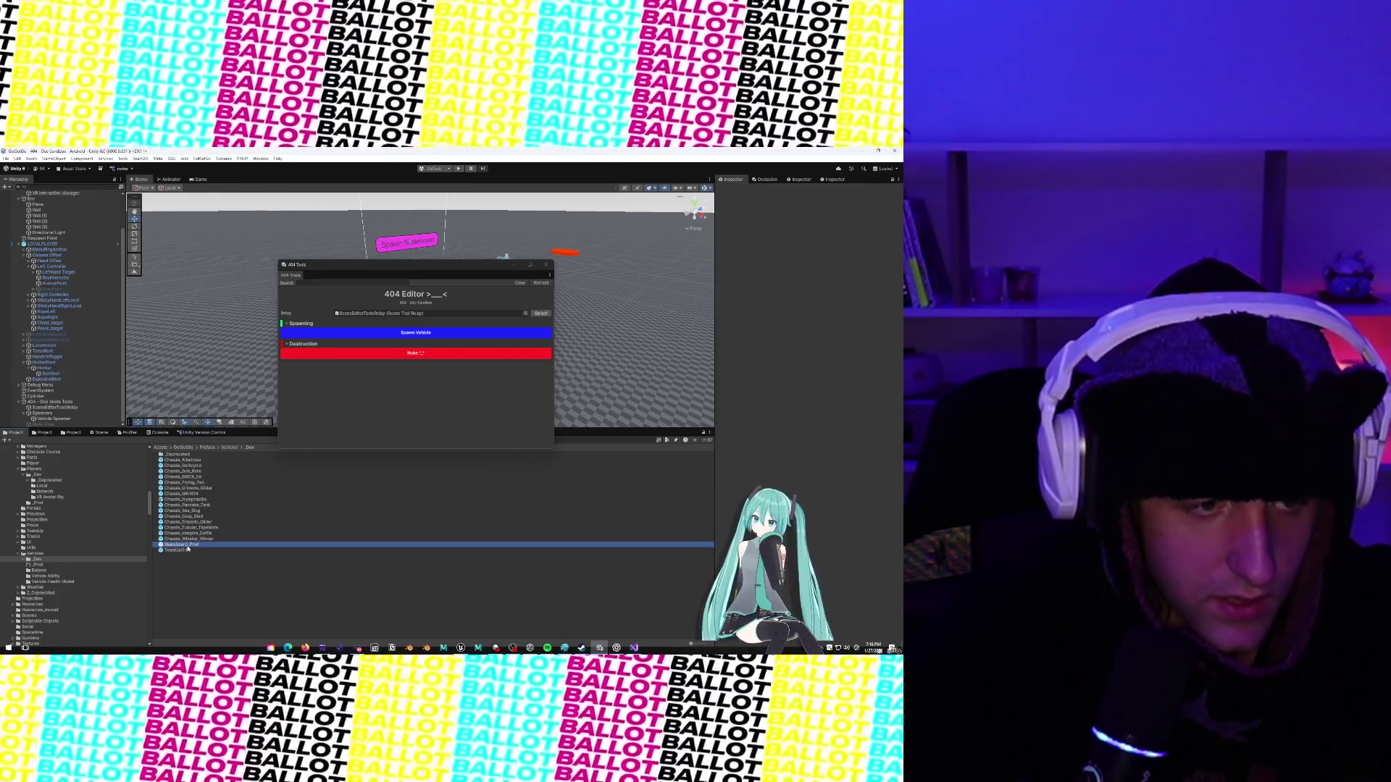
pyautogui.doubleClick(188, 547)
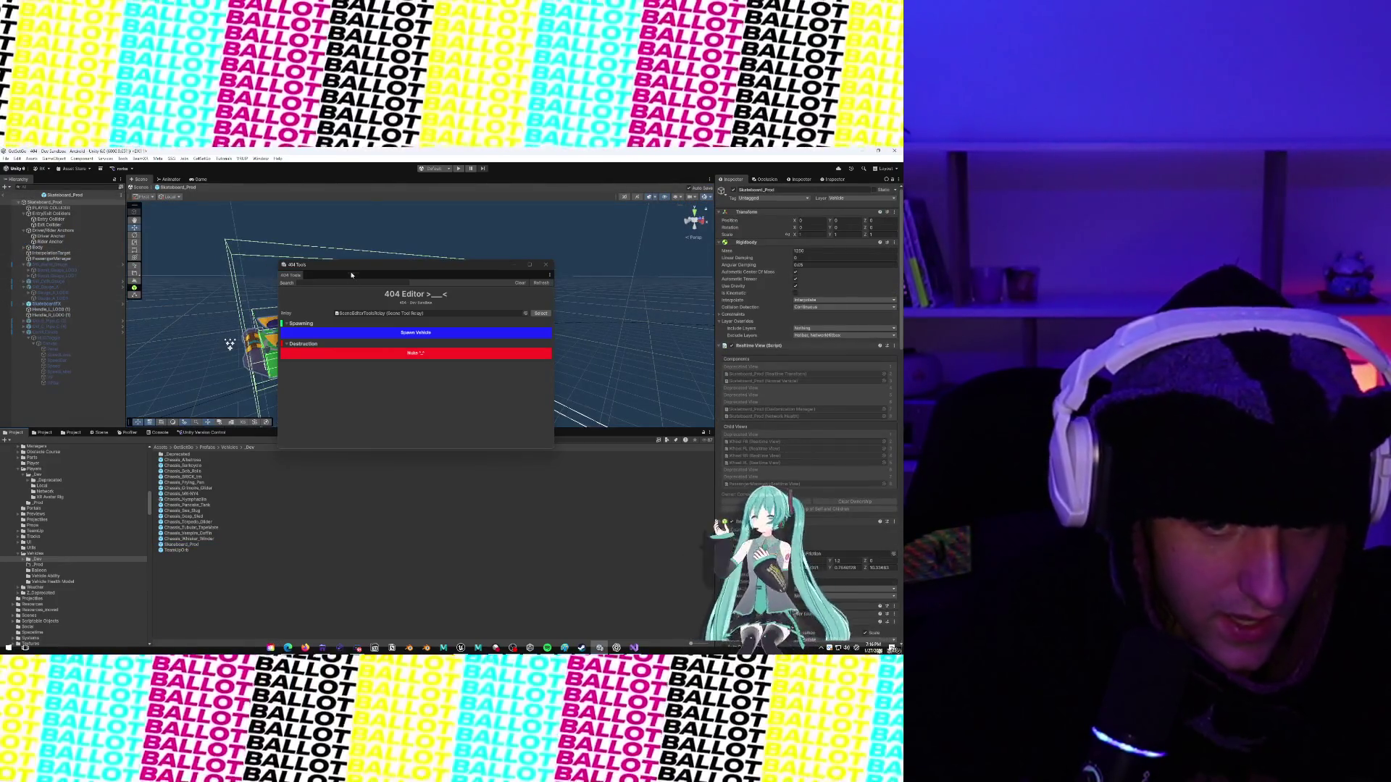
# Select Hand_Scanner_B and open its Stickable Panel script in Visual Studio via Edit Script.
pyautogui.moveTo(348, 266); pyautogui.dragTo(317, 449)
pyautogui.click(405, 301)
pyautogui.press('f')
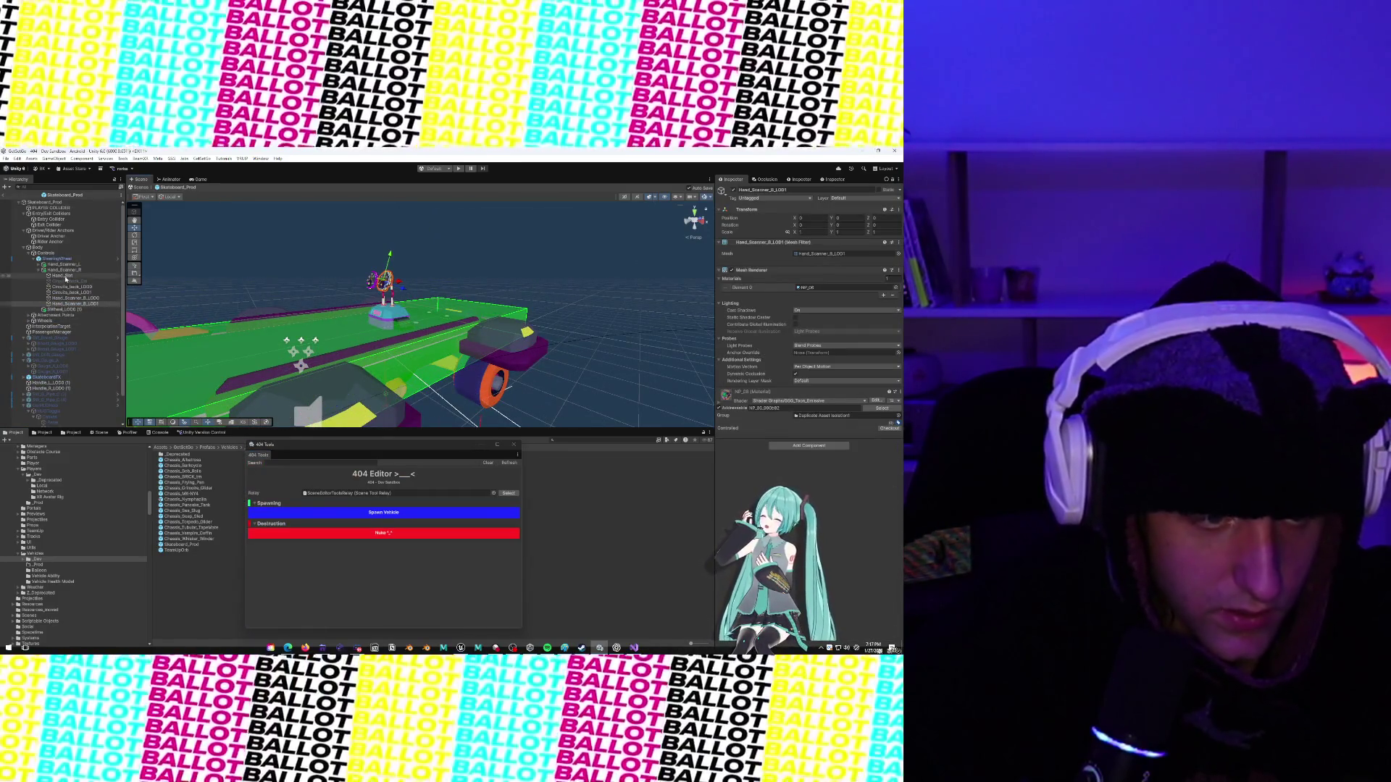
pyautogui.click(65, 270)
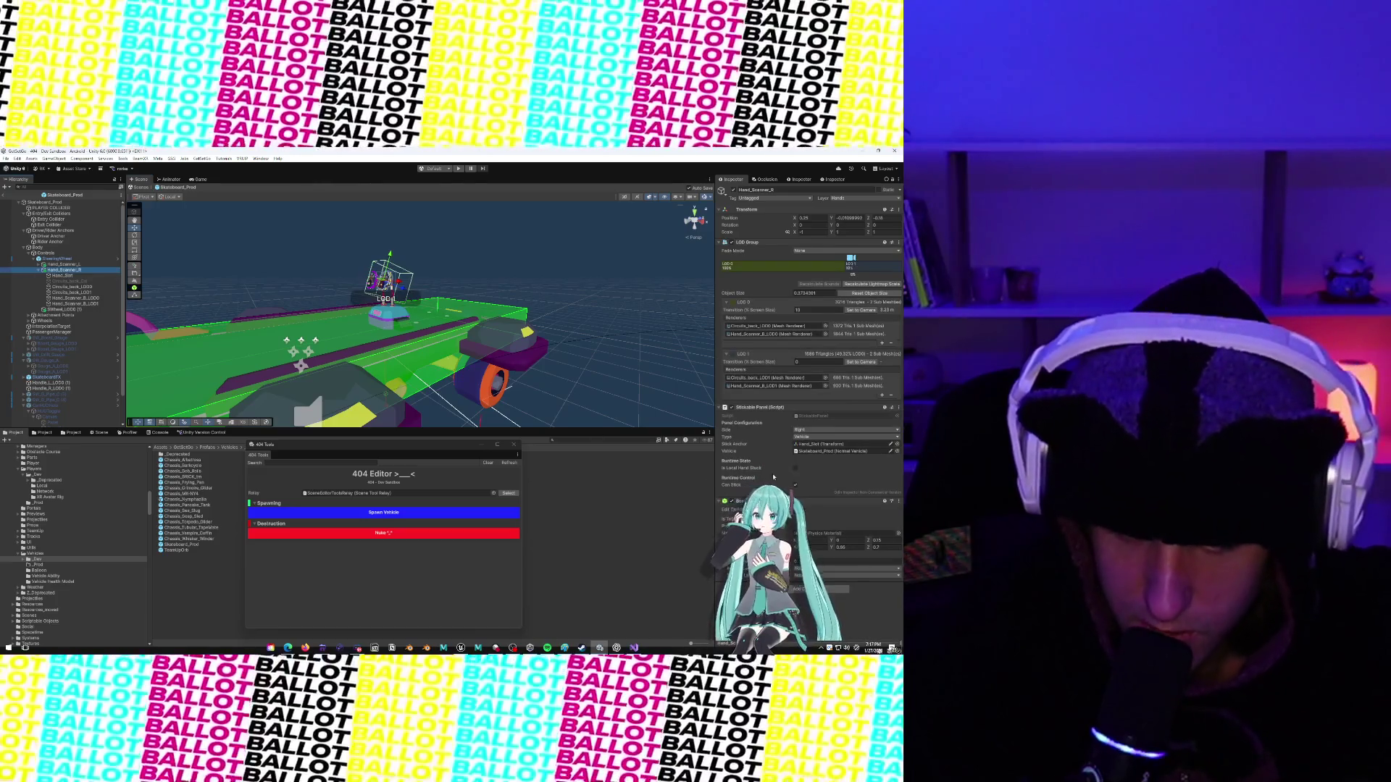
pyautogui.click(898, 408)
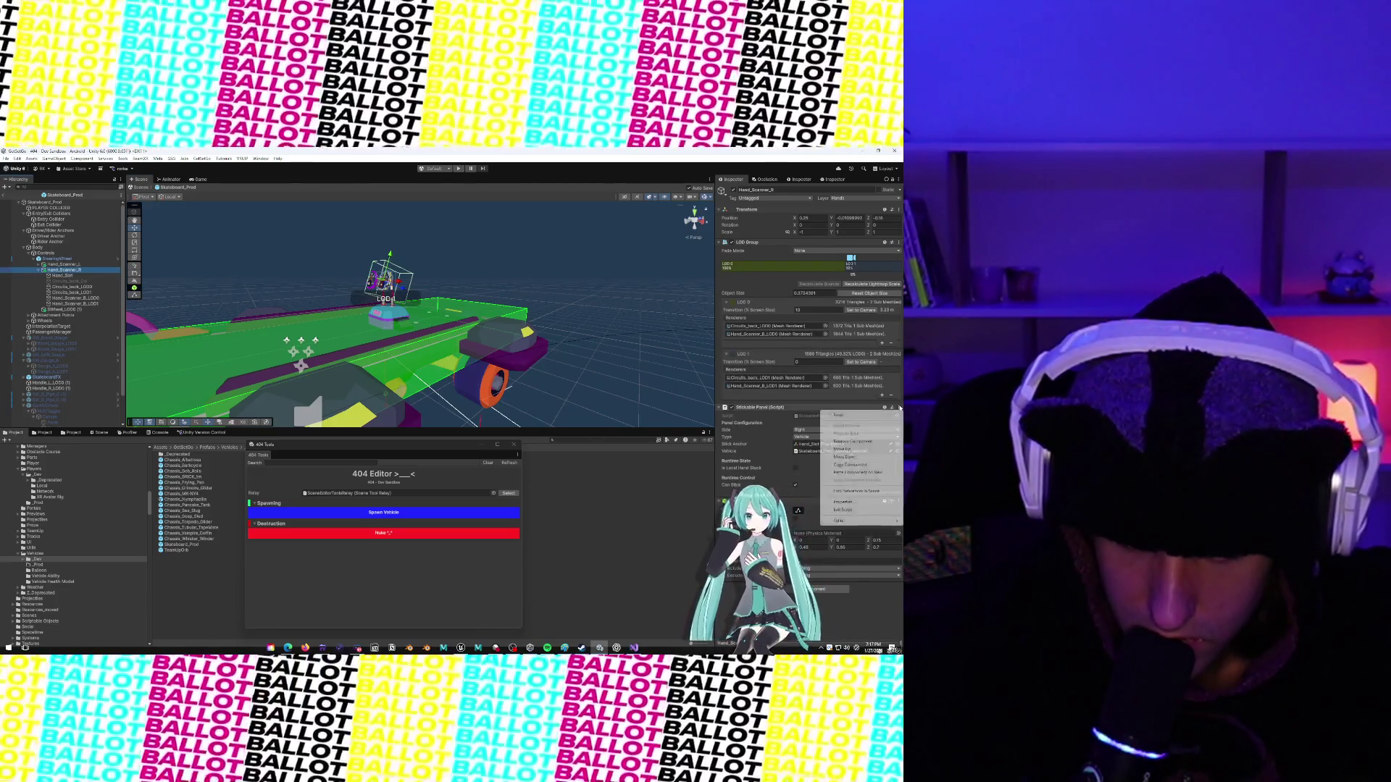
pyautogui.click(870, 511)
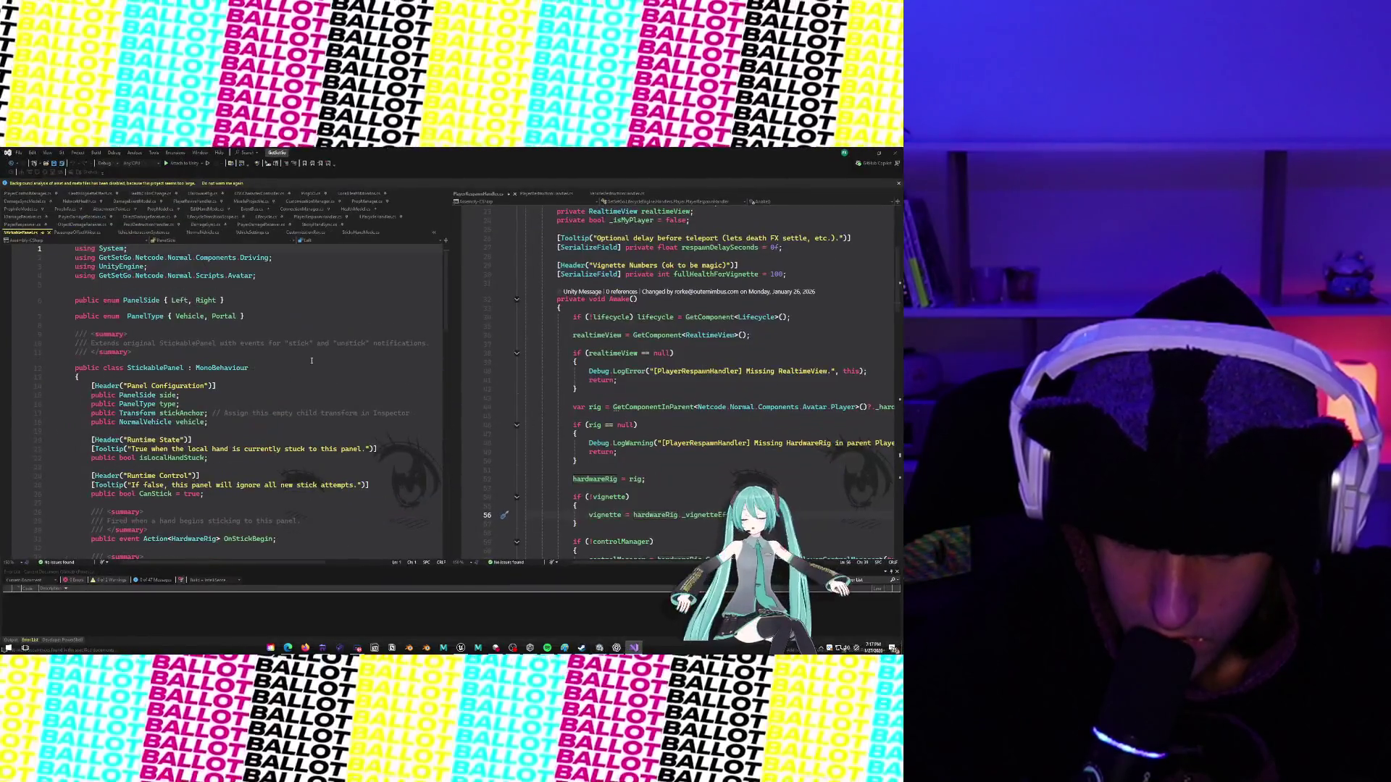
pyautogui.scroll(-5, 312, 360)
# Search StickablePanel.cs for RequestOwnership, dismiss the not-found notice, and return to Unity.
pyautogui.click(289, 386)
pyautogui.hotkey('ctrl', 'f')
pyautogui.write('RequestO')
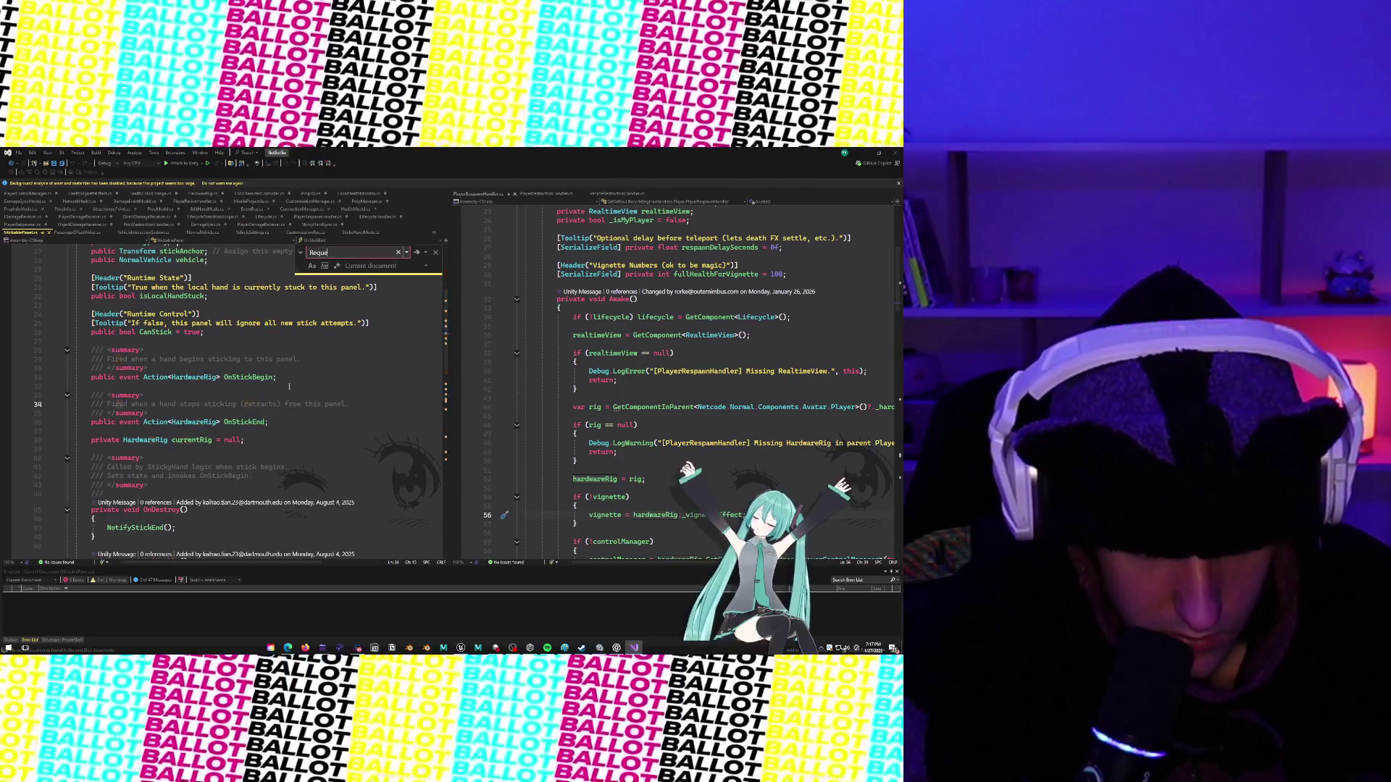
pyautogui.write('wnership')
pyautogui.press('Return')
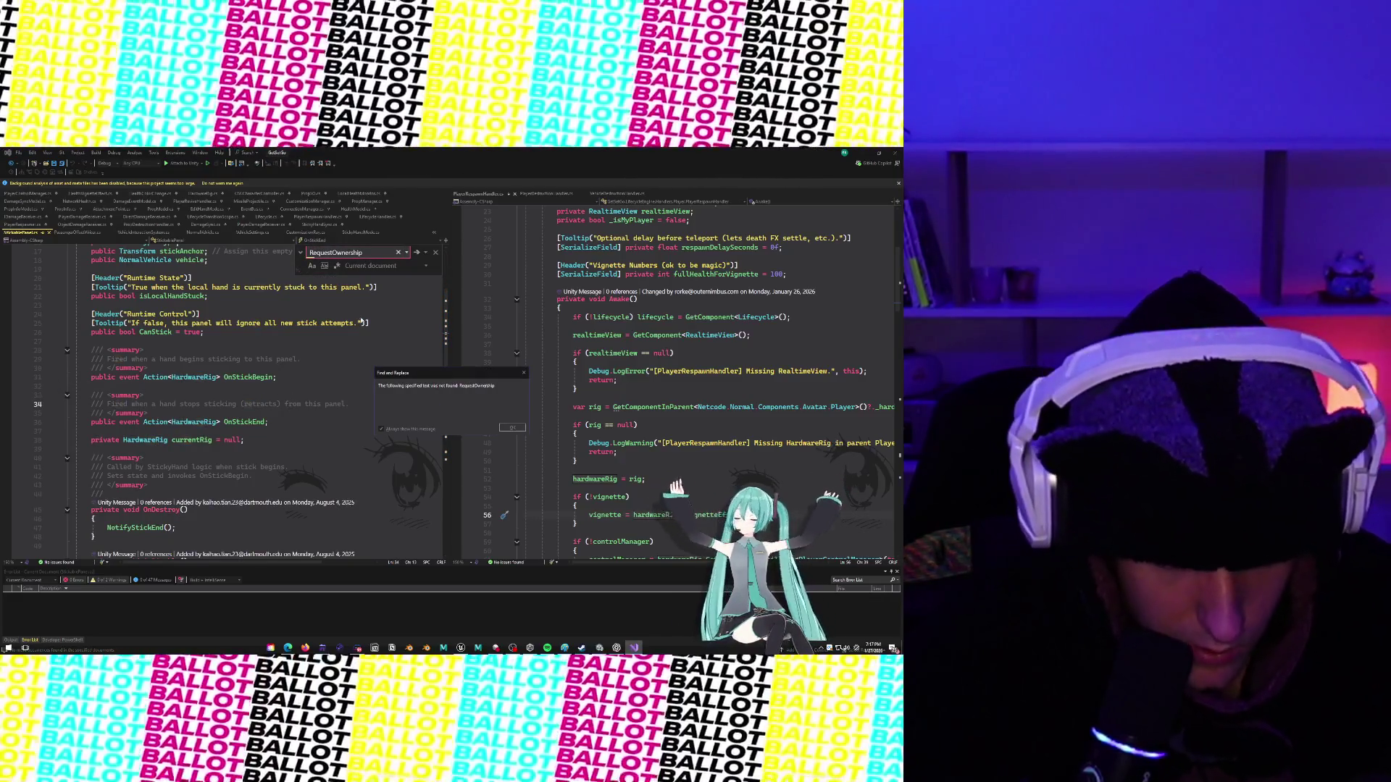
pyautogui.press('Return')
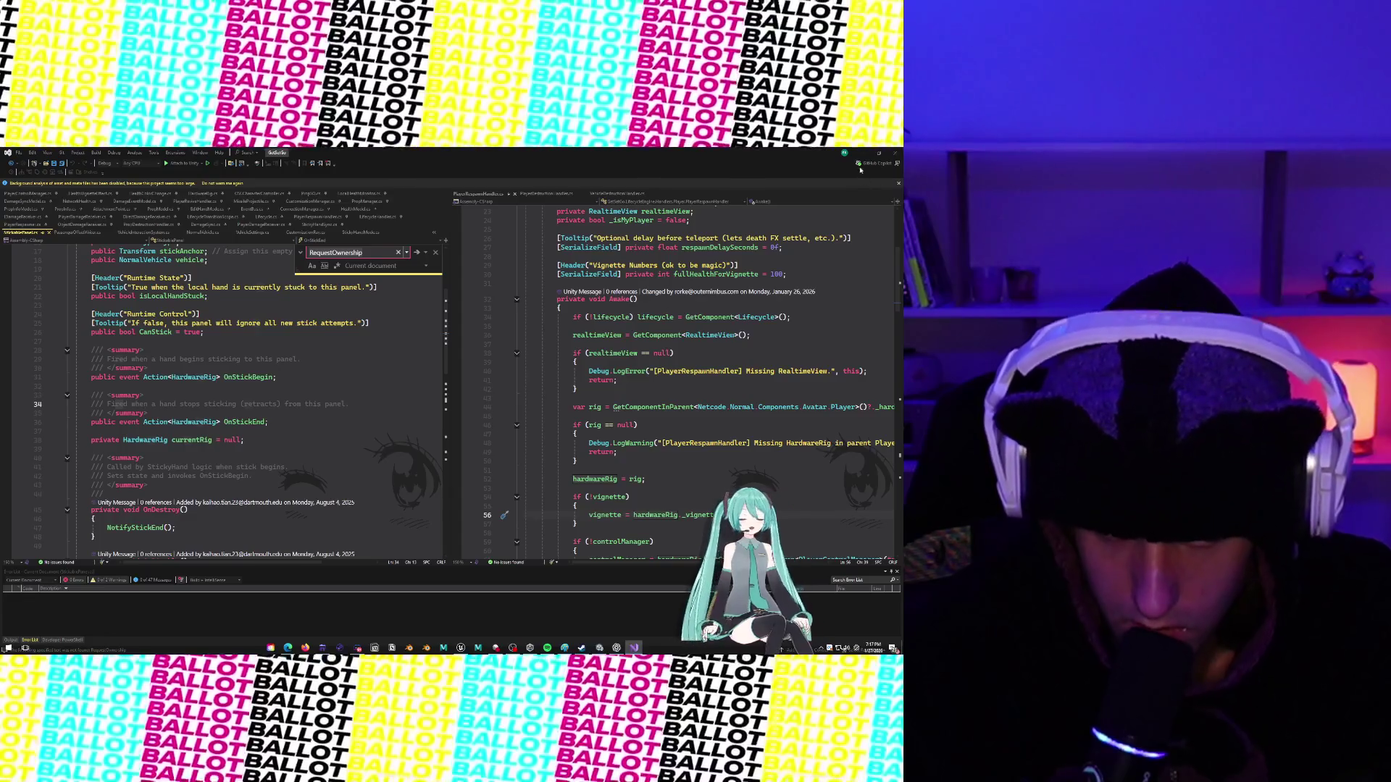
pyautogui.click(860, 154)
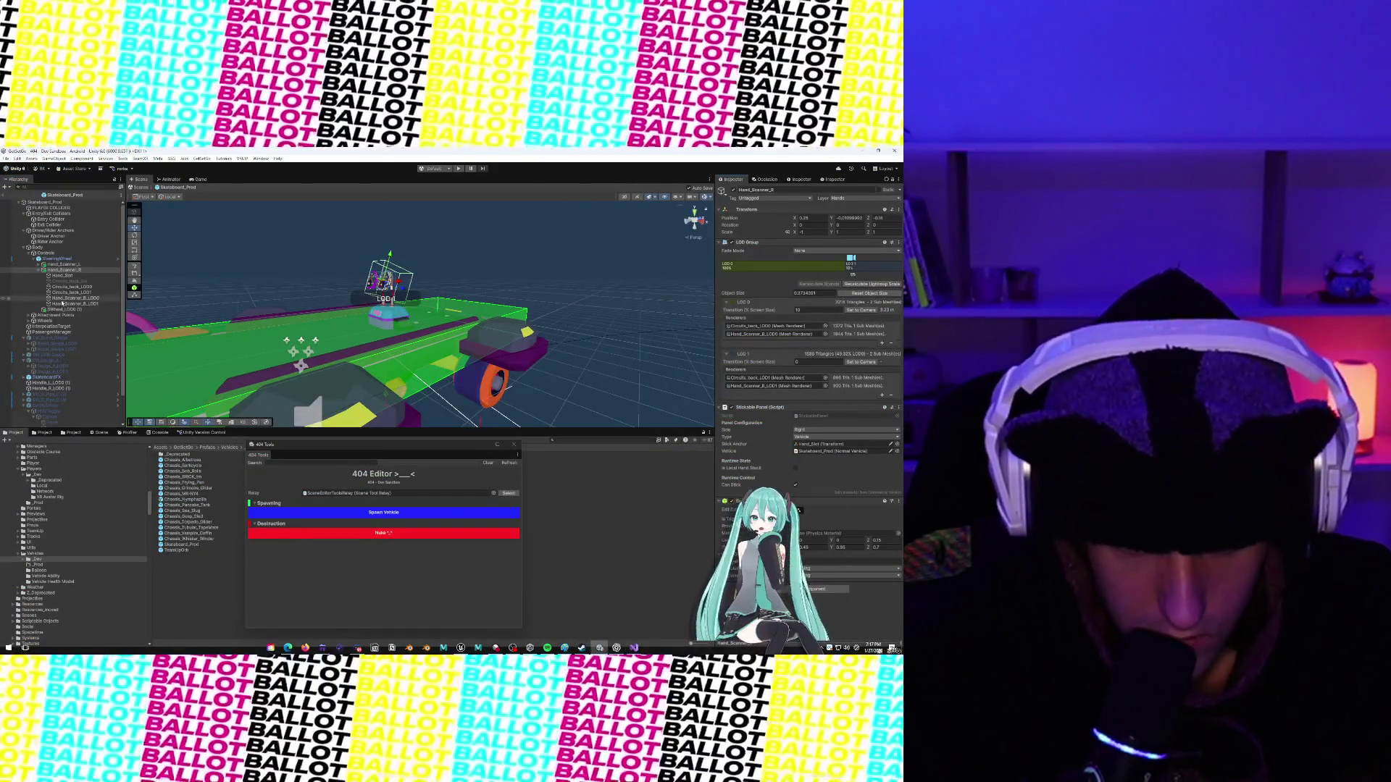
# Select SteeringWheel in the Hierarchy and open its Steering Wheel (Script) in Visual Studio.
pyautogui.click(72, 287)
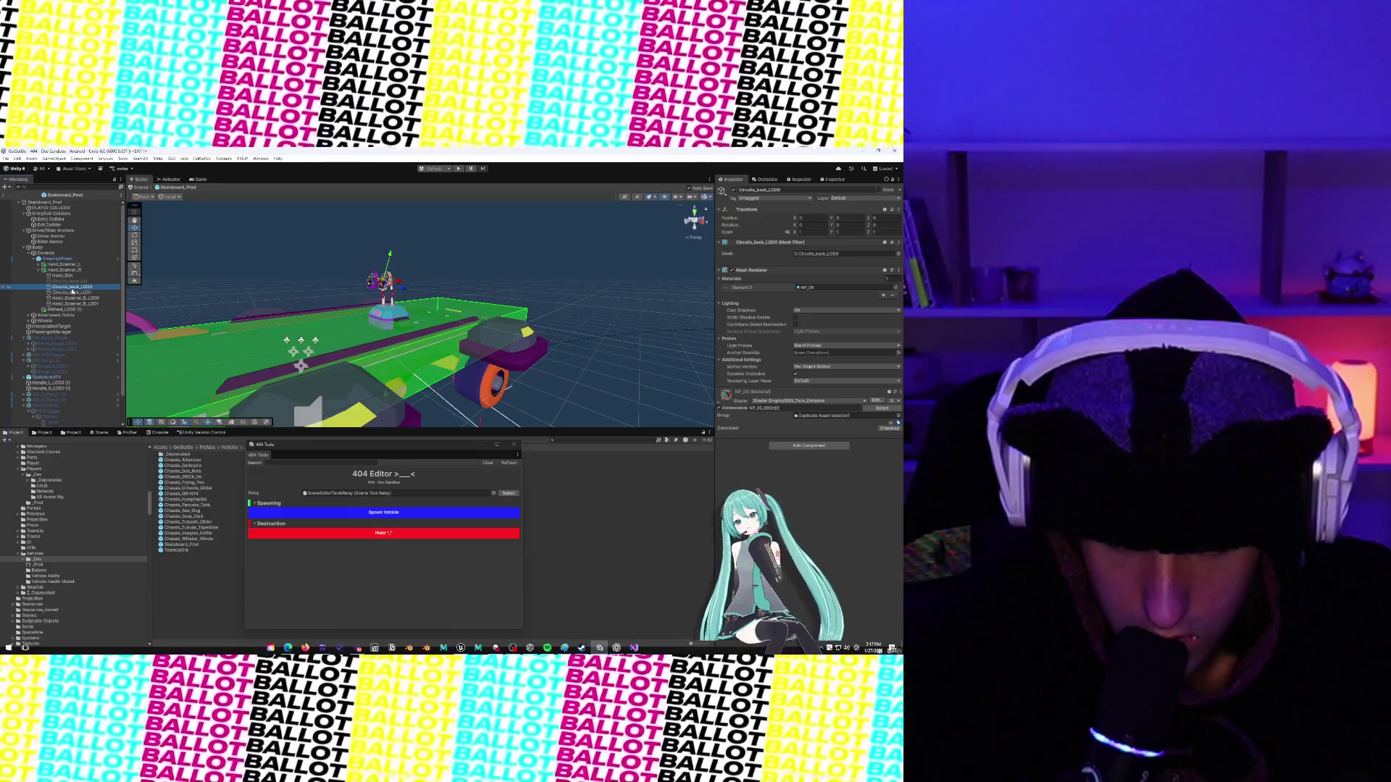
pyautogui.click(66, 258)
pyautogui.click(66, 253)
pyautogui.click(66, 259)
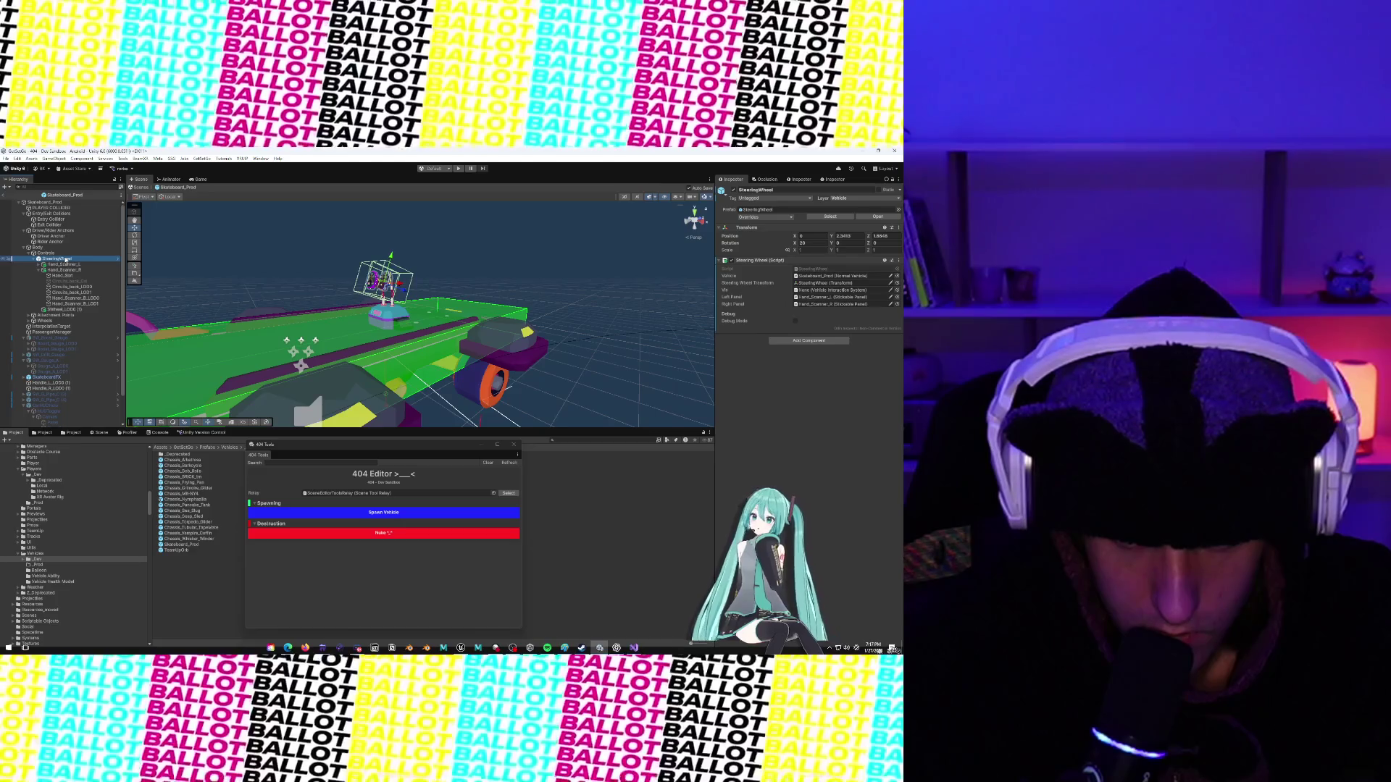
pyautogui.click(898, 260)
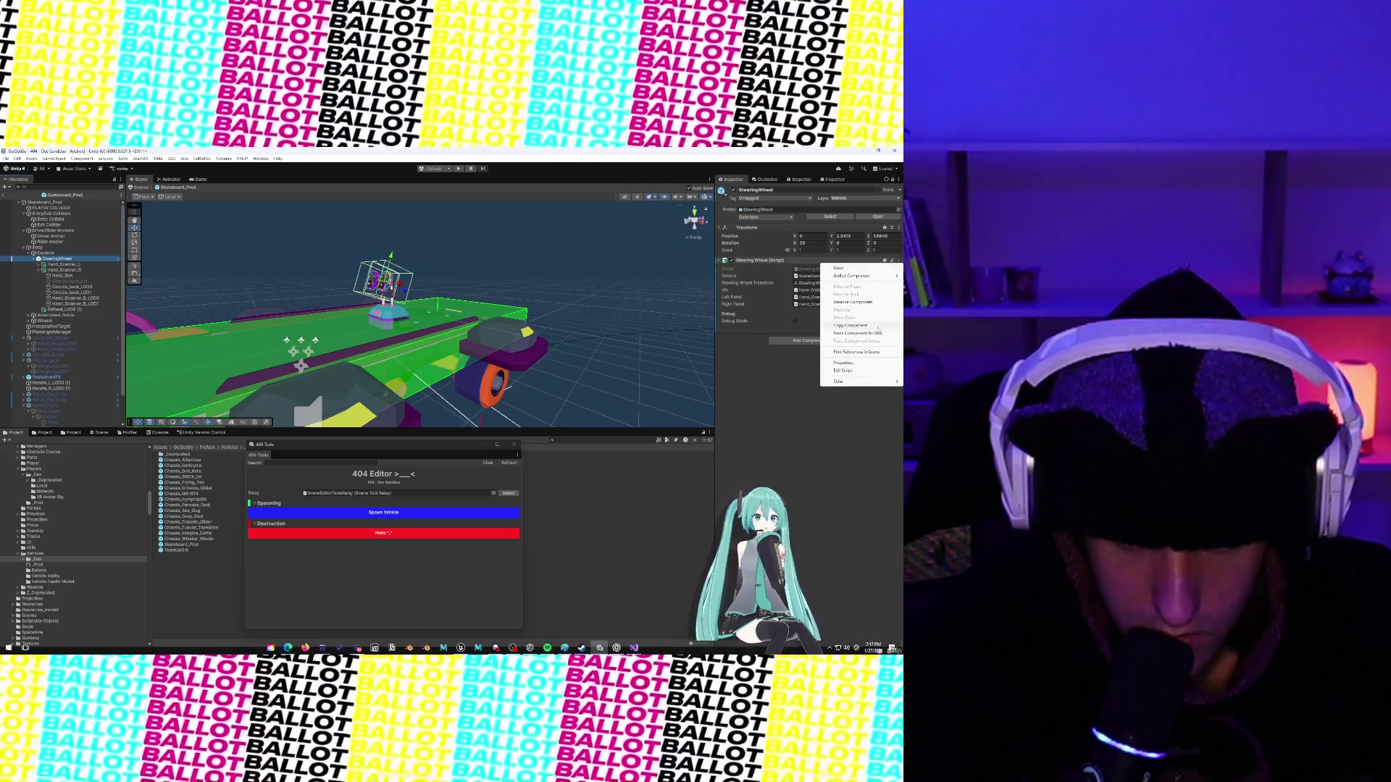
pyautogui.click(869, 370)
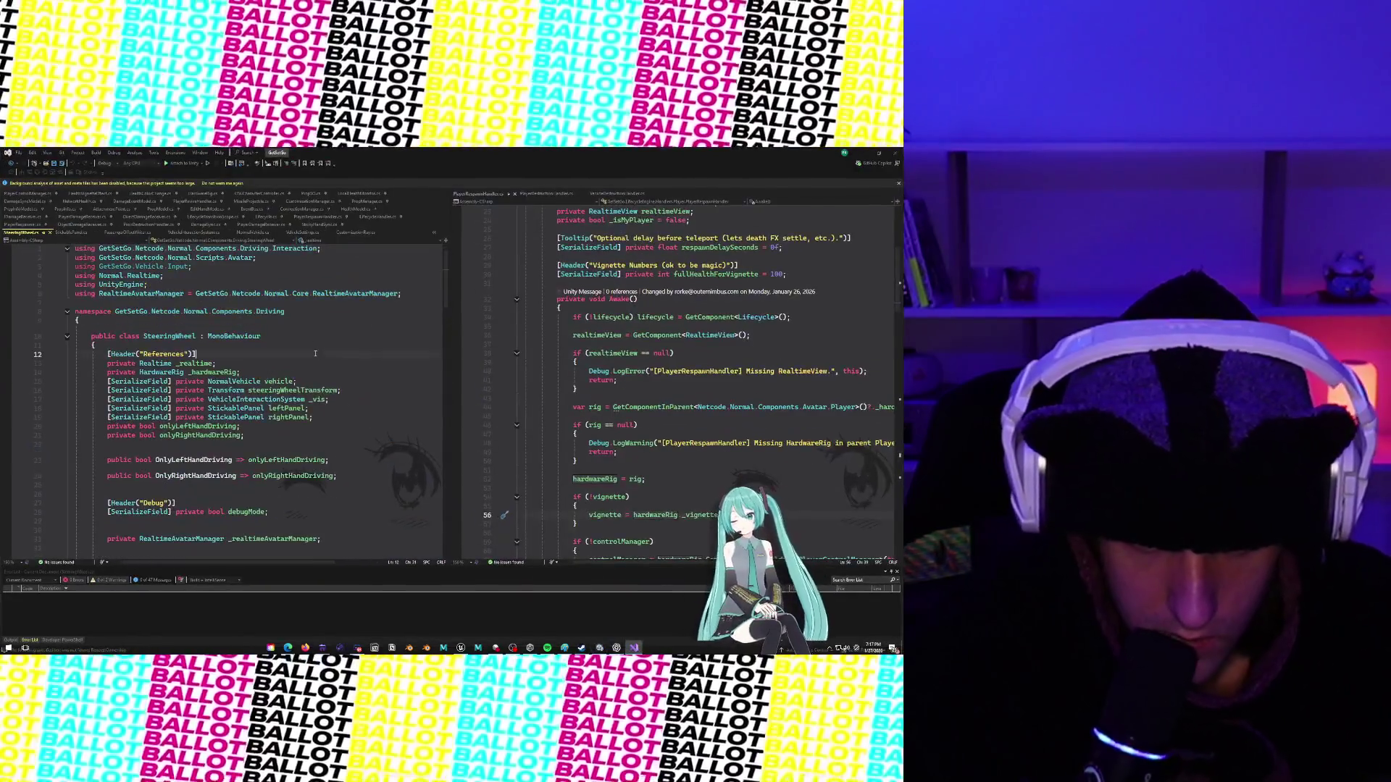
pyautogui.click(316, 352)
pyautogui.hotkey('ctrl', 'f')
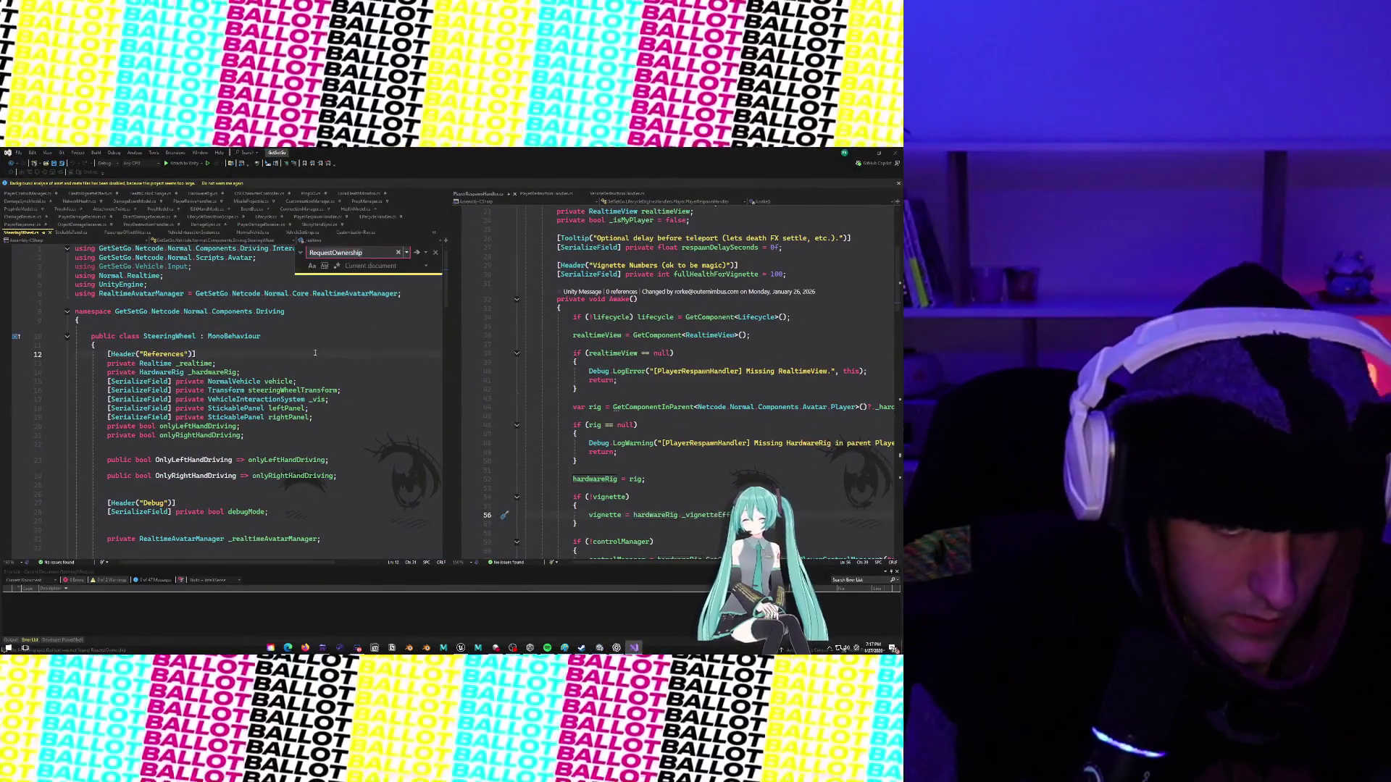
# Find no RequestOwnership in SteeringWheel.cs, then jump to its call in NormalVehicle.cs's RequestOwnershipOfDriverModel.
pyautogui.press('Return')
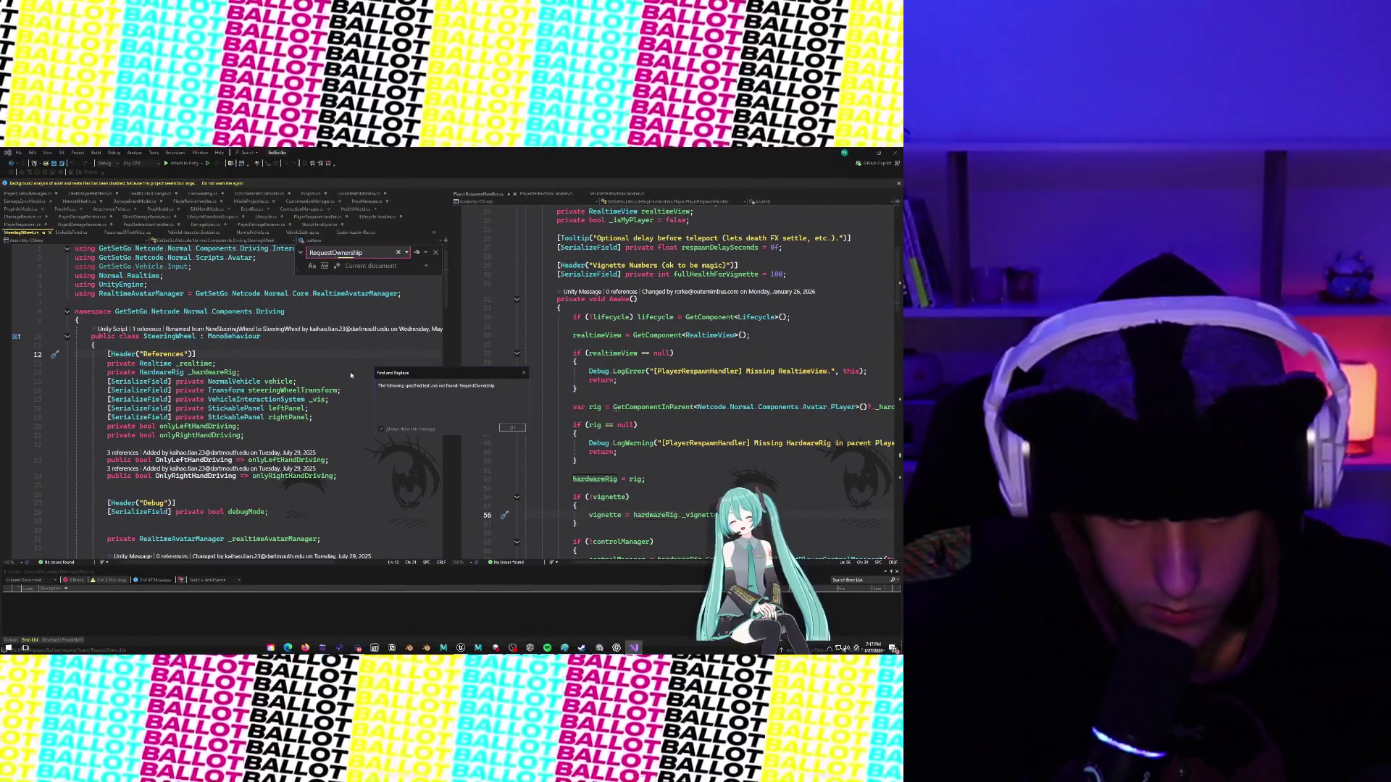
pyautogui.click(514, 426)
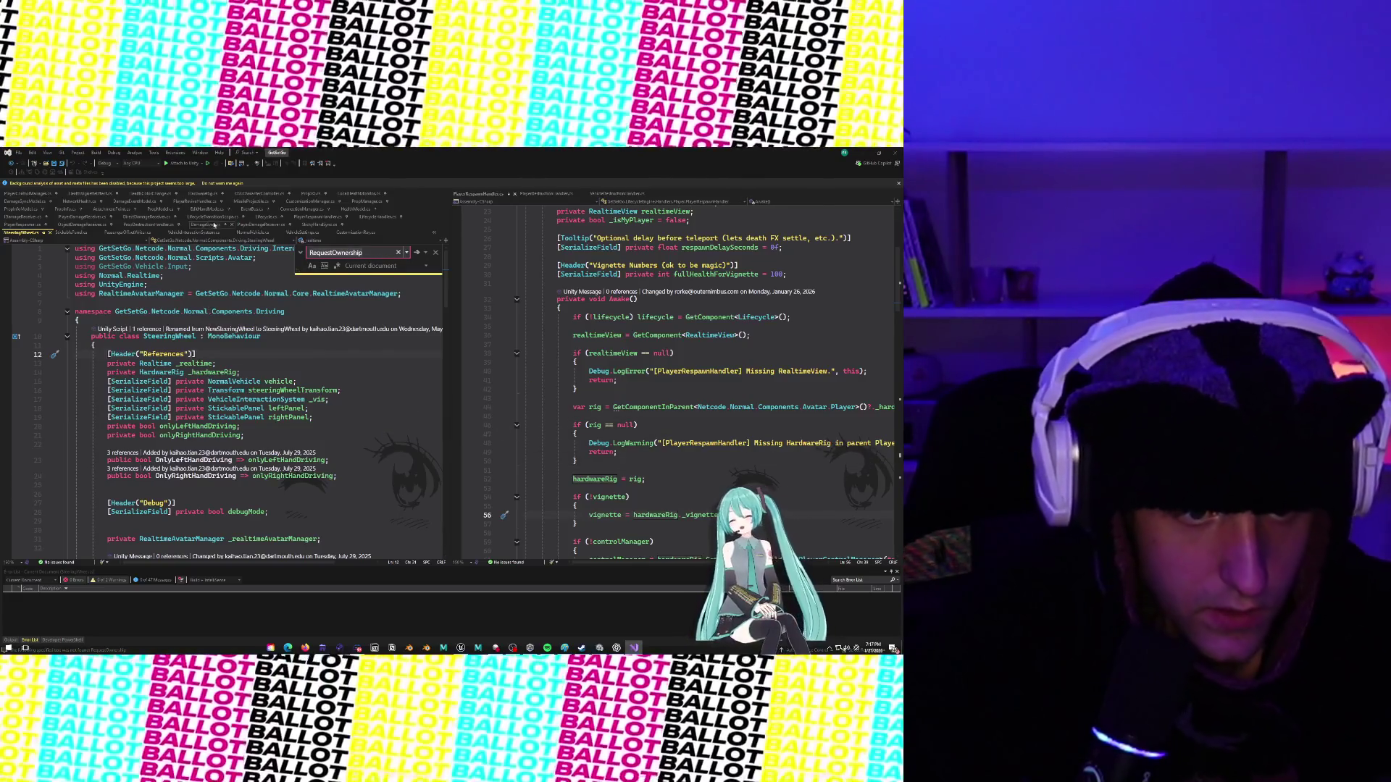
pyautogui.click(258, 232)
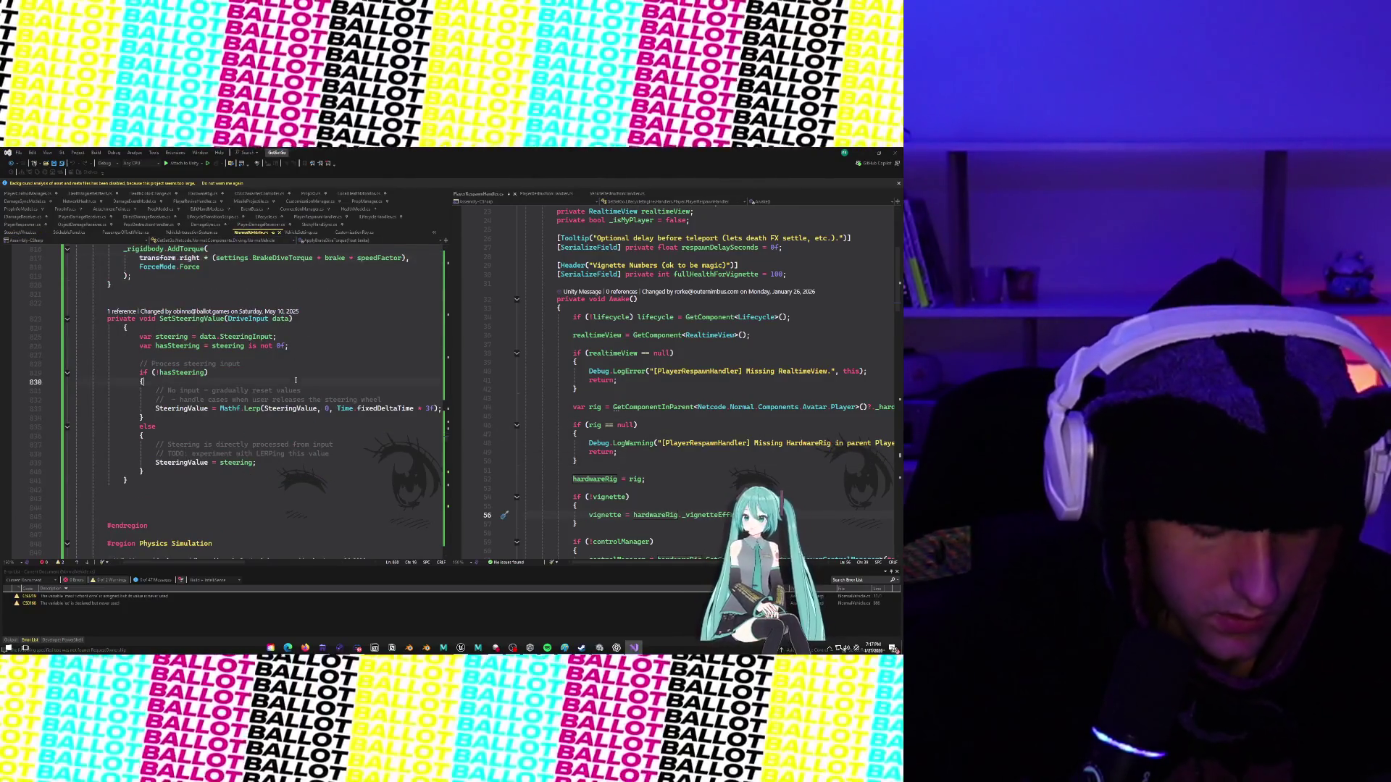
pyautogui.press('F3')
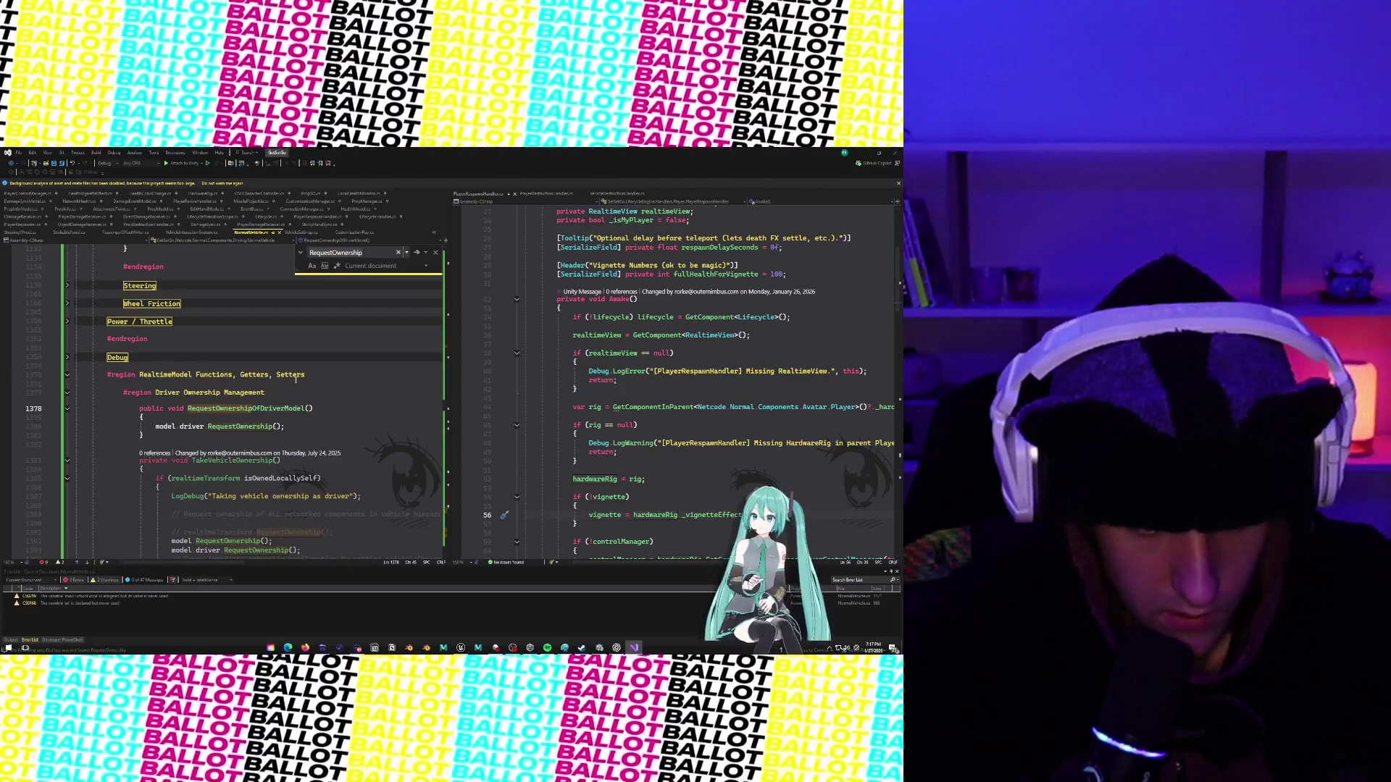
pyautogui.click(250, 426)
pyautogui.moveTo(199, 426)
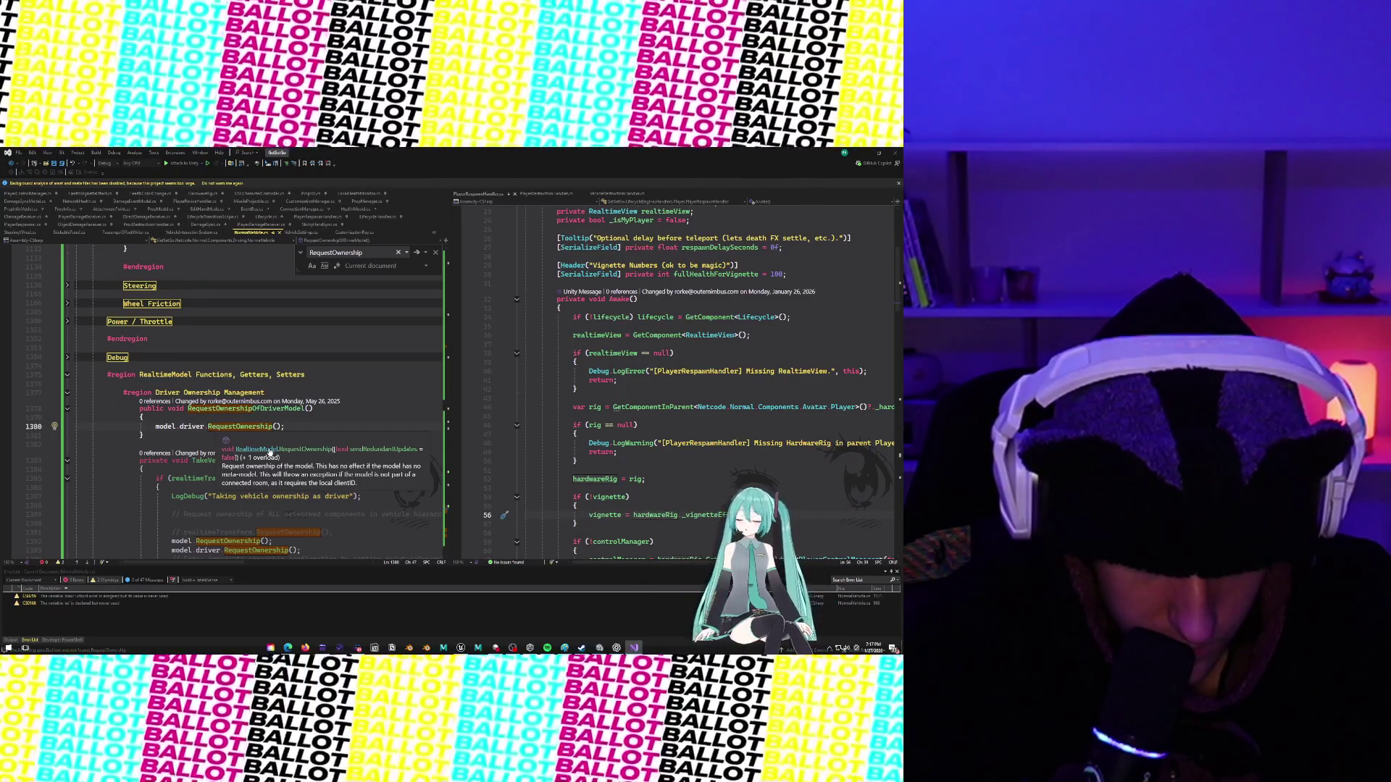
pyautogui.click(154, 408)
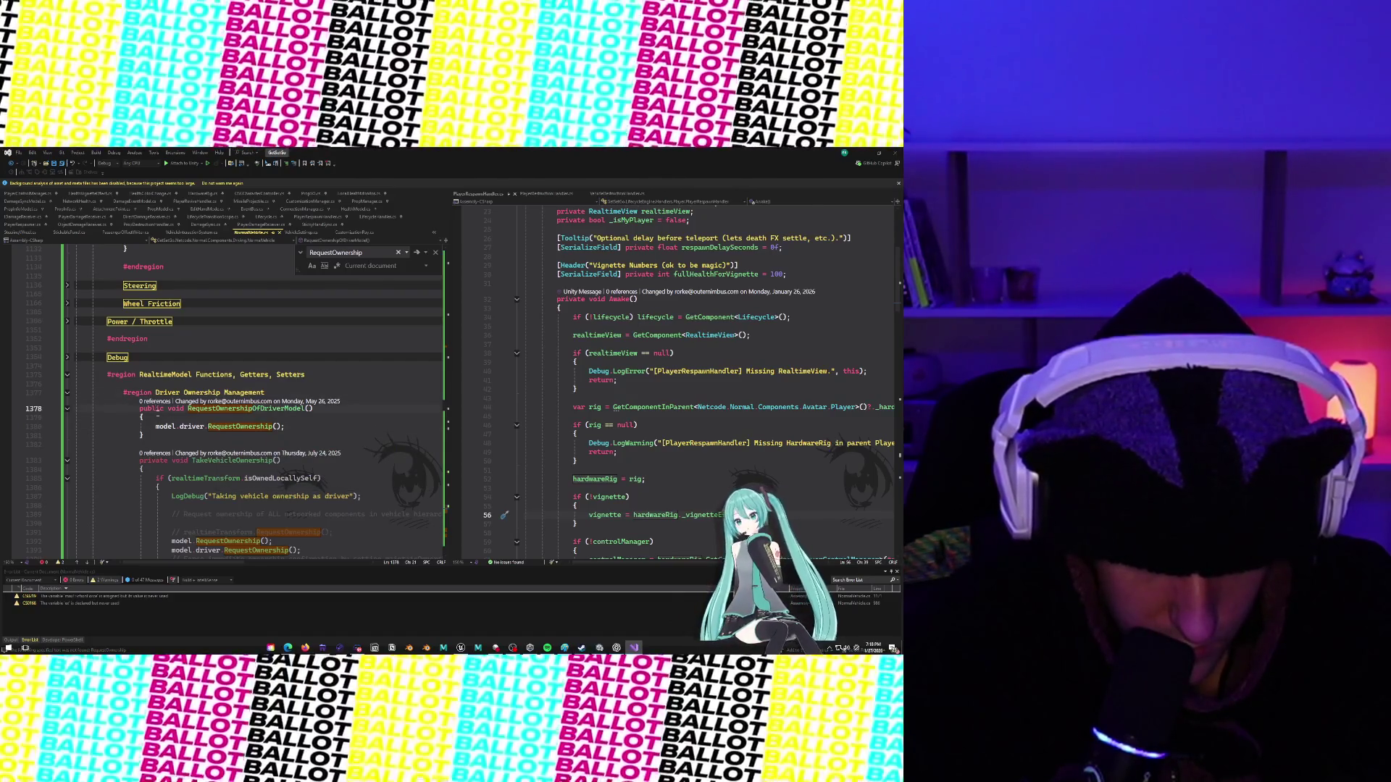
# Delete the RequestOwnershipOfDriverModel and TakeVehicleOwnership methods and the leftover blank lines.
pyautogui.scroll(-2, 157, 415)
pyautogui.moveTo(9, 382); pyautogui.dragTo(9, 357)
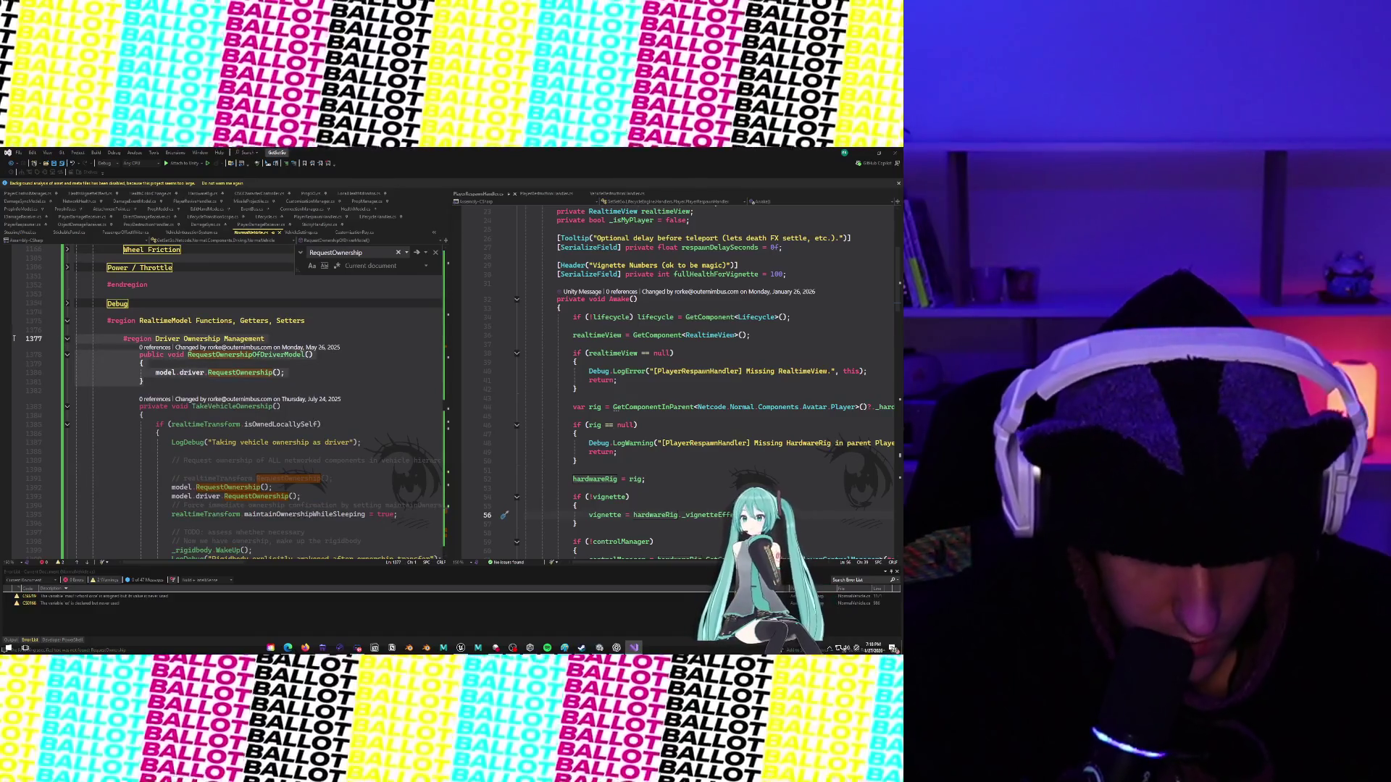
pyautogui.press('Delete')
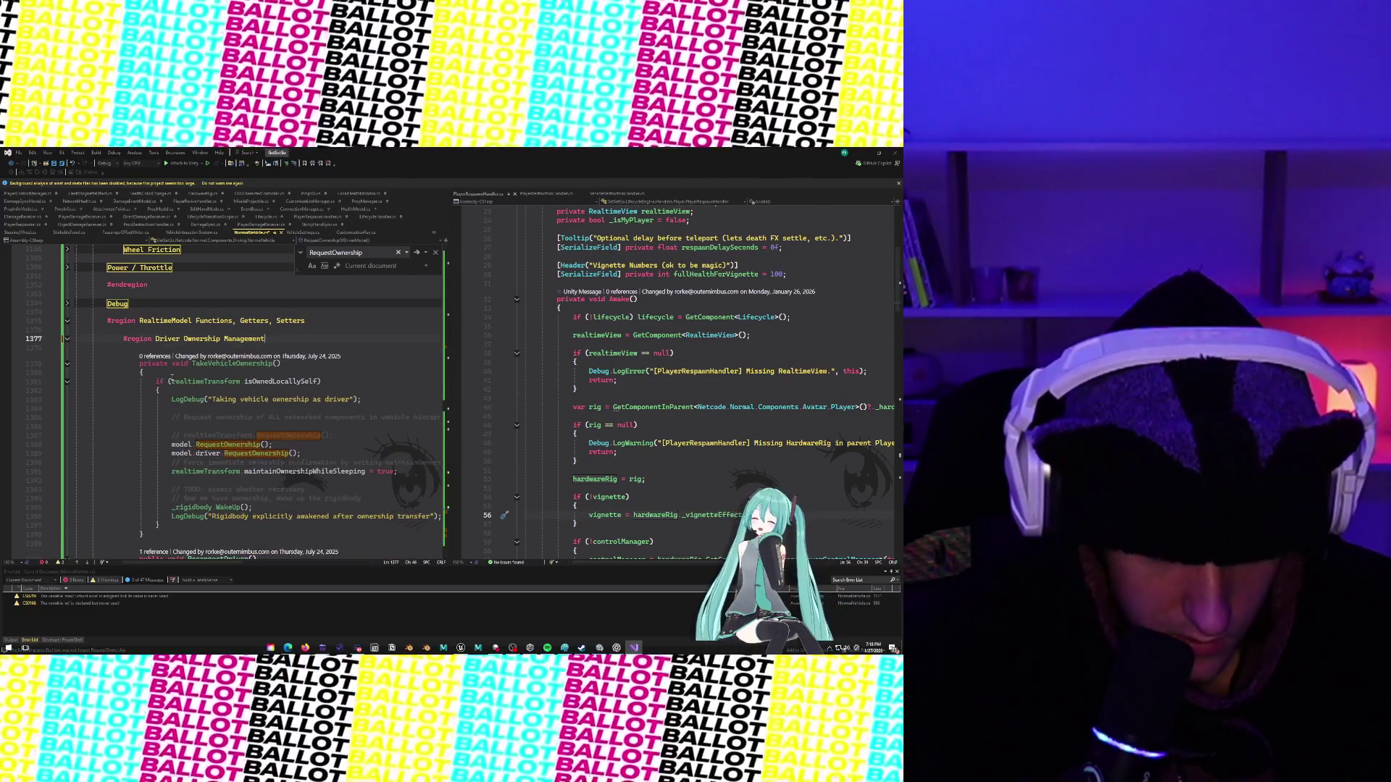
pyautogui.scroll(-1, 156, 350)
pyautogui.click(155, 350)
pyautogui.moveTo(155, 350); pyautogui.dragTo(205, 427)
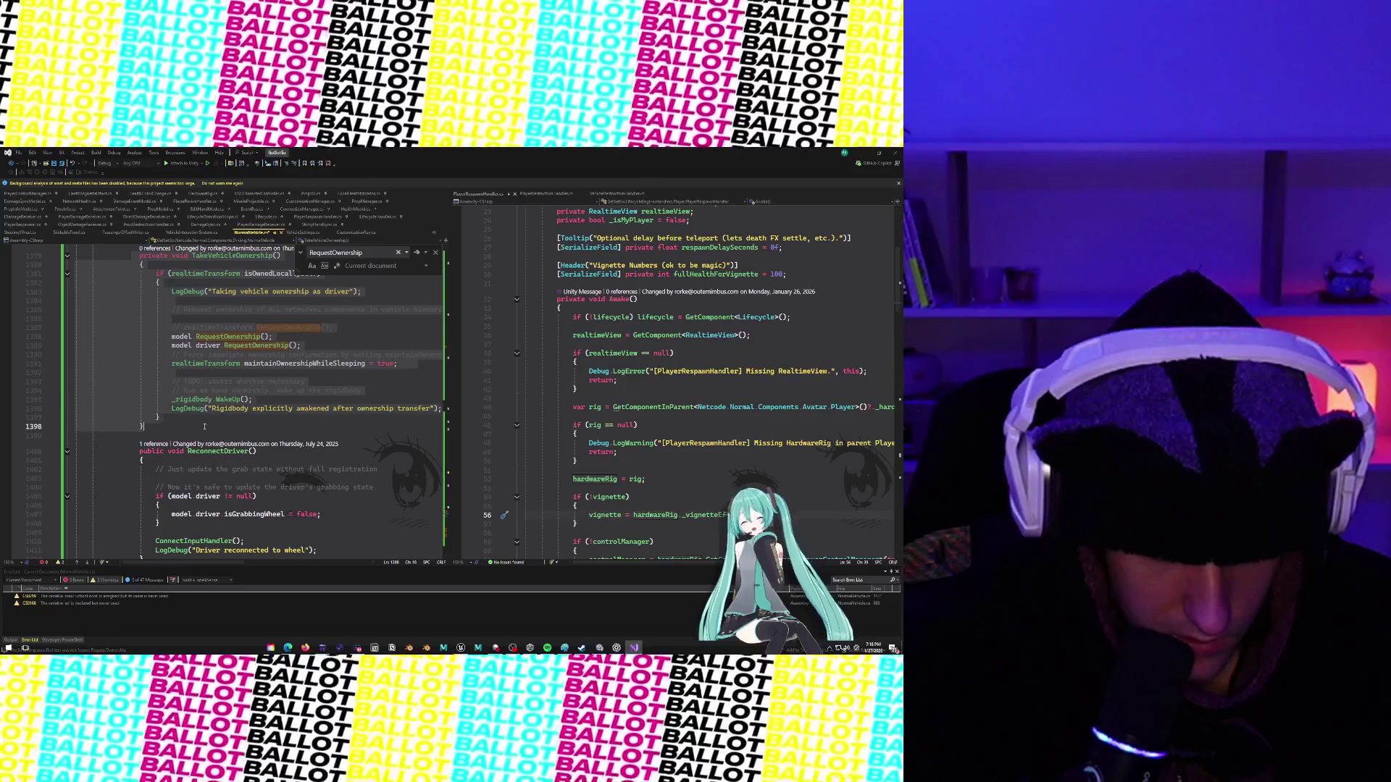
pyautogui.press('Delete')
pyautogui.scroll(5, 127, 356)
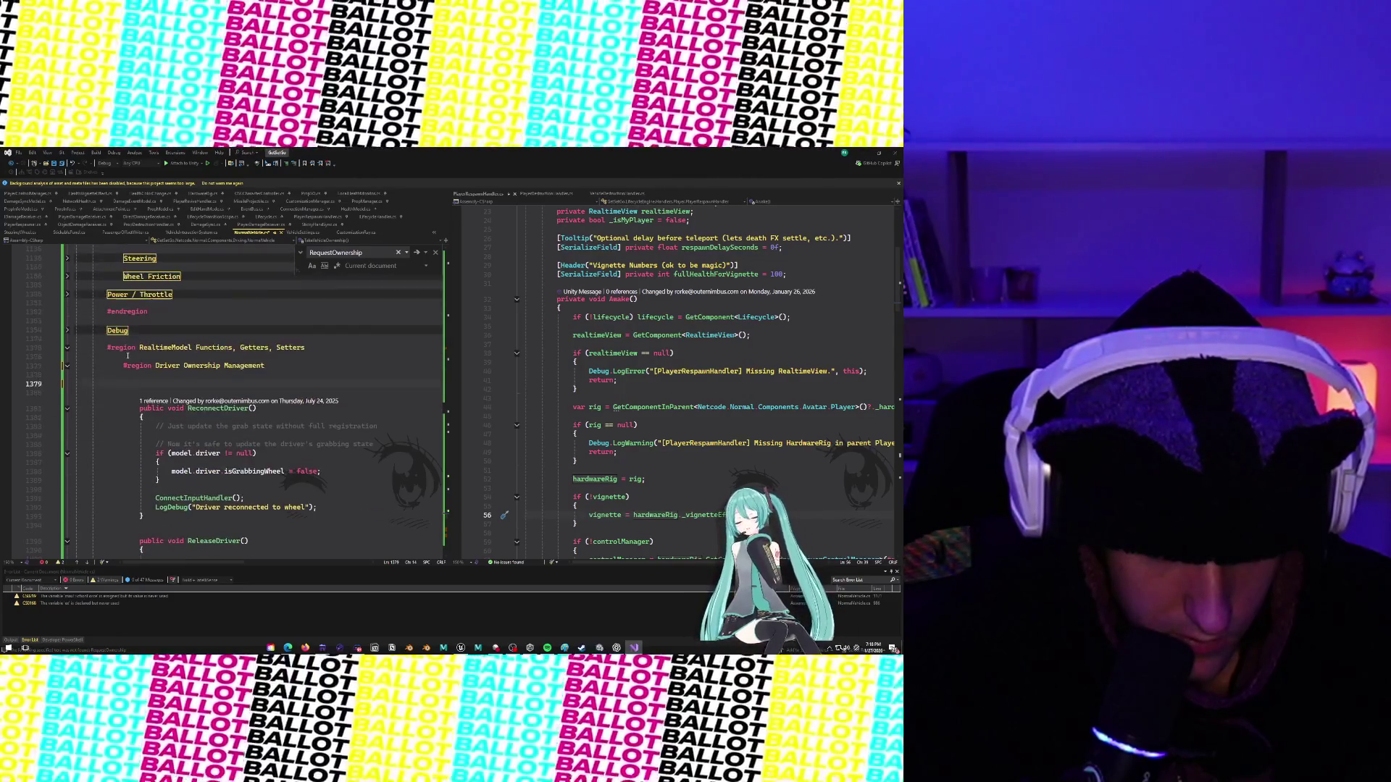
pyautogui.press('Home')
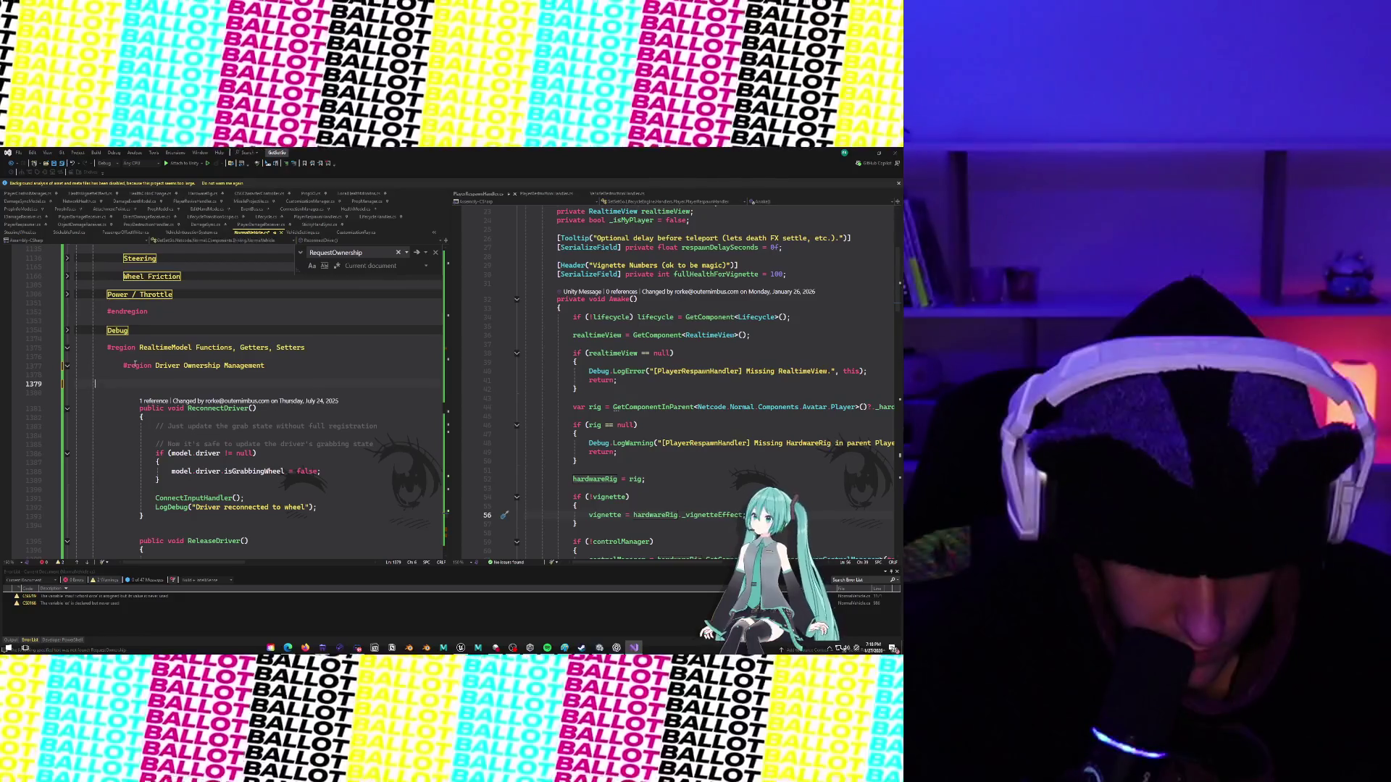
pyautogui.press('BackSpace')
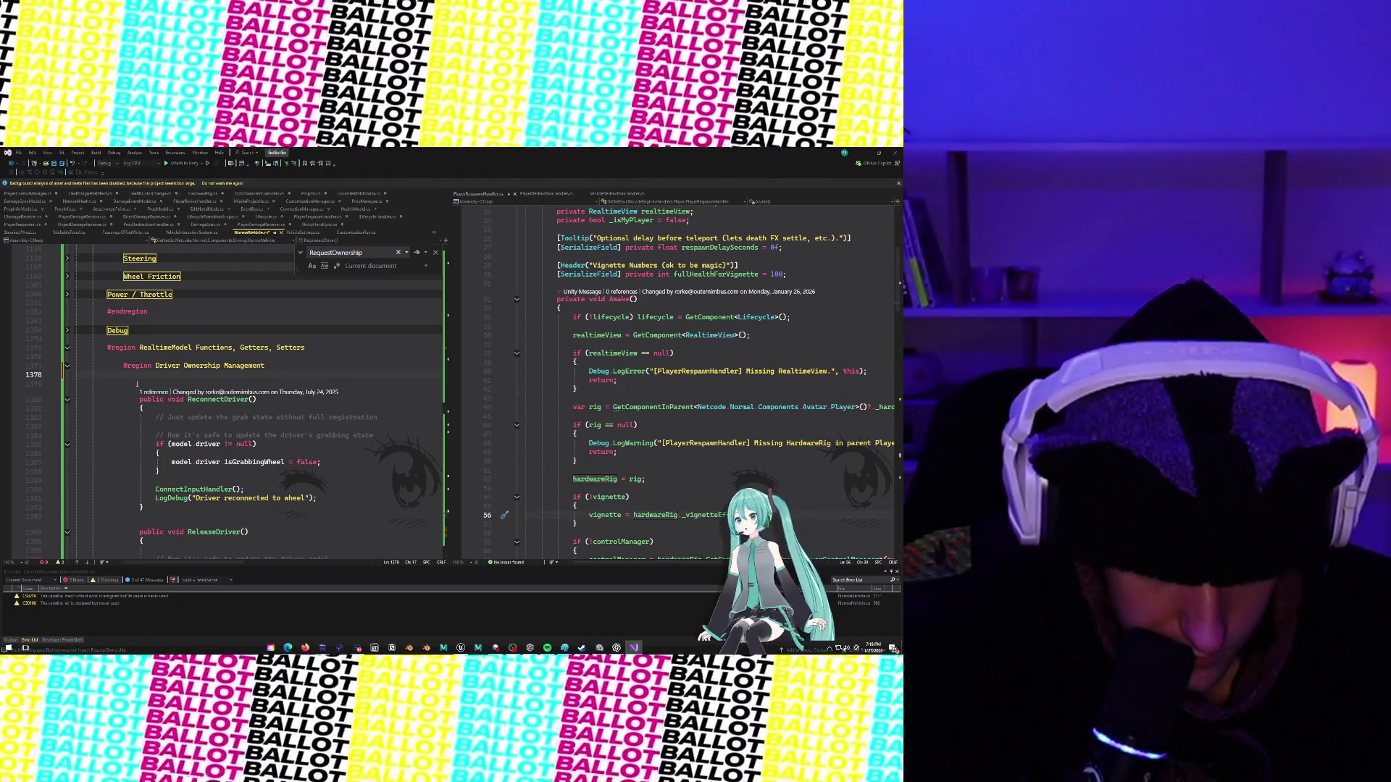
pyautogui.press('BackSpace')
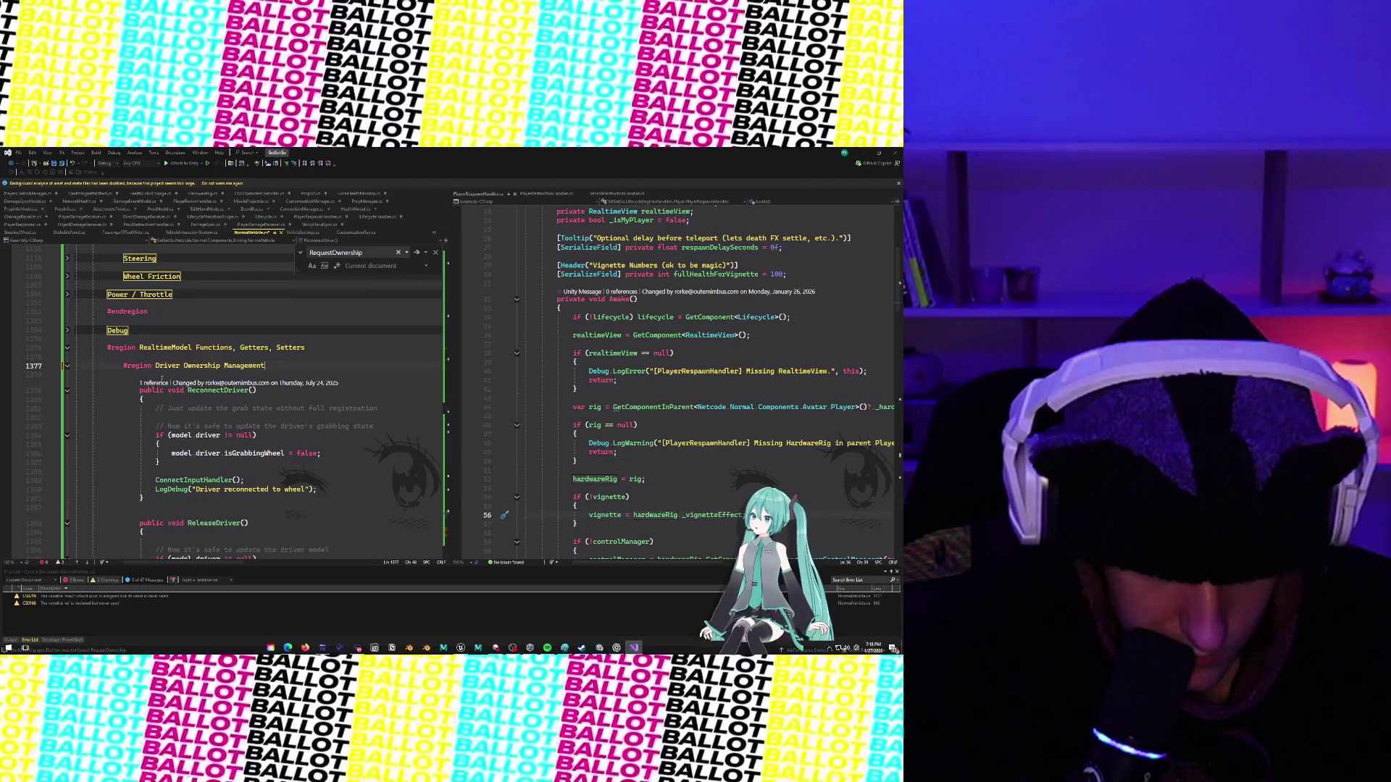
# Go to the SetupPlayerAsNewDriver method definition in NormalVehicle.cs.
pyautogui.scroll(-1, 80, 379)
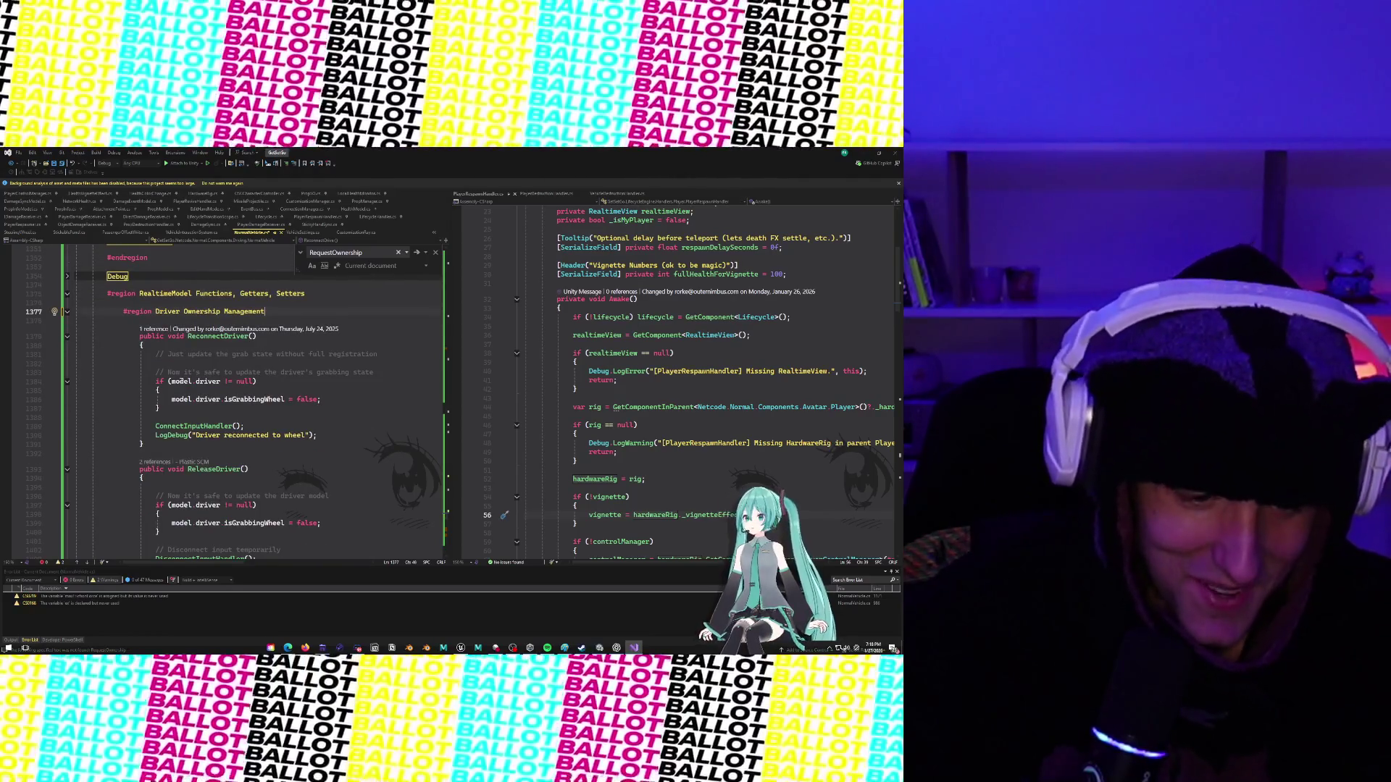
pyautogui.scroll(-1, 181, 381)
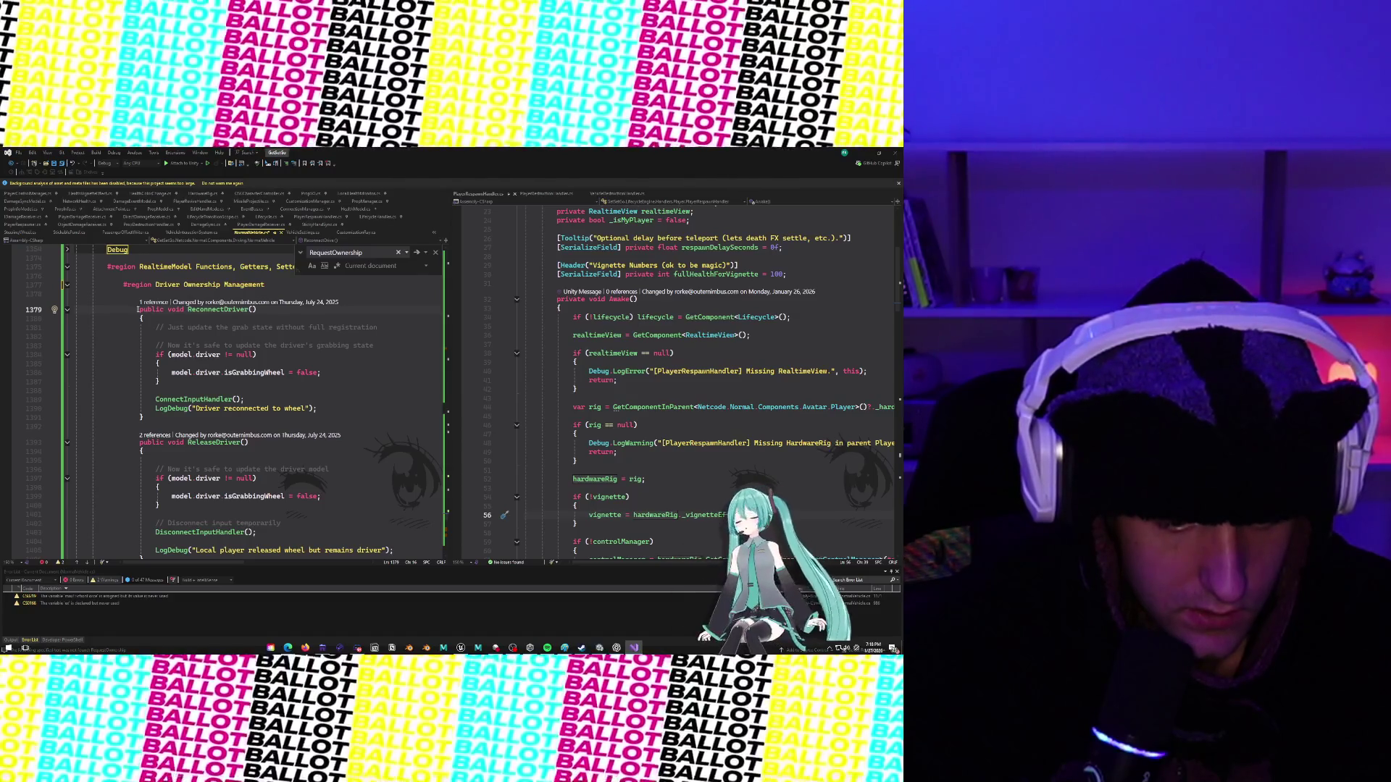
pyautogui.scroll(-2, 134, 389)
pyautogui.scroll(-1, 134, 389)
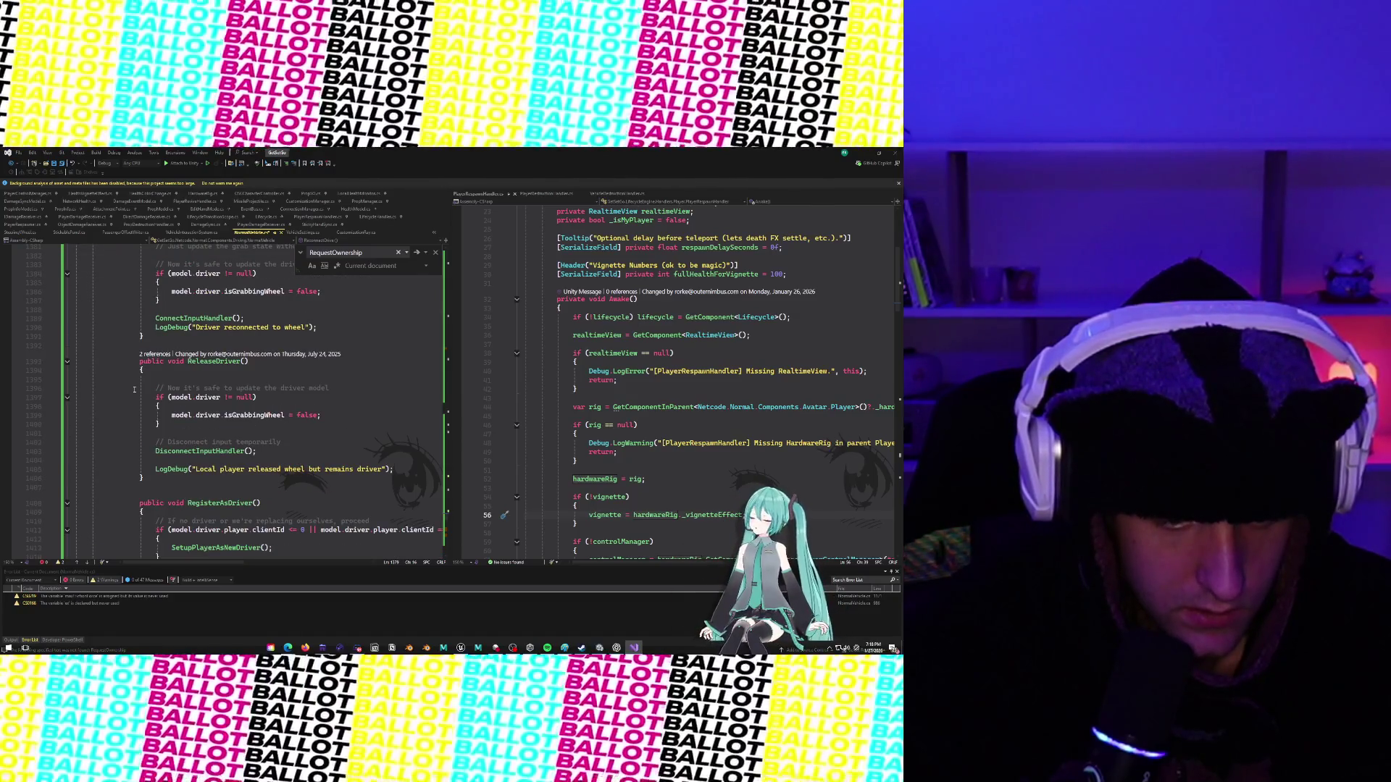
pyautogui.scroll(3, 134, 390)
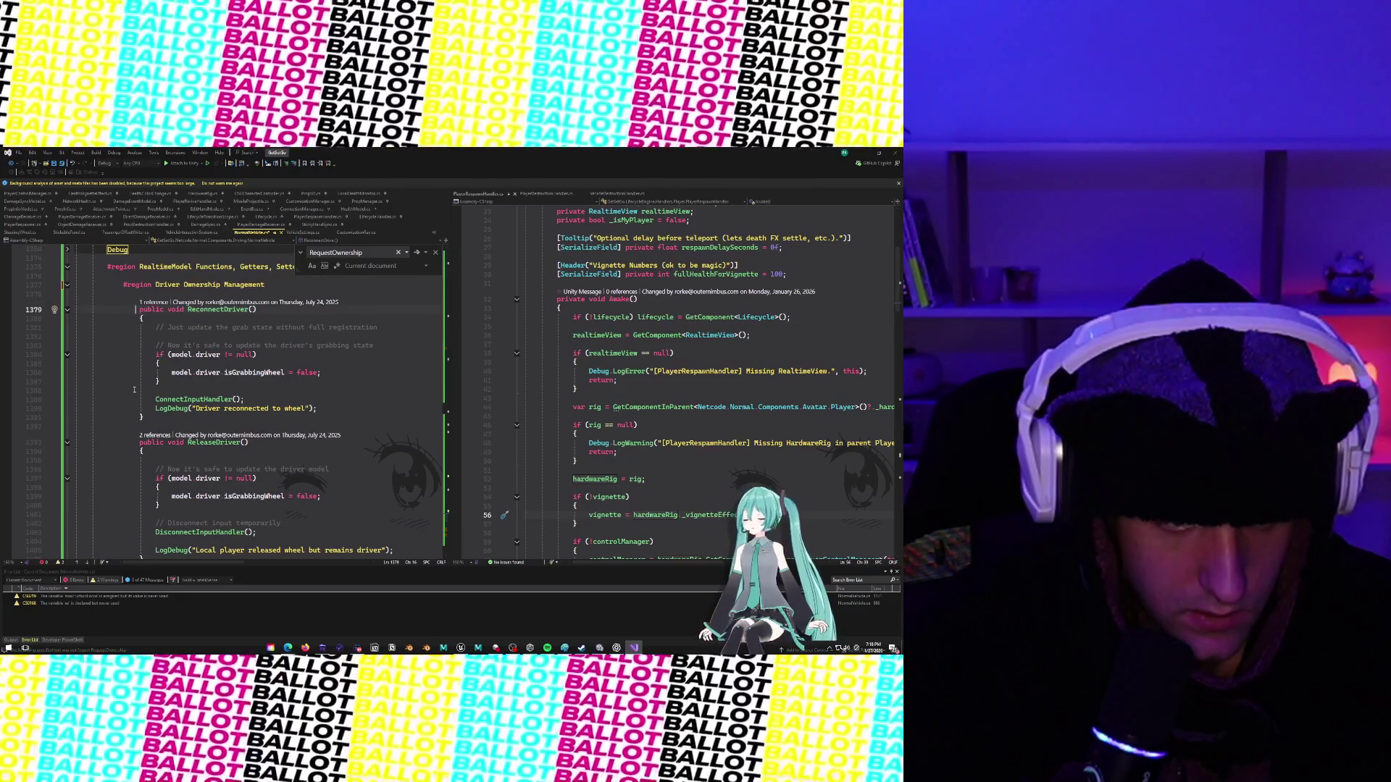
pyautogui.scroll(-9, 134, 389)
pyautogui.scroll(-1, 134, 390)
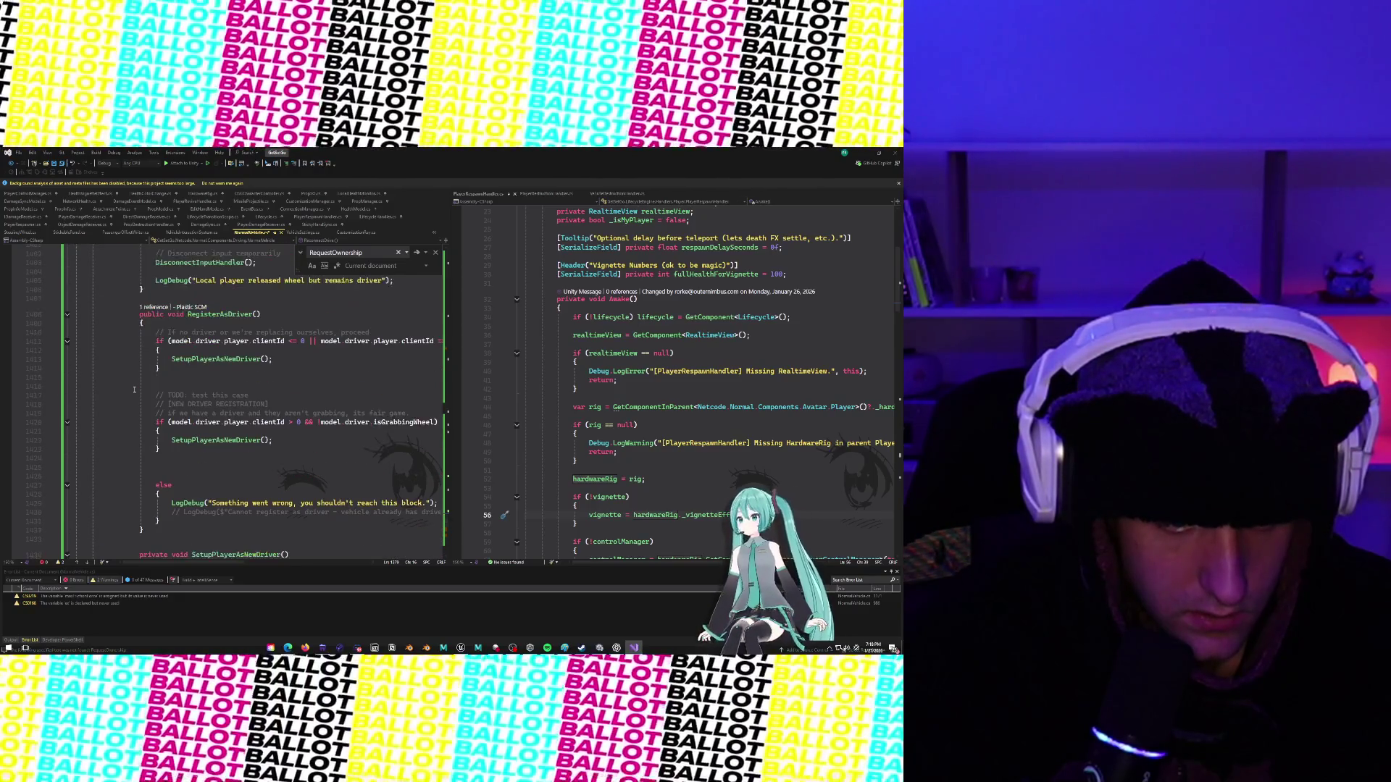
pyautogui.click(212, 360)
pyautogui.moveTo(218, 360)
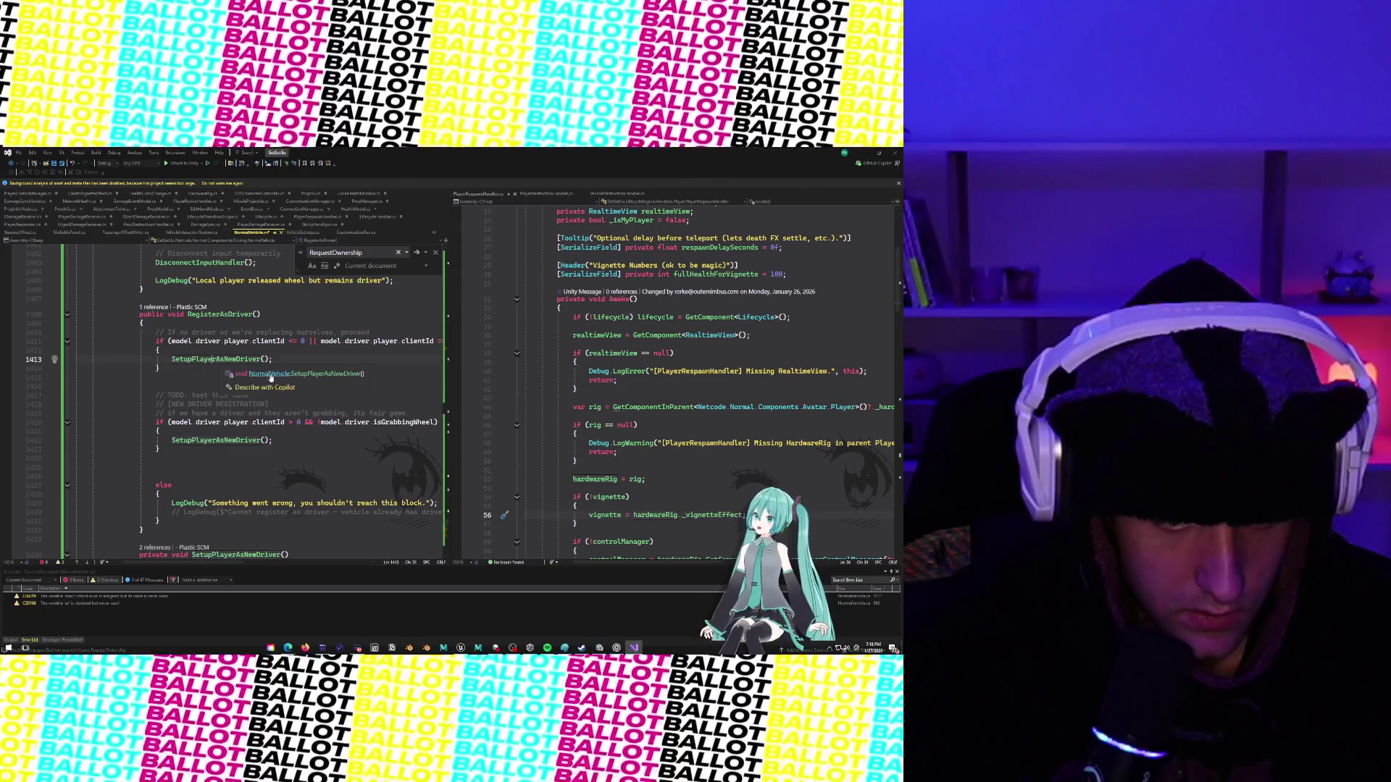
pyautogui.click(312, 373)
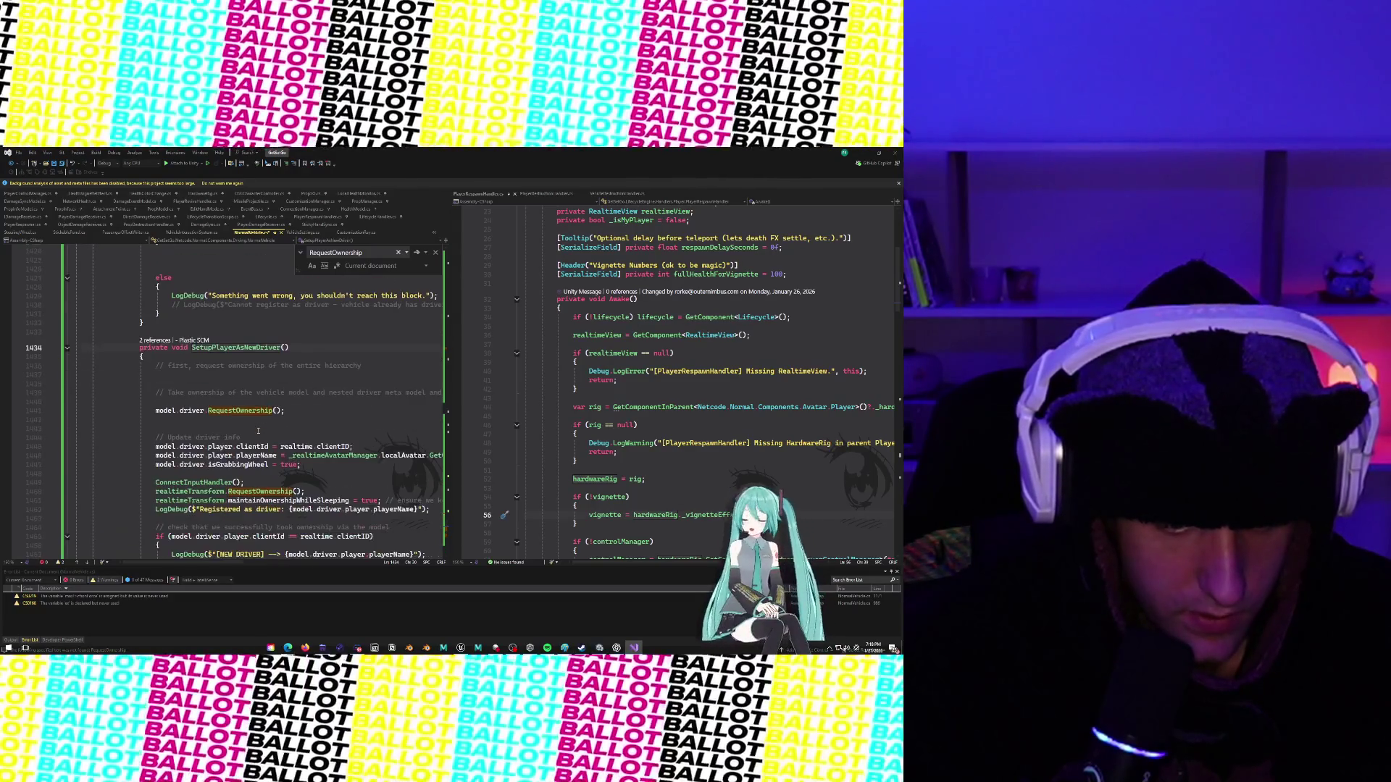
pyautogui.click(293, 400)
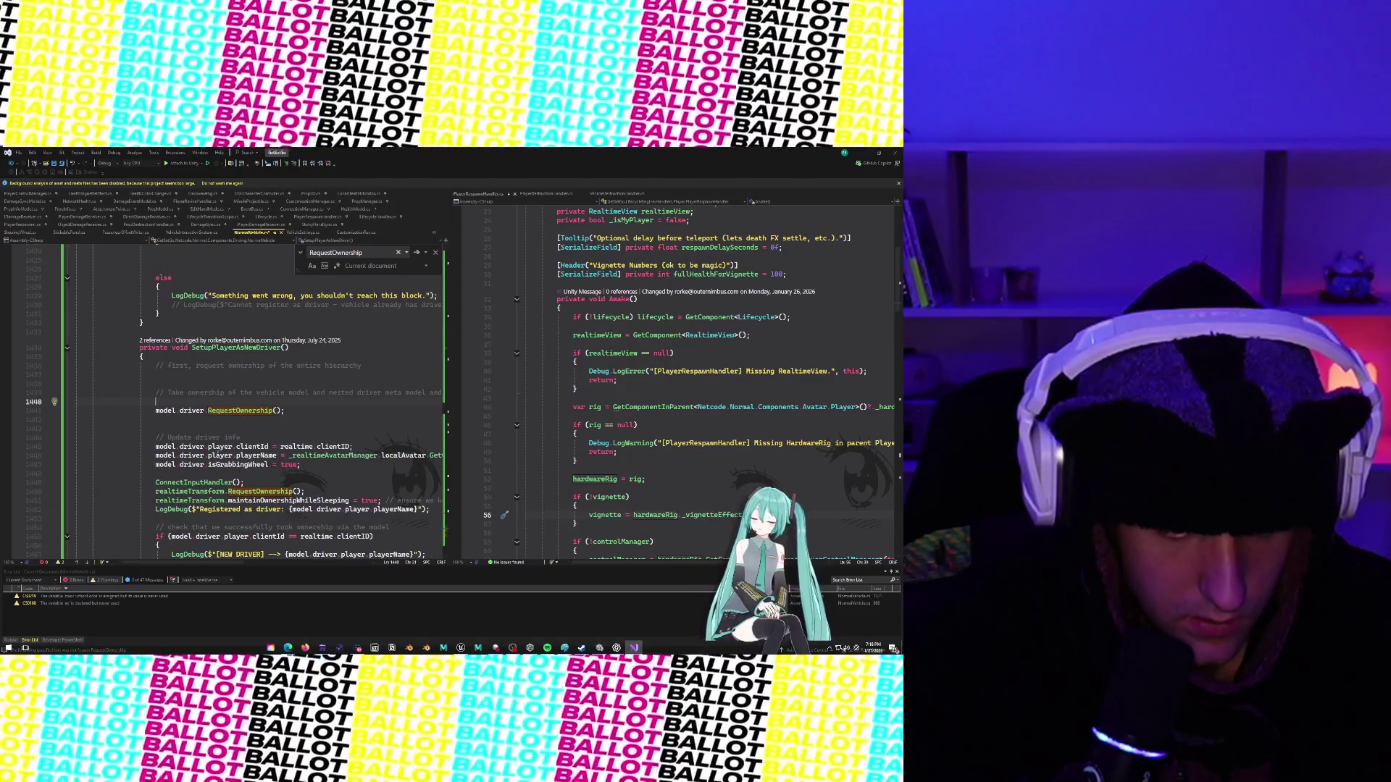
pyautogui.scroll(-2, 319, 410)
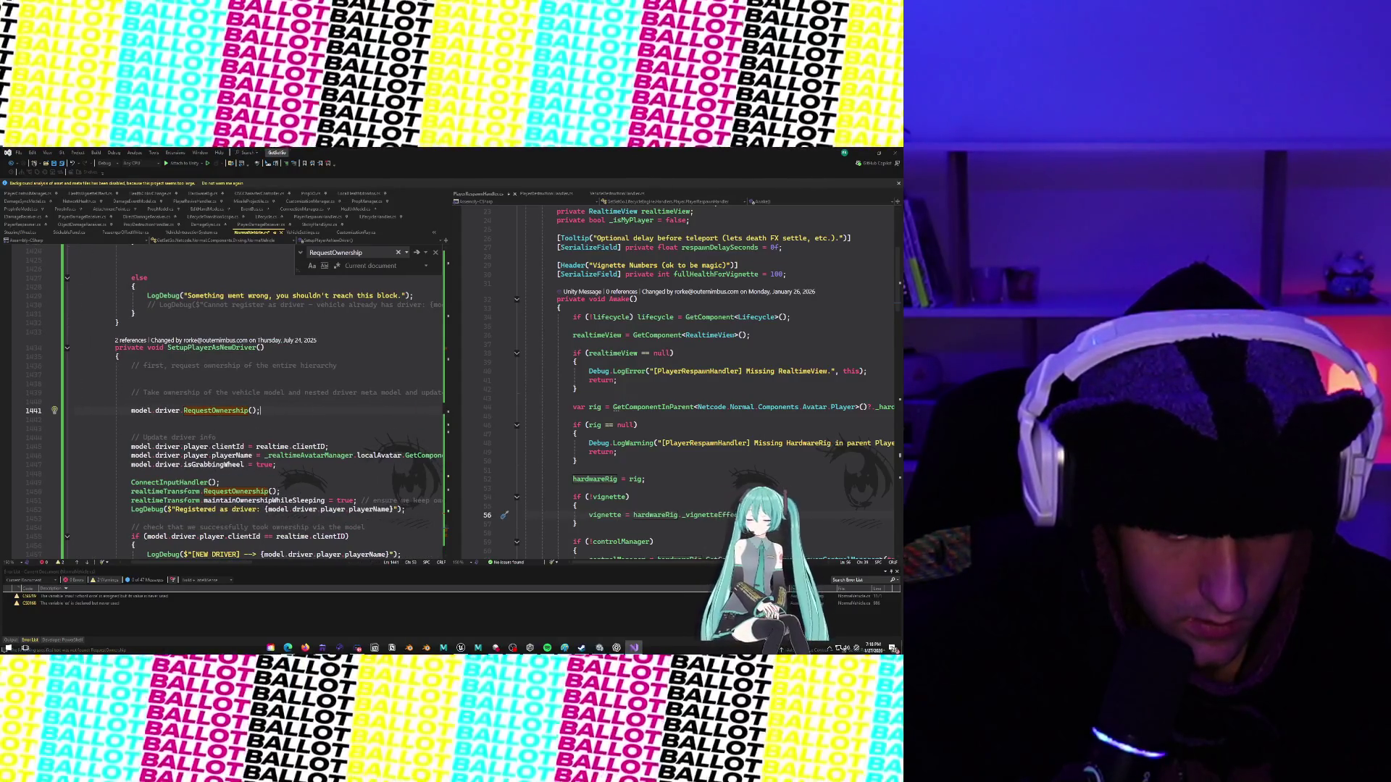
pyautogui.hscroll(2, 294, 374)
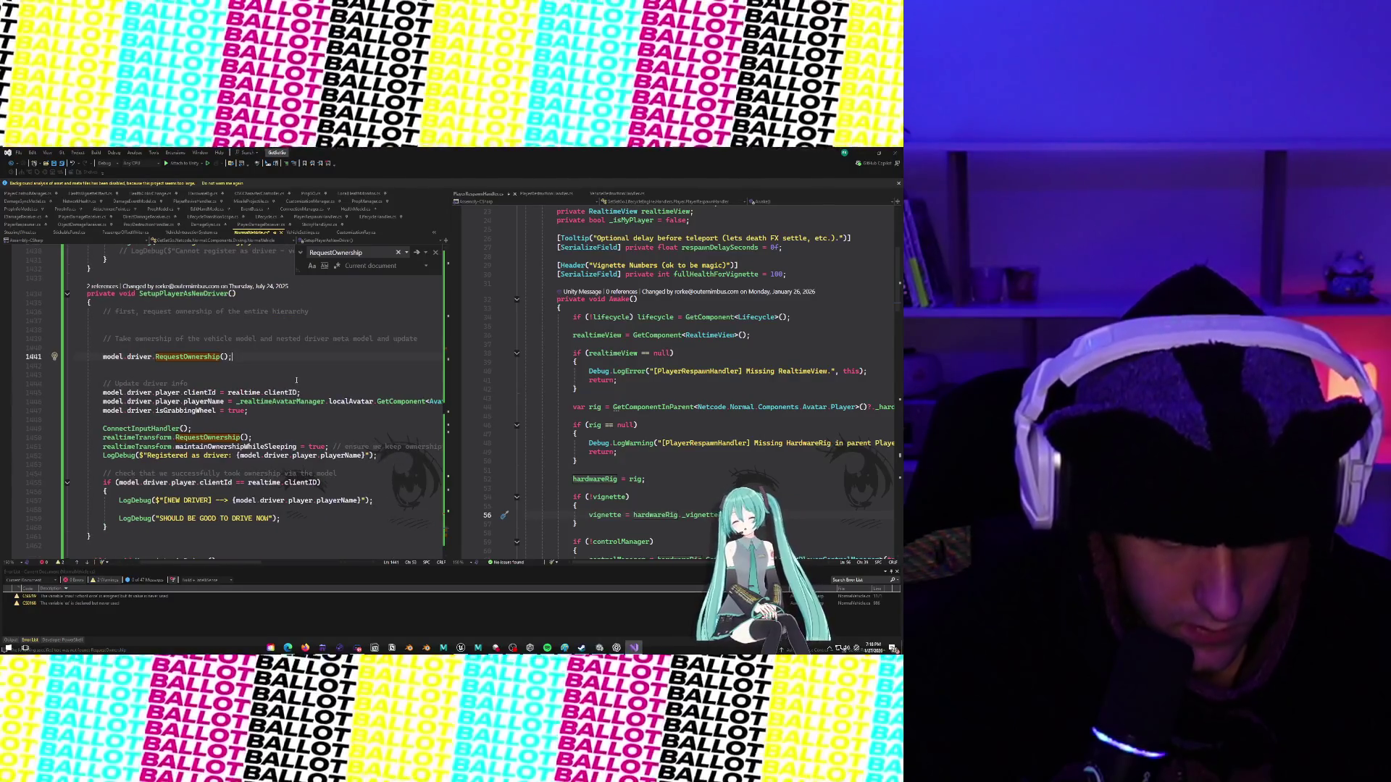
pyautogui.hscroll(-1, 296, 380)
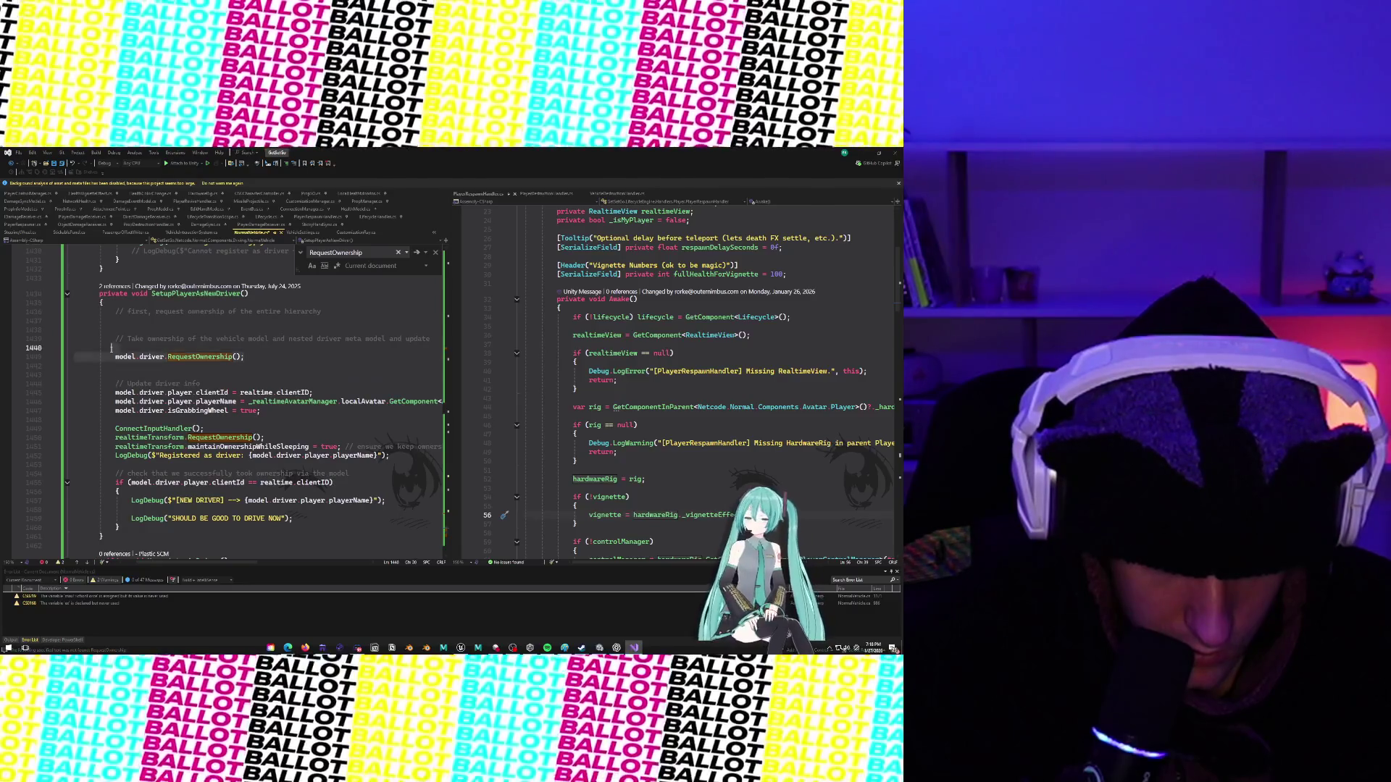
# Erase the model.driver.RequestOwnership(); line at the start of SetupPlayerAsNewDriver.
pyautogui.click(73, 357)
pyautogui.hotkey('shift', 'End')
pyautogui.press('Delete')
pyautogui.press('BackSpace')
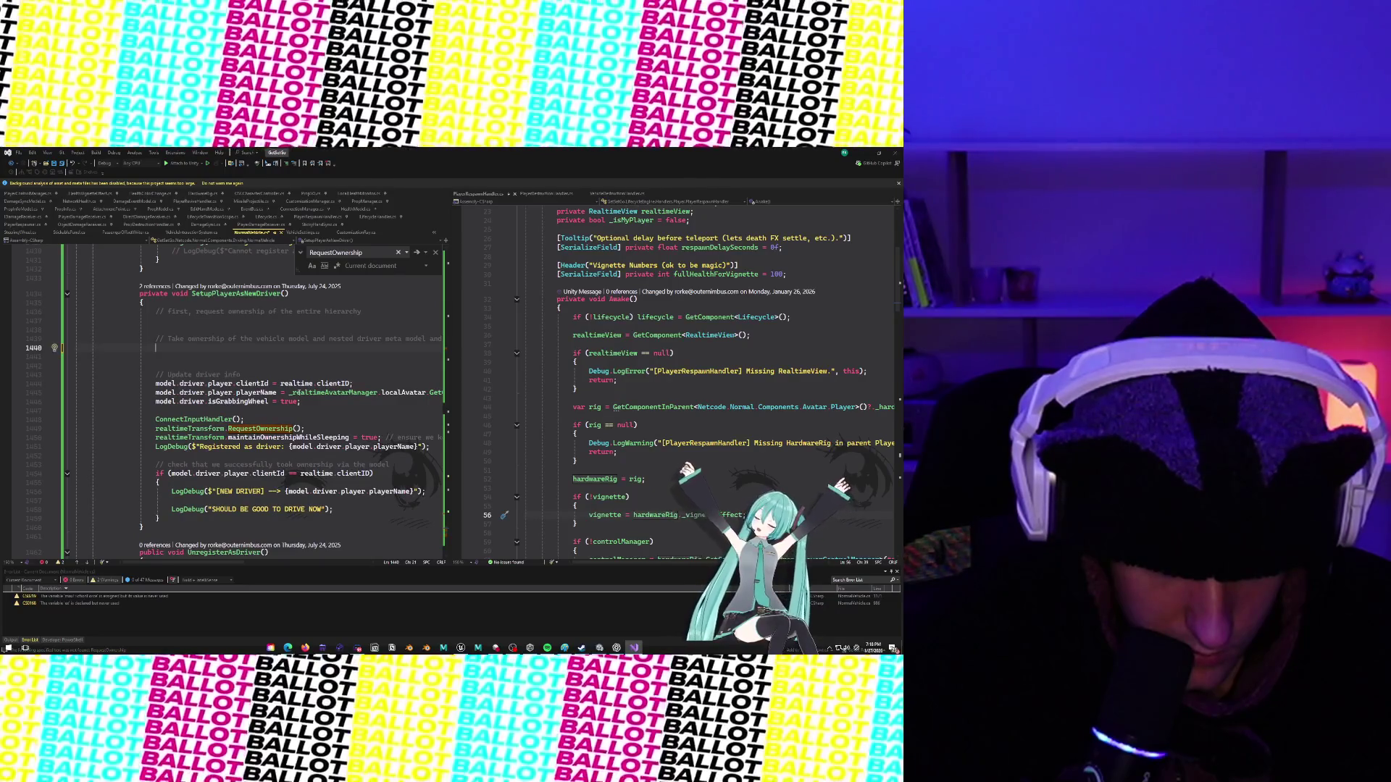
pyautogui.hscroll(1, 297, 391)
pyautogui.hscroll(1, 299, 392)
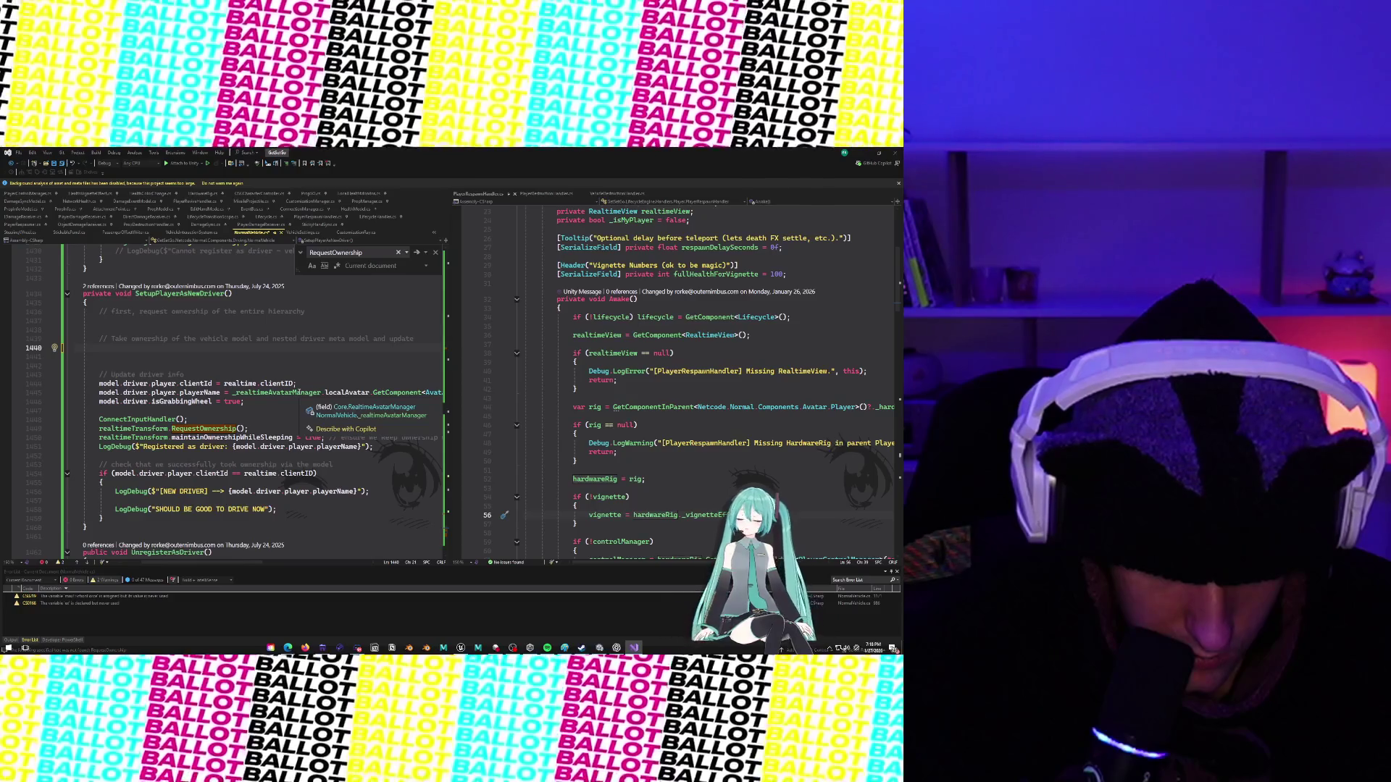
pyautogui.scroll(-2, 255, 442)
pyautogui.scroll(-3, 224, 462)
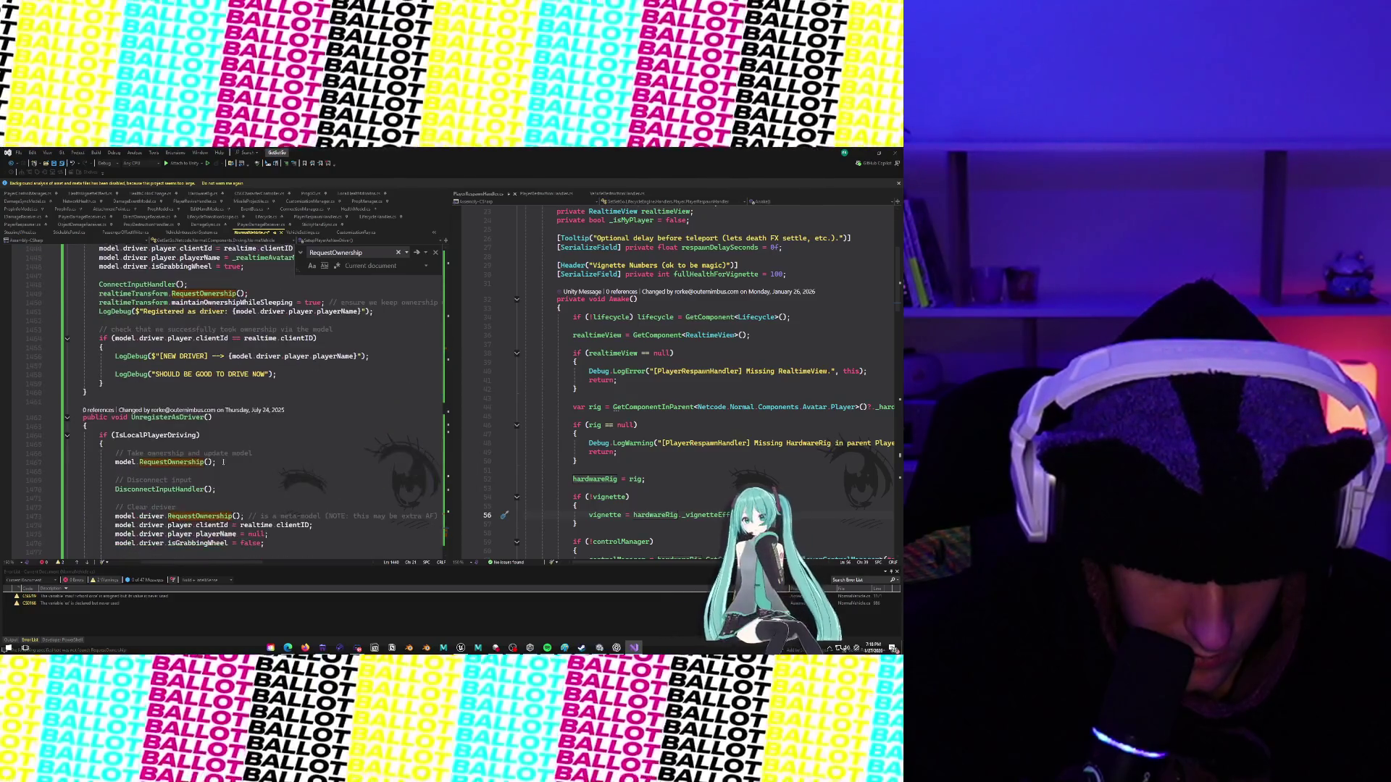
# Comment out the RequestOwnership calls on lines 1441, 1468 and 1474 with Ctrl+K, Ctrl+C.
pyautogui.press('Home')
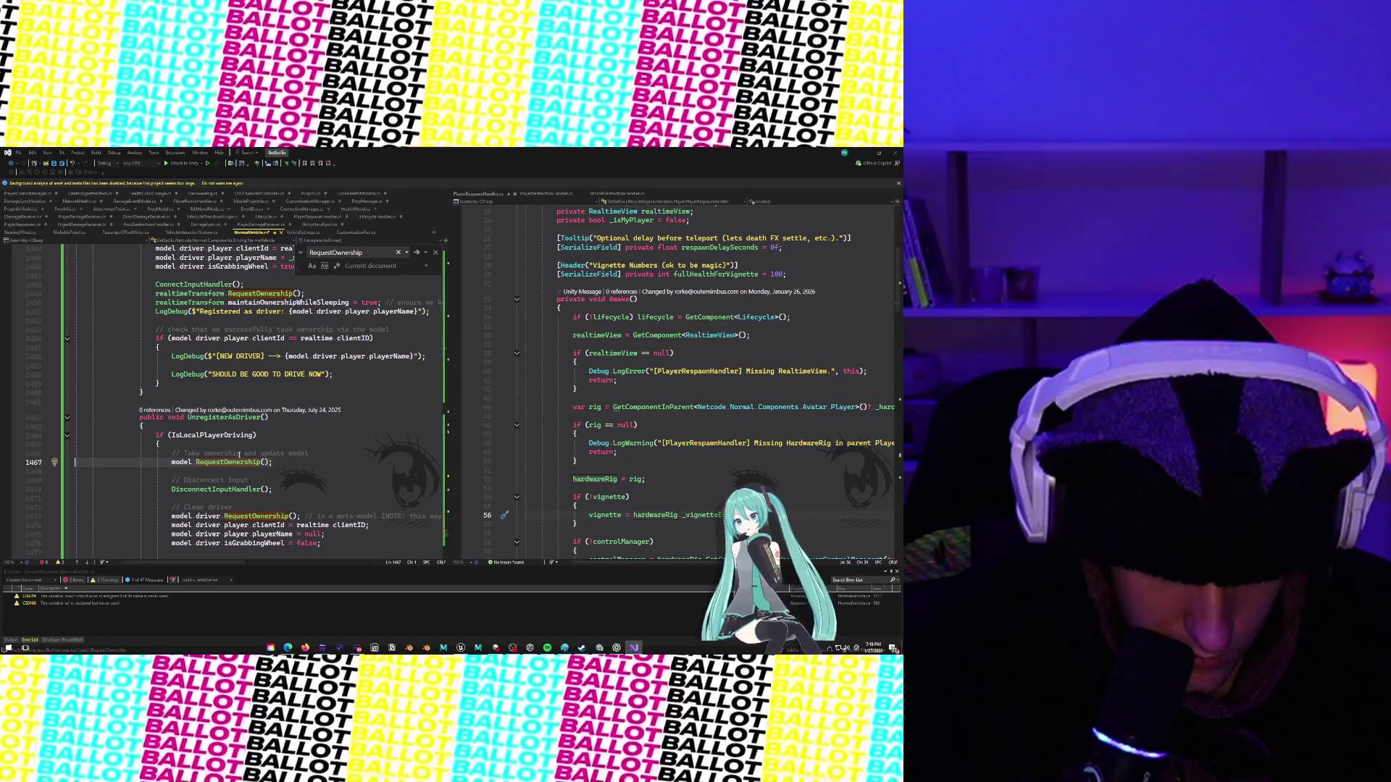
pyautogui.press('Up')
pyautogui.press('Up')
pyautogui.press('Up')
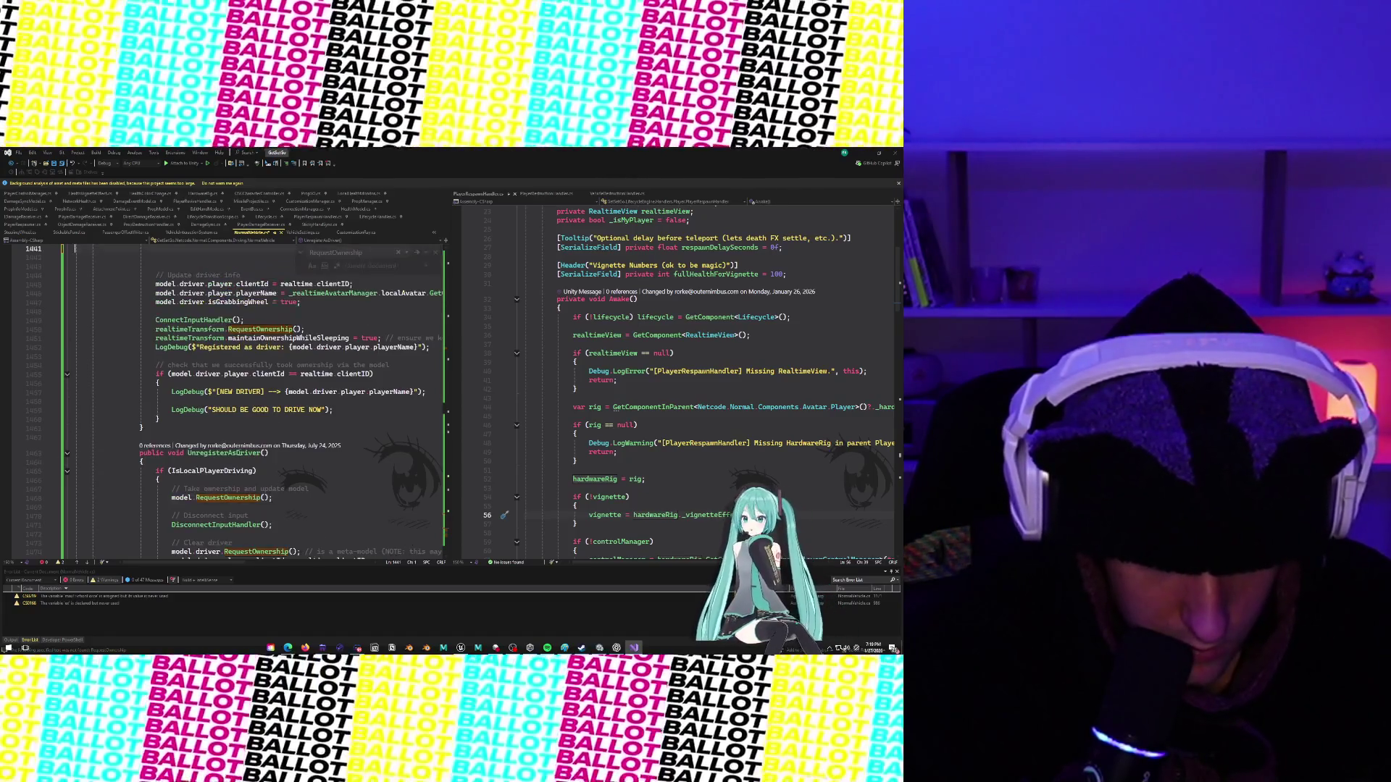
pyautogui.hotkey('ctrl', 'k')
pyautogui.hotkey('ctrl', 'c')
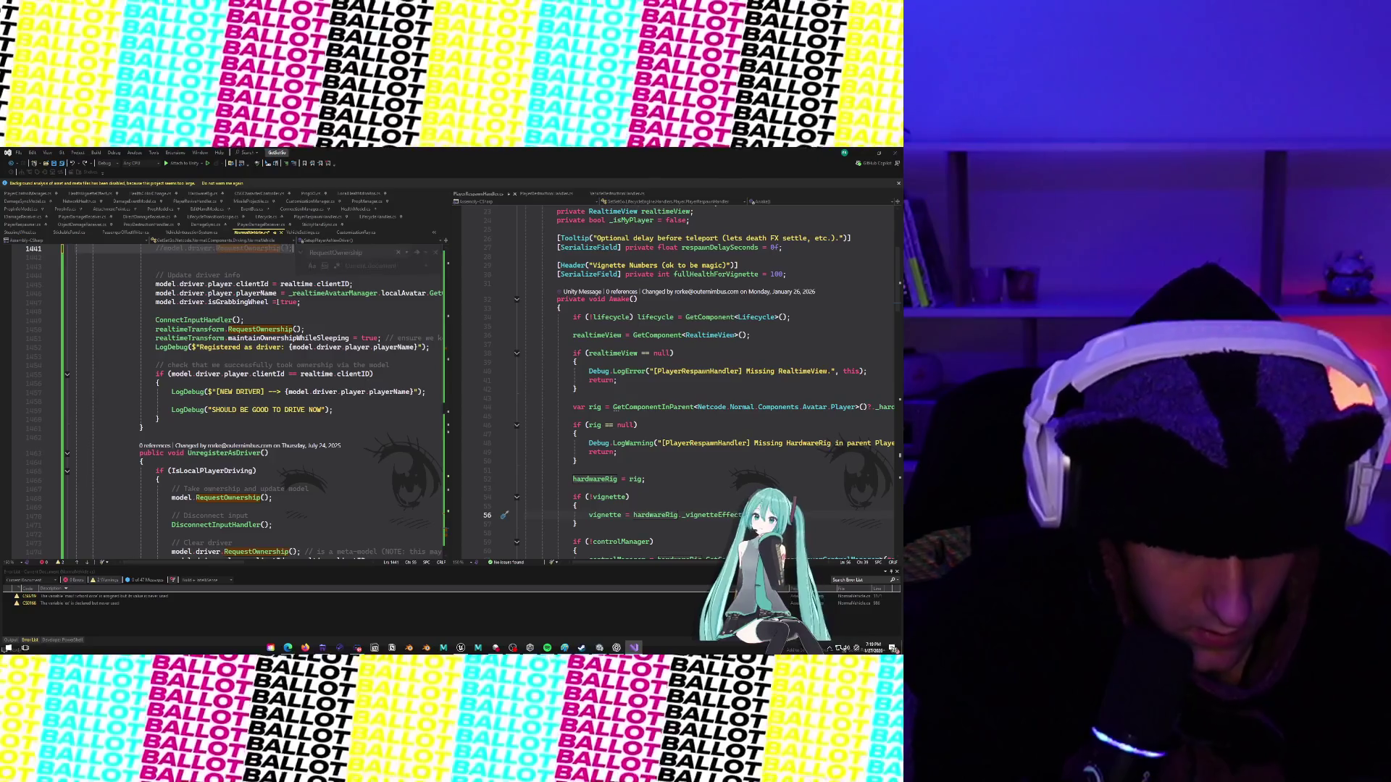
pyautogui.scroll(-3, 292, 414)
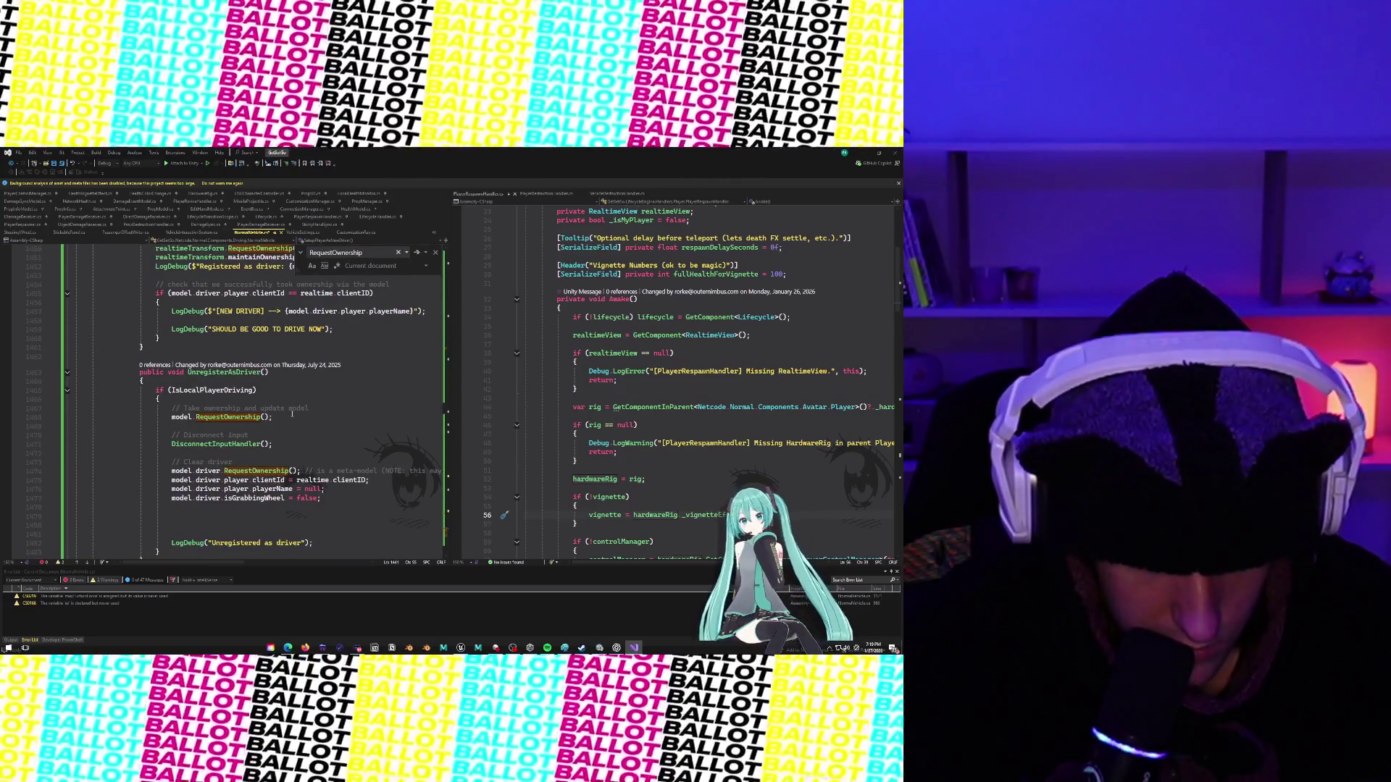
pyautogui.click(53, 418)
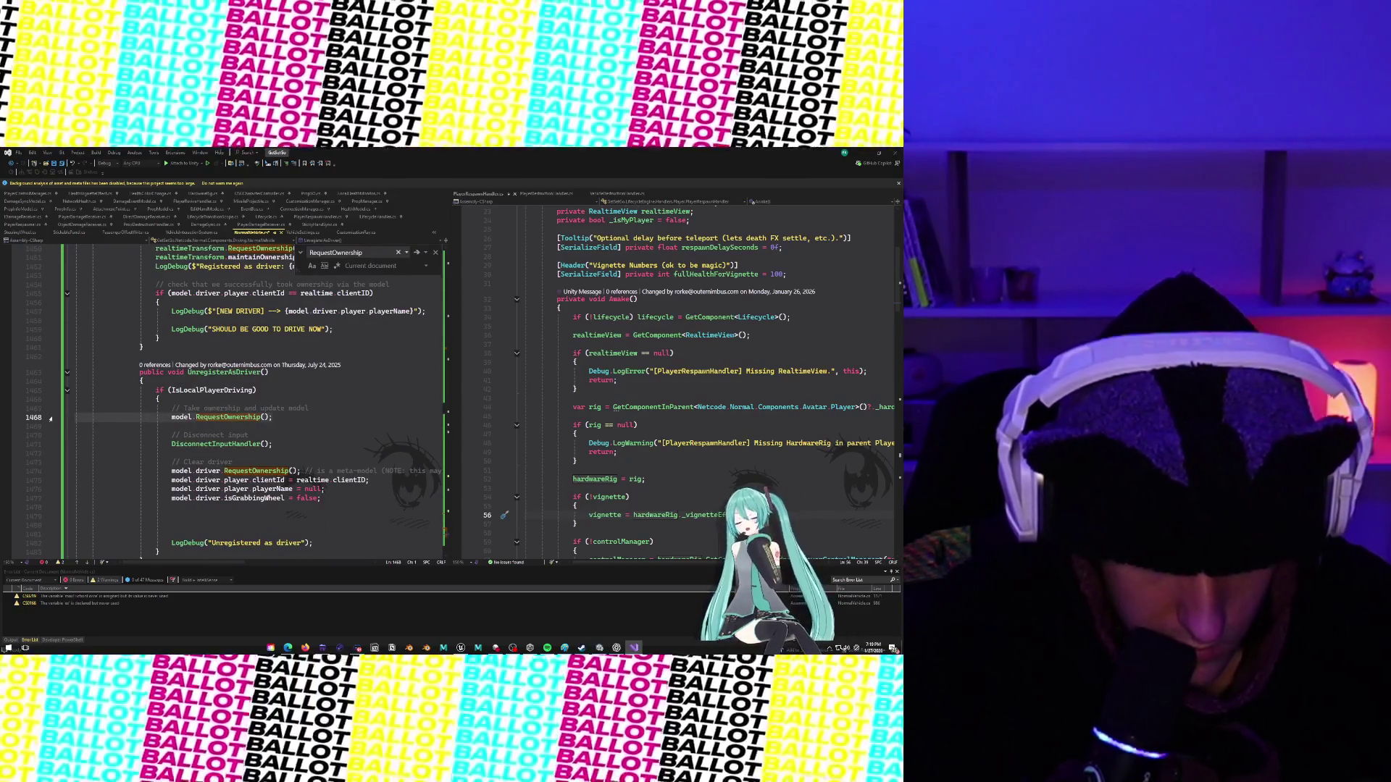
pyautogui.hotkey('ctrl', 'k')
pyautogui.hotkey('ctrl', 'c')
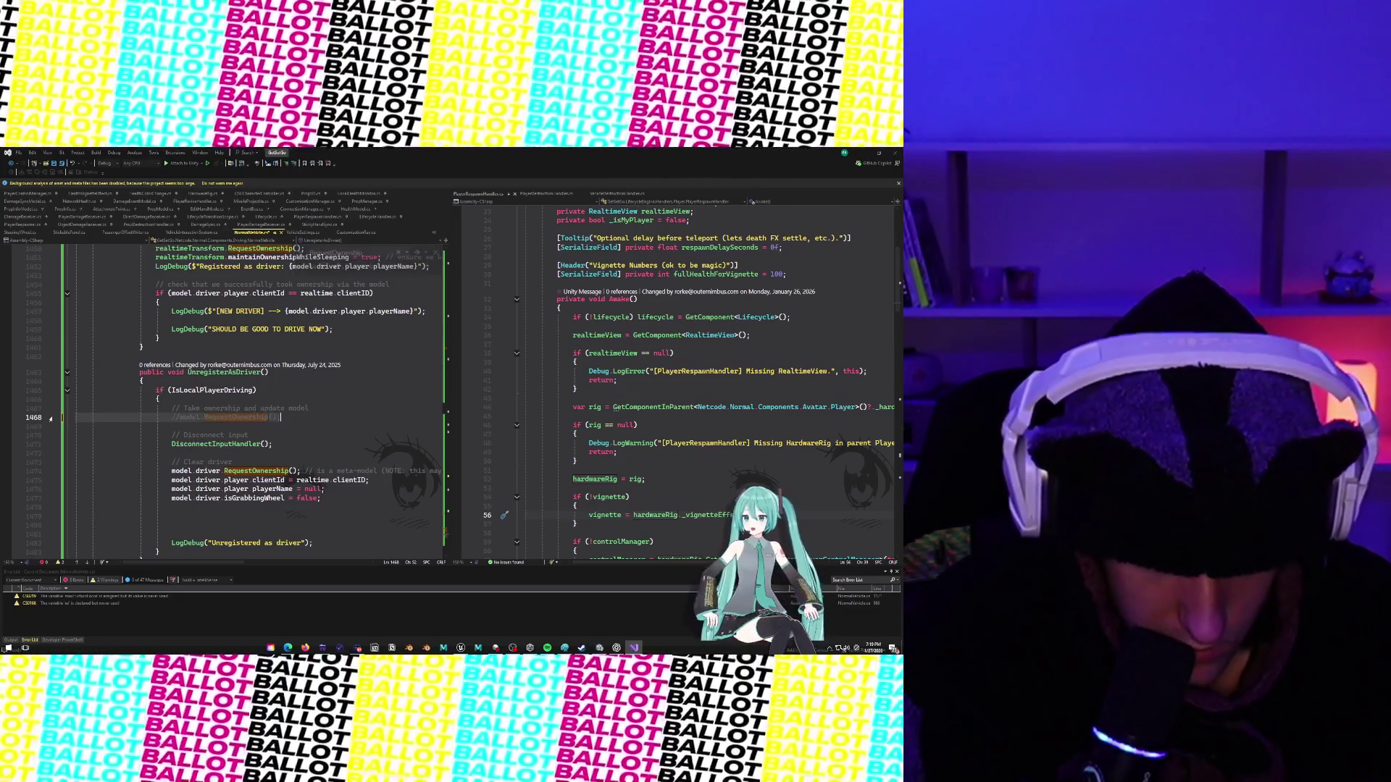
pyautogui.hscroll(3, 391, 474)
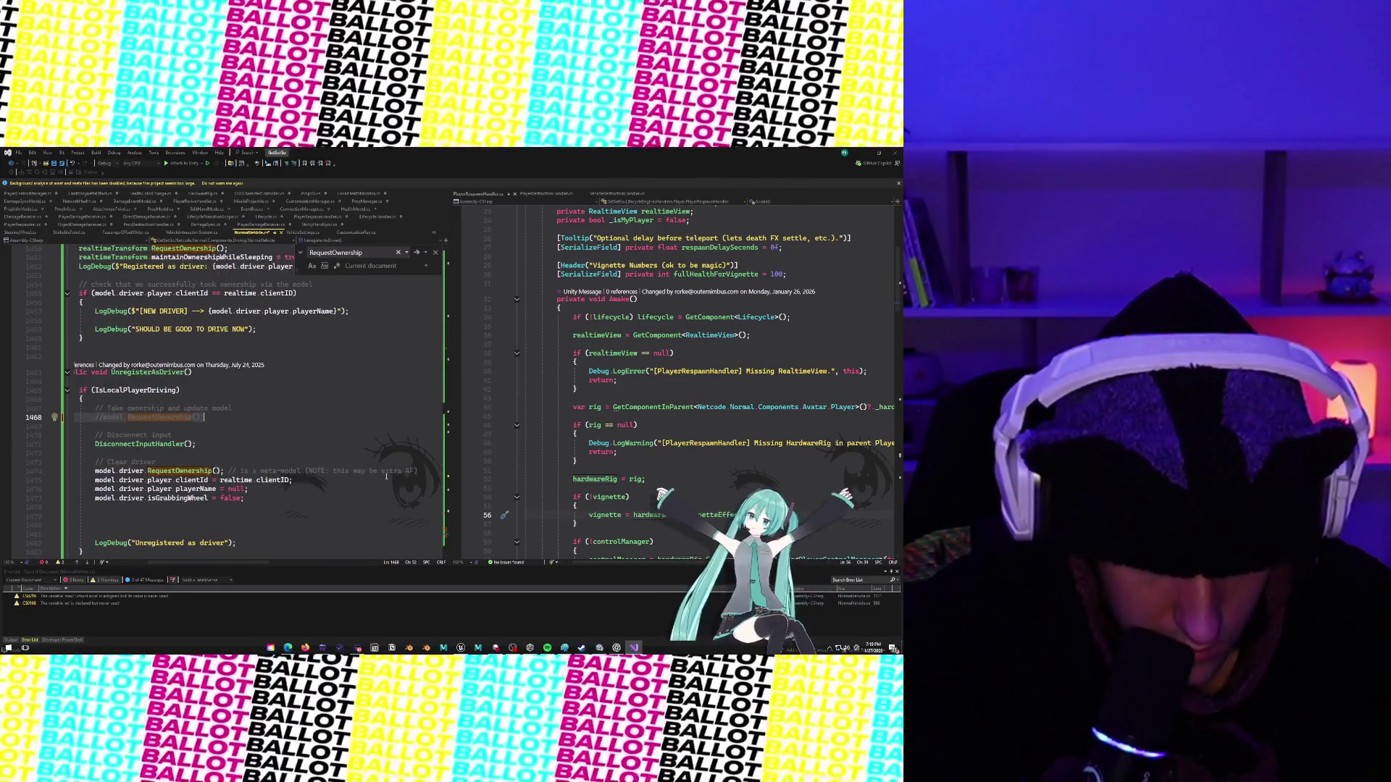
pyautogui.moveTo(126, 470); pyautogui.dragTo(456, 469)
pyautogui.hotkey('ctrl', 'k')
pyautogui.hotkey('ctrl', 'c')
pyautogui.hscroll(-3, 176, 425)
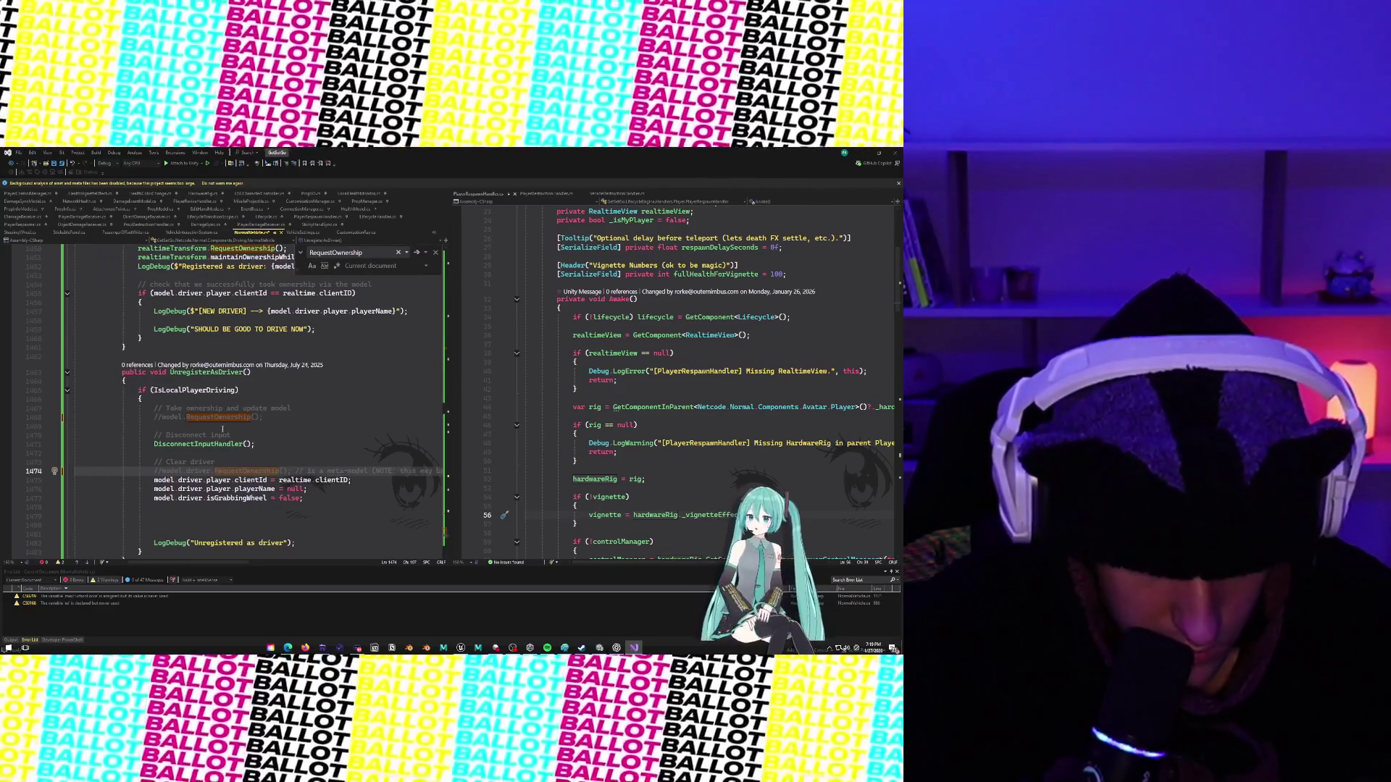
pyautogui.scroll(-10, 188, 428)
pyautogui.scroll(13, 223, 430)
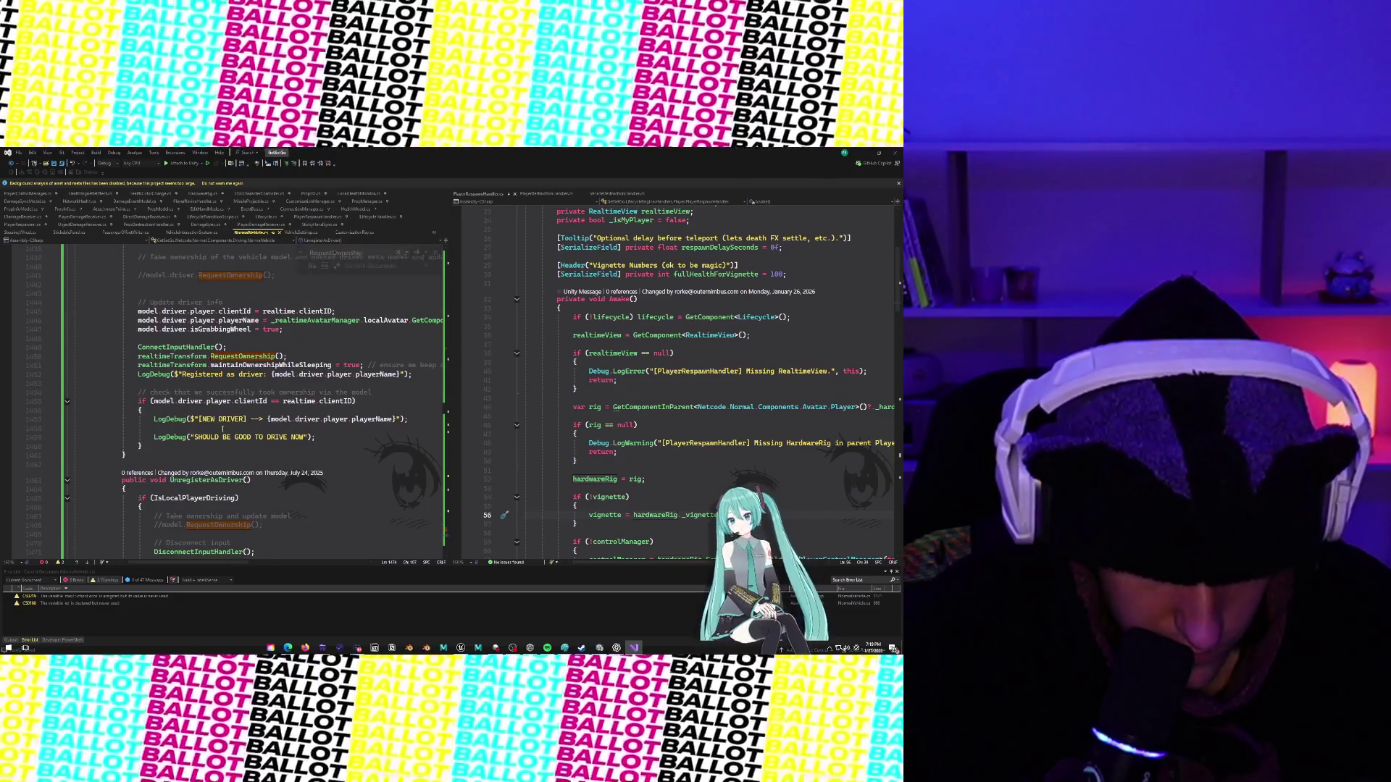
pyautogui.scroll(2, 222, 429)
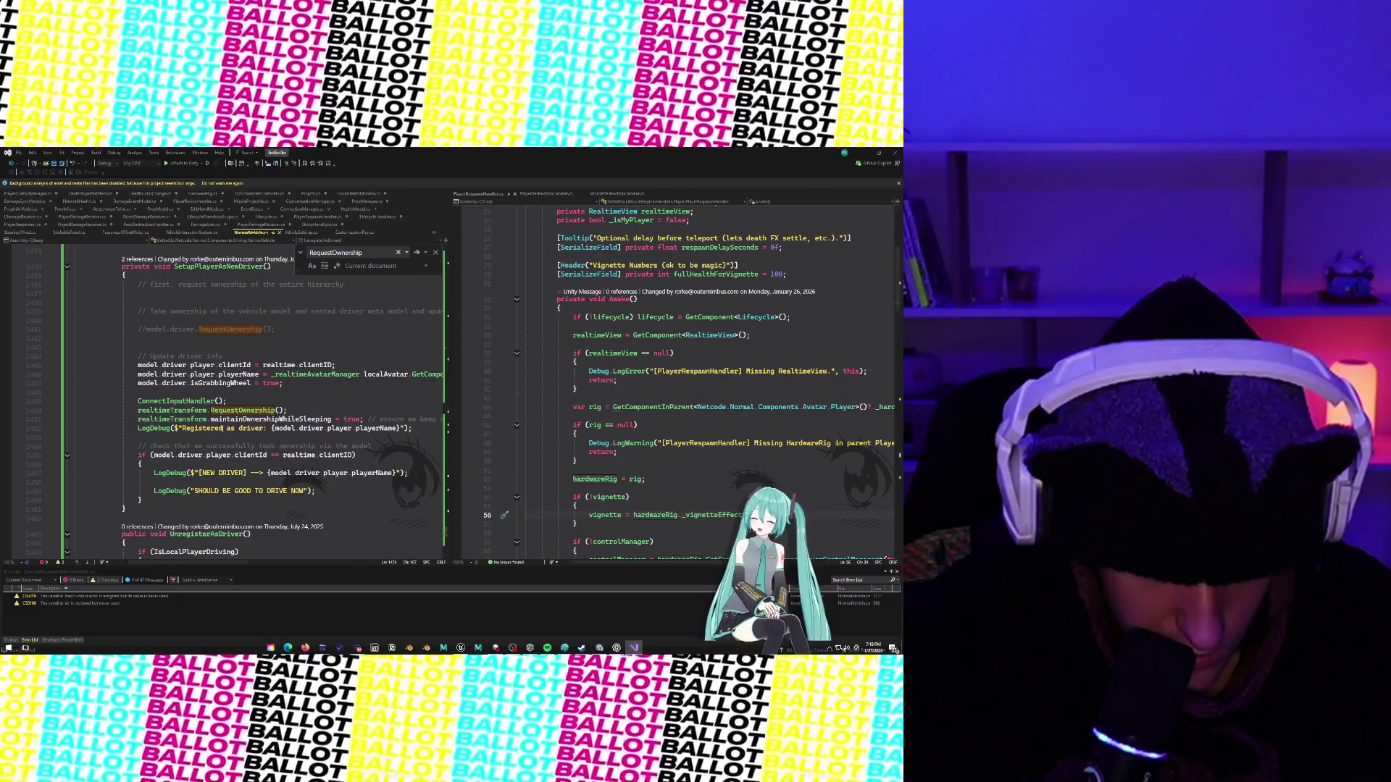
pyautogui.scroll(5, 222, 430)
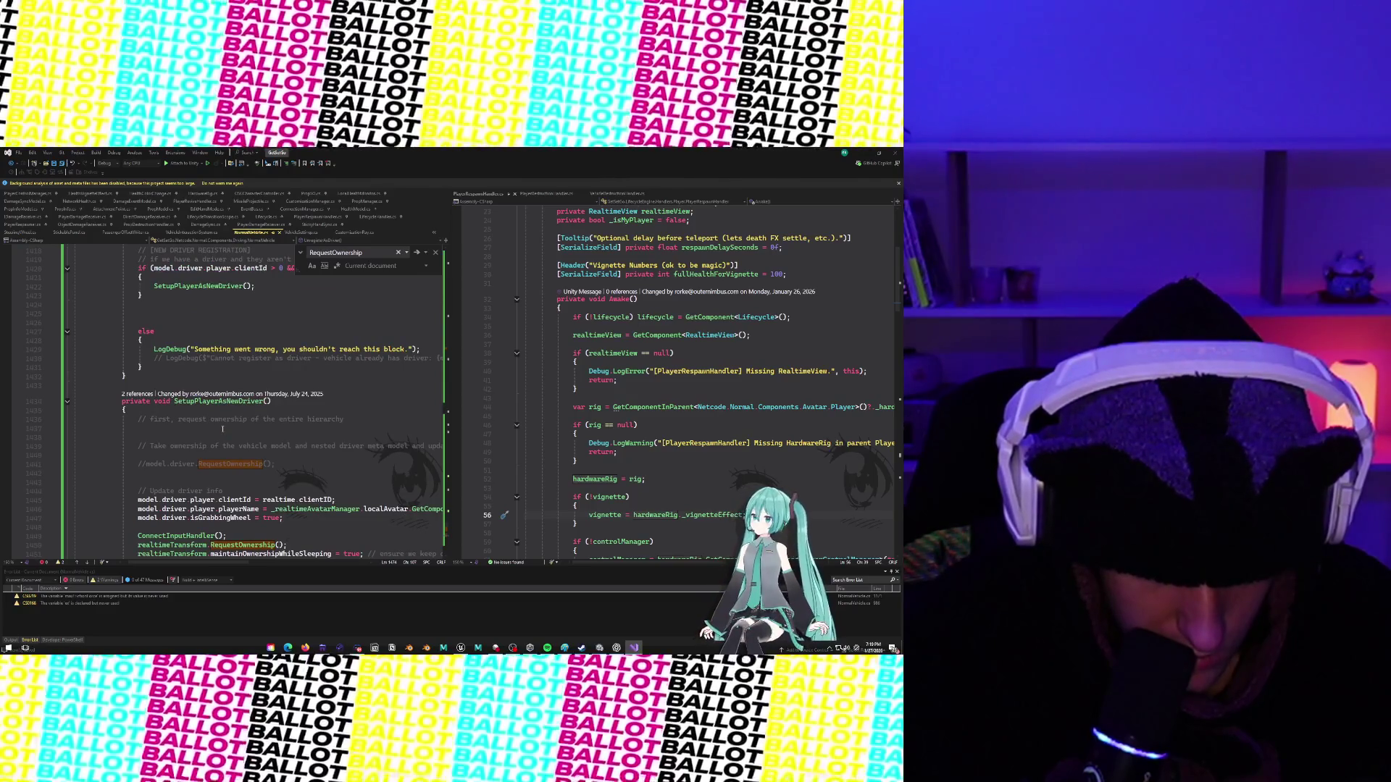
pyautogui.scroll(-1, 222, 429)
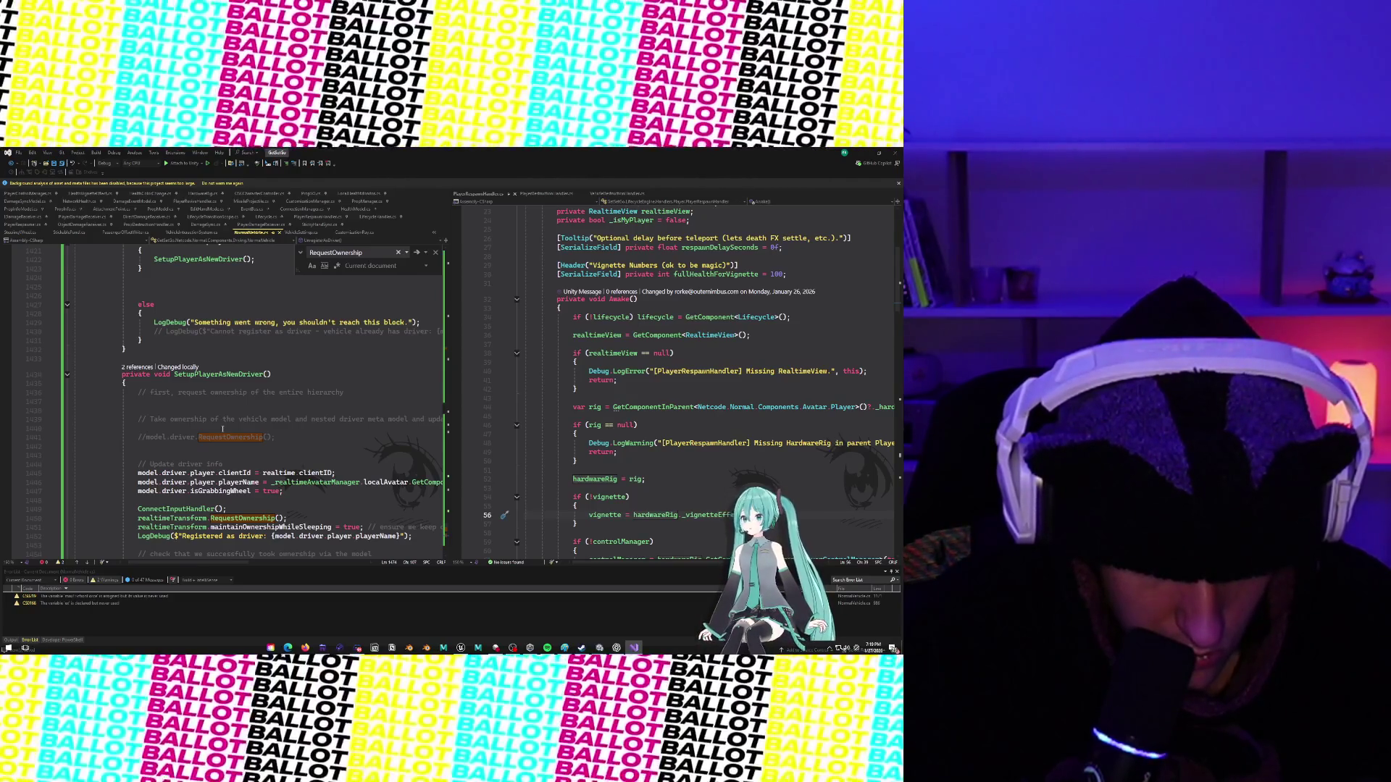
pyautogui.scroll(10, 222, 429)
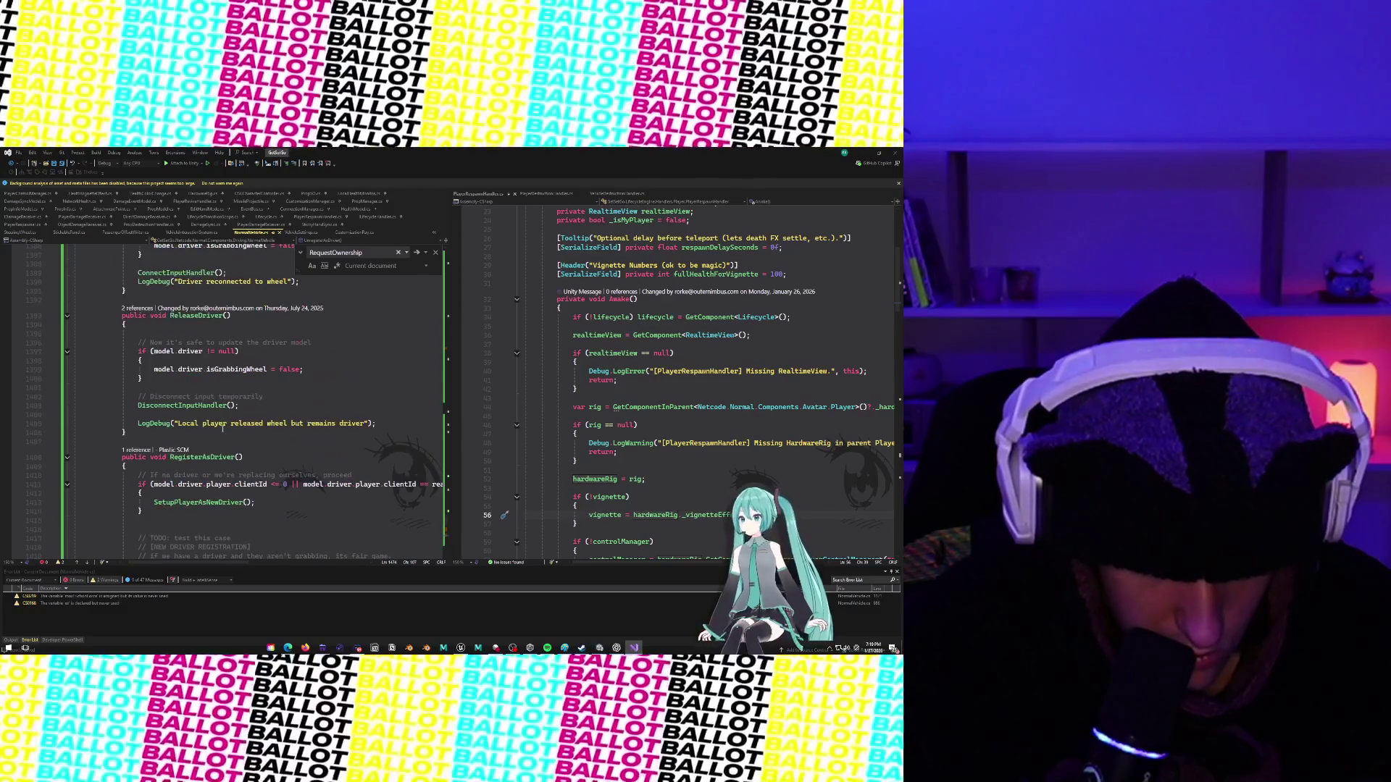
pyautogui.scroll(5, 222, 430)
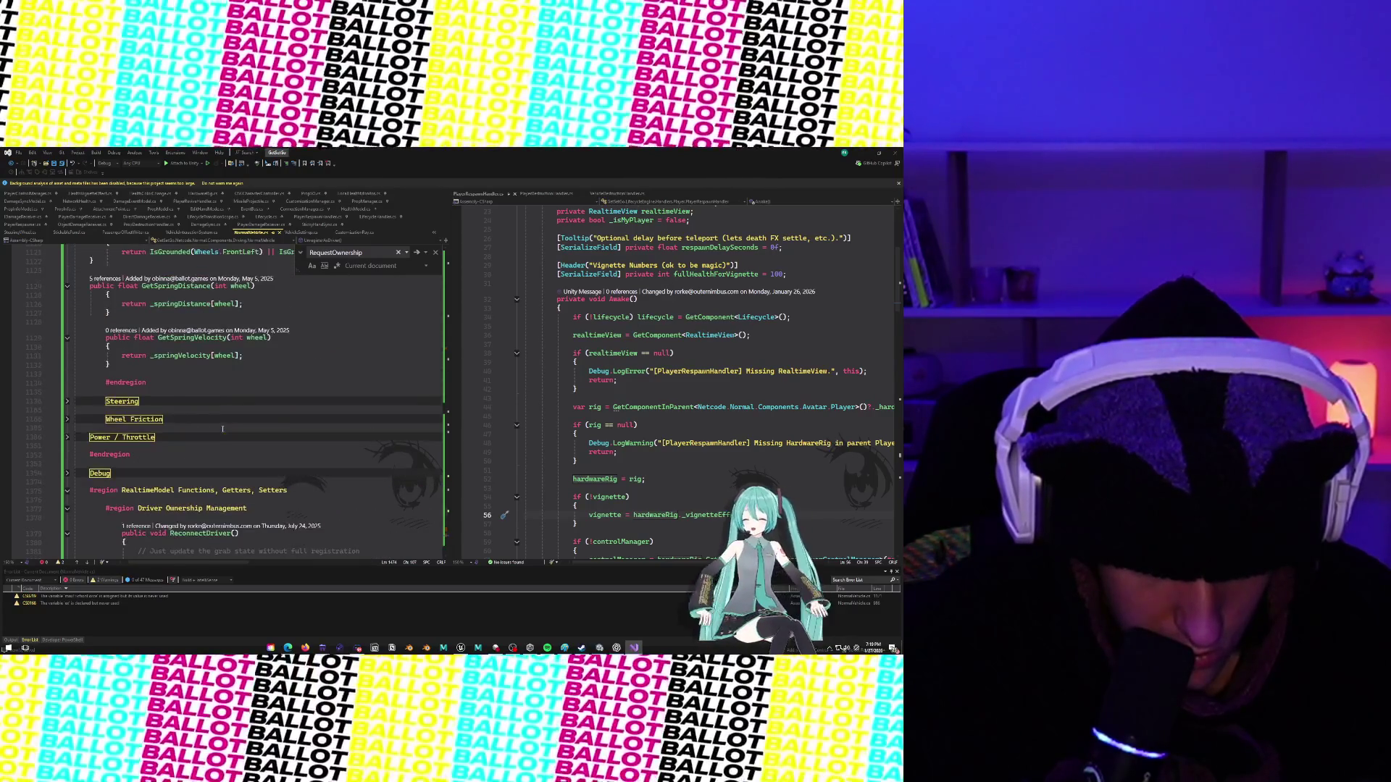
pyautogui.scroll(15, 139, 450)
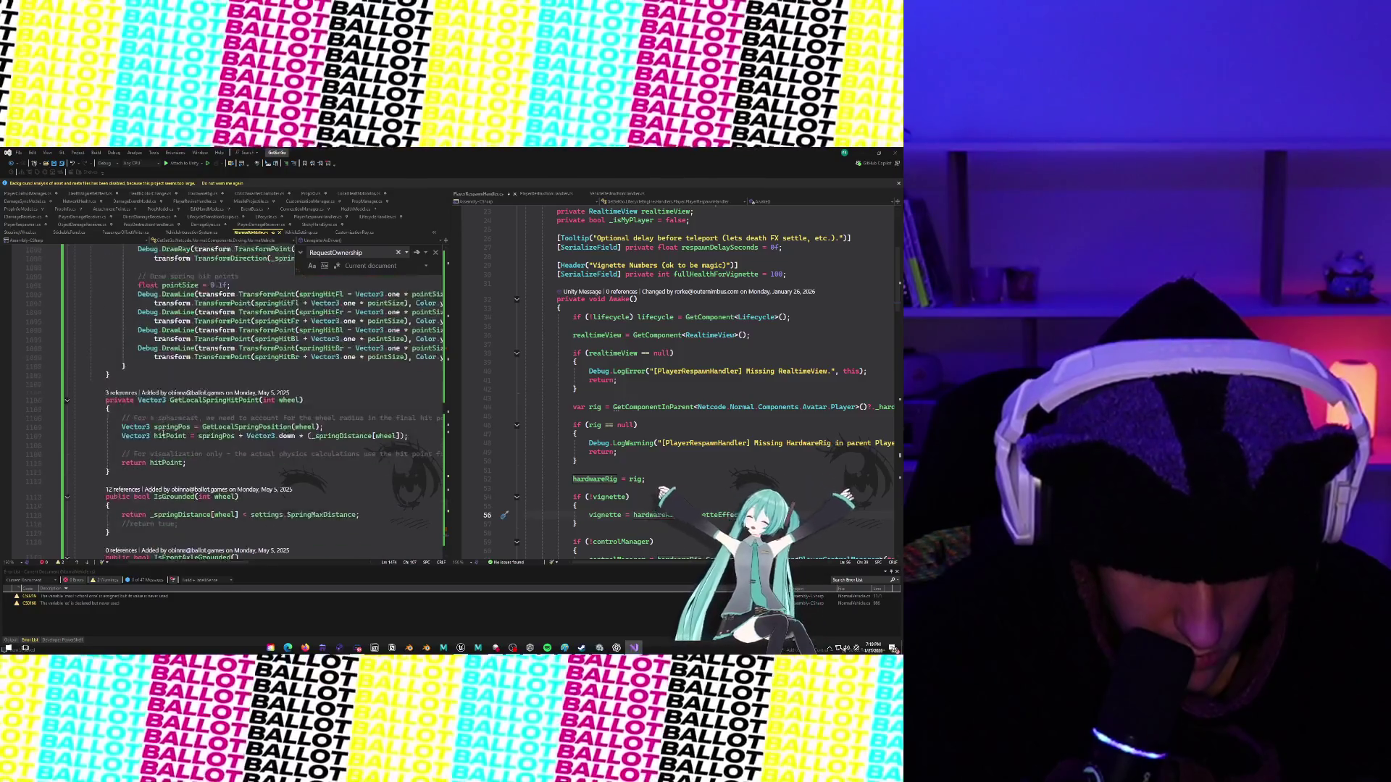
pyautogui.scroll(20, 163, 433)
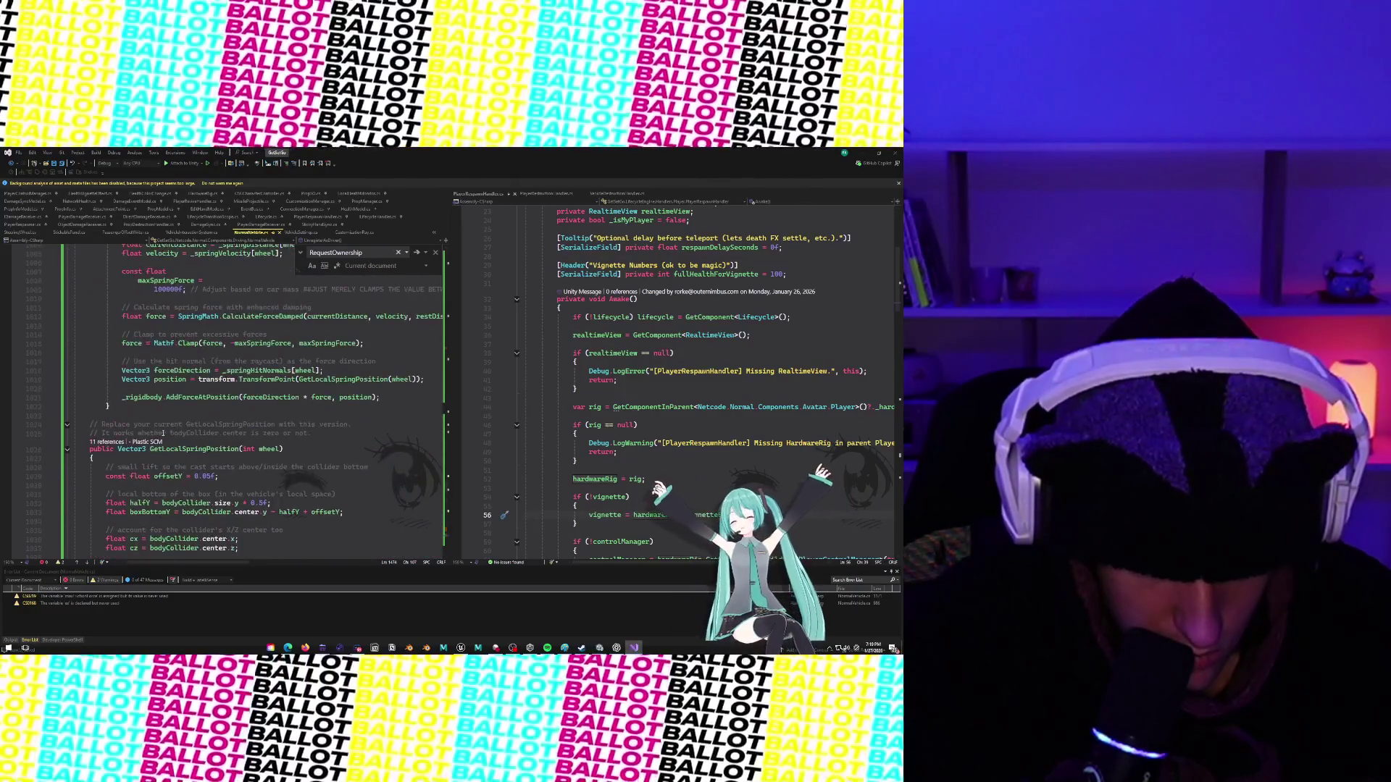
# Step through RequestOwnership matches at lines 433, 1441, 1468 and 1474, then code-search NormalVehicle.
pyautogui.click(417, 255)
pyautogui.click(417, 256)
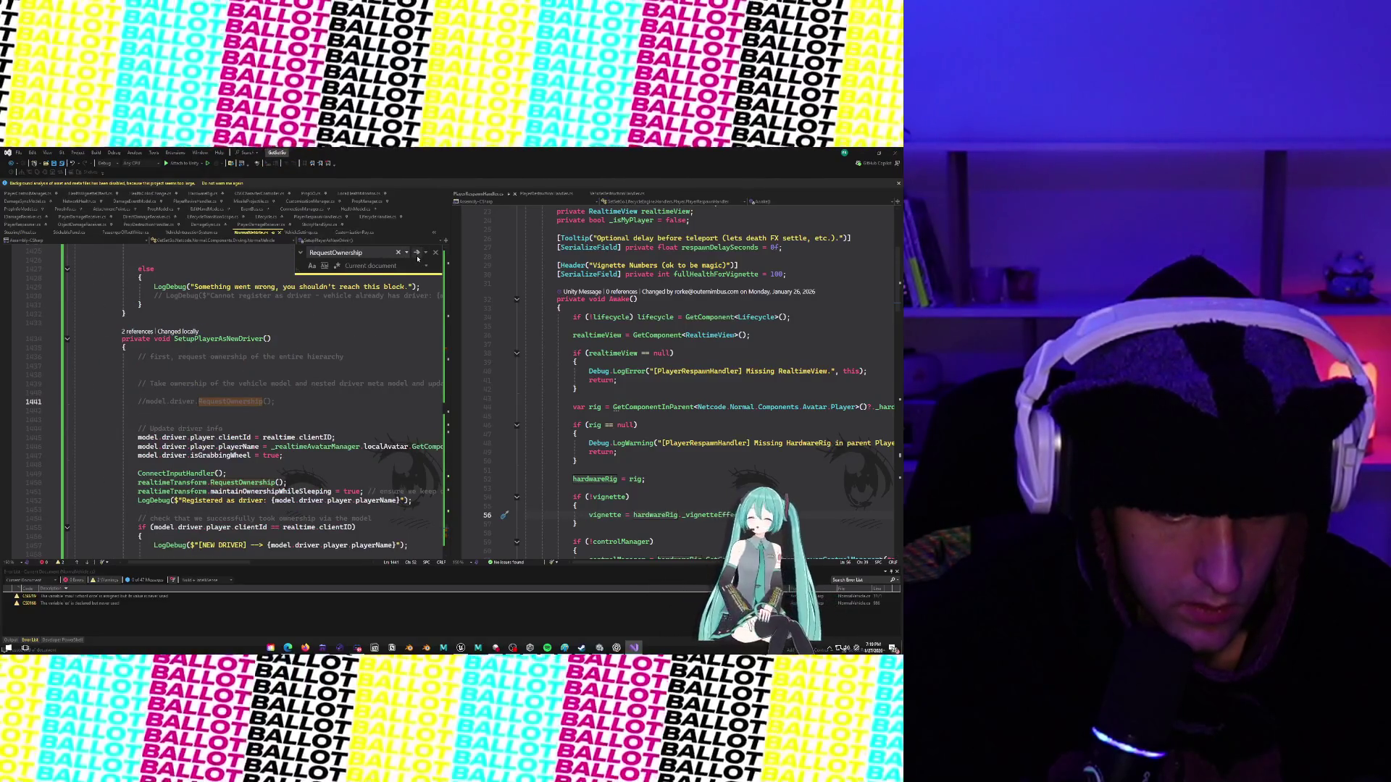
pyautogui.click(417, 256)
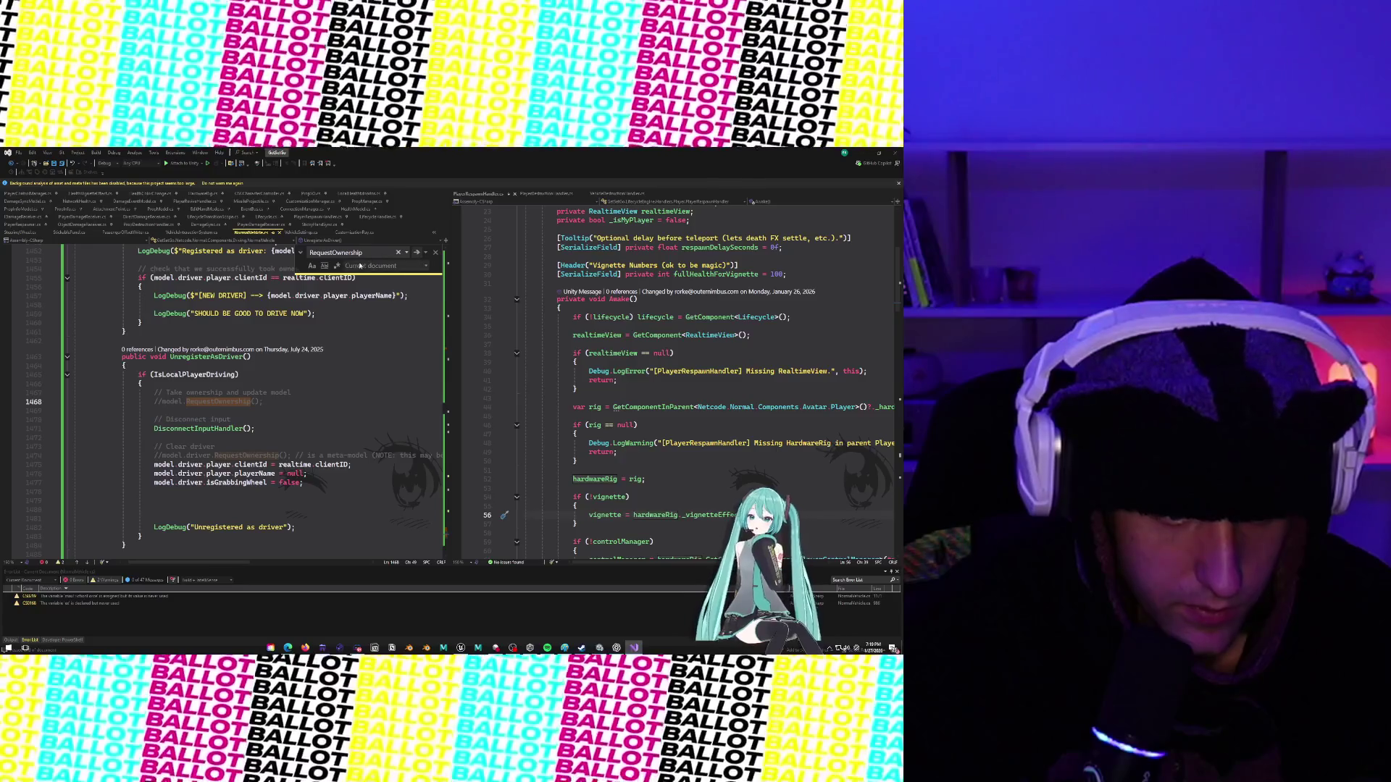
pyautogui.scroll(4, 413, 258)
pyautogui.click(412, 257)
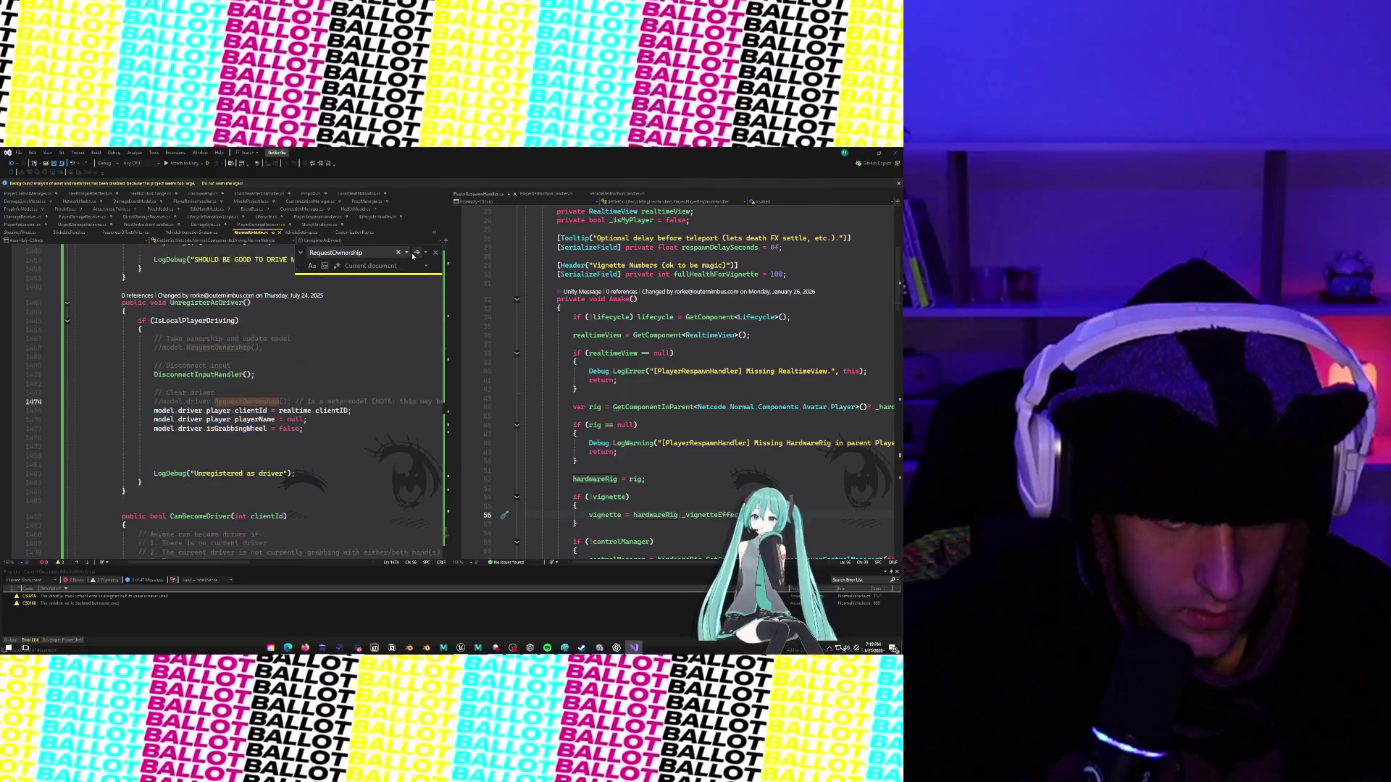
pyautogui.click(413, 257)
pyautogui.press('Return')
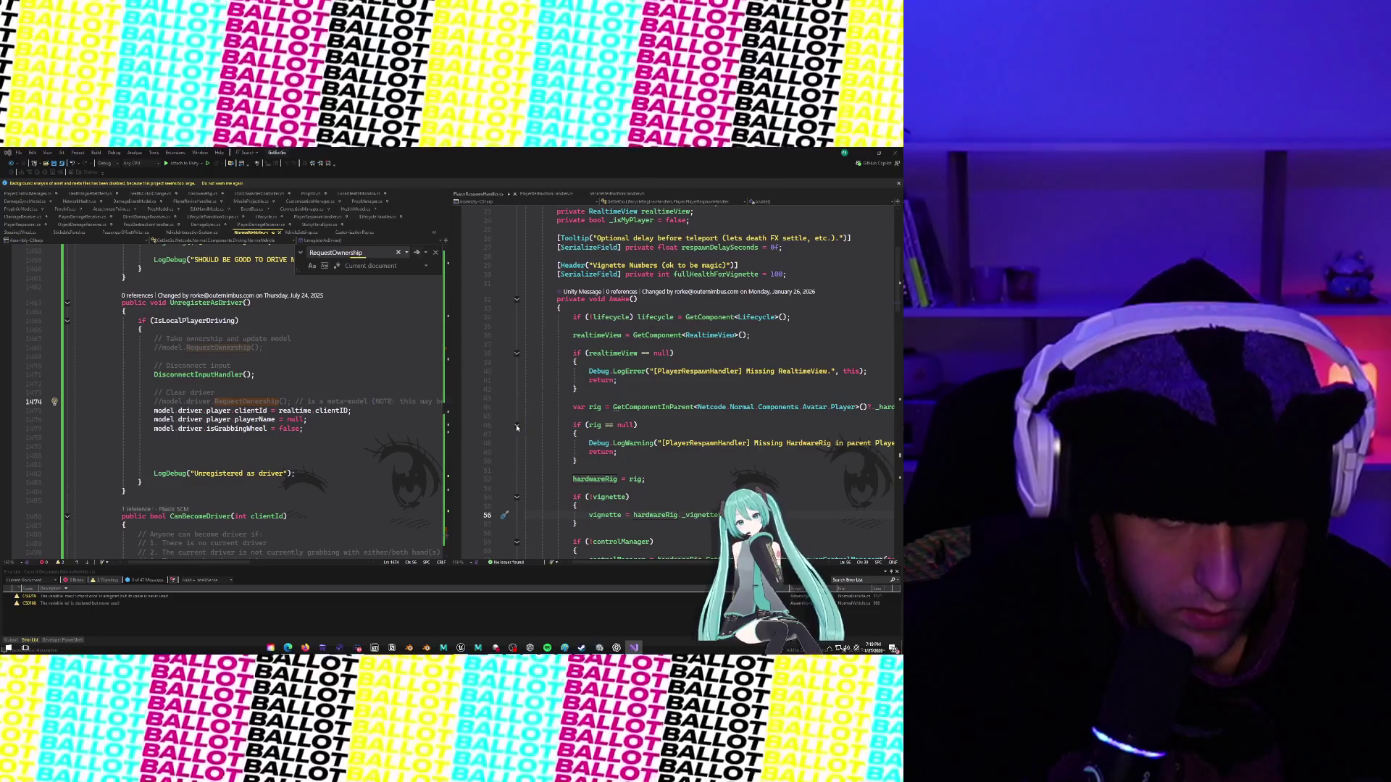
pyautogui.click(269, 322)
pyautogui.hotkey('ctrl', 't')
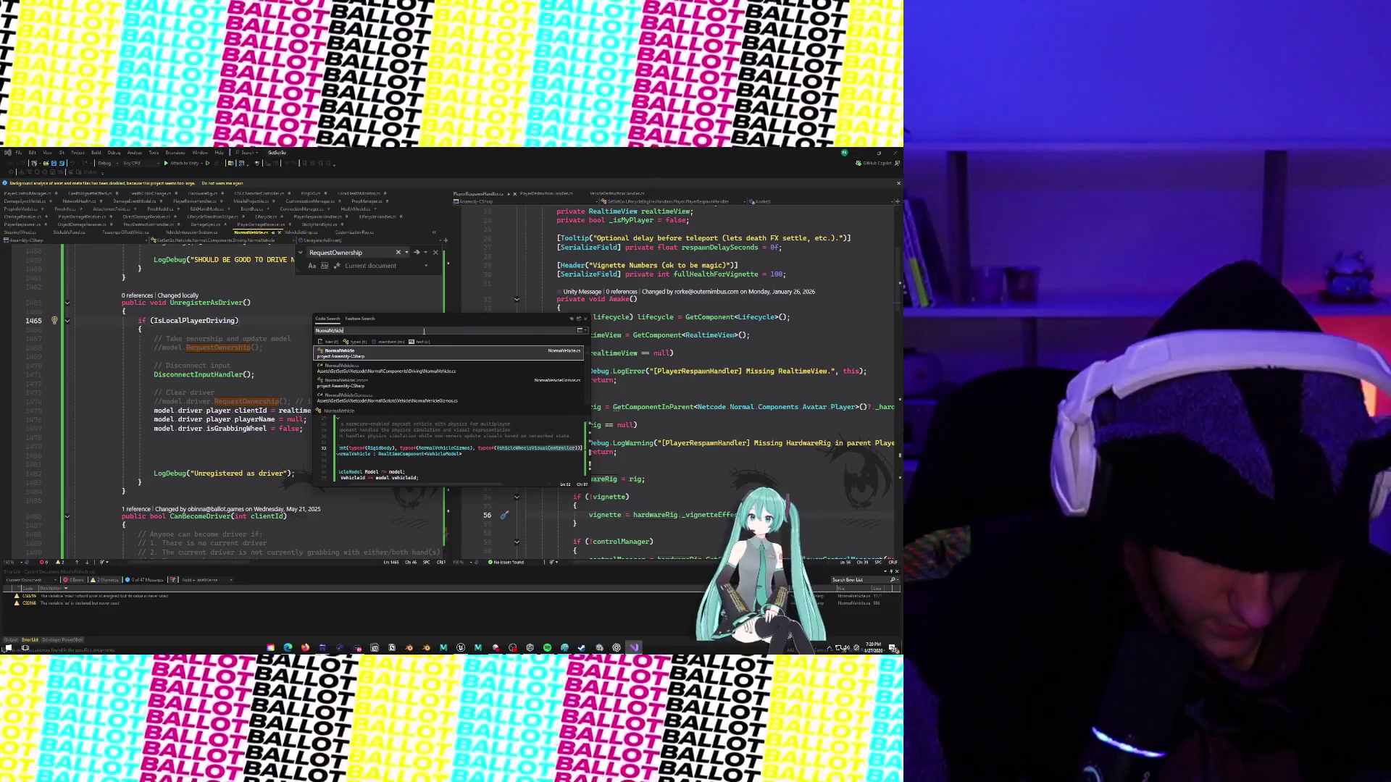
# Return to Unity and select Skateboard_Prod to inspect its components.
pyautogui.click(862, 152)
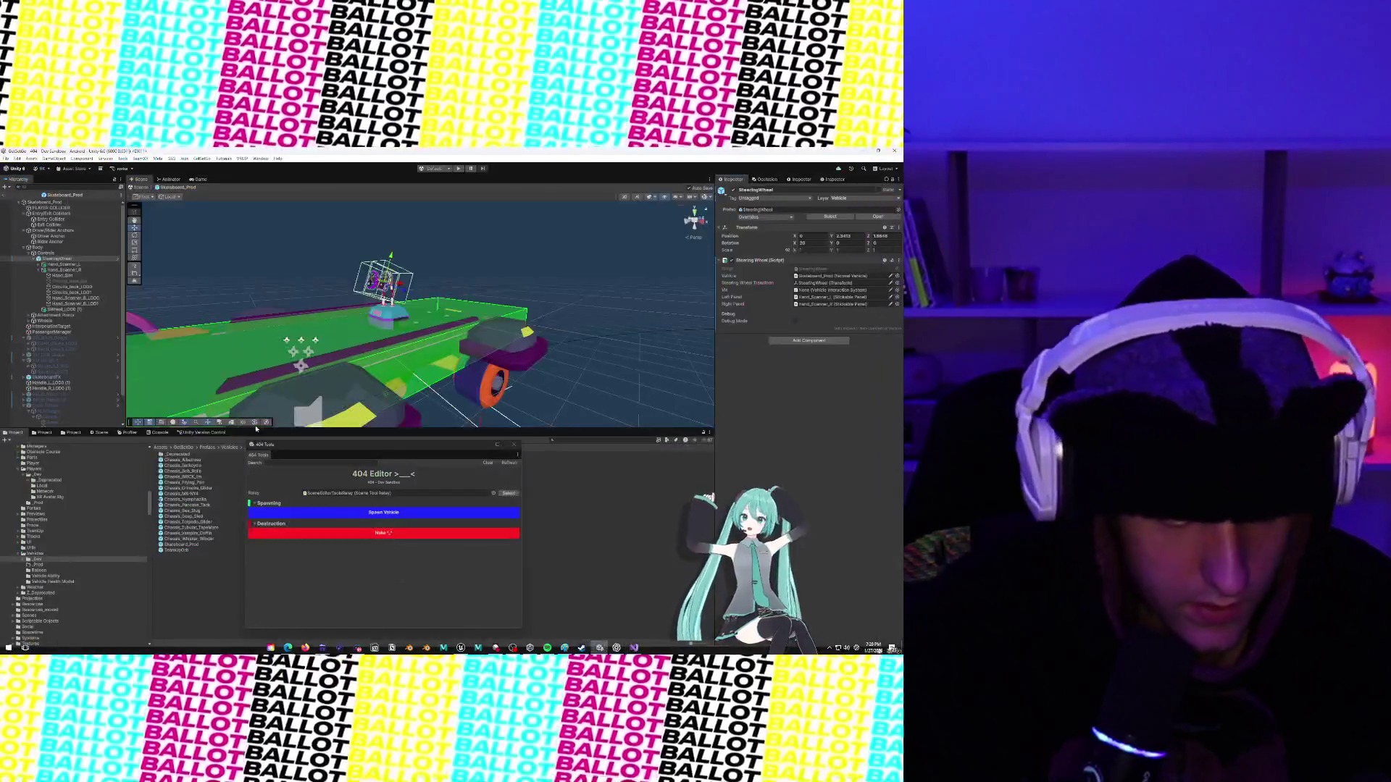
pyautogui.click(66, 259)
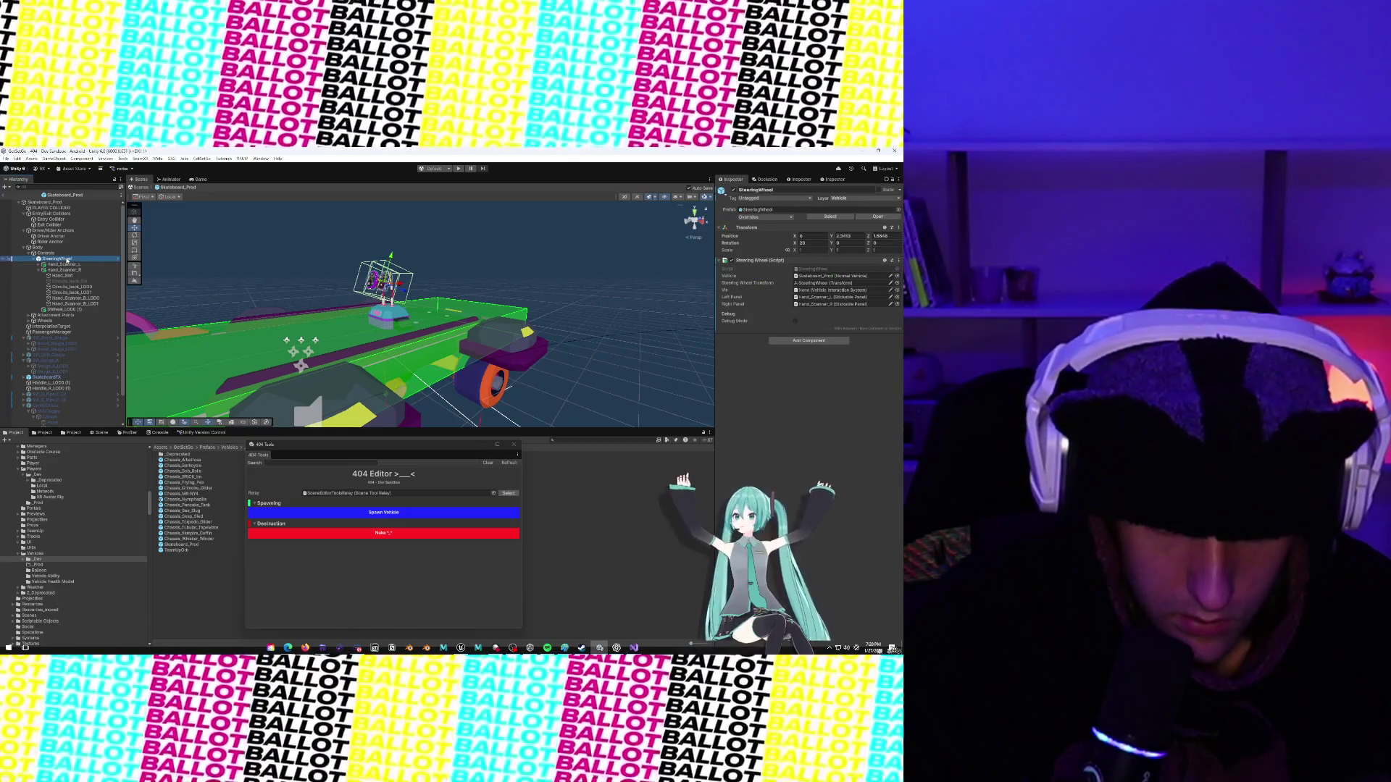
pyautogui.click(57, 204)
pyautogui.scroll(-10, 895, 450)
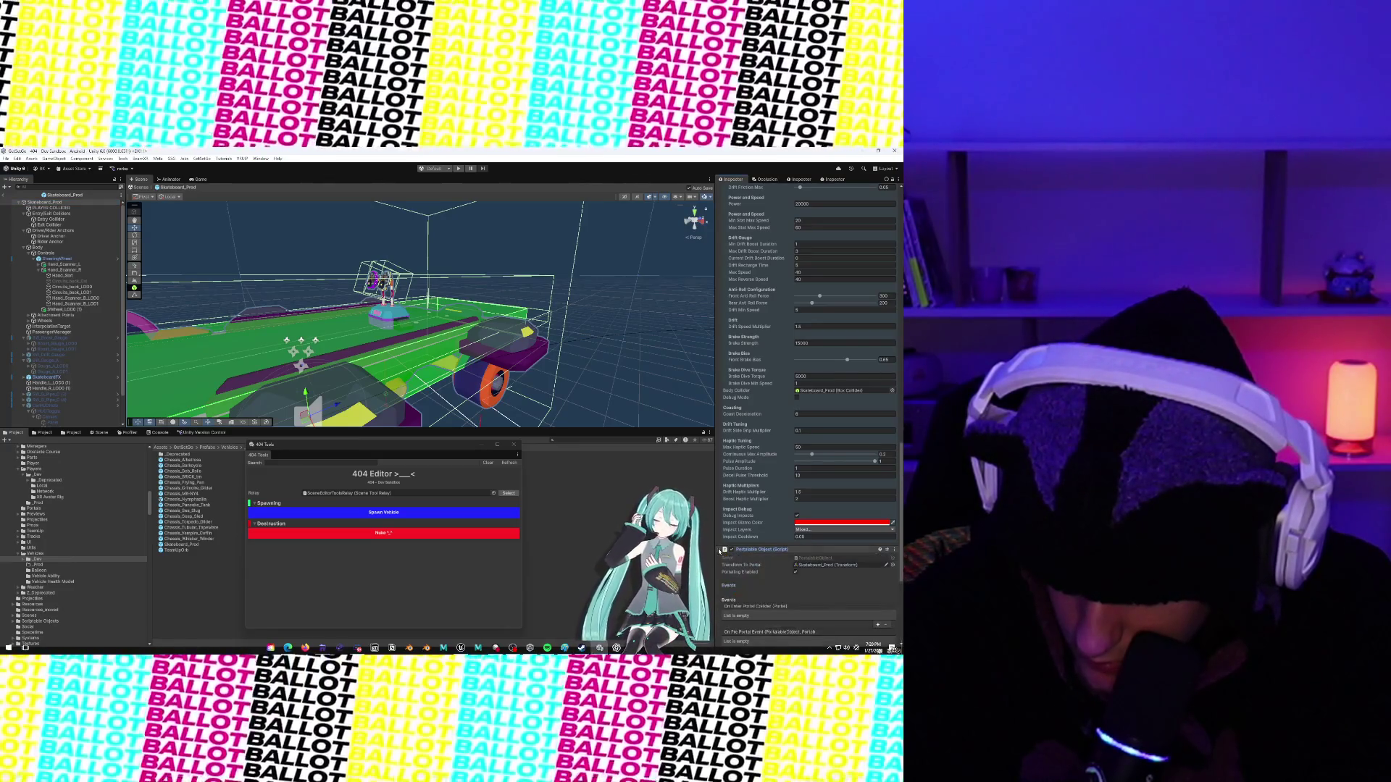
# Collapse Portalable Object and Lifecycle, and expand Challenge Part Tracker and Vehicle Wheels Visual Controller.
pyautogui.click(719, 551)
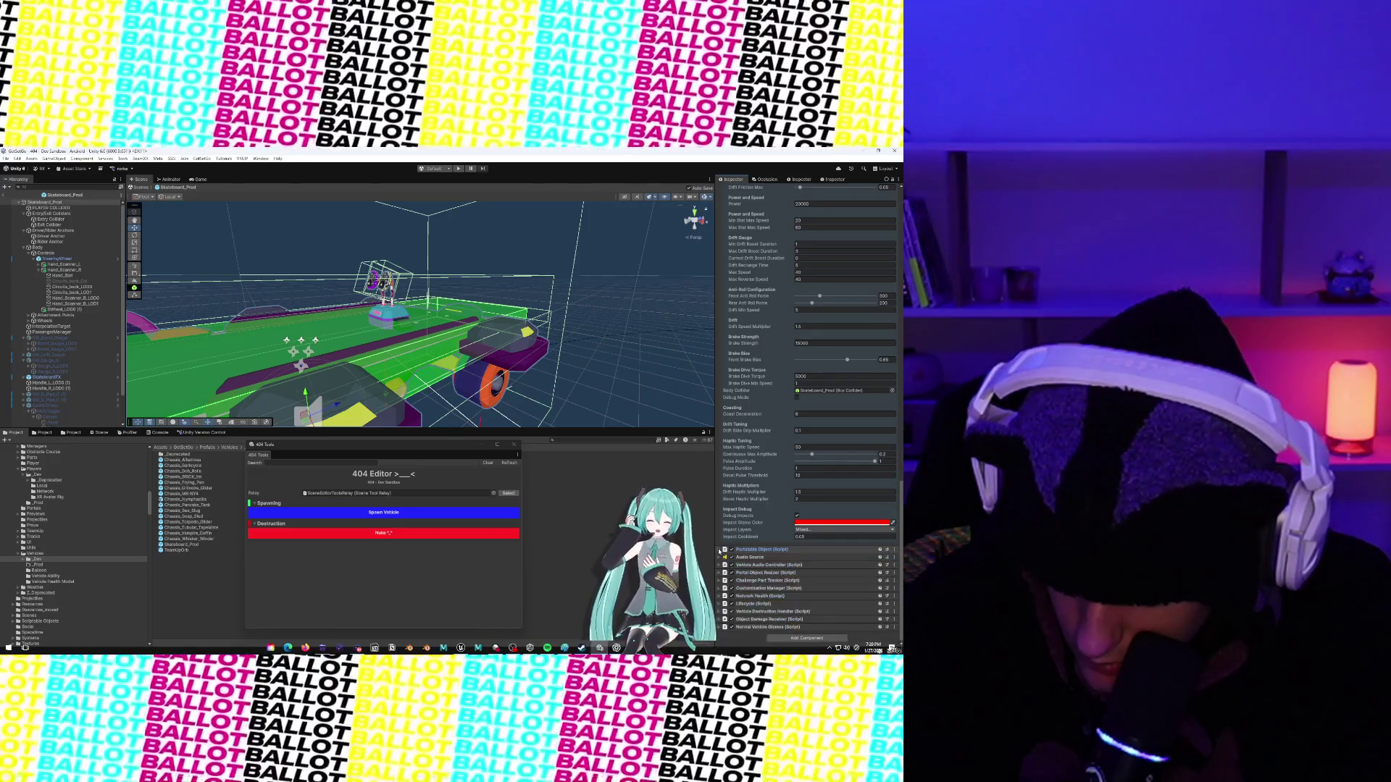
pyautogui.click(719, 572)
pyautogui.click(719, 573)
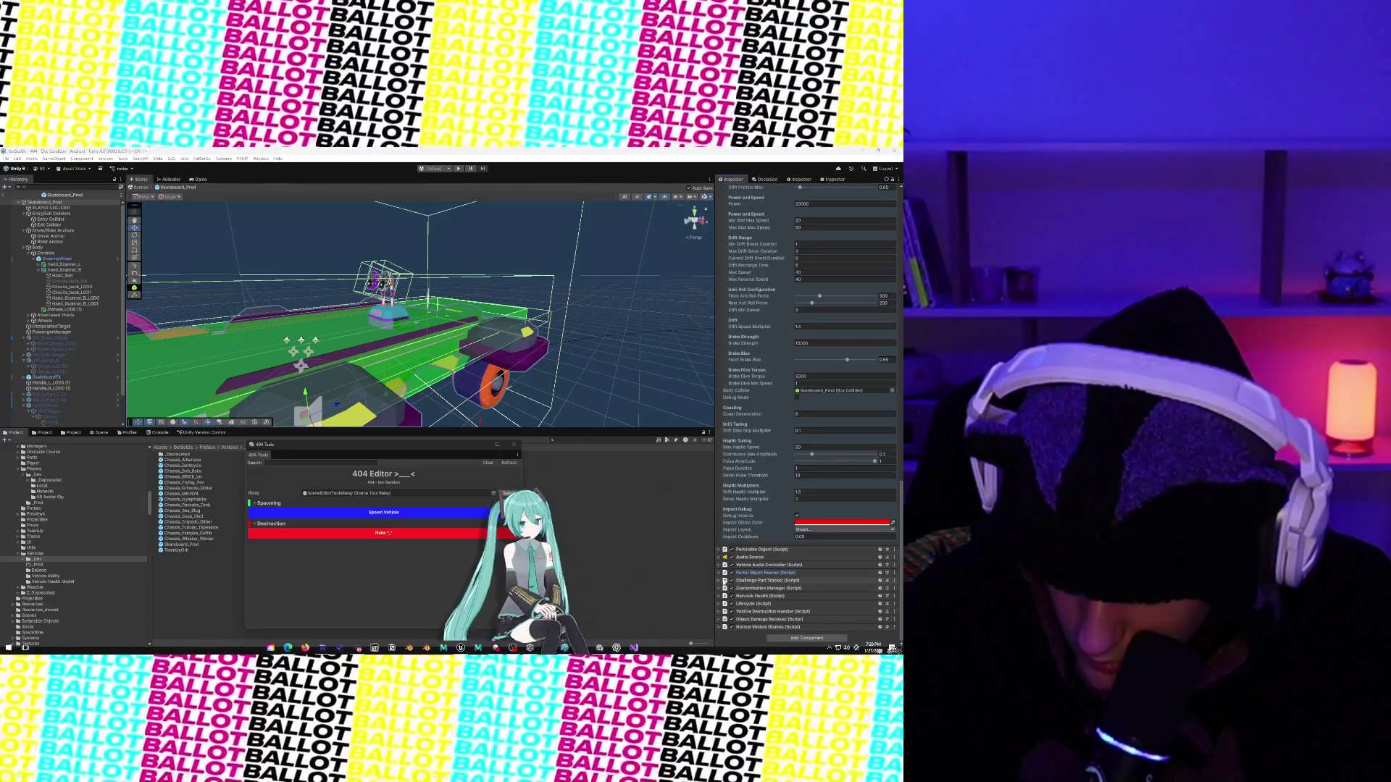
pyautogui.click(719, 580)
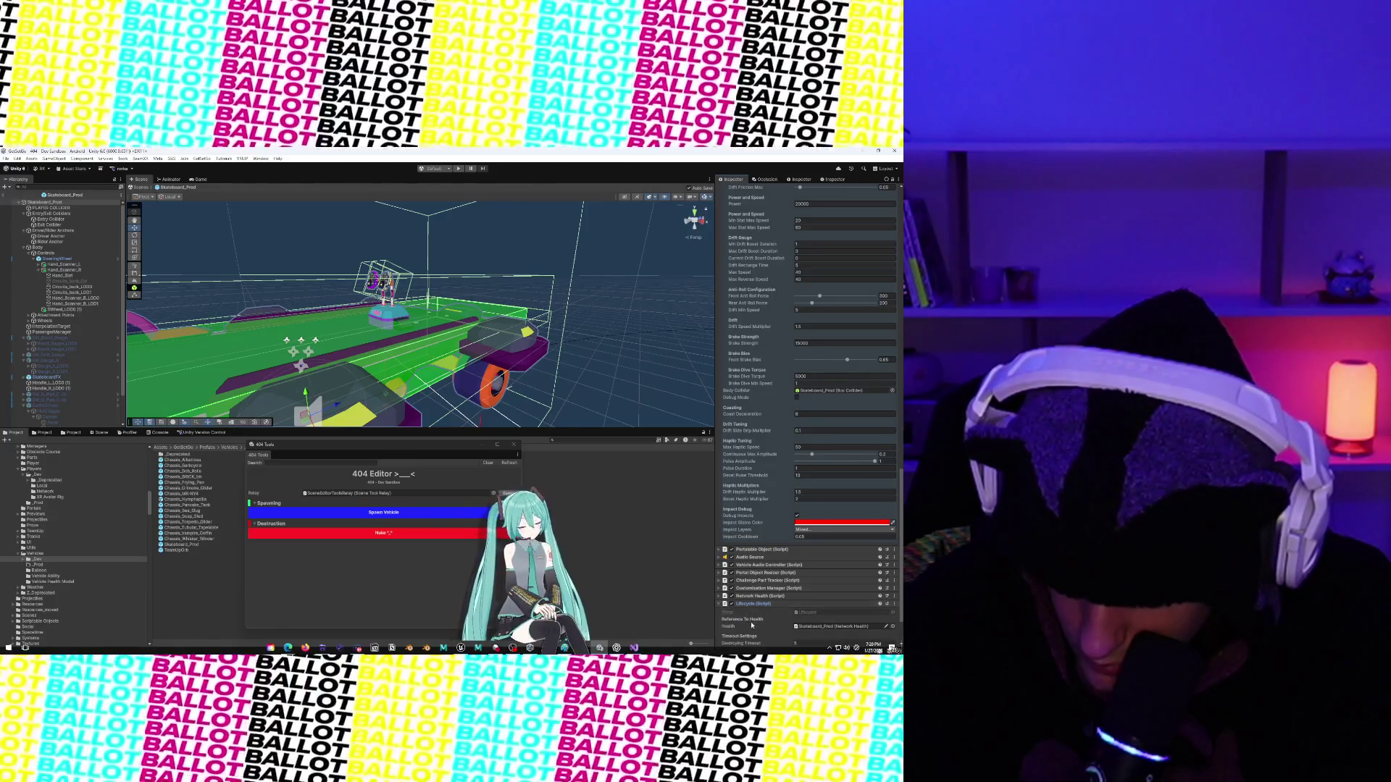
pyautogui.scroll(-2, 752, 625)
pyautogui.click(721, 548)
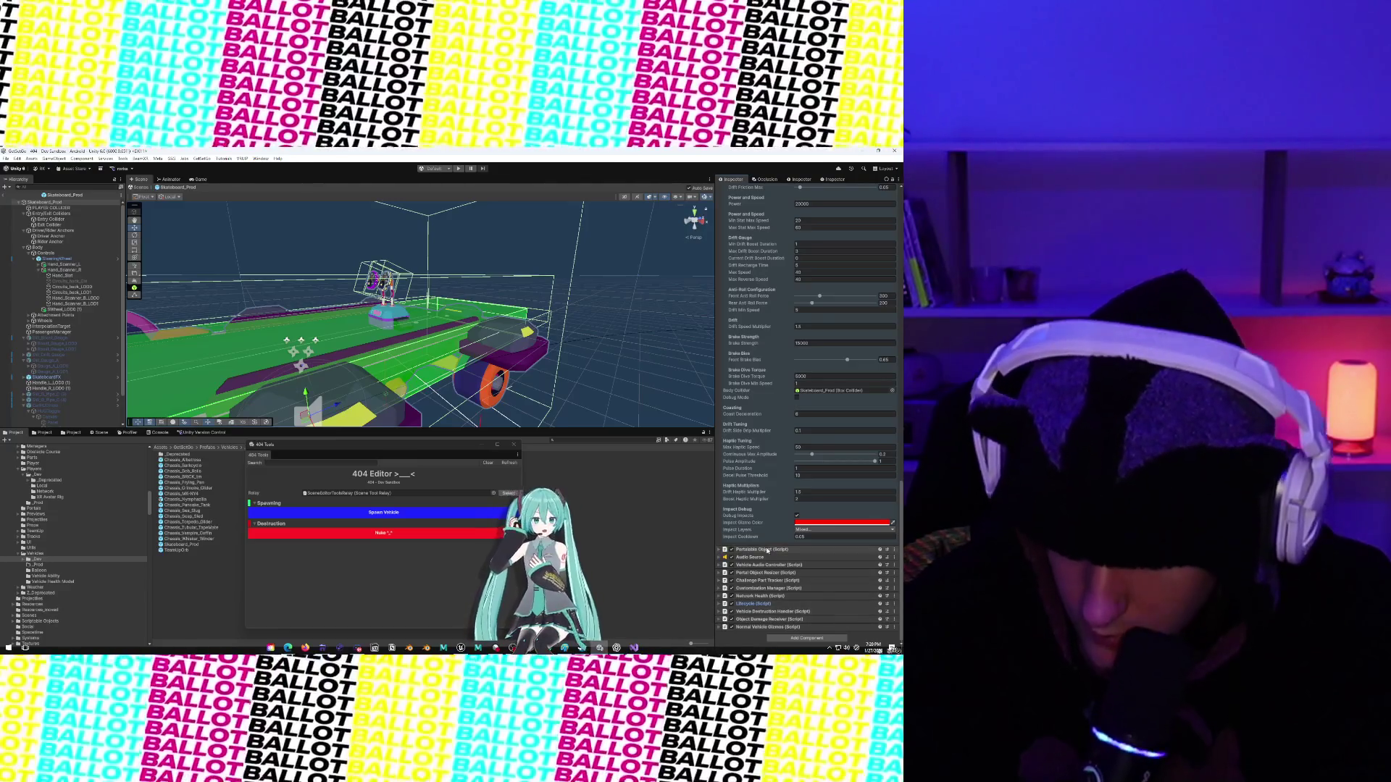
pyautogui.scroll(10, 760, 594)
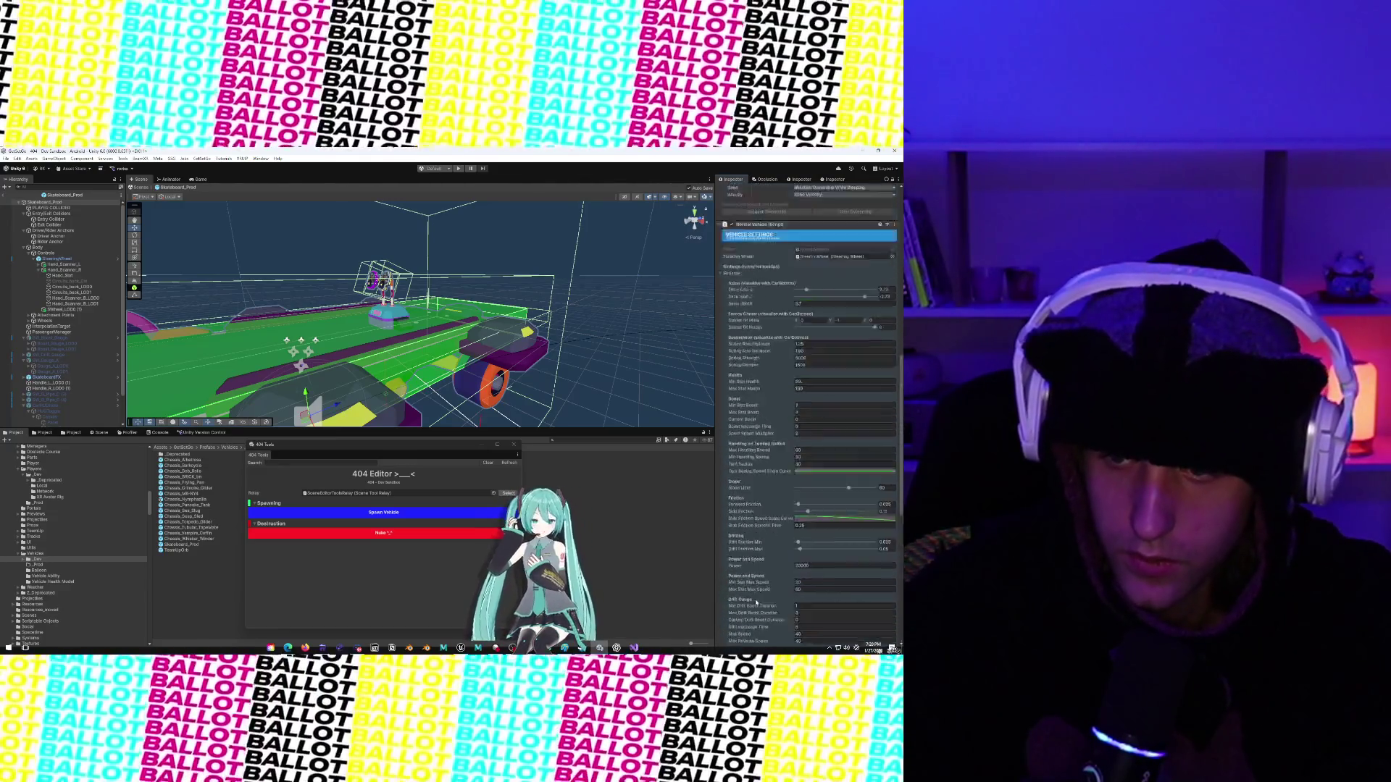
pyautogui.scroll(-3, 755, 602)
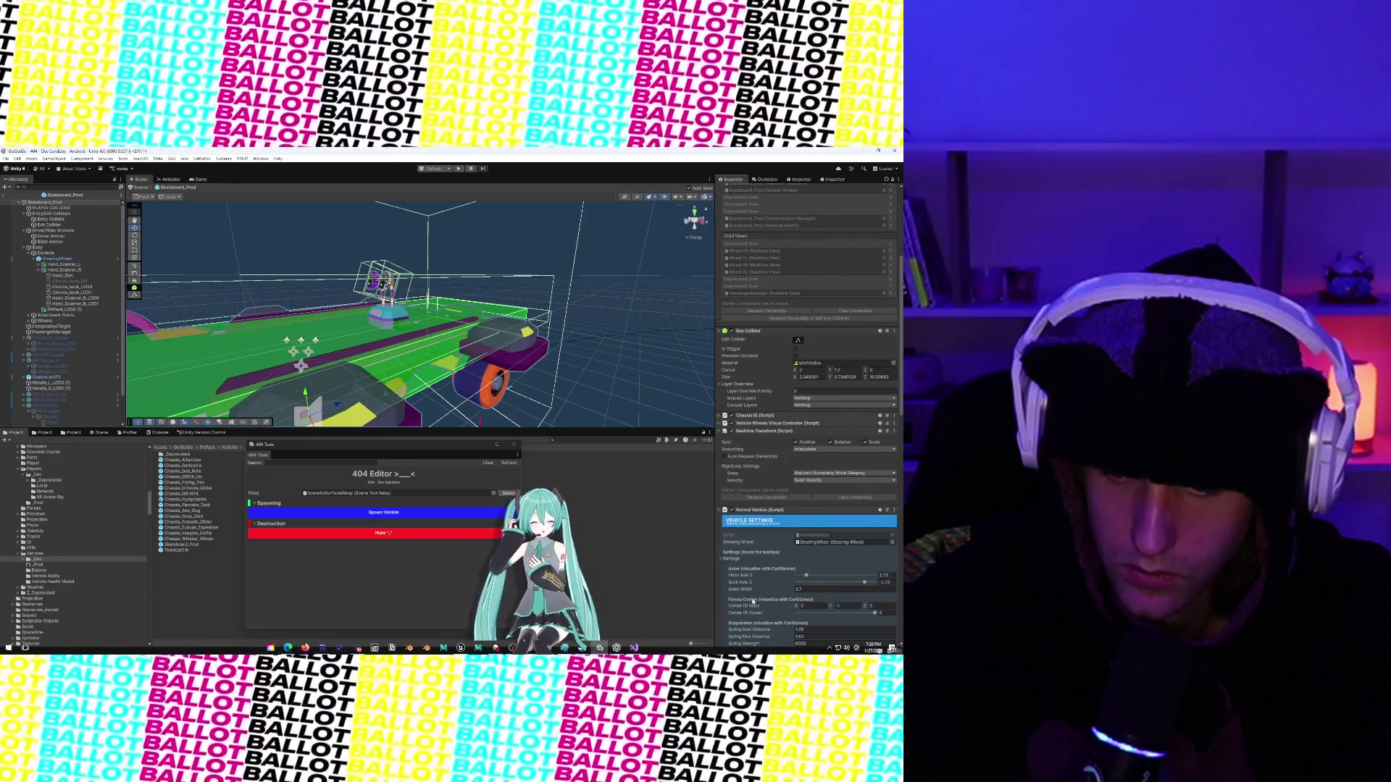
pyautogui.click(720, 423)
# Open VehicleWheelsVisualController from its component menu, skim it in Visual Studio, then return to Unity.
pyautogui.click(896, 425)
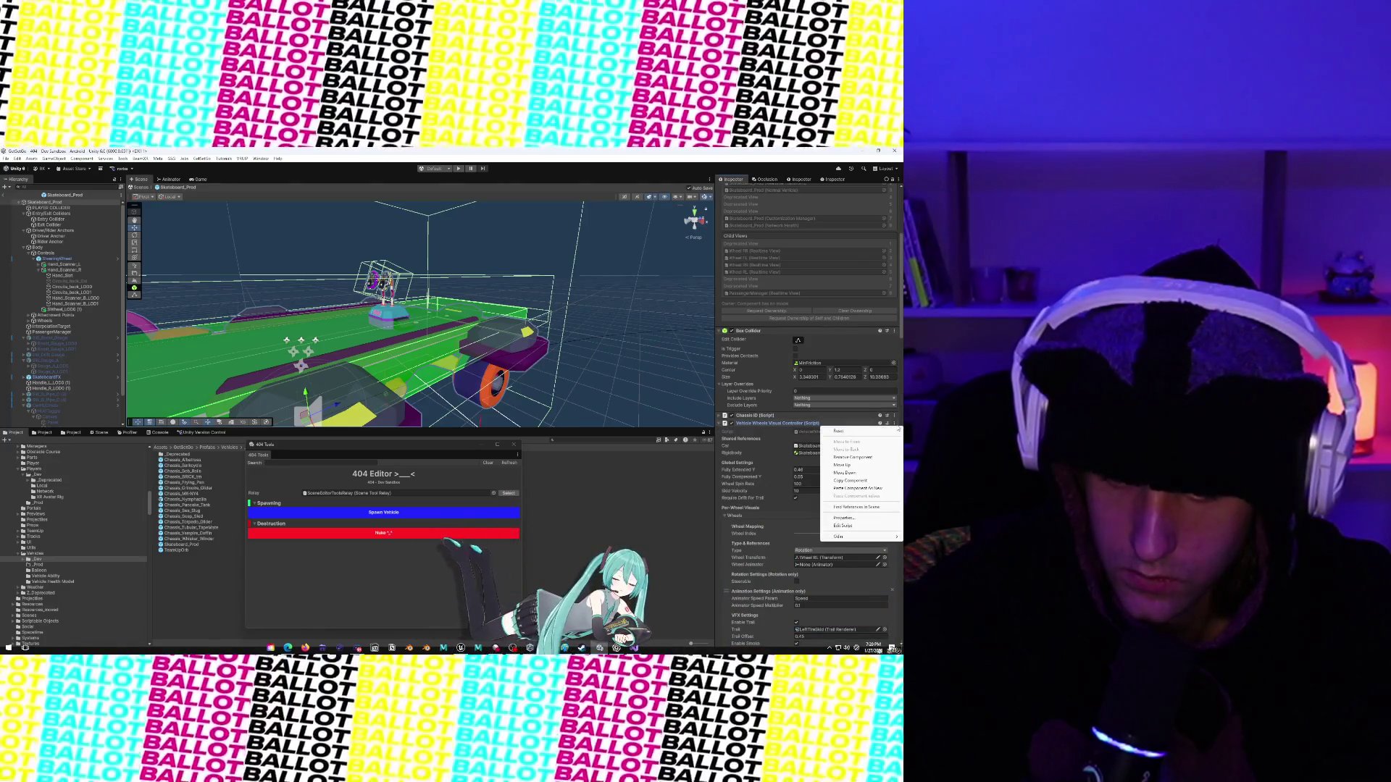
pyautogui.click(844, 526)
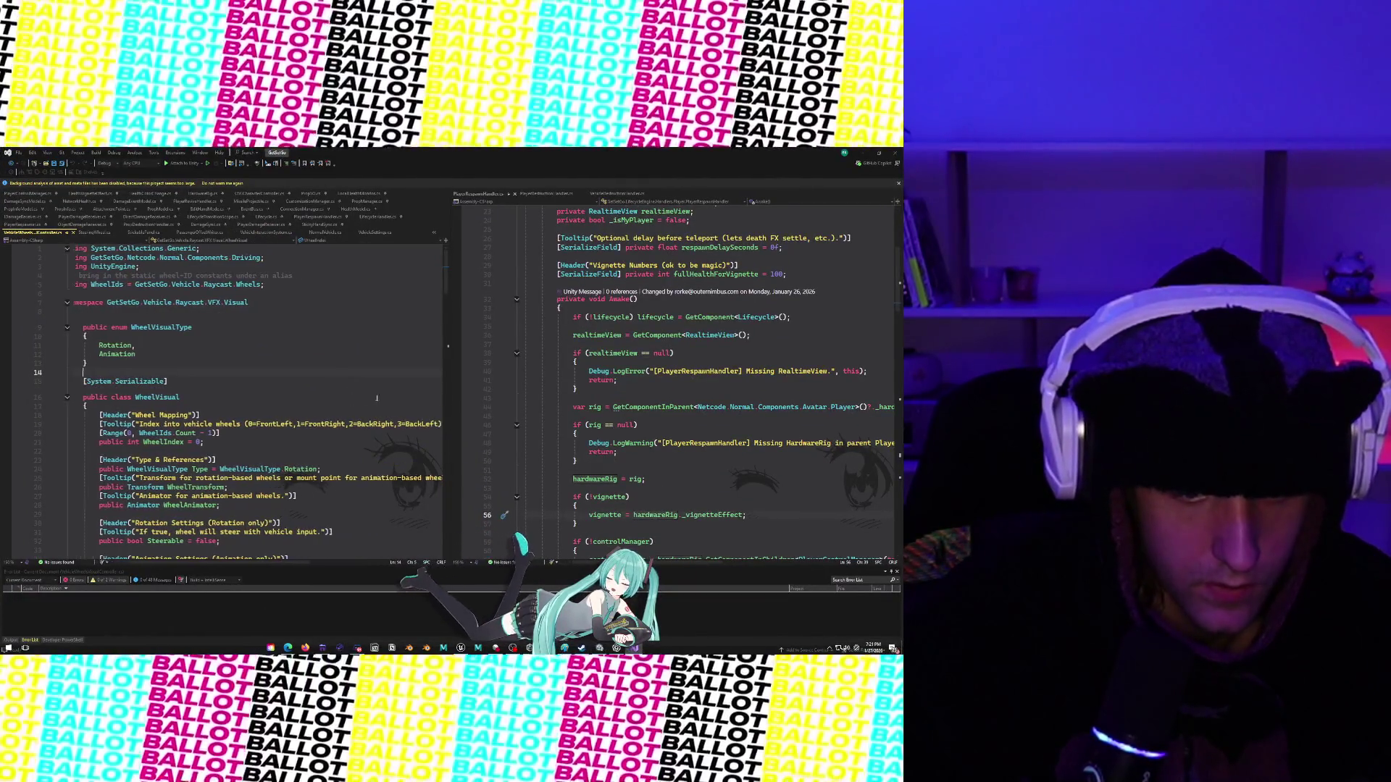
pyautogui.scroll(-20, 380, 405)
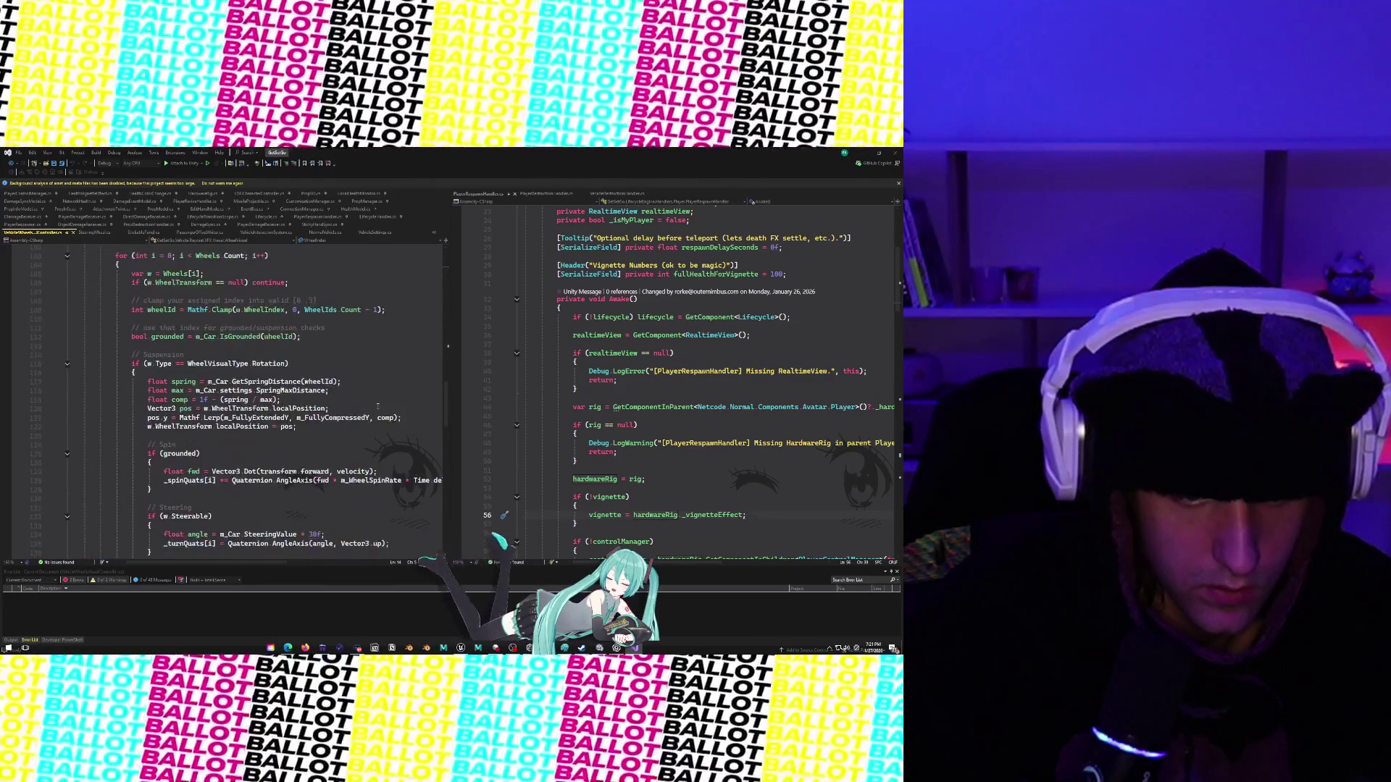
pyautogui.scroll(20, 377, 406)
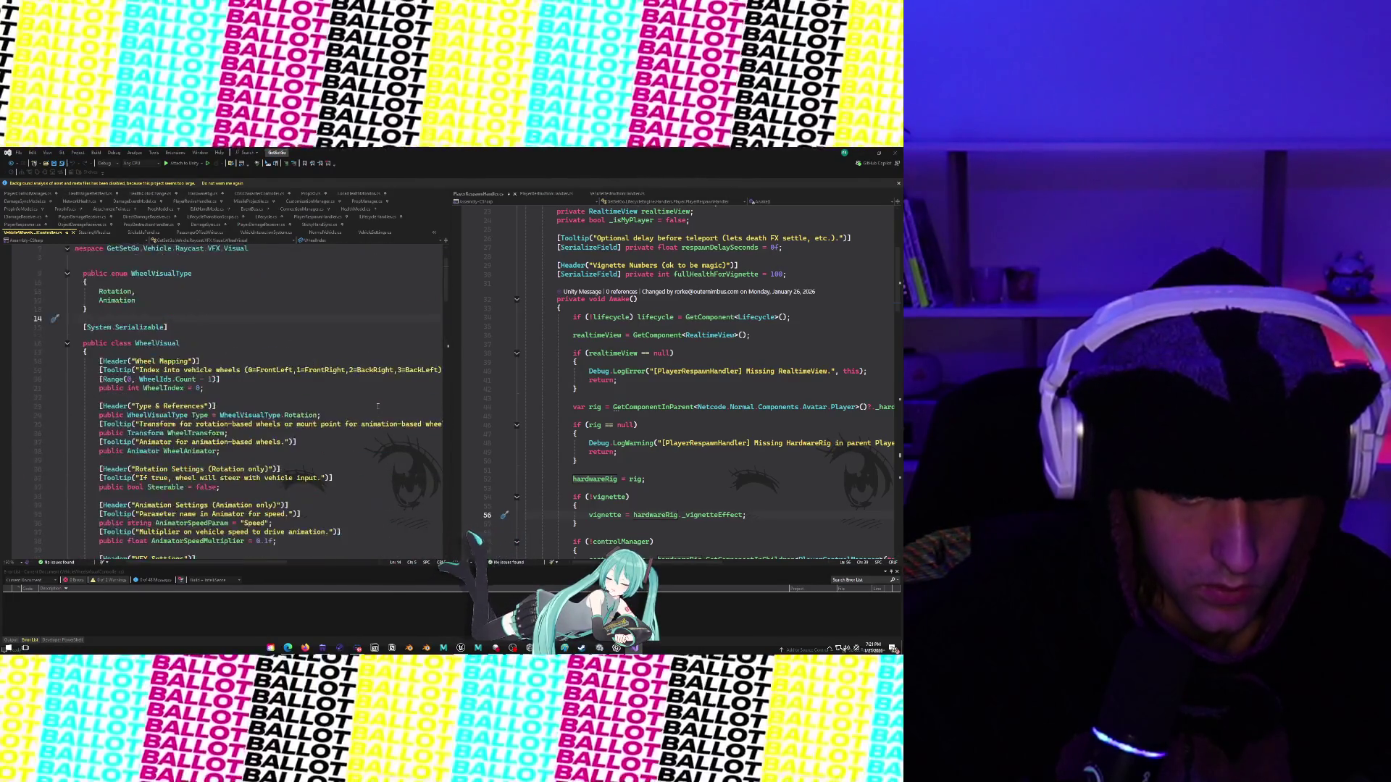
pyautogui.scroll(-20, 377, 407)
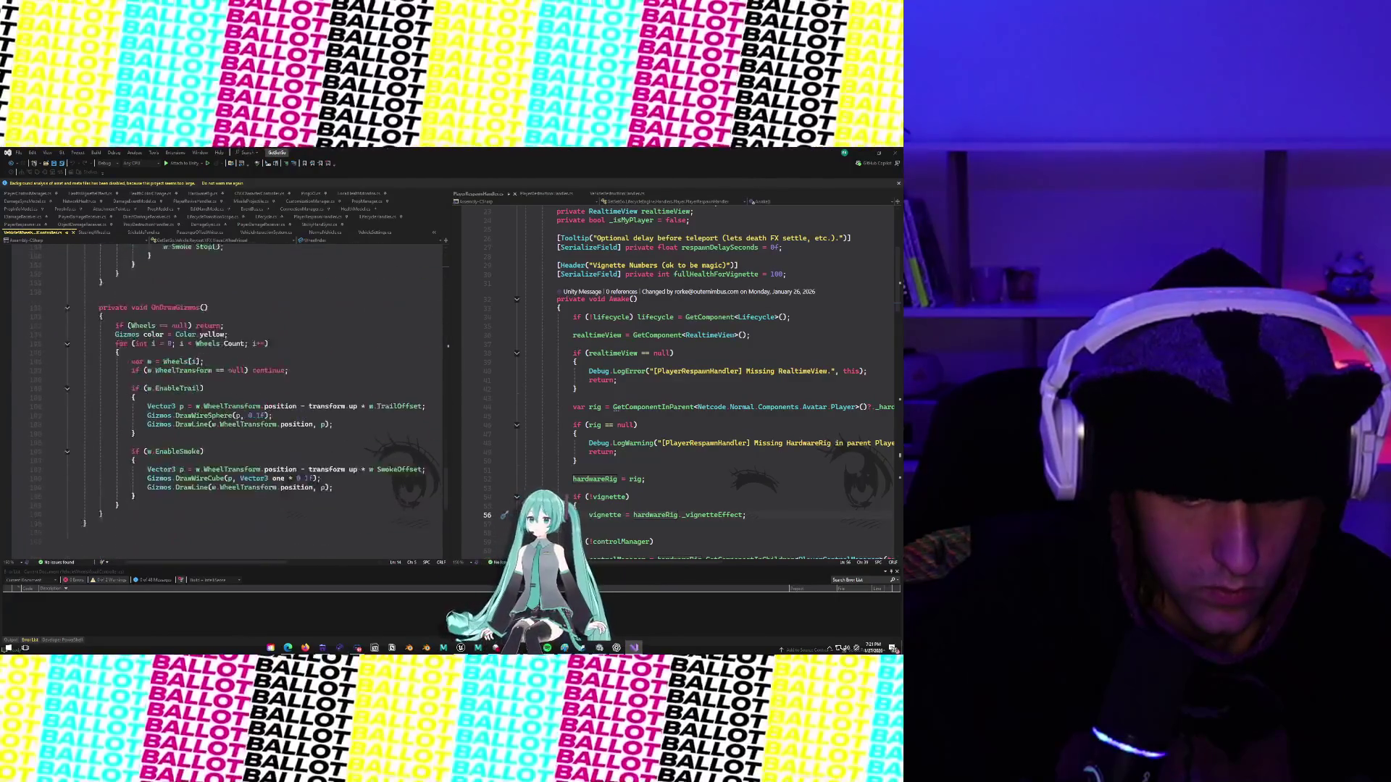
pyautogui.scroll(20, 232, 402)
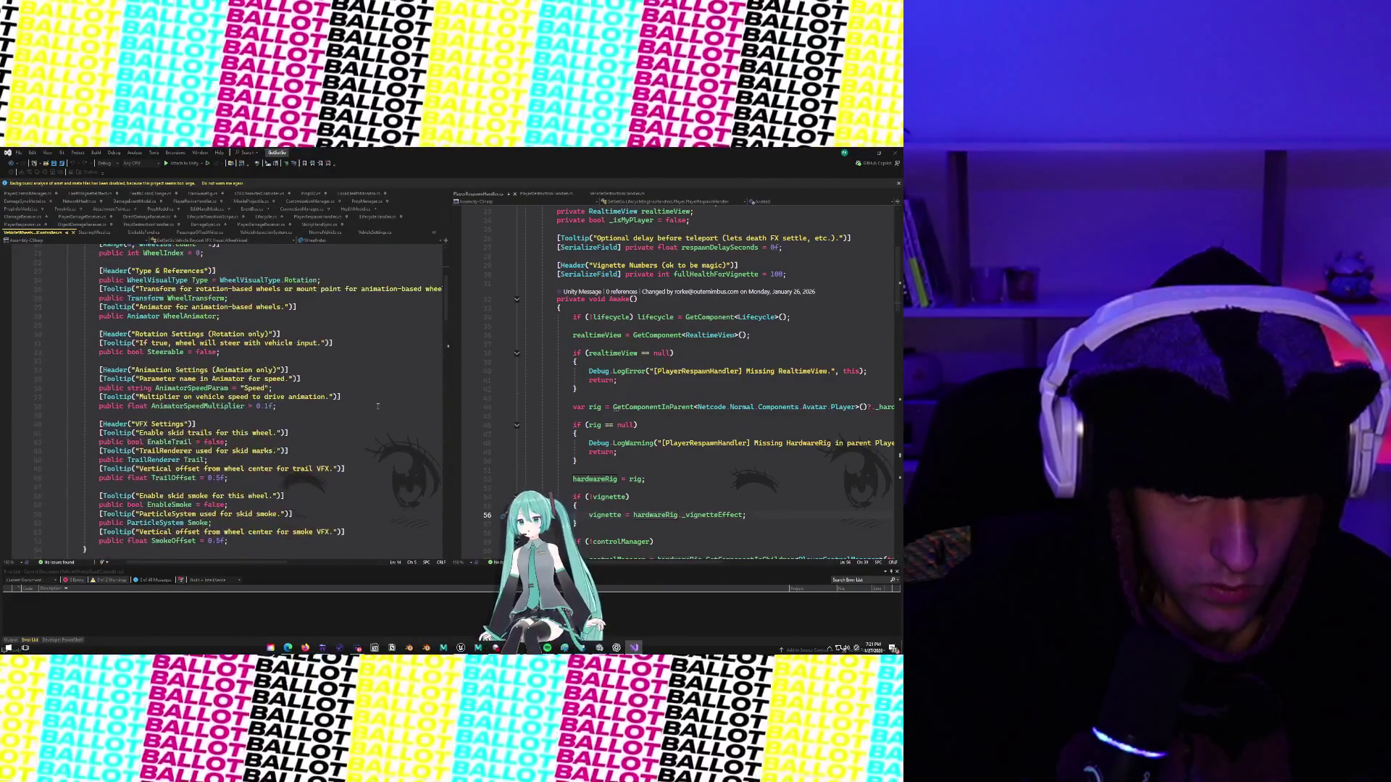
pyautogui.hotkey('alt', 'Tab')
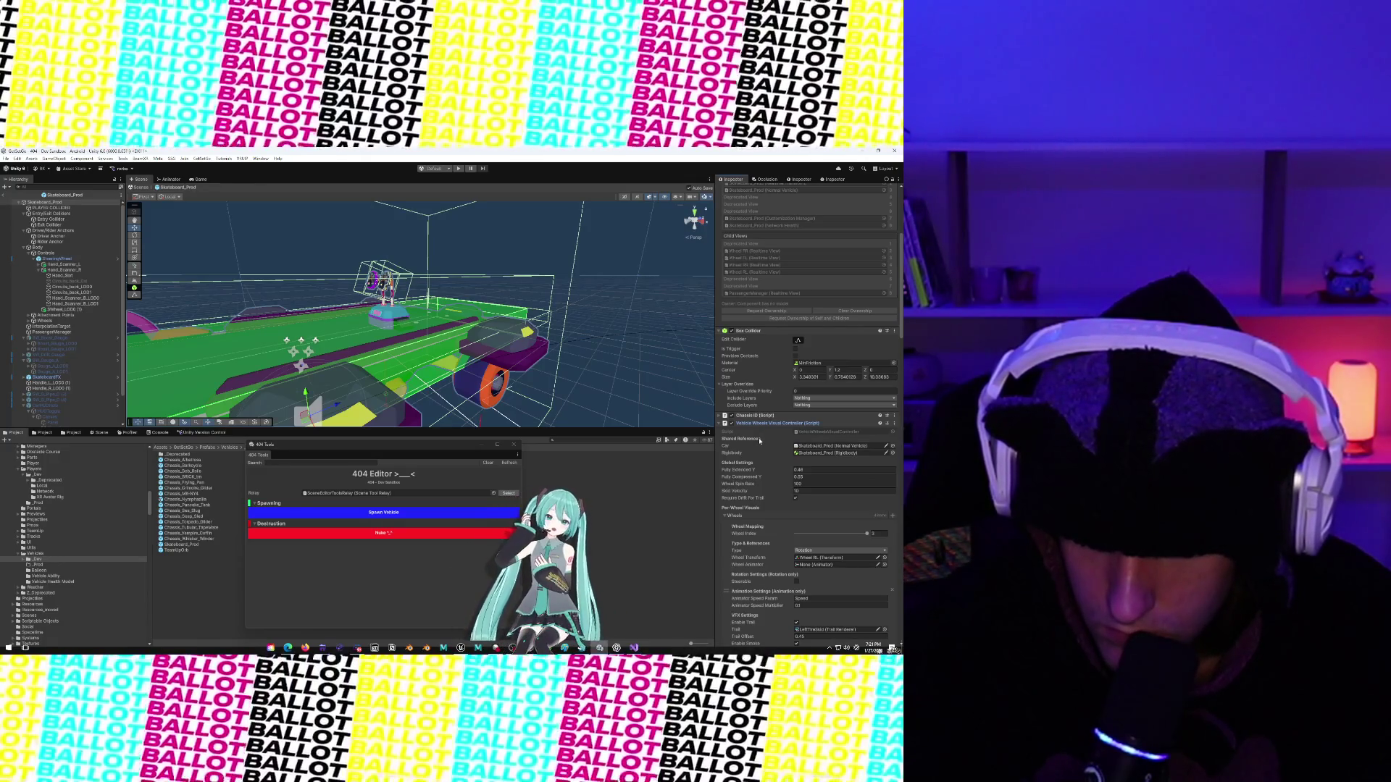
# Collapse the Vehicle Wheels Visual Controller and Chassis ID components and the Skateboard_Prod tree.
pyautogui.click(719, 424)
pyautogui.click(718, 416)
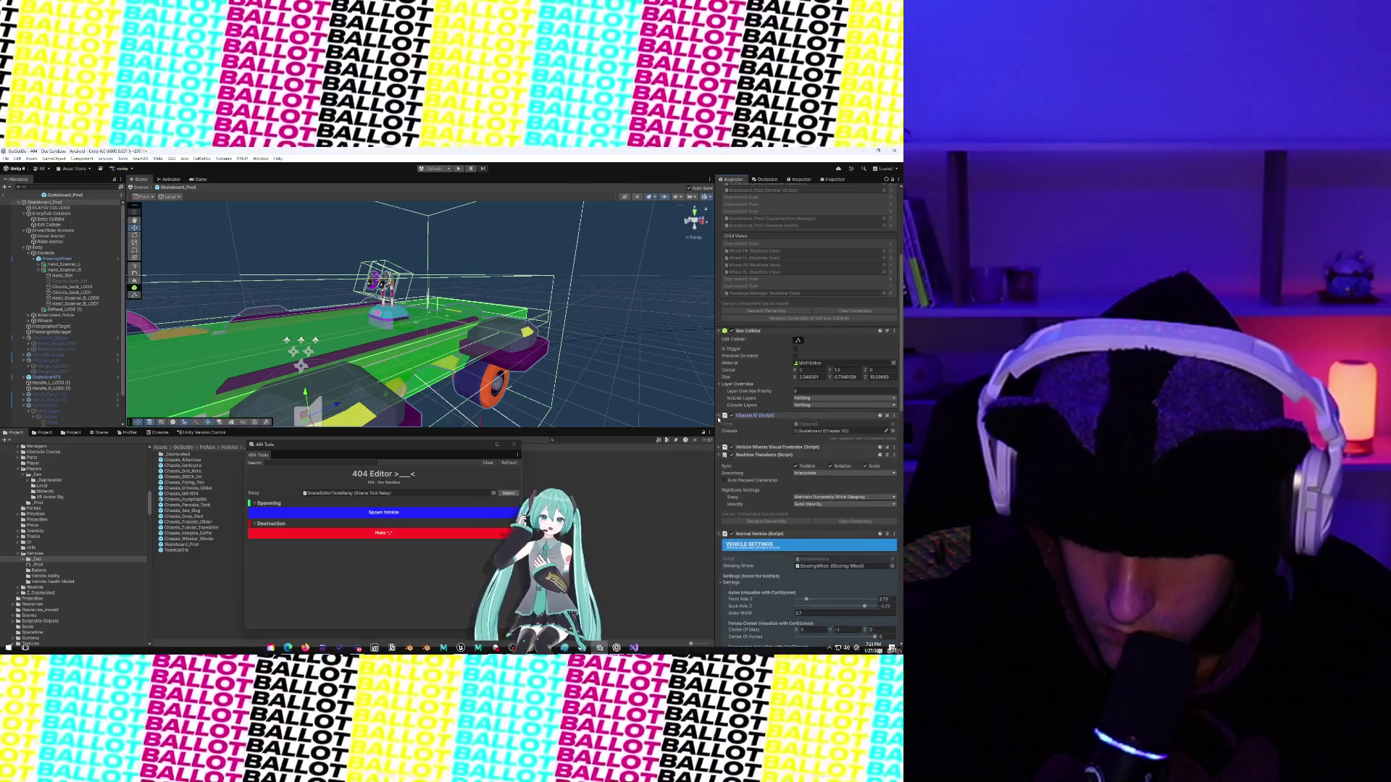
pyautogui.click(719, 416)
pyautogui.scroll(5, 724, 420)
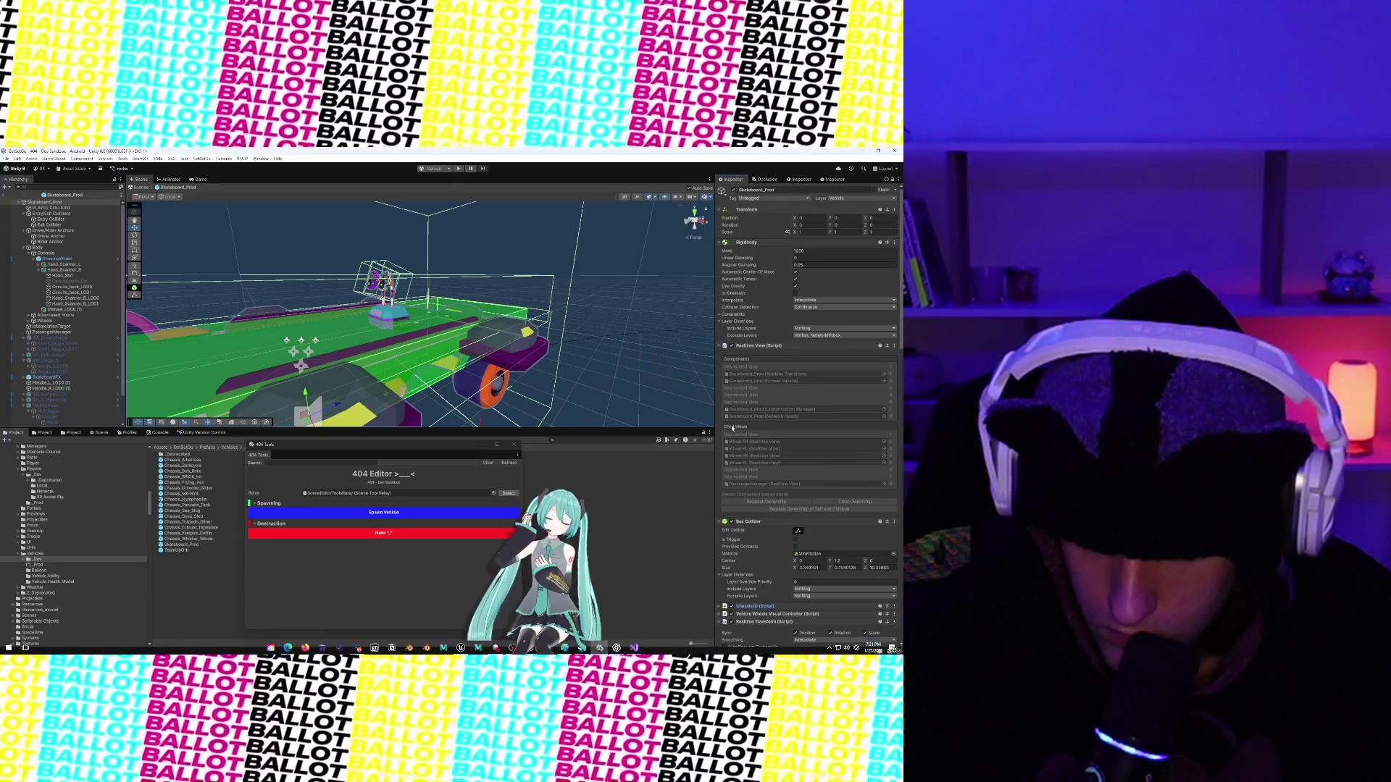
pyautogui.click(19, 203)
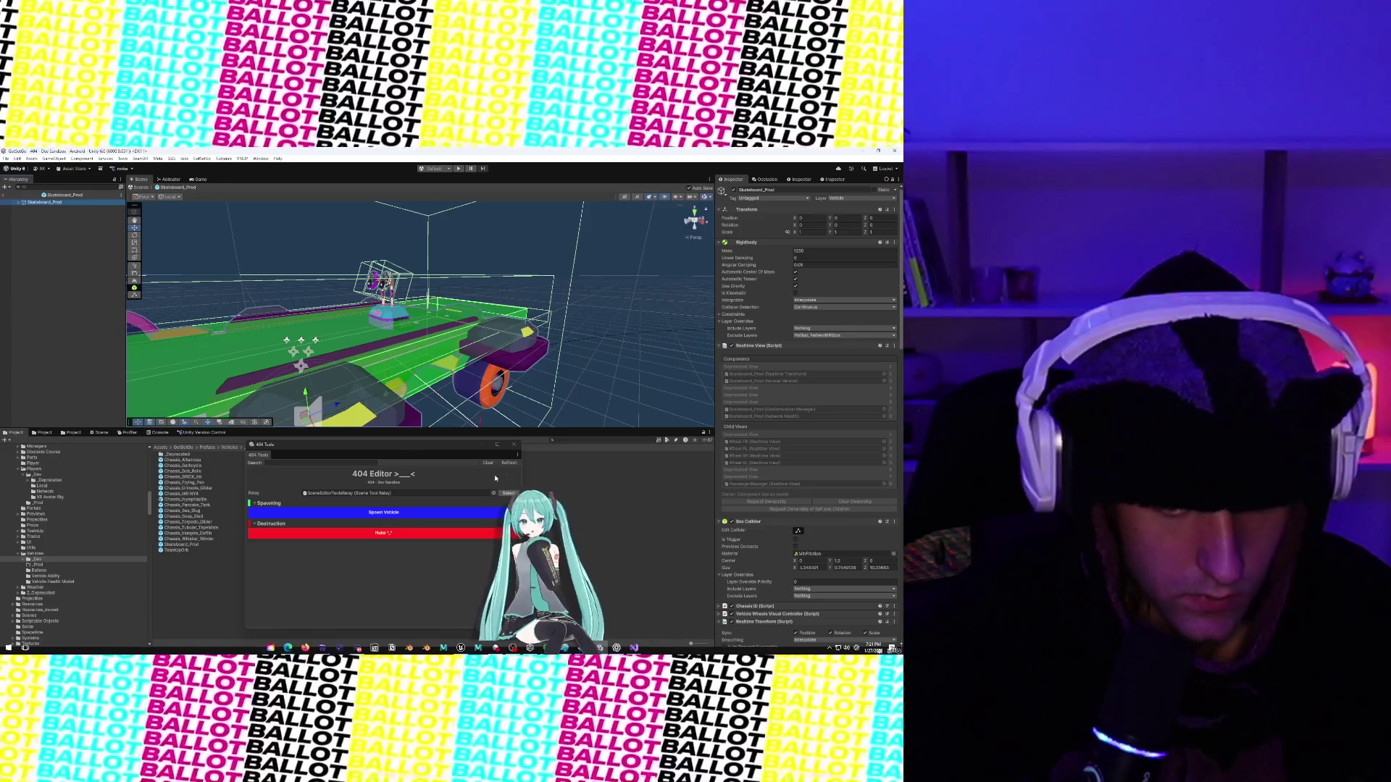
# Inspect the Chassis_Albatross and Chassis_Sarkcycle prefabs, then search 'impaVehicle' and open SimpleVehicleSpawner.
pyautogui.moveTo(418, 456); pyautogui.dragTo(418, 477)
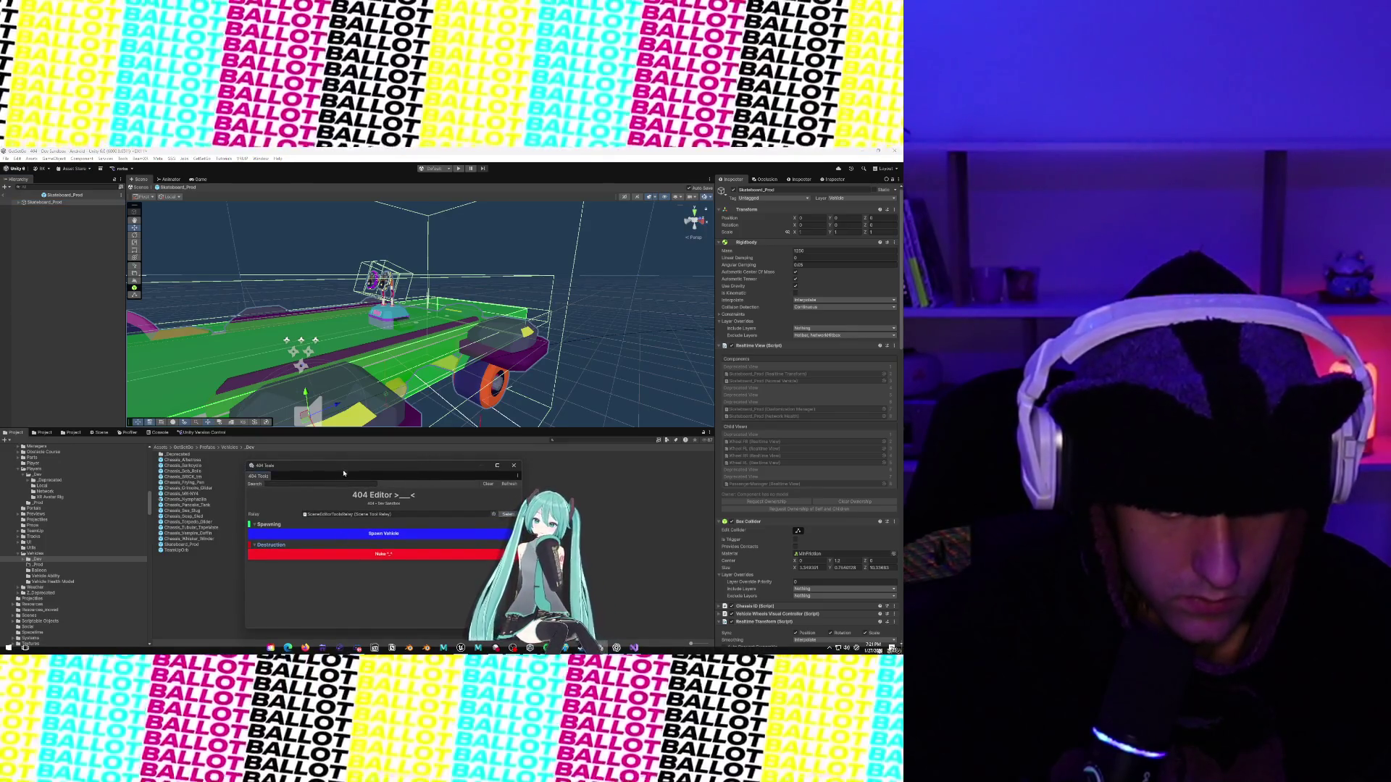
pyautogui.click(294, 464)
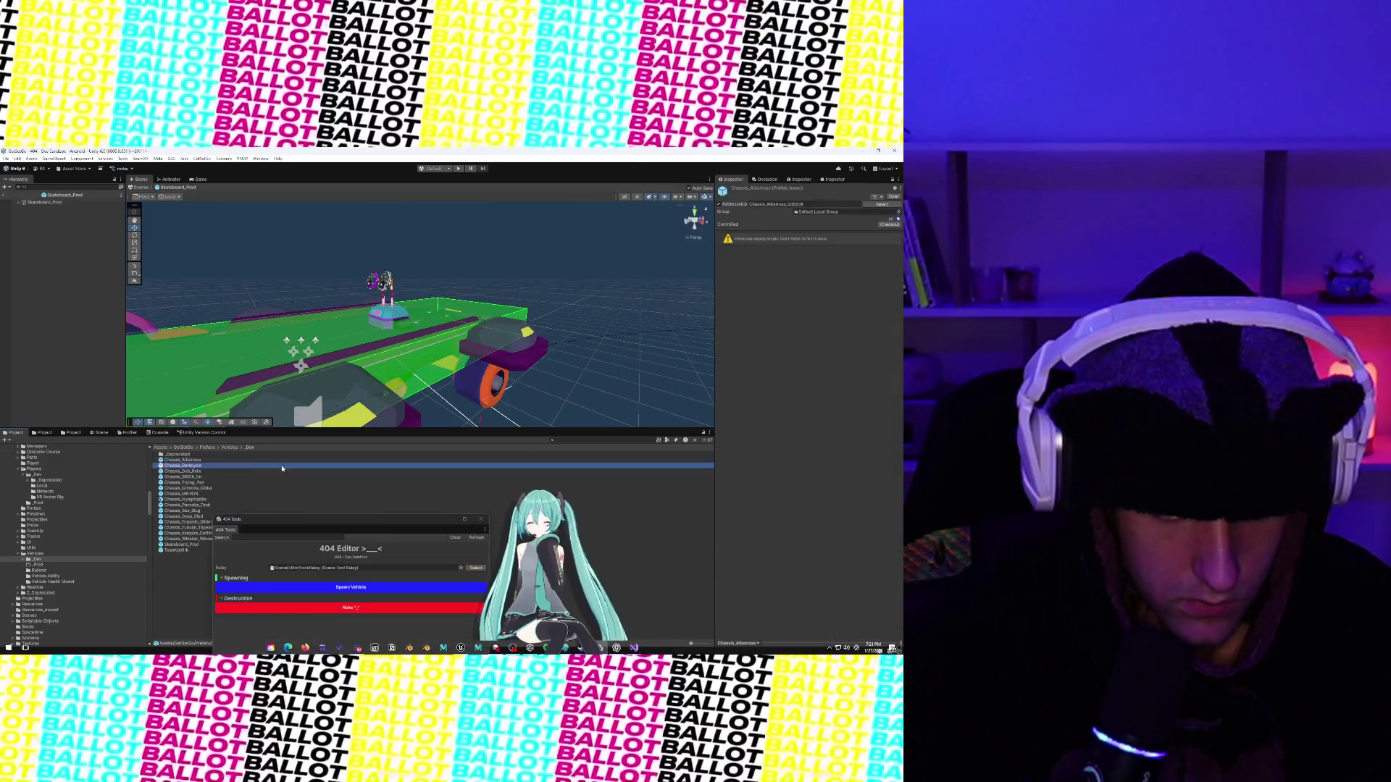
pyautogui.click(284, 465)
pyautogui.moveTo(284, 466); pyautogui.dragTo(285, 468)
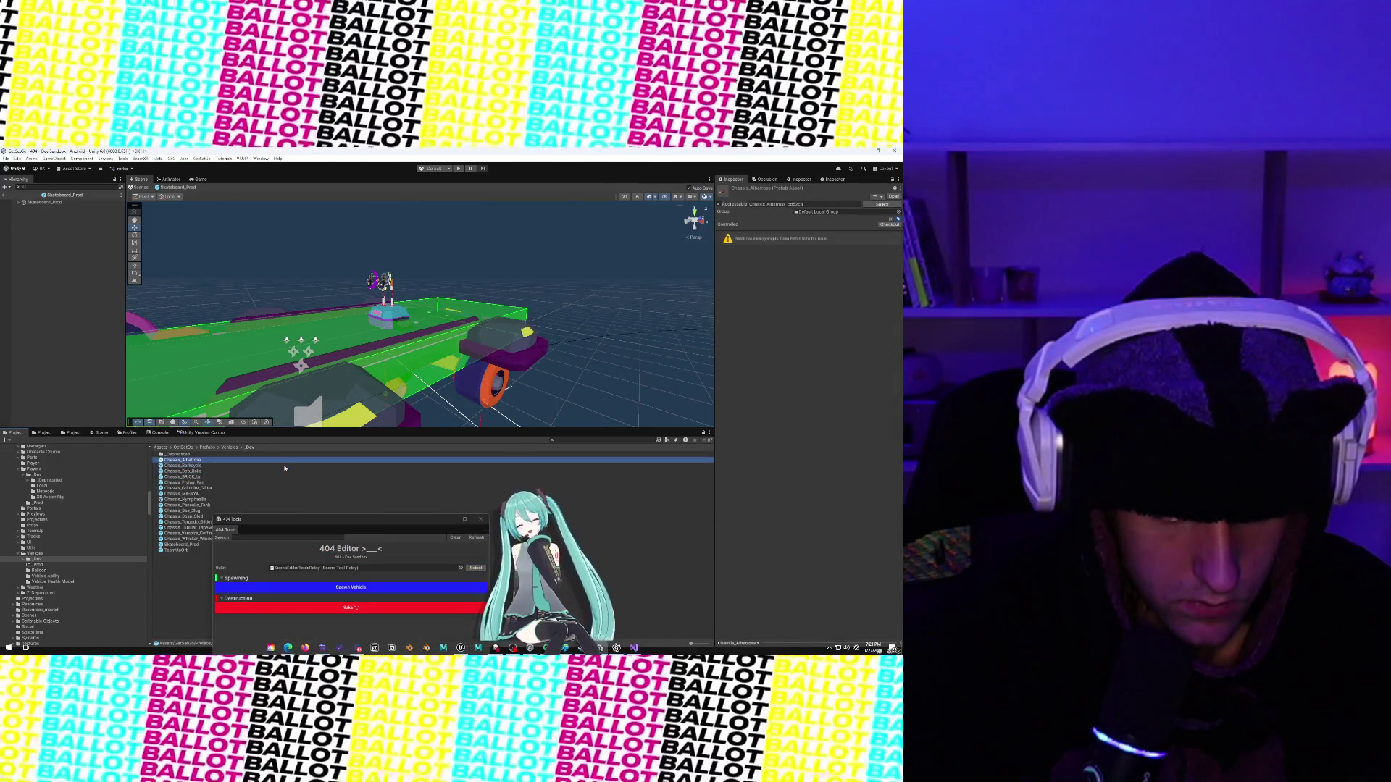
pyautogui.click(556, 440)
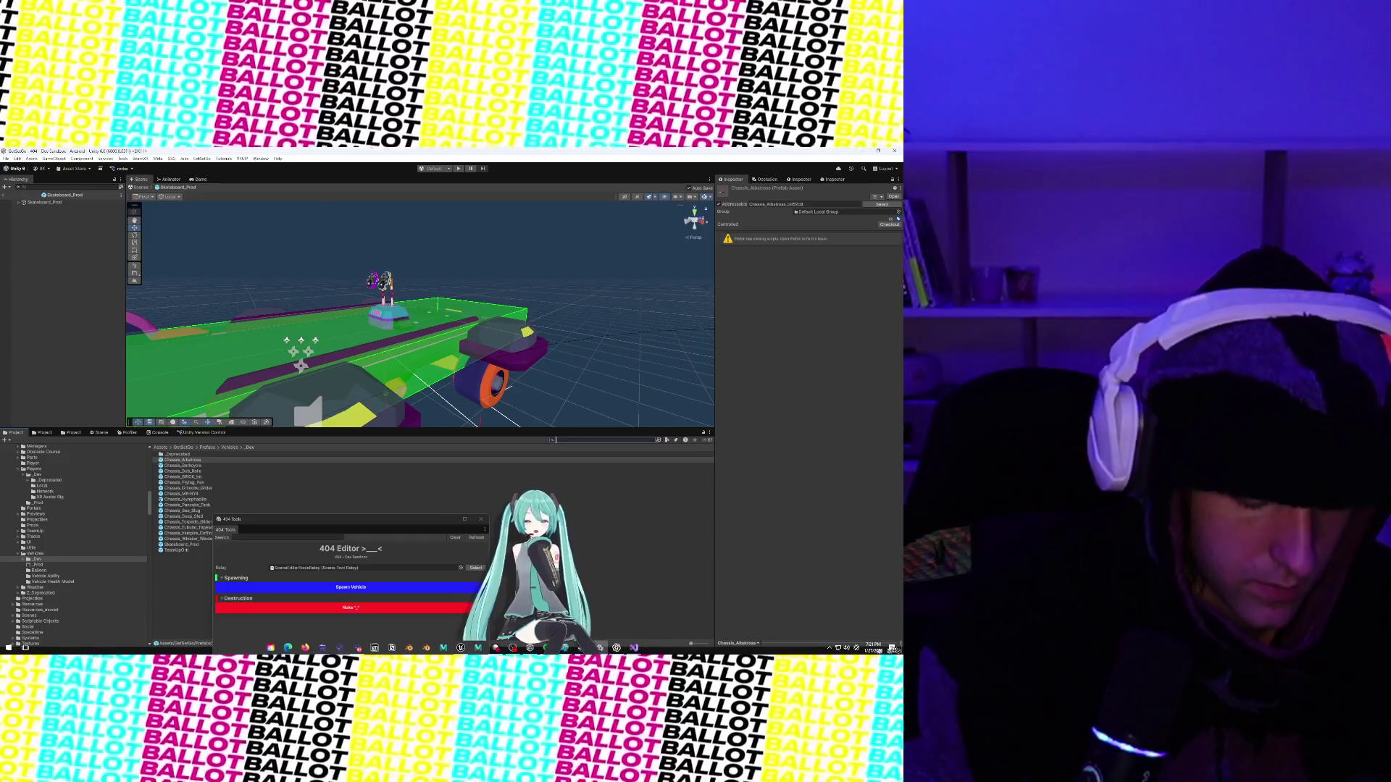
pyautogui.write('impa')
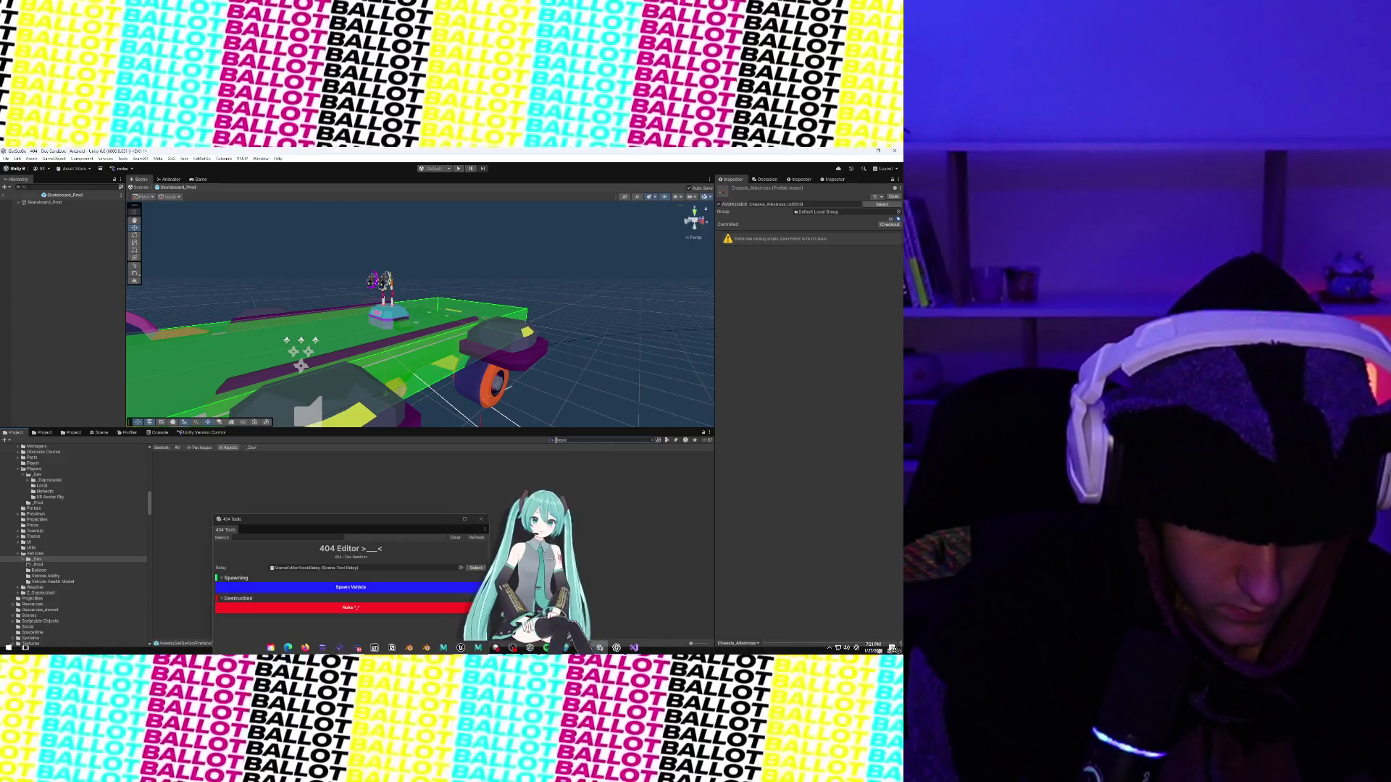
pyautogui.write('Vehicle')
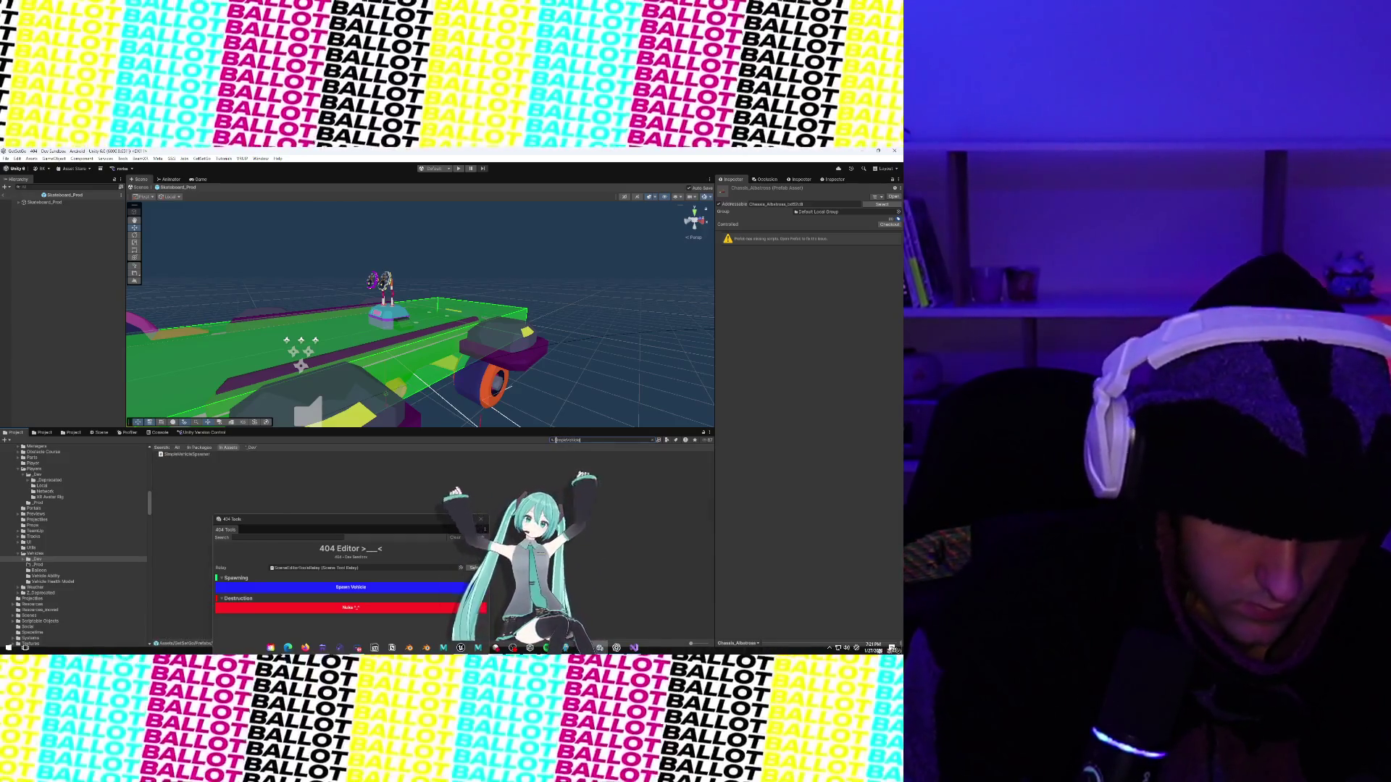
pyautogui.doubleClick(199, 455)
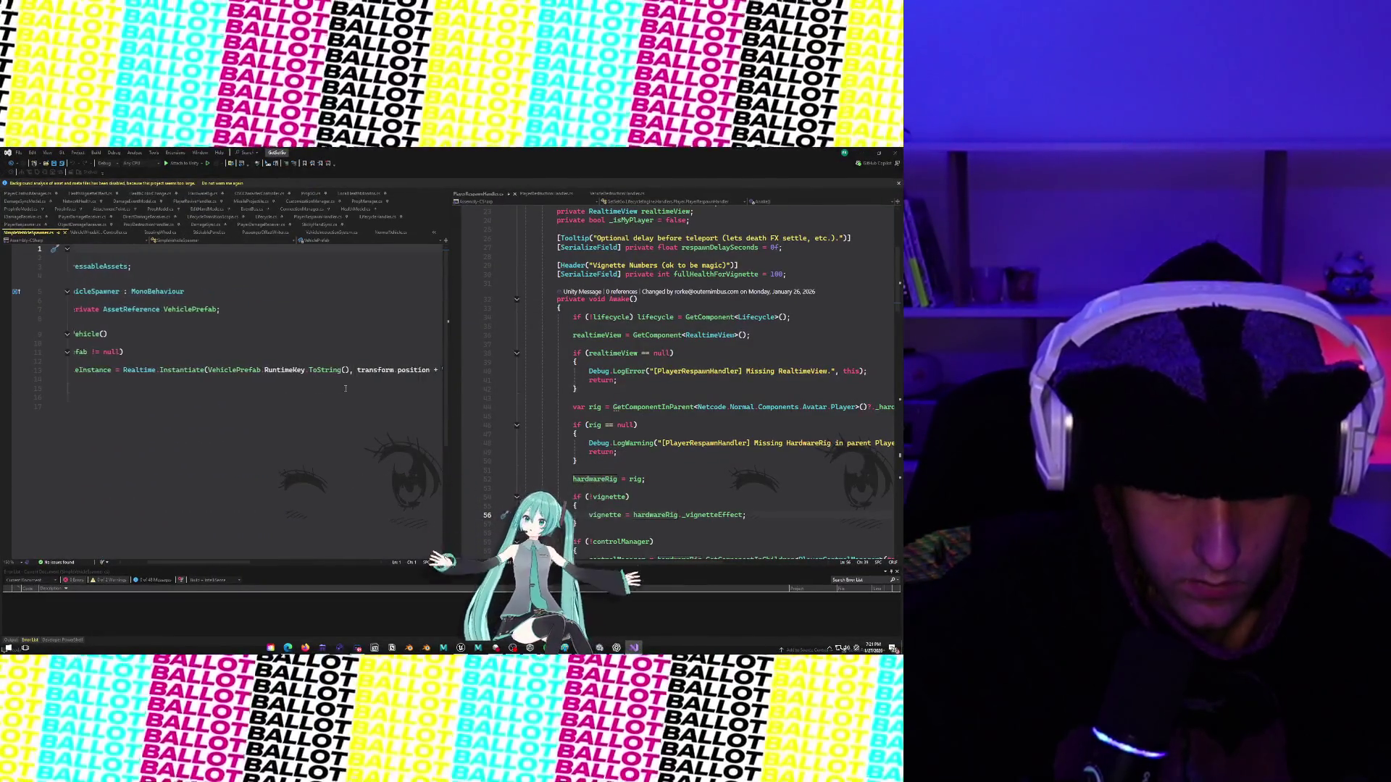
# Complete line 13 with new Realtime.InstantiateOptions { ownedByClient = false }.
pyautogui.hscroll(10, 345, 387)
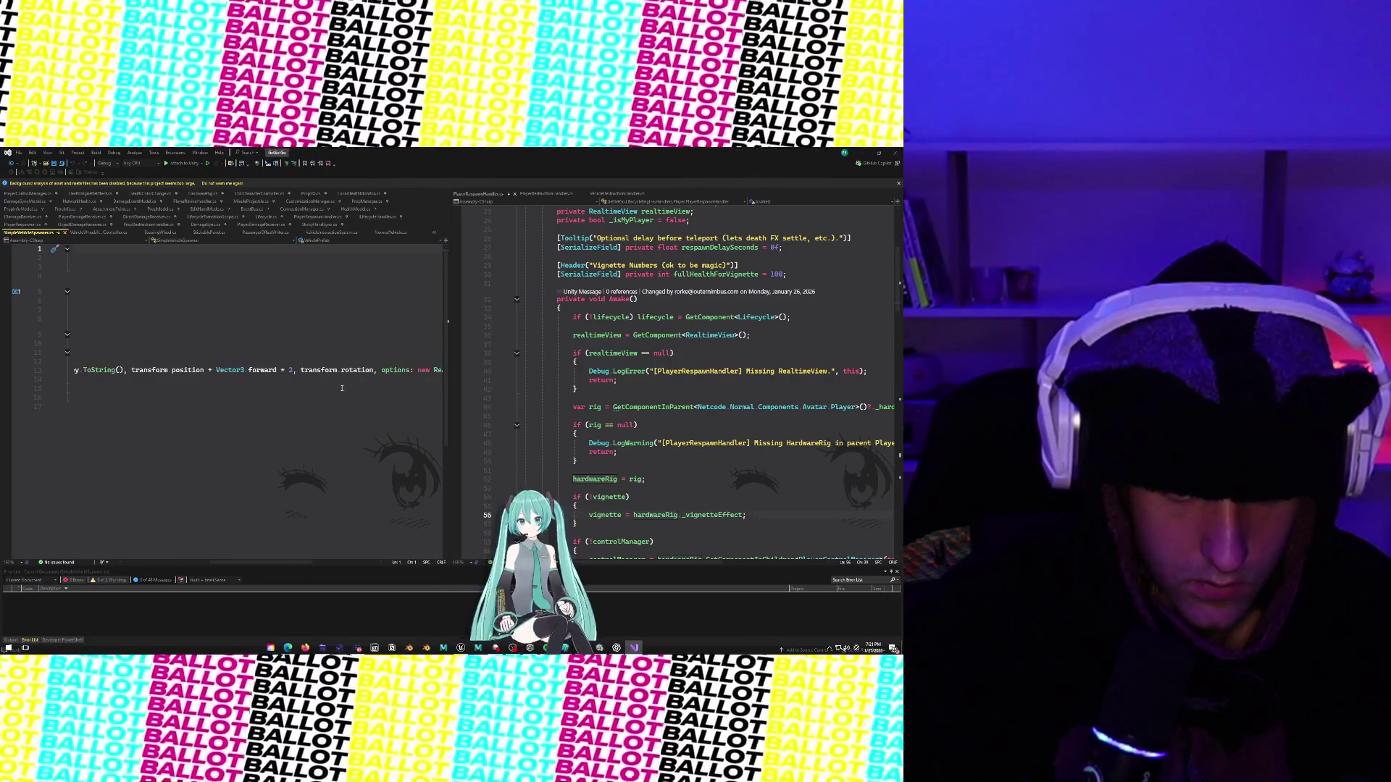
pyautogui.hscroll(4, 340, 390)
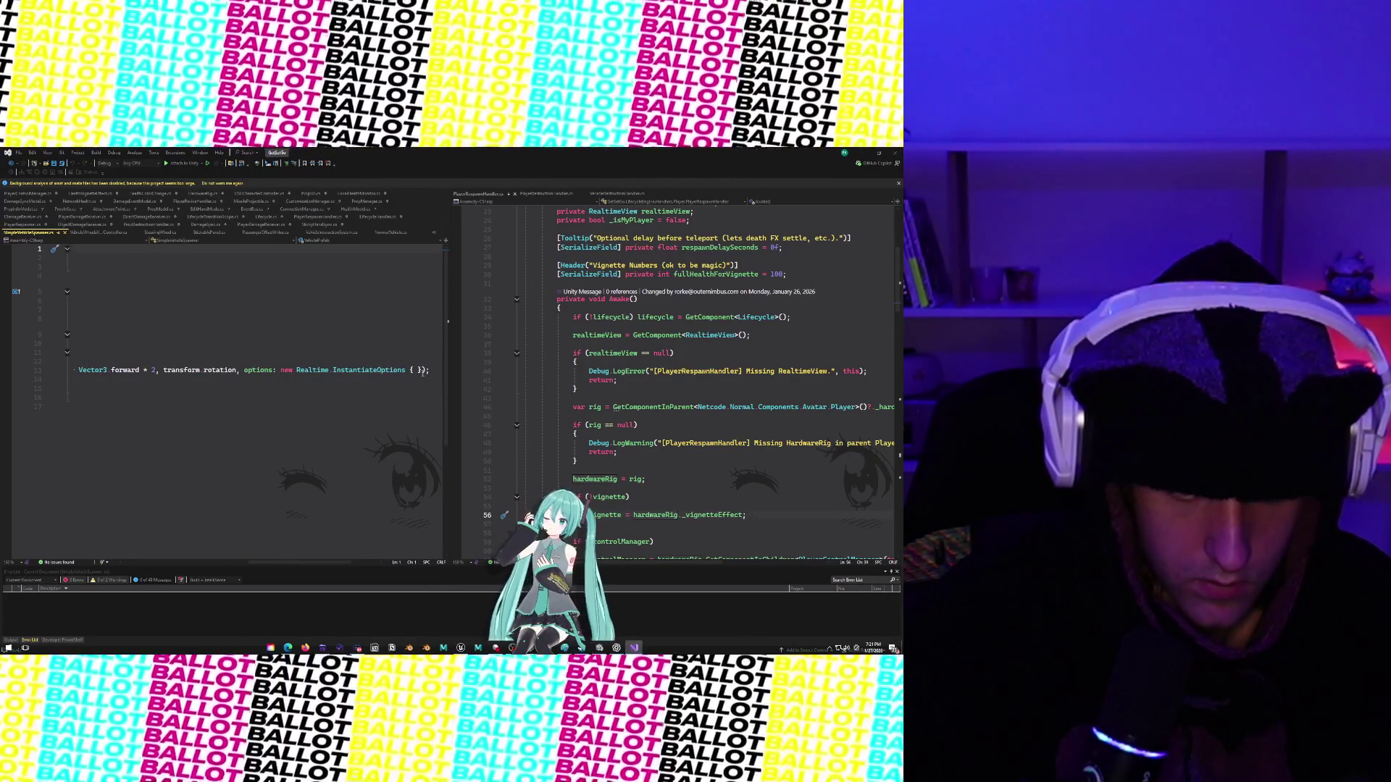
pyautogui.write('own')
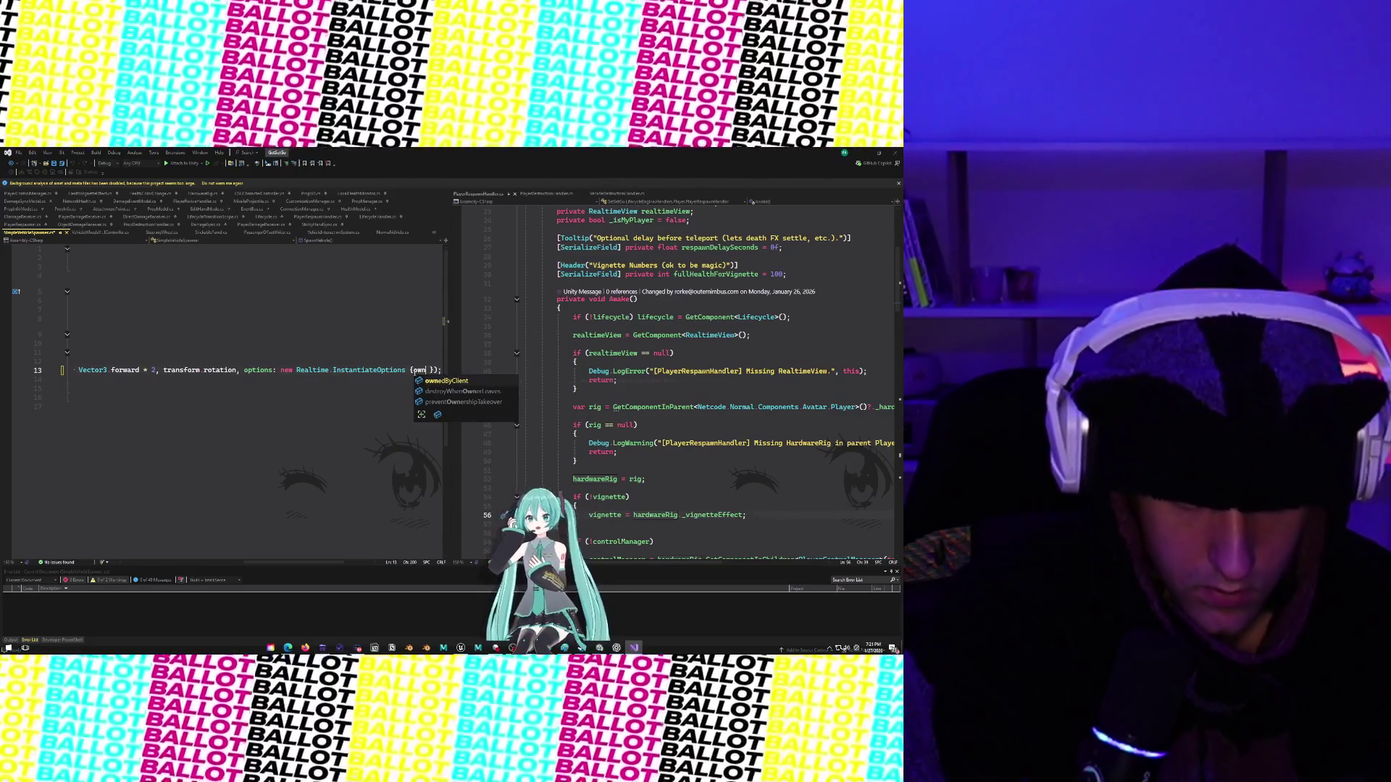
pyautogui.press('Tab')
pyautogui.write('= ')
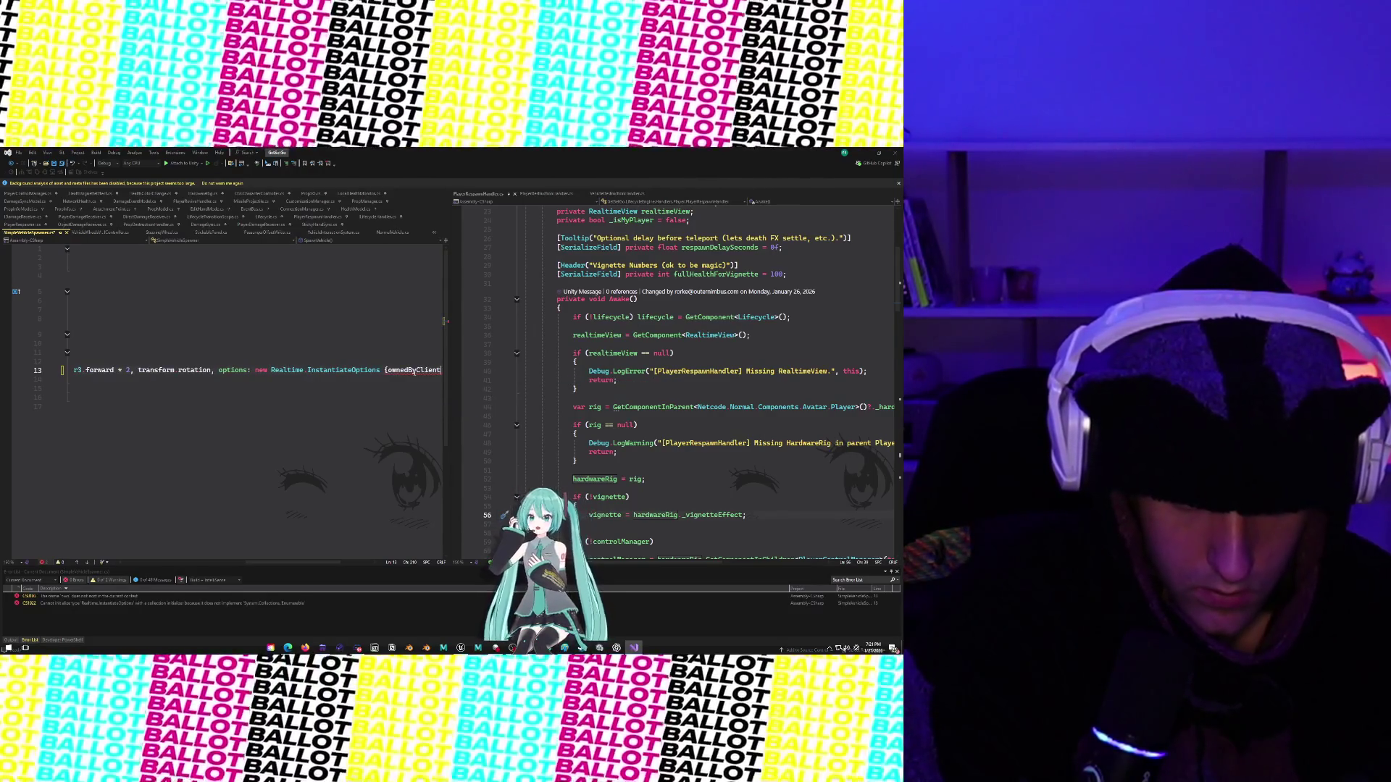
pyautogui.write('false')
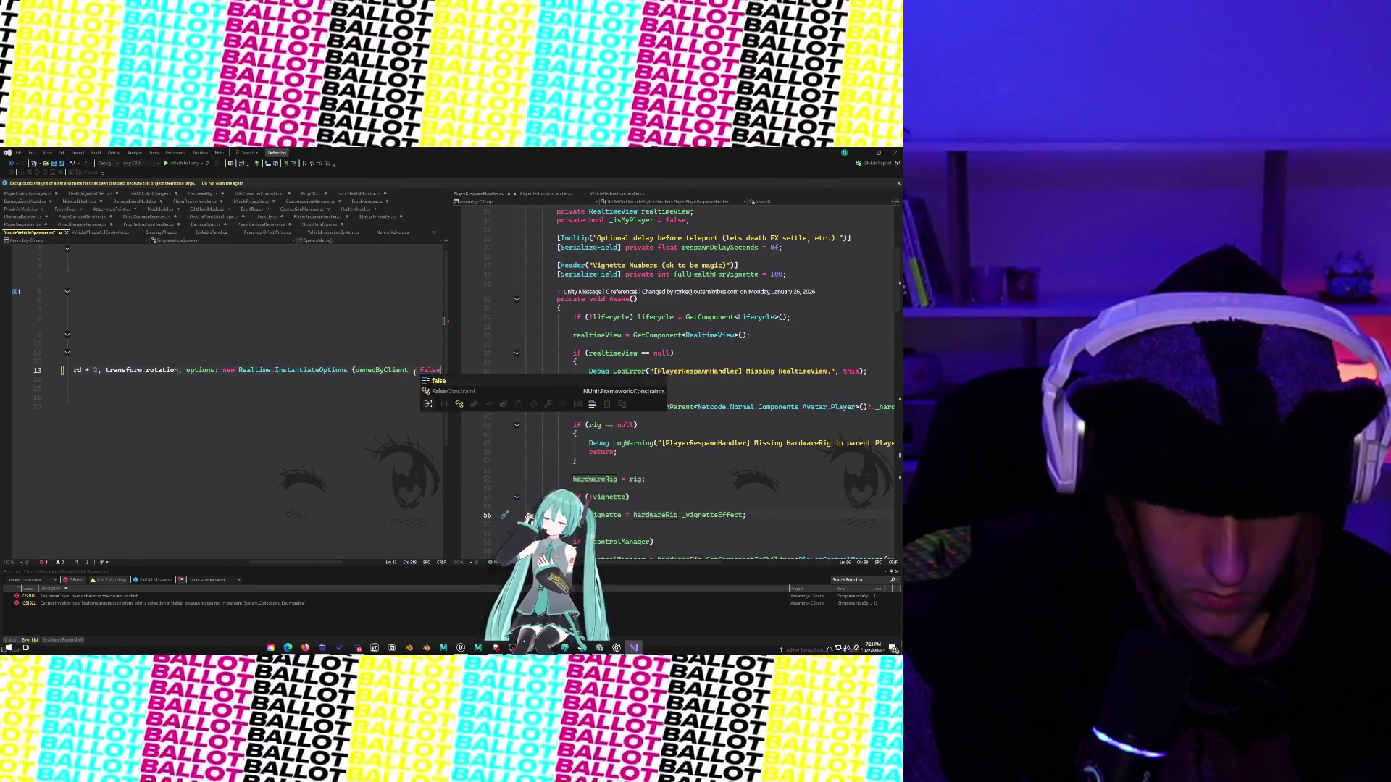
pyautogui.write(' });')
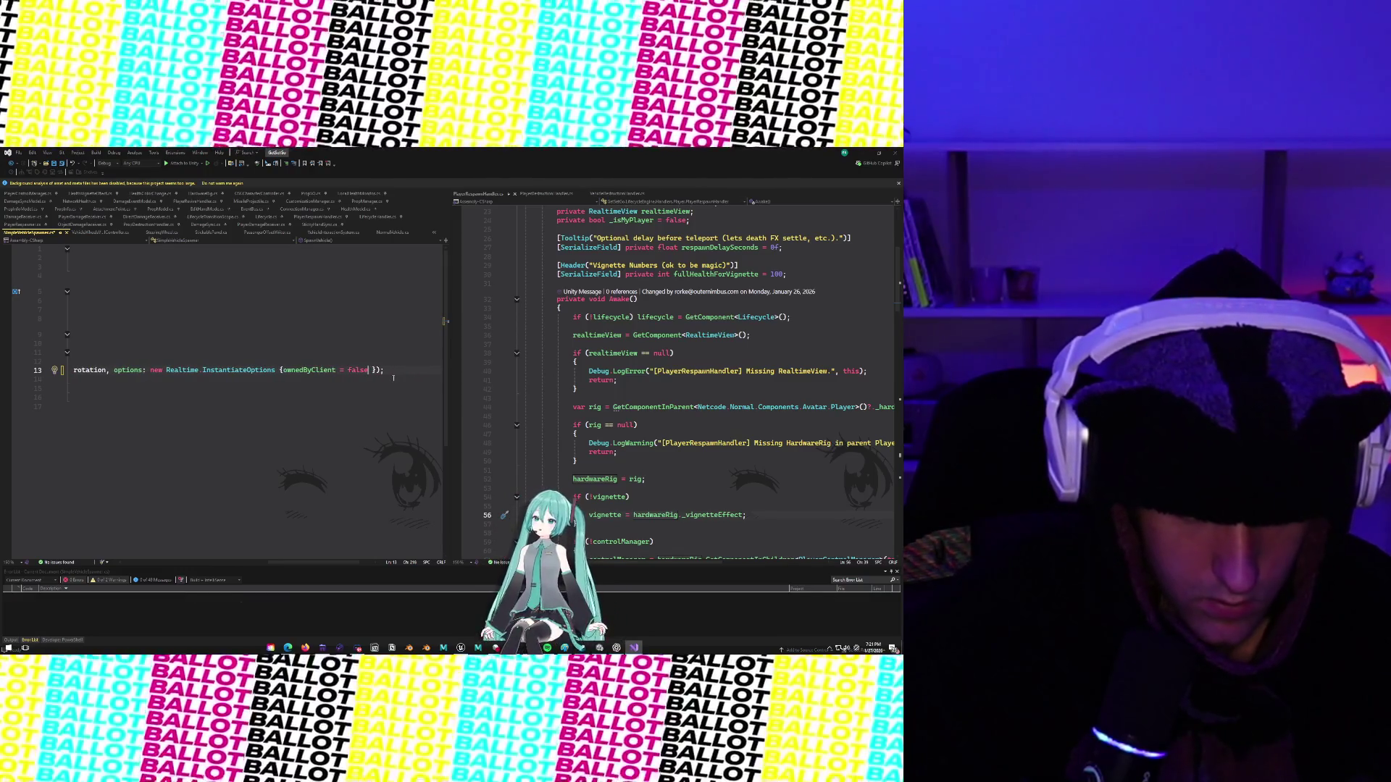
# Drop the unfinished preventOwnershipTakeover option, save the script, and minimize Visual Studio.
pyautogui.click(367, 370)
pyautogui.write(', preventOwnershipTakeover')
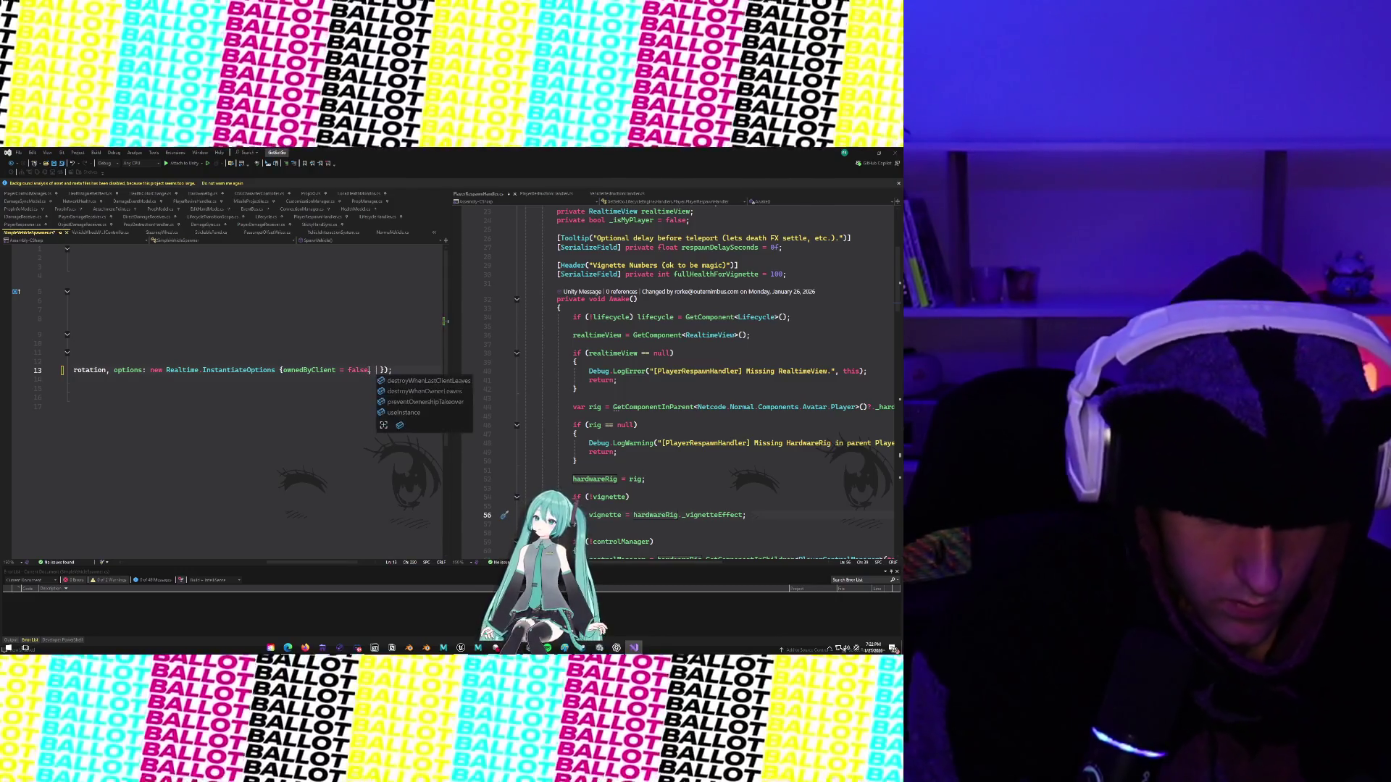
pyautogui.write(' = false')
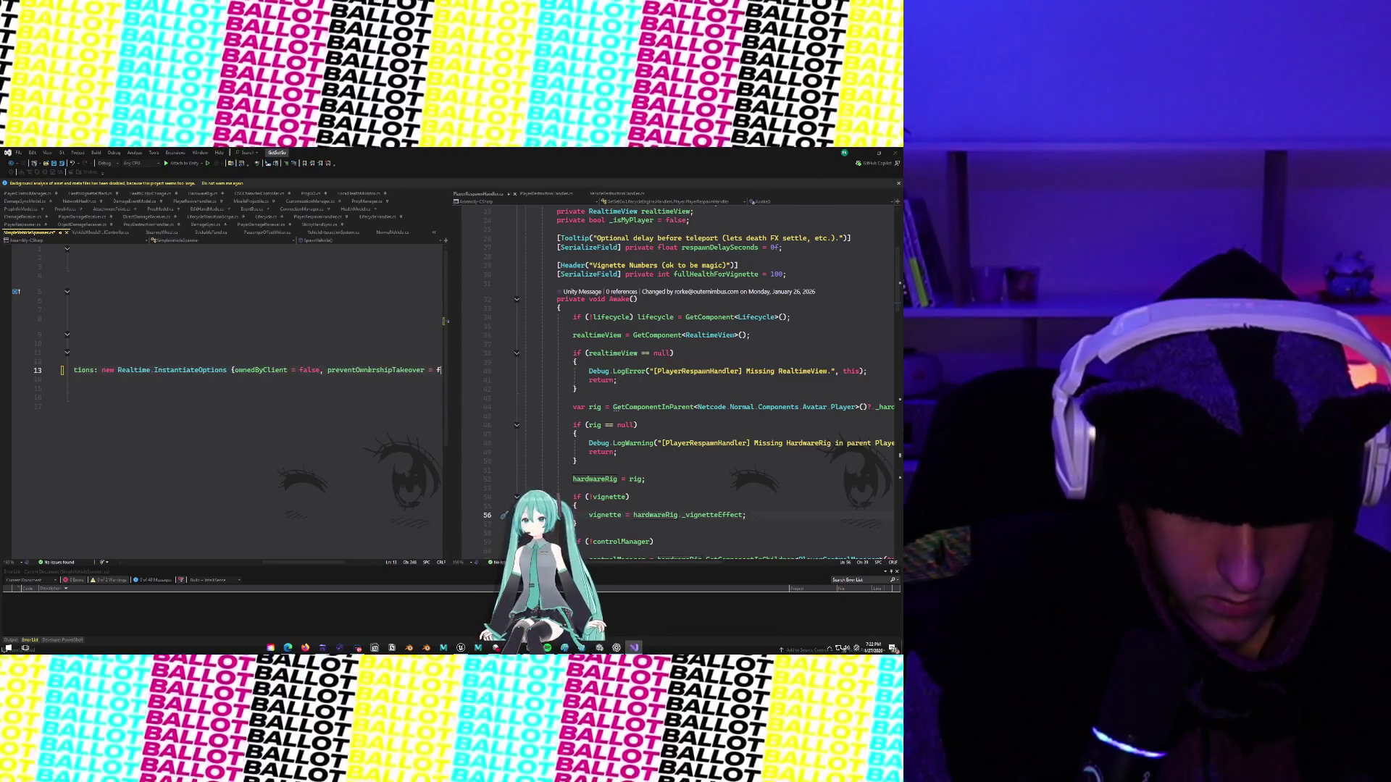
pyautogui.press('BackSpace')
pyautogui.press('BackSpace')
pyautogui.press('BackSpace')
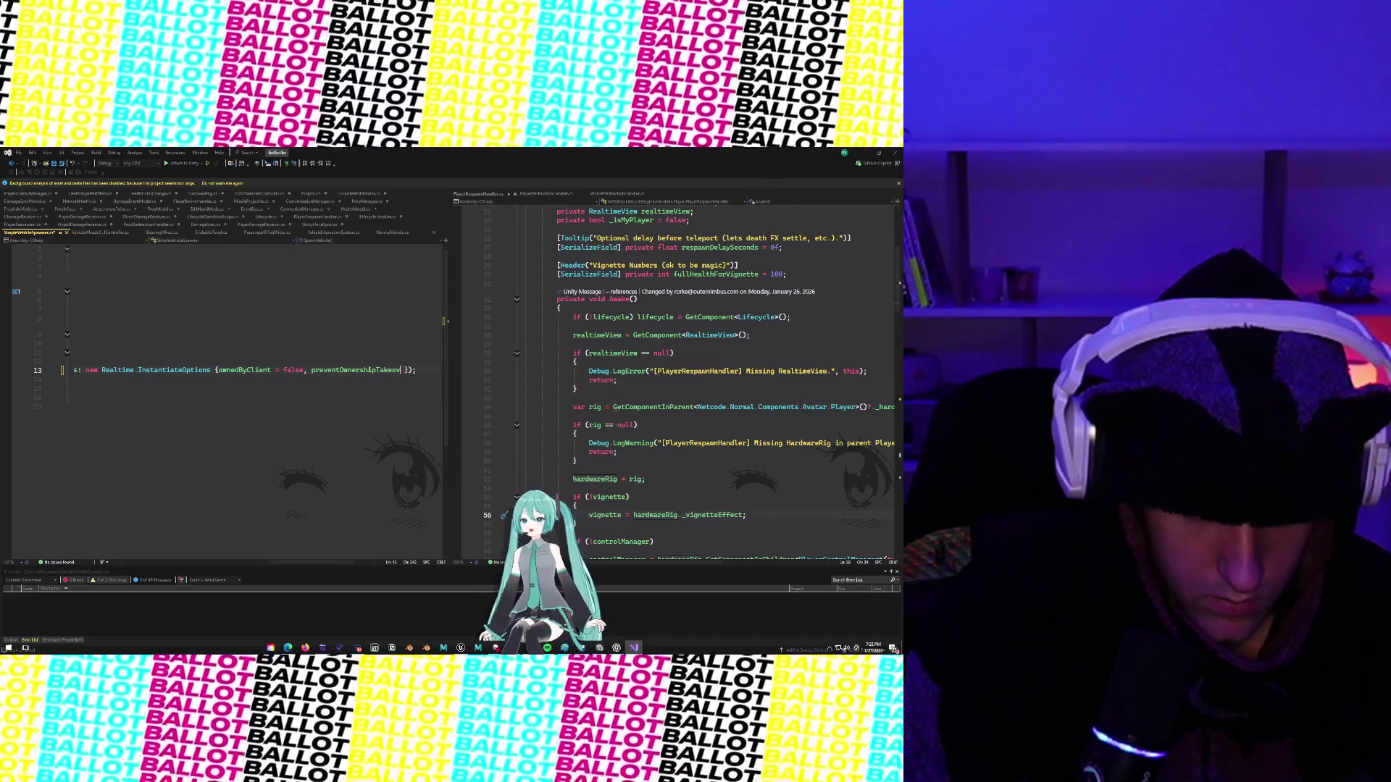
pyautogui.click(368, 370)
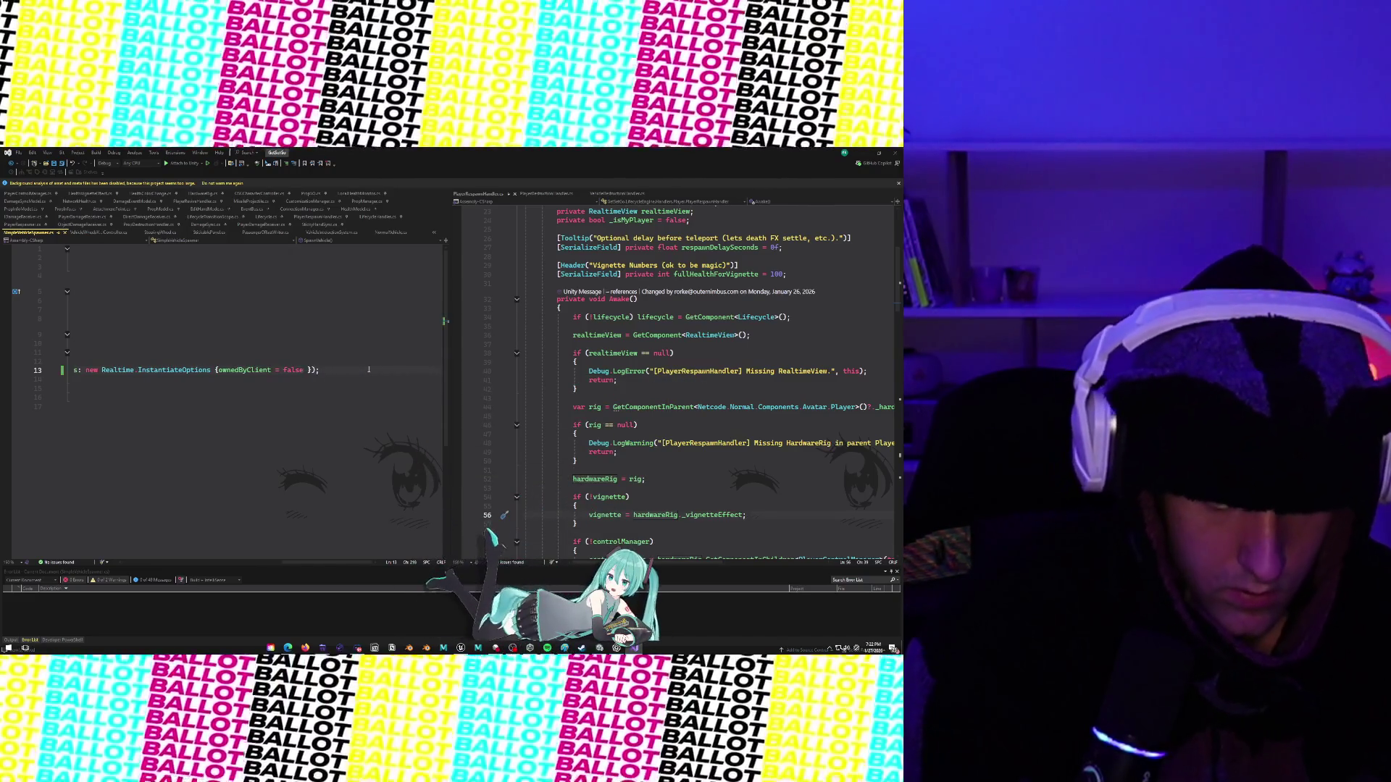
pyautogui.hotkey('ctrl', 's')
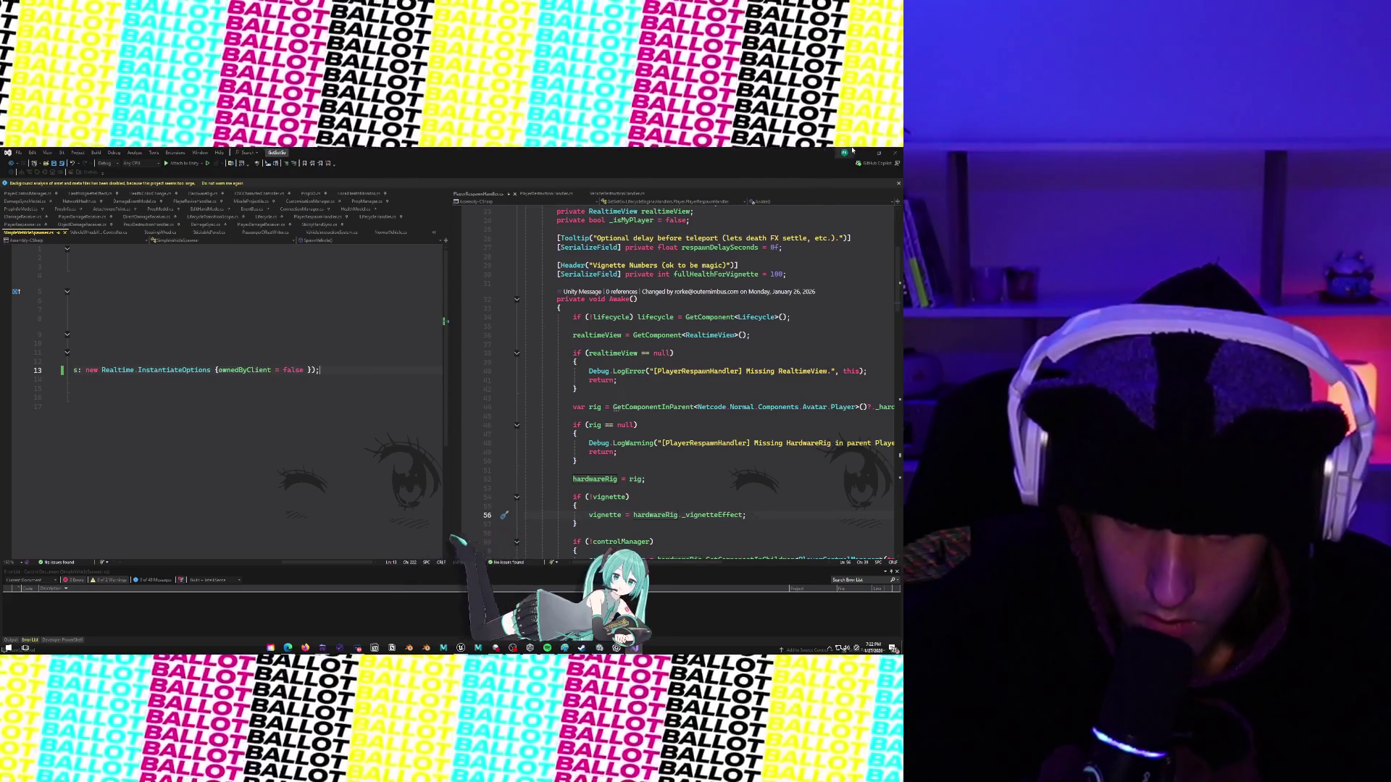
pyautogui.click(853, 151)
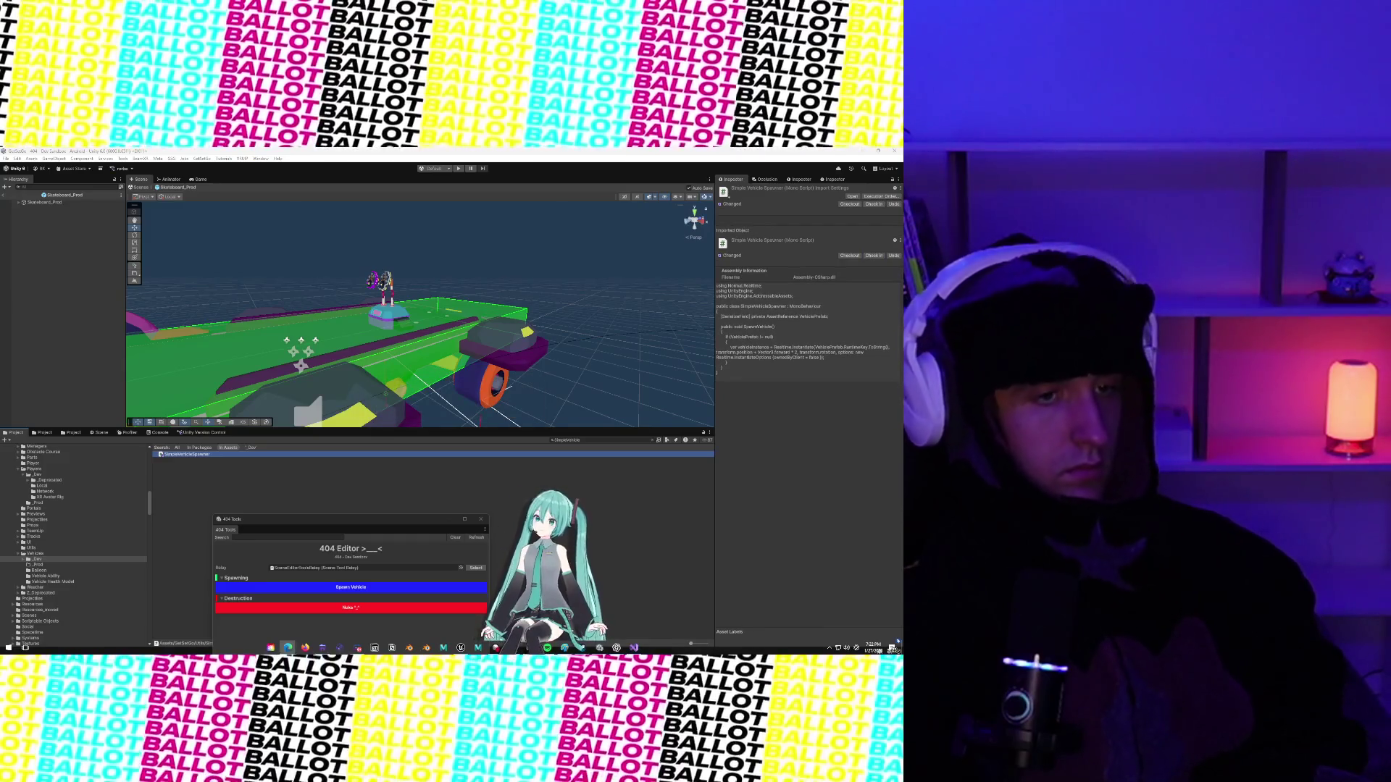
# Exit Skateboard_Prod prefab mode, enter Play mode, and click Spawn Vehicle.
pyautogui.scroll(-2, 421, 315)
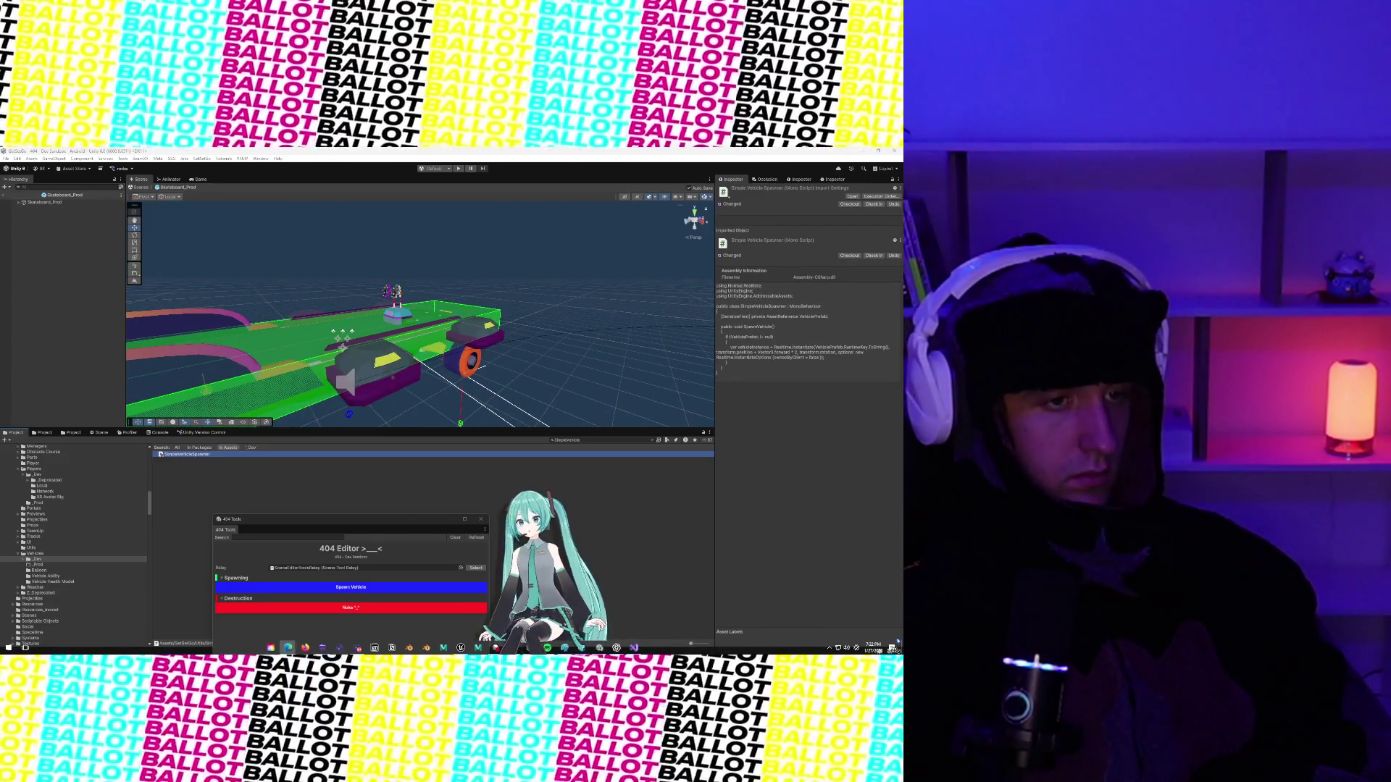
pyautogui.click(6, 196)
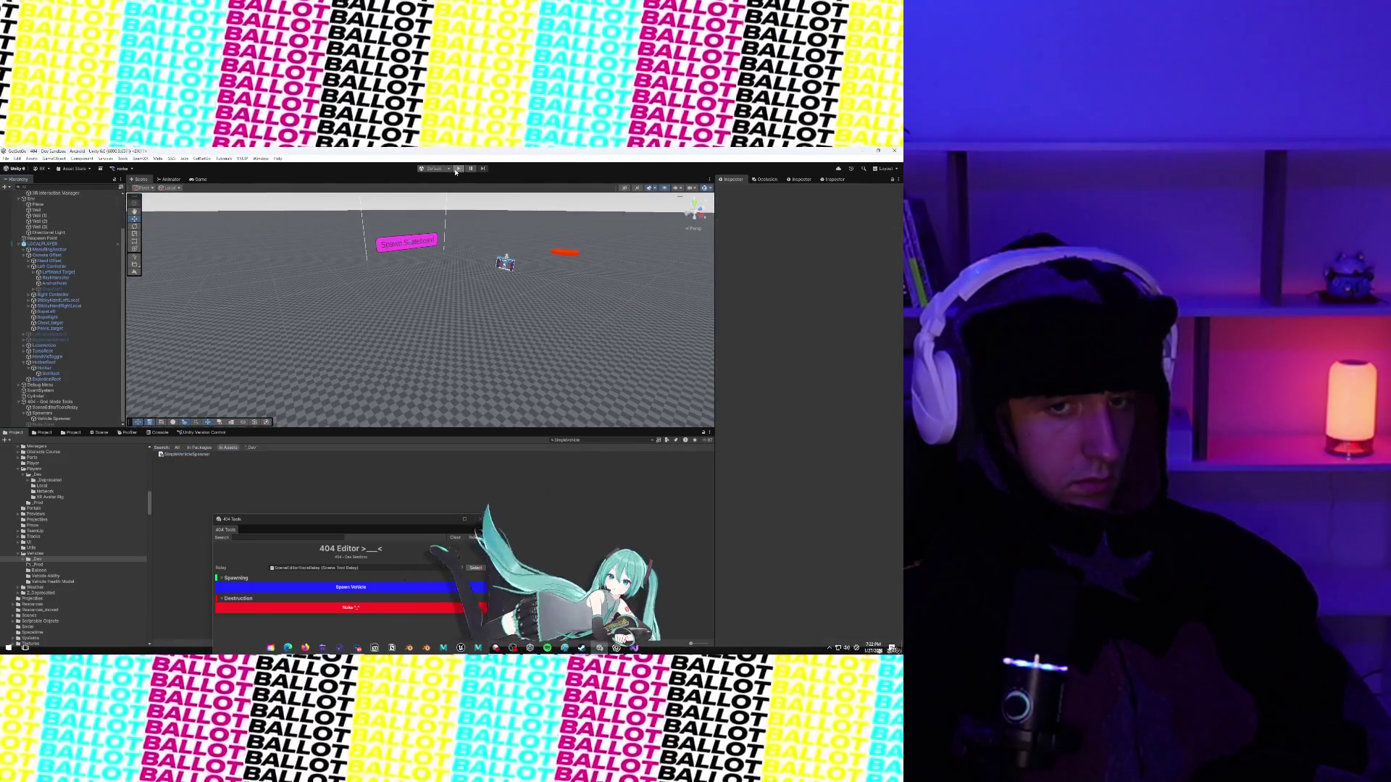
pyautogui.click(457, 168)
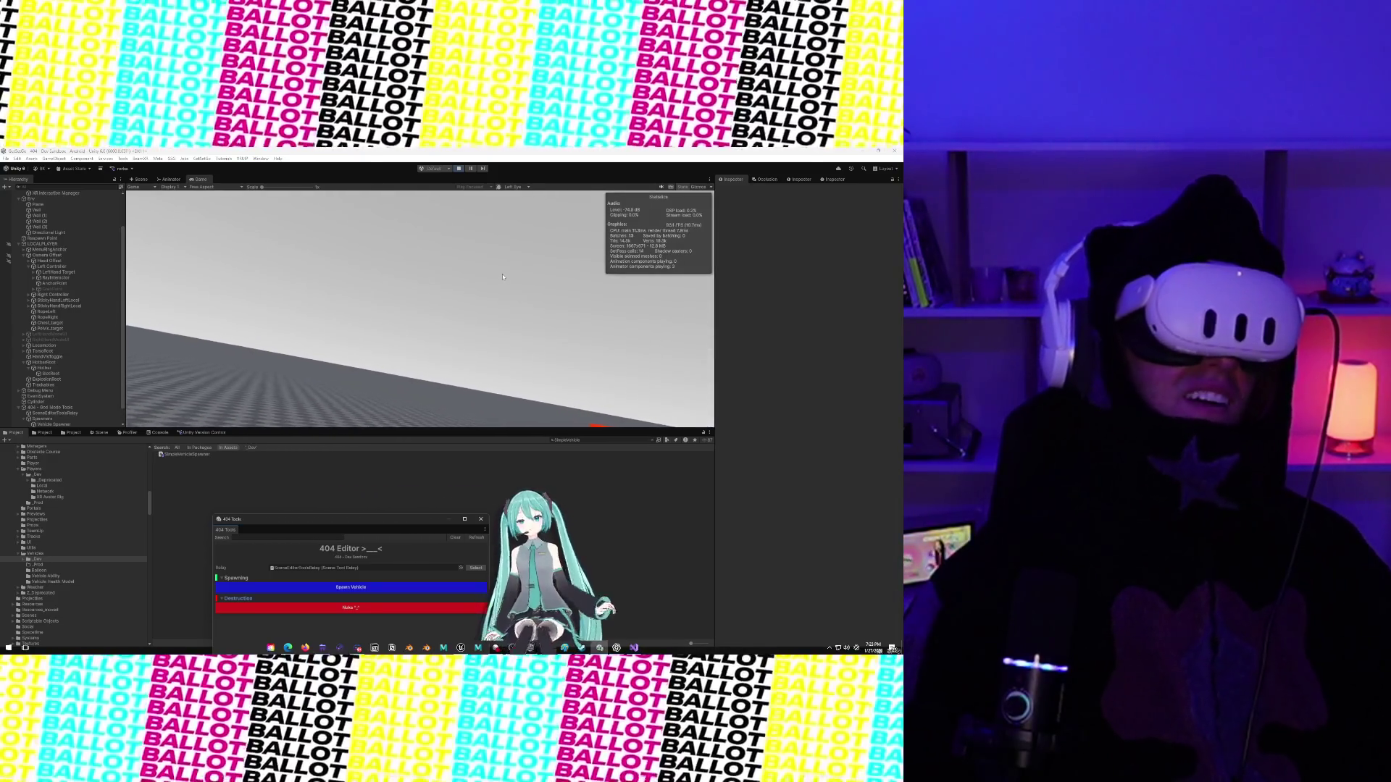
pyautogui.click(352, 589)
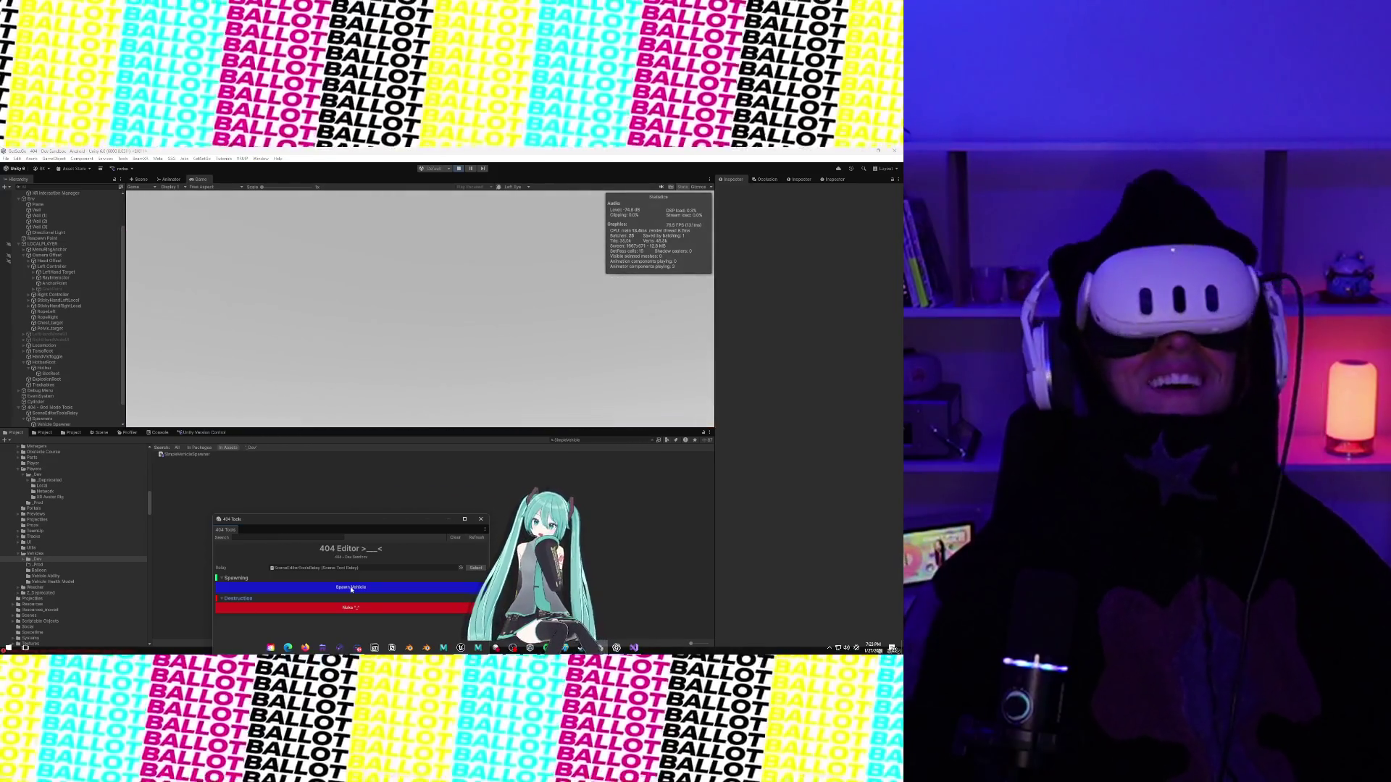
# Check the new clone objects in the Hierarchy, then stop Play mode.
pyautogui.scroll(-2, 35, 344)
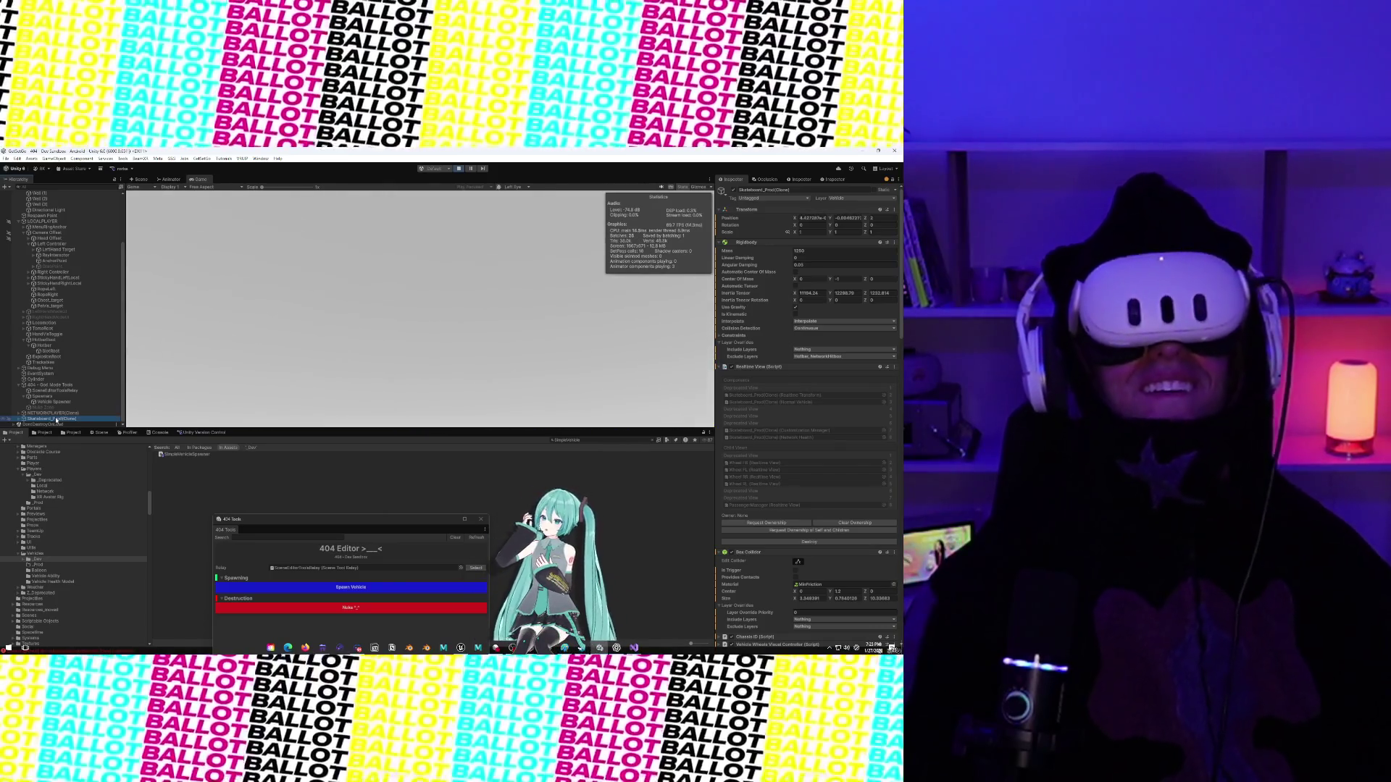
pyautogui.scroll(5, 79, 270)
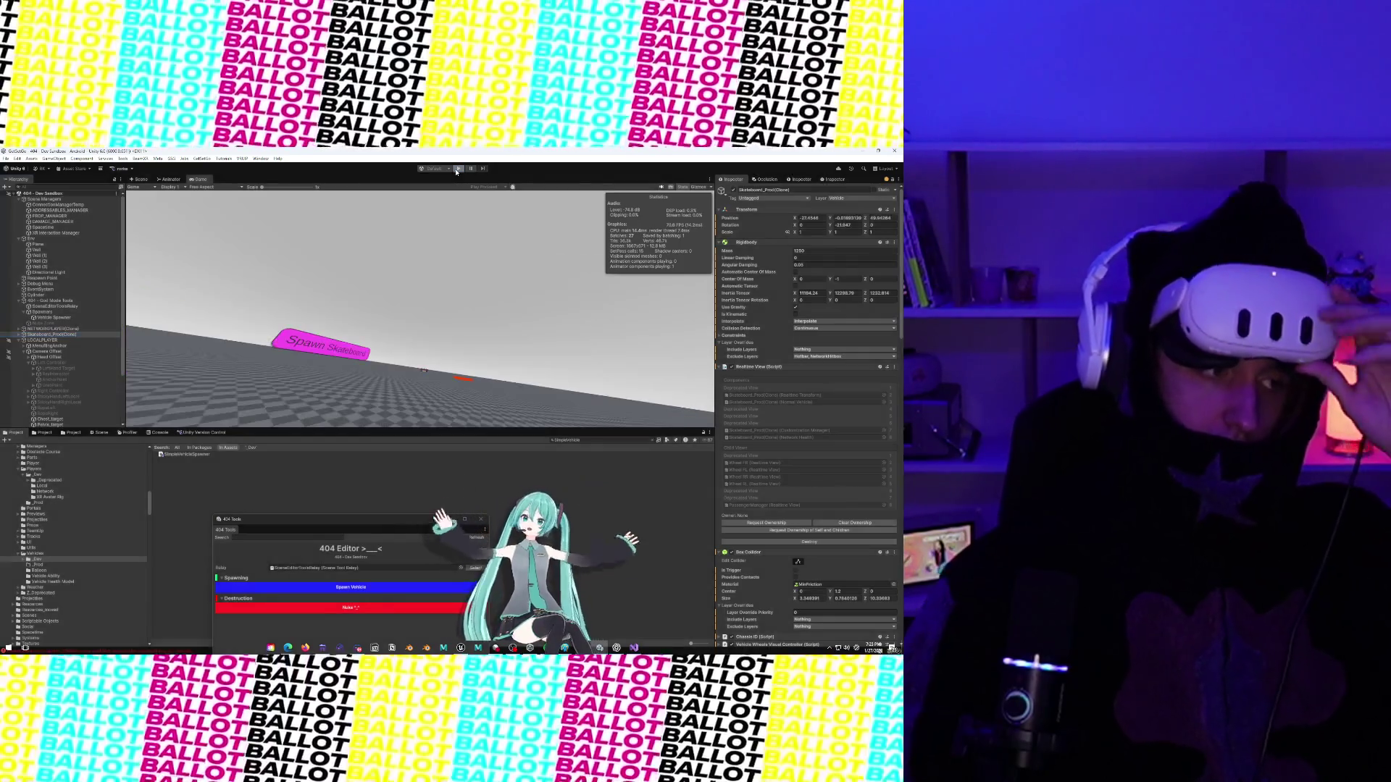
pyautogui.click(457, 170)
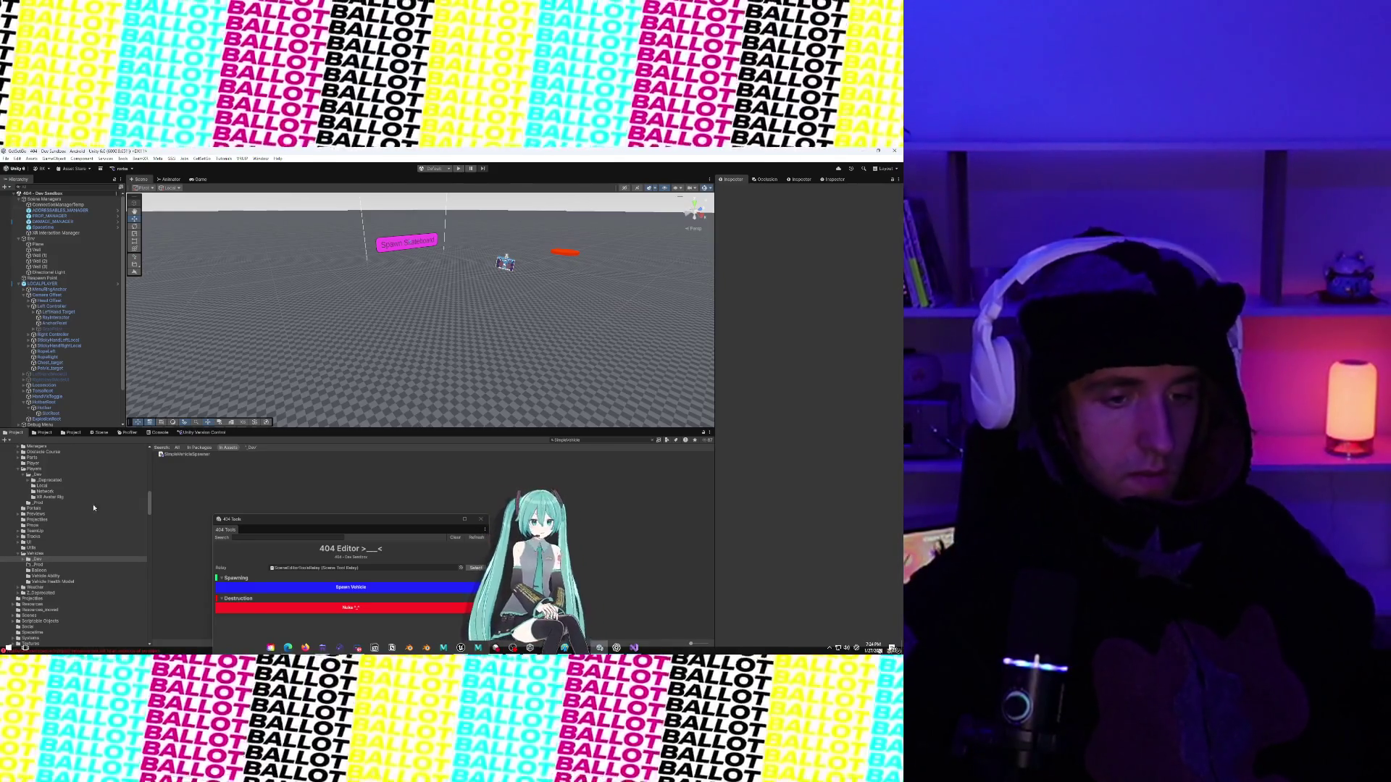
# Show the Console errors, then open the Unity Version Control pending changes.
pyautogui.click(154, 433)
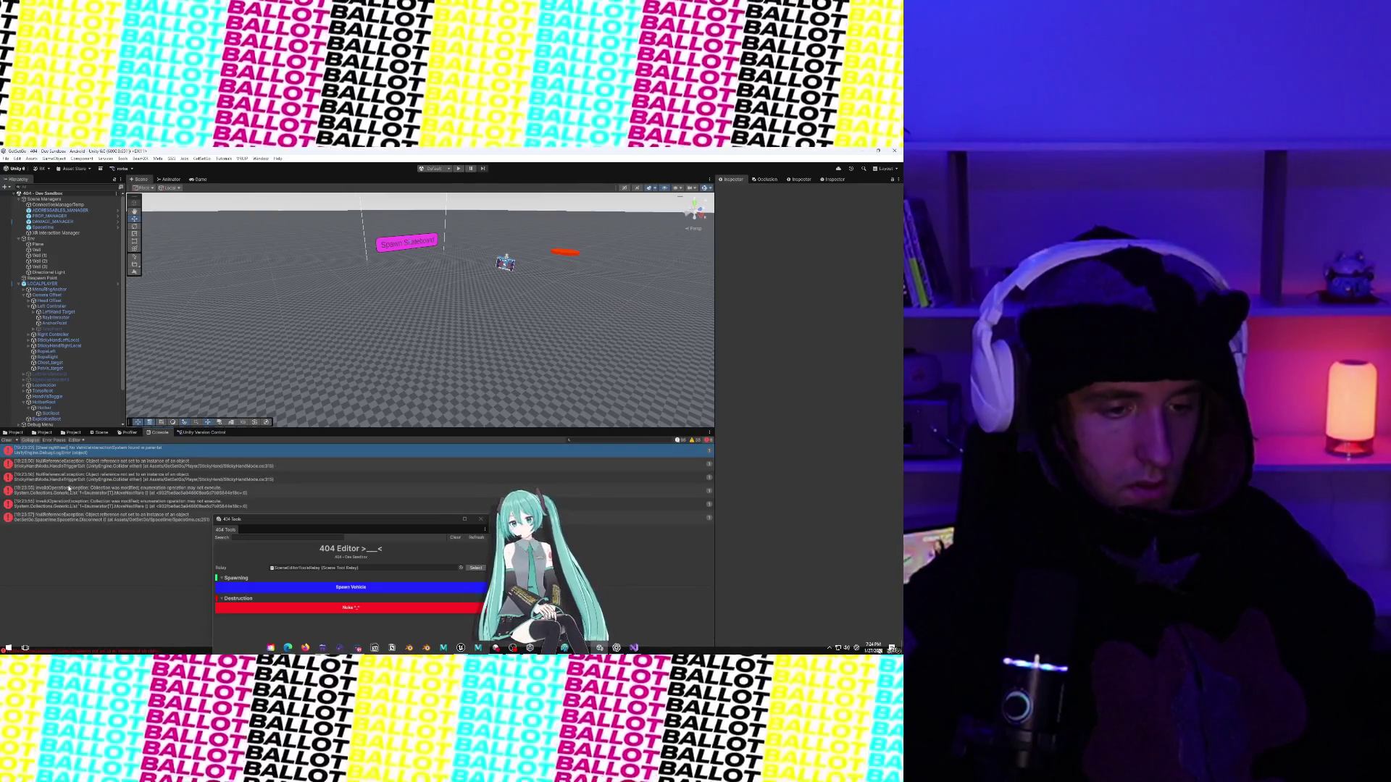
pyautogui.click(206, 432)
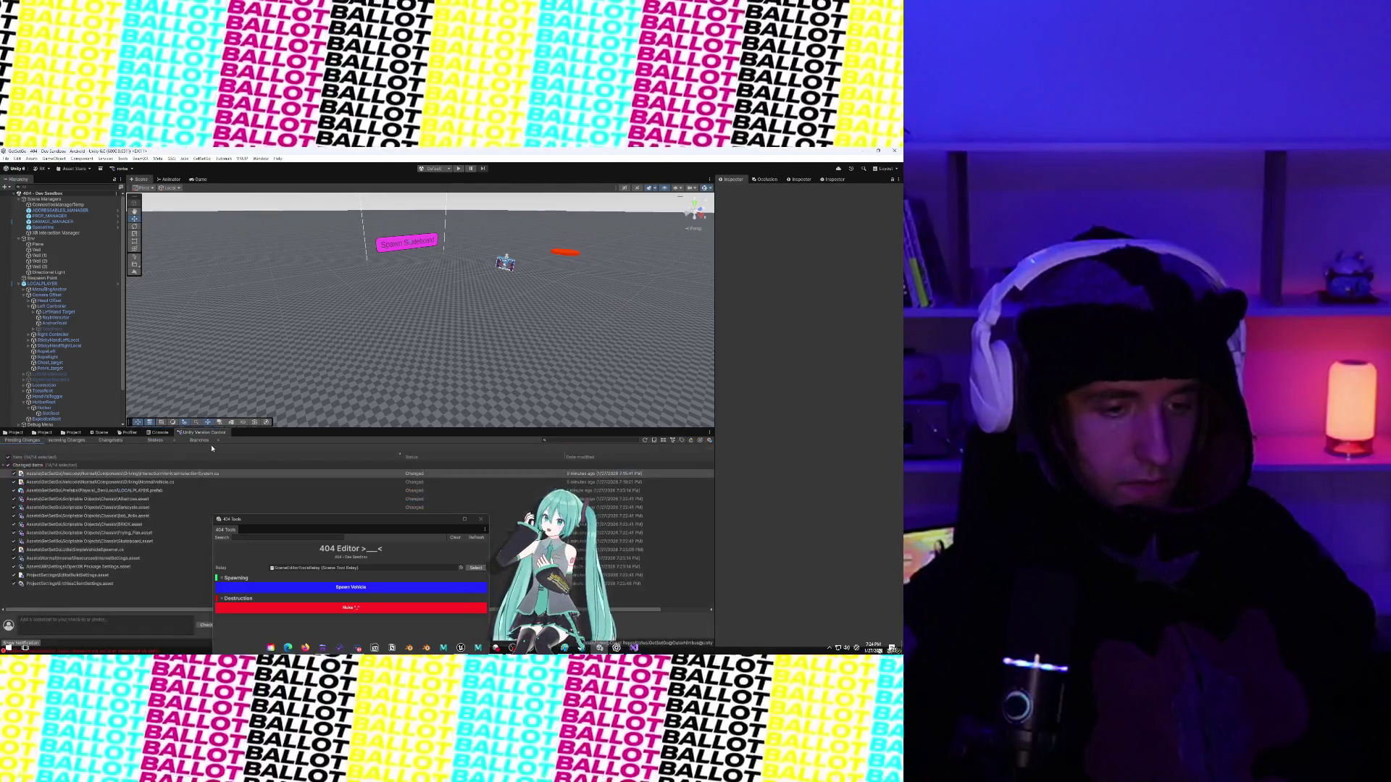
# Move the 404 Tools window aside, check in all pending changes, then return to the Project browser.
pyautogui.moveTo(268, 520)
pyautogui.mouseDown()
pyautogui.moveTo(285, 212)
pyautogui.moveTo(286, 245)
pyautogui.mouseUp()
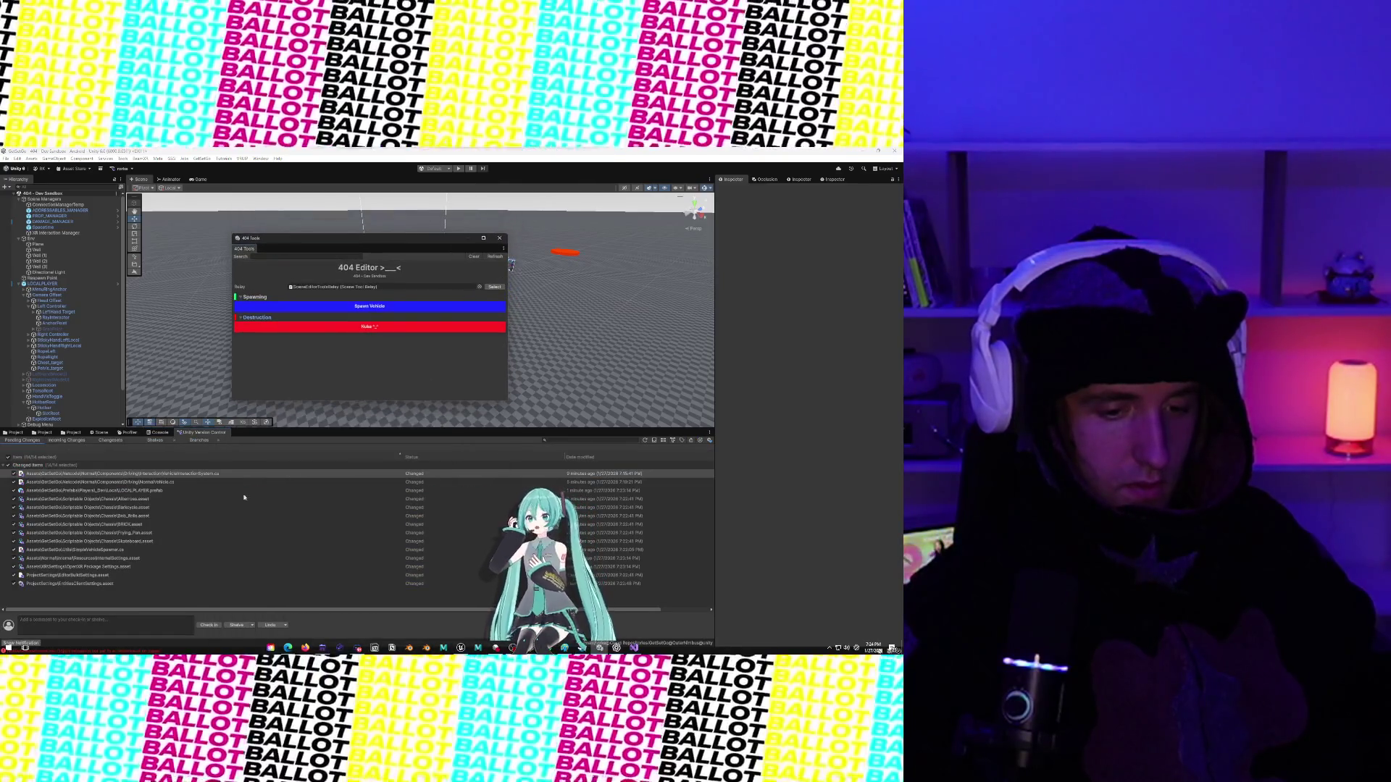
pyautogui.click(209, 625)
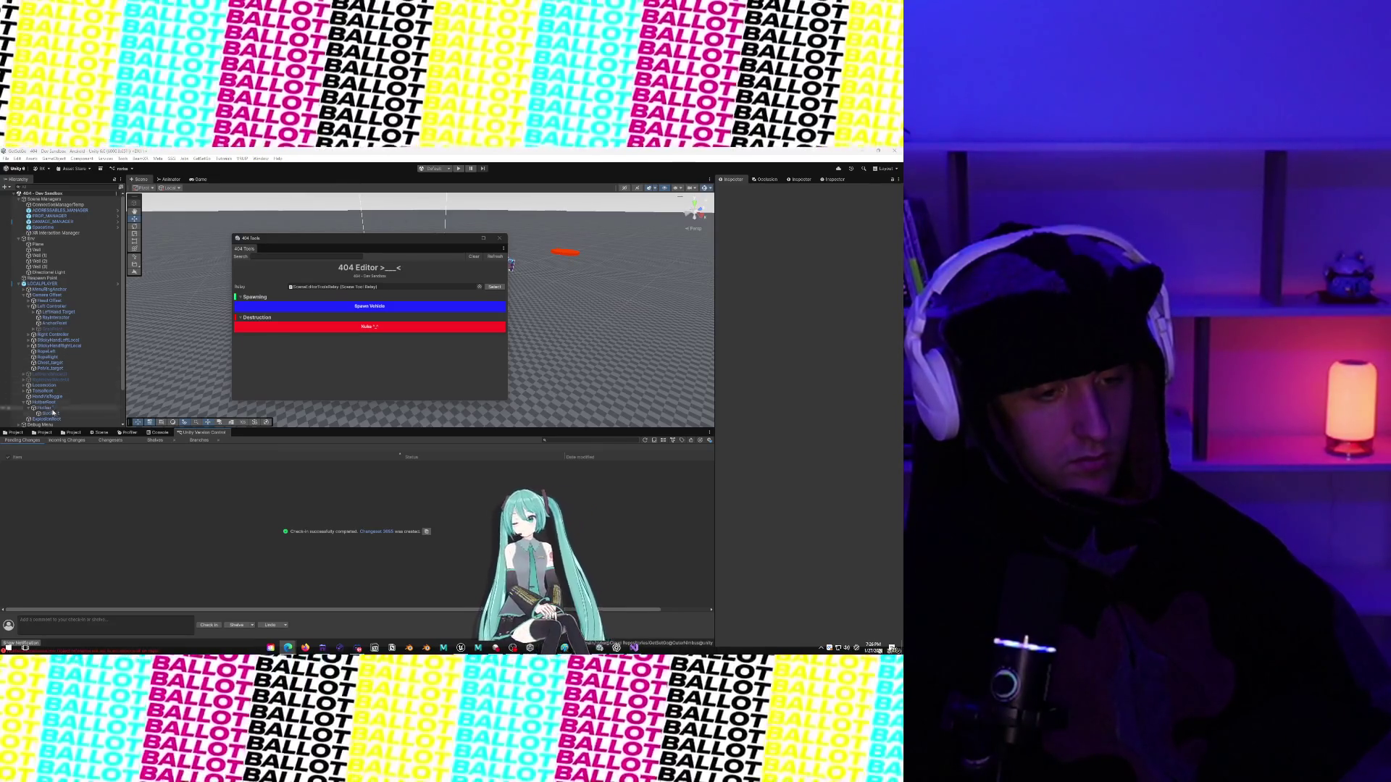
pyautogui.click(16, 432)
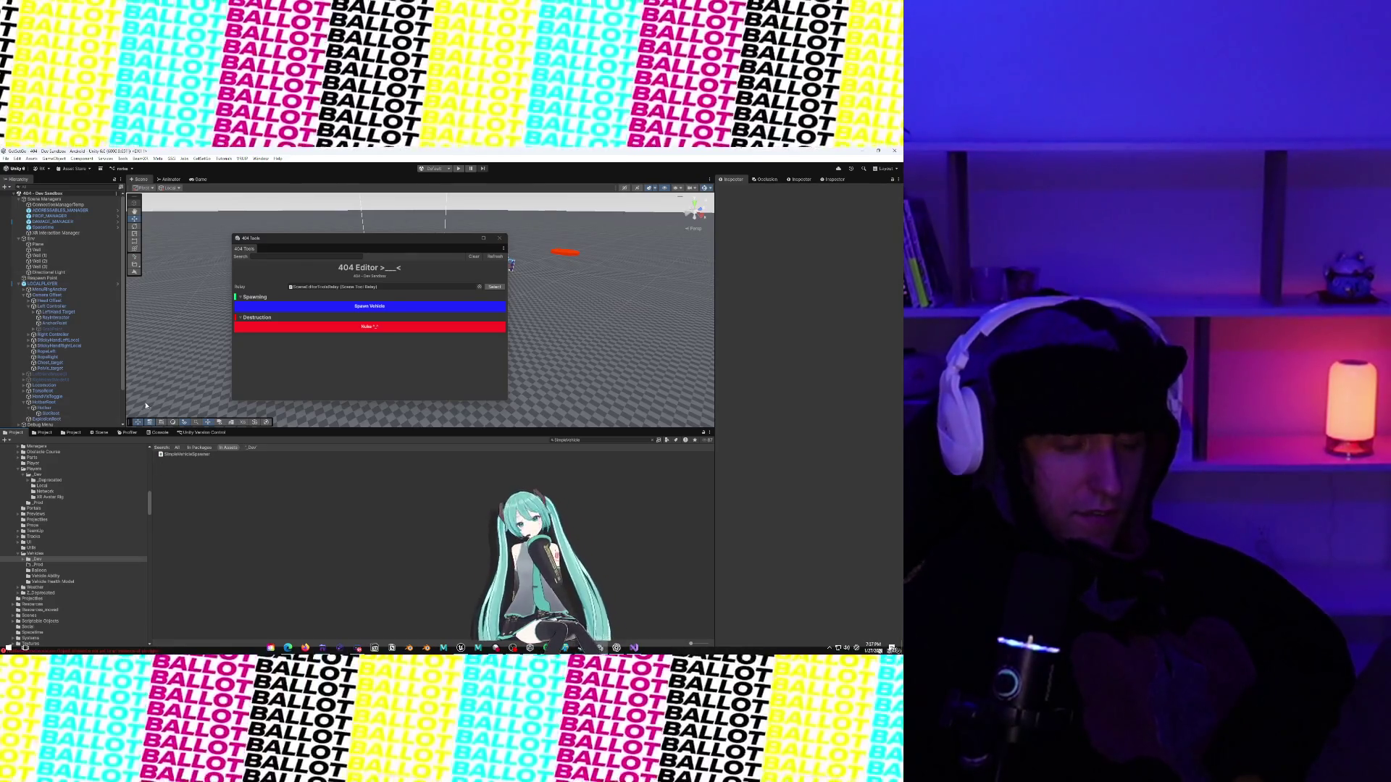
# Enter Play mode with Ctrl+P to test the Dev Sandbox scene.
pyautogui.hotkey('ctrl', 'p')
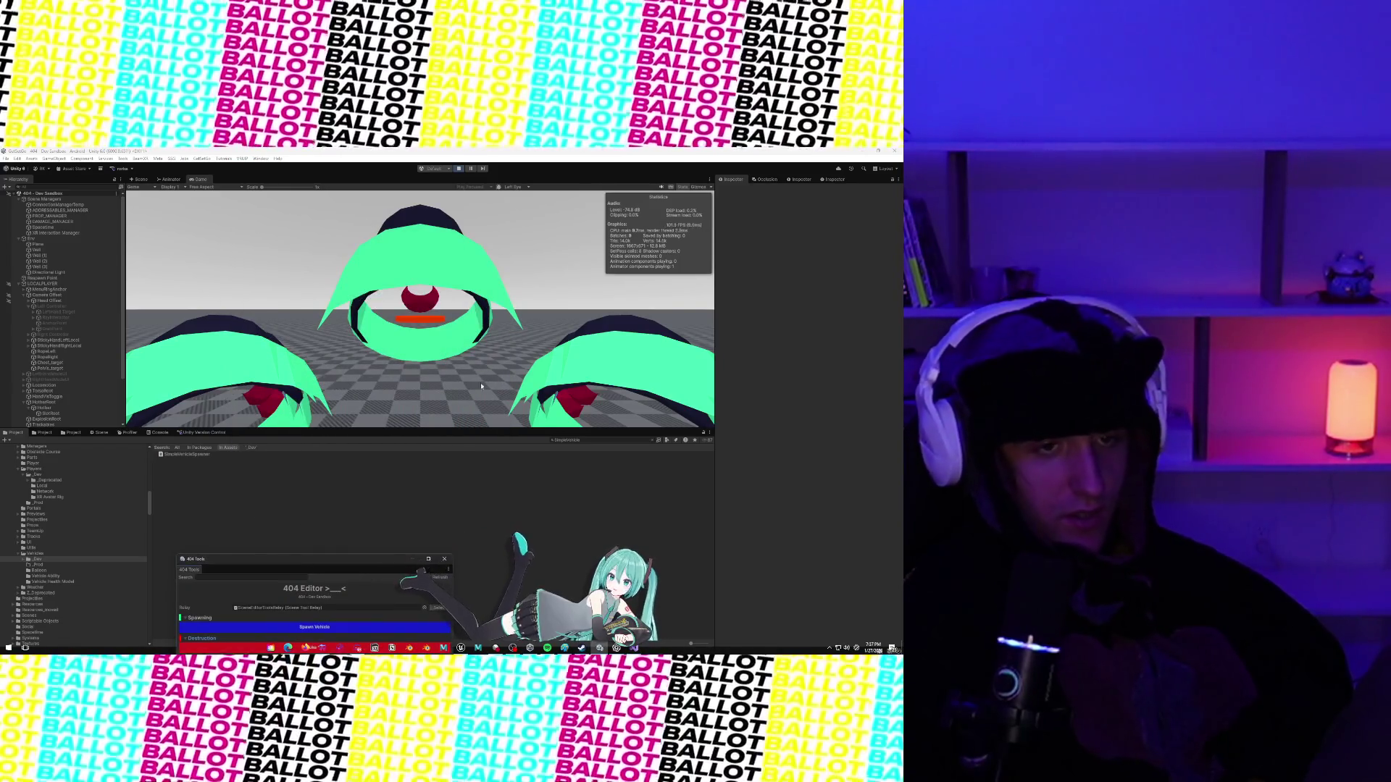
# Check the player camera's Game view, then zoom the Scene view in near the Spawn Skateboard sign.
pyautogui.click(140, 179)
pyautogui.click(171, 179)
pyautogui.click(197, 180)
pyautogui.click(148, 180)
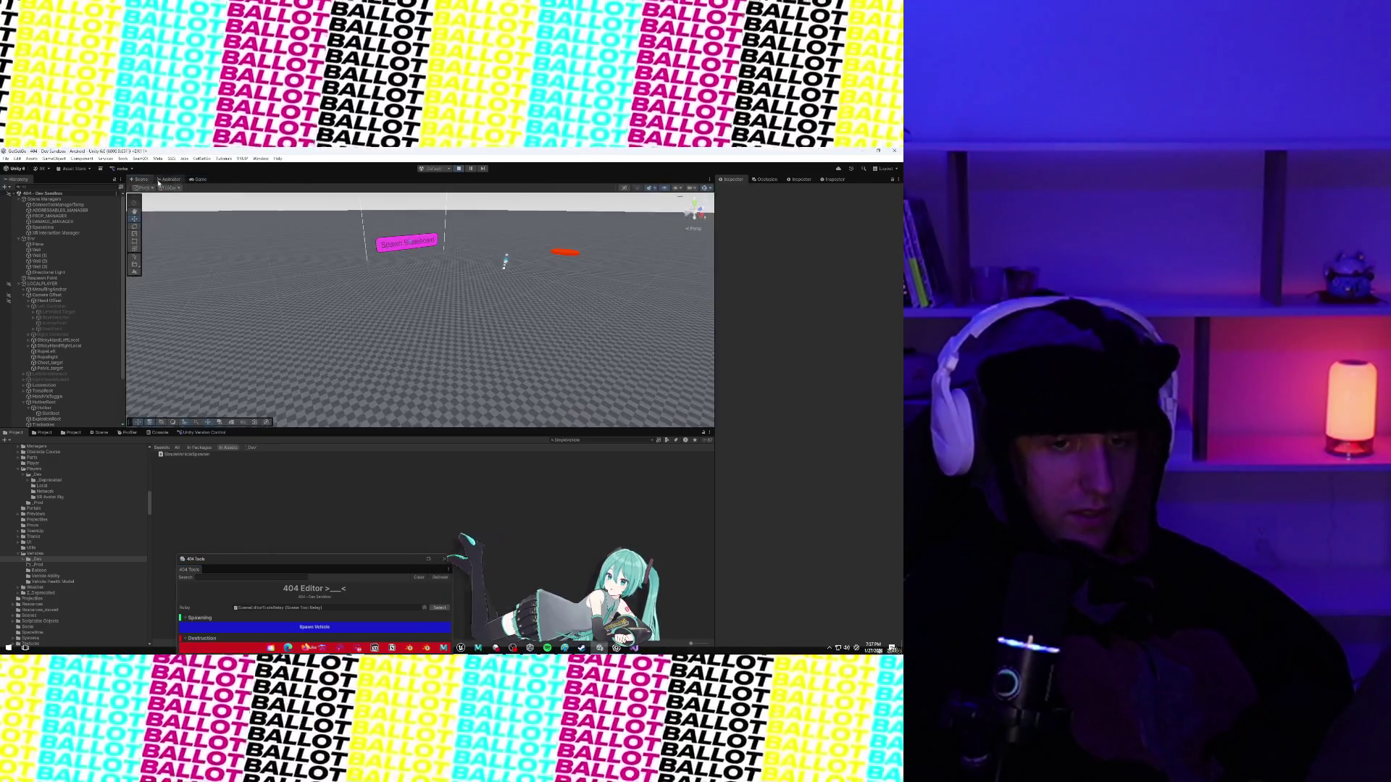
pyautogui.scroll(3, 429, 261)
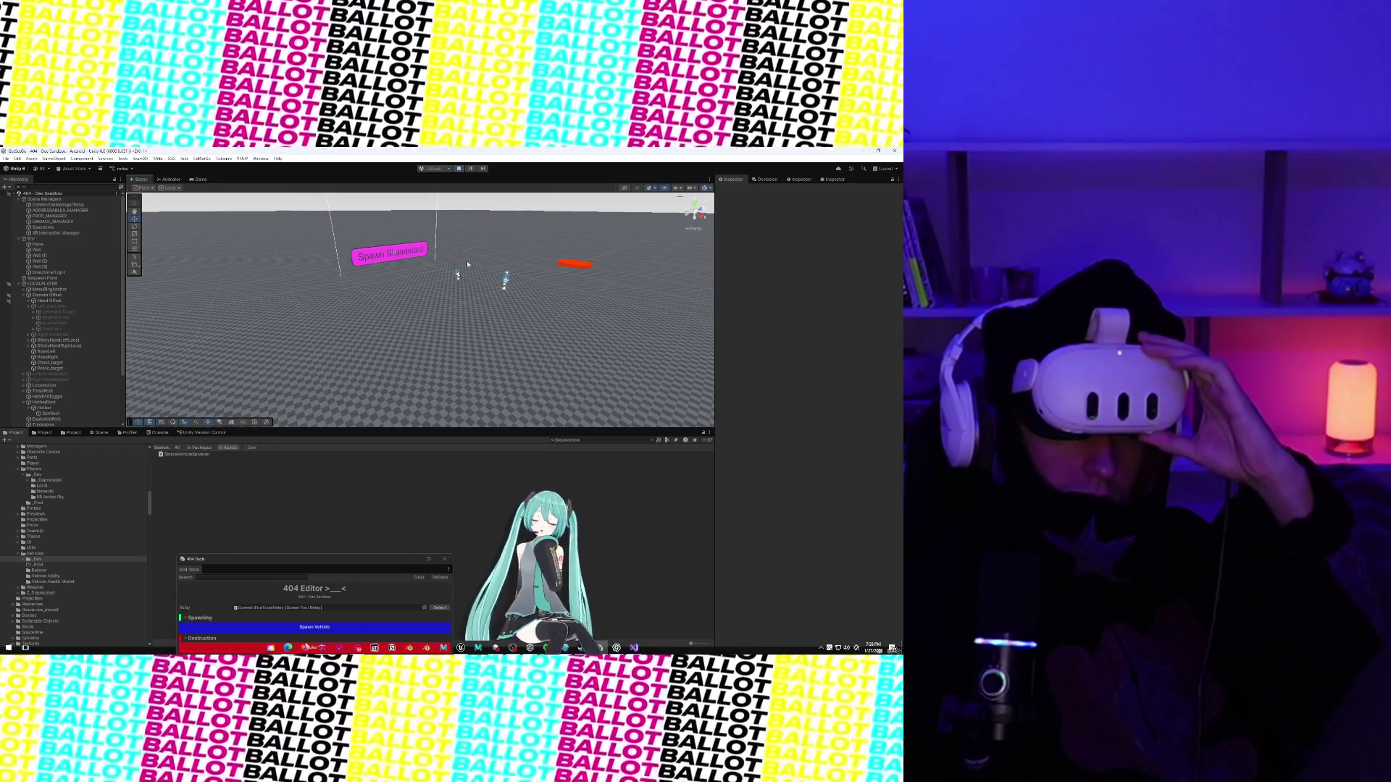
# Select the ground plane, restart Play mode, and show the Console's error list.
pyautogui.click(523, 336)
pyautogui.click(460, 169)
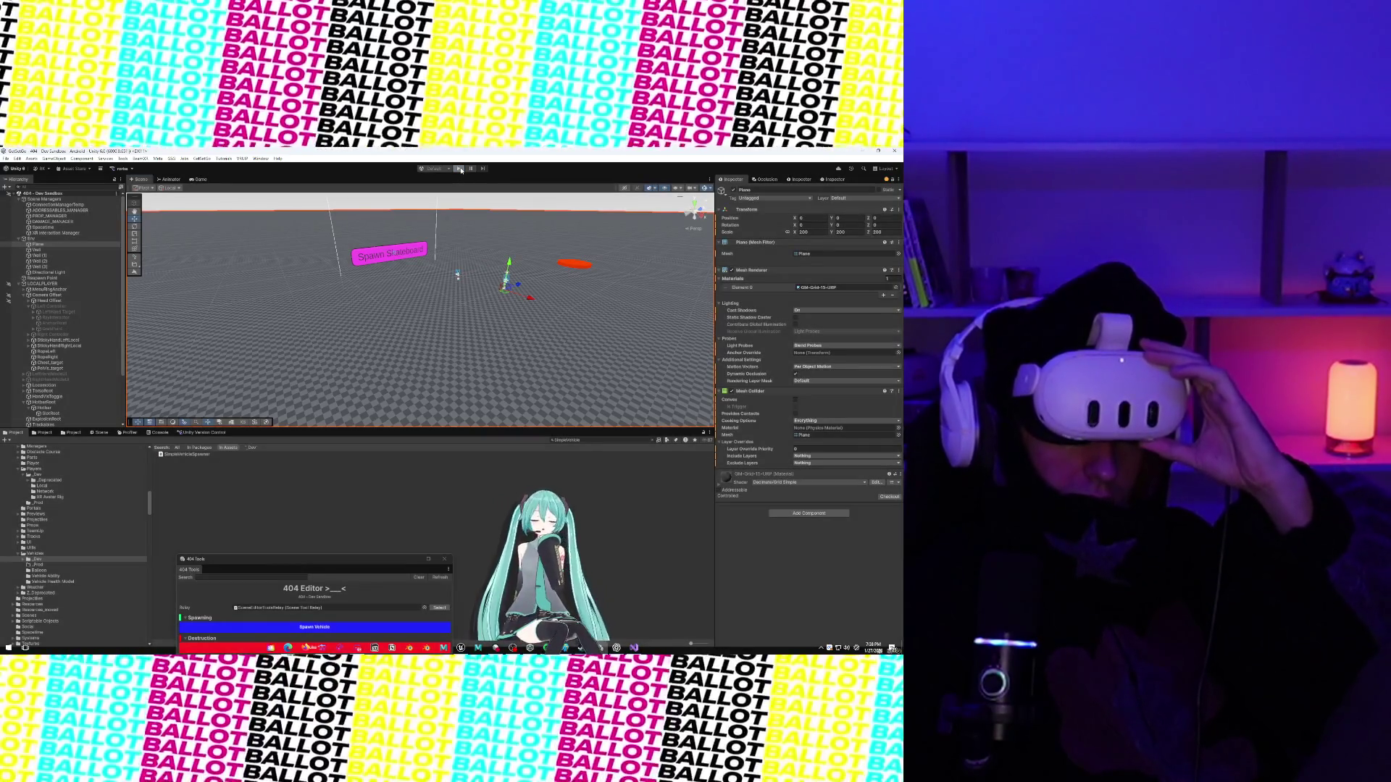
pyautogui.click(460, 169)
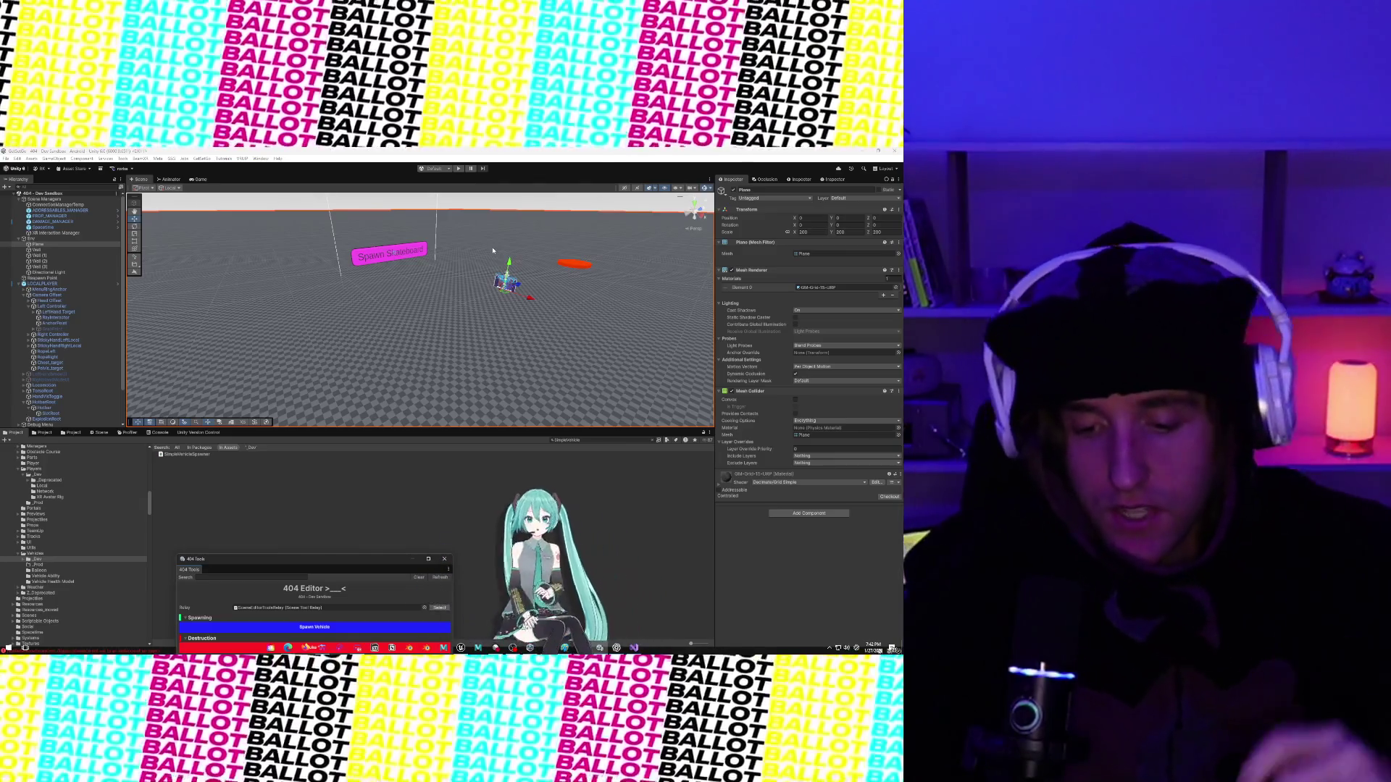
pyautogui.click(160, 433)
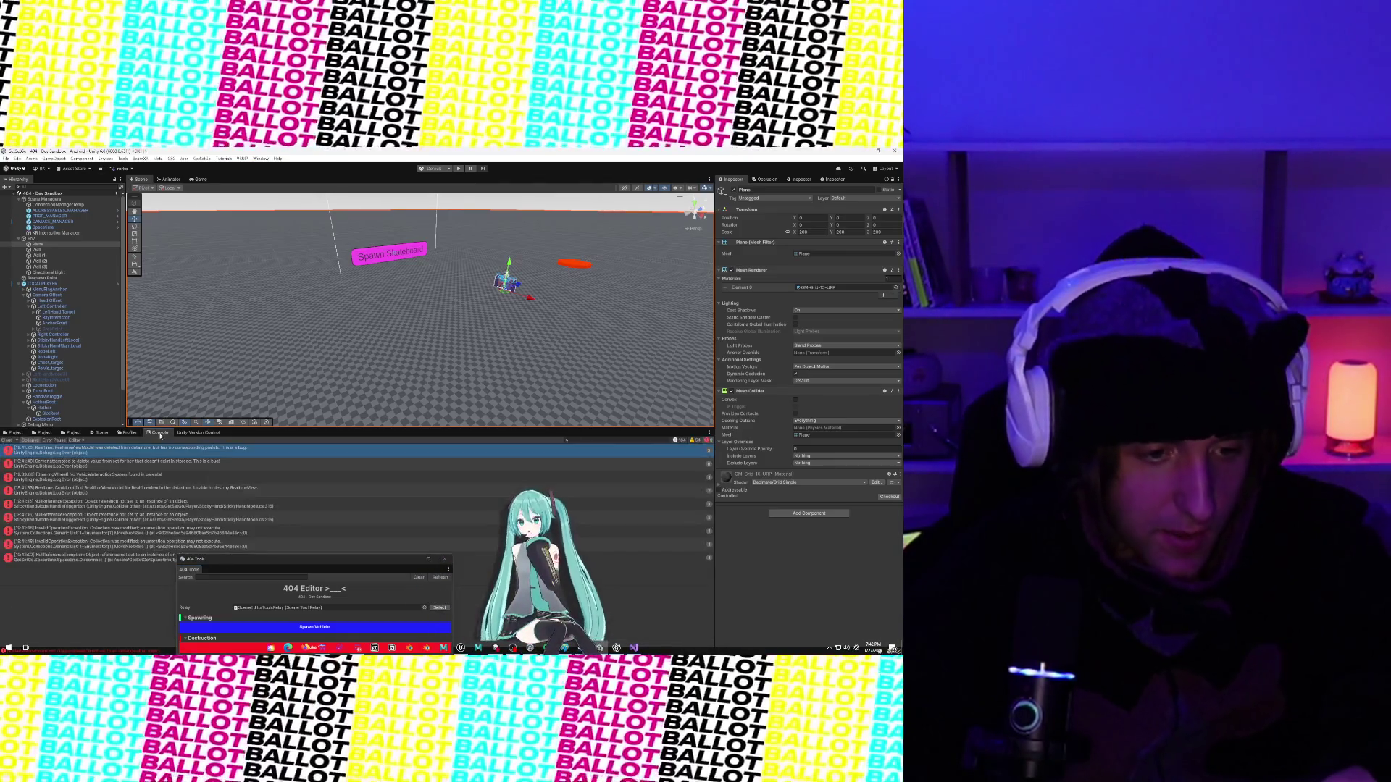
# Select the InvalidOperationException, move the 404 Tools window aside, and open its CustomizationRay.cs source line.
pyautogui.click(156, 489)
pyautogui.click(154, 504)
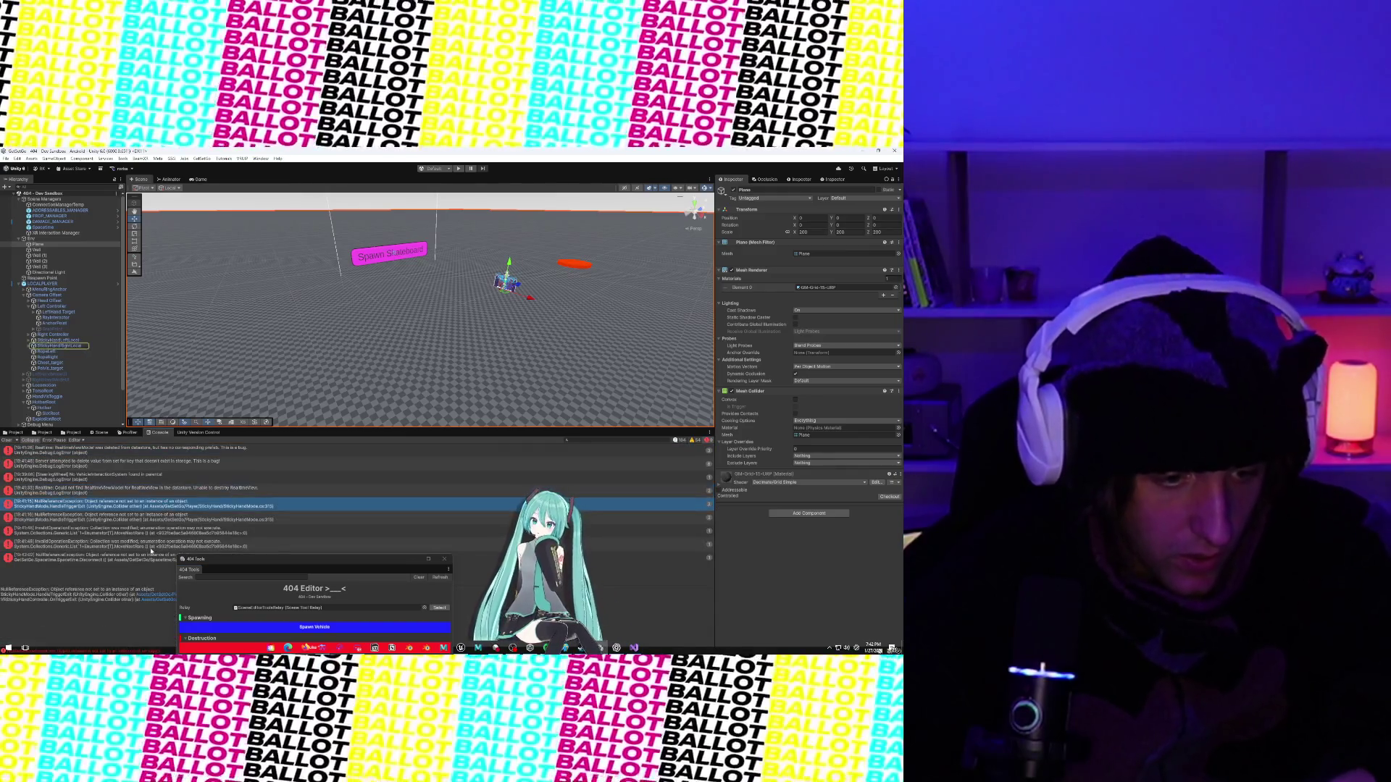
pyautogui.click(151, 543)
pyautogui.moveTo(273, 556); pyautogui.dragTo(389, 323)
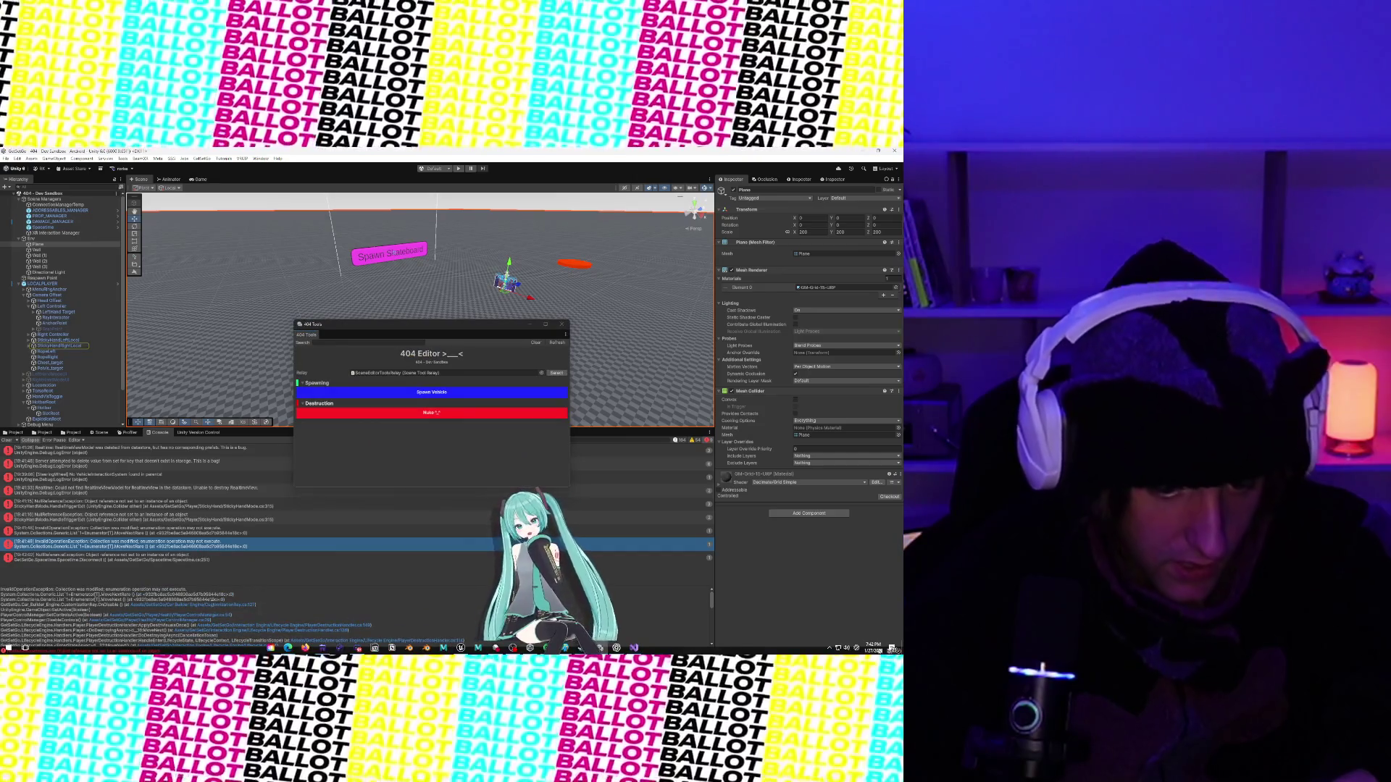
pyautogui.click(213, 606)
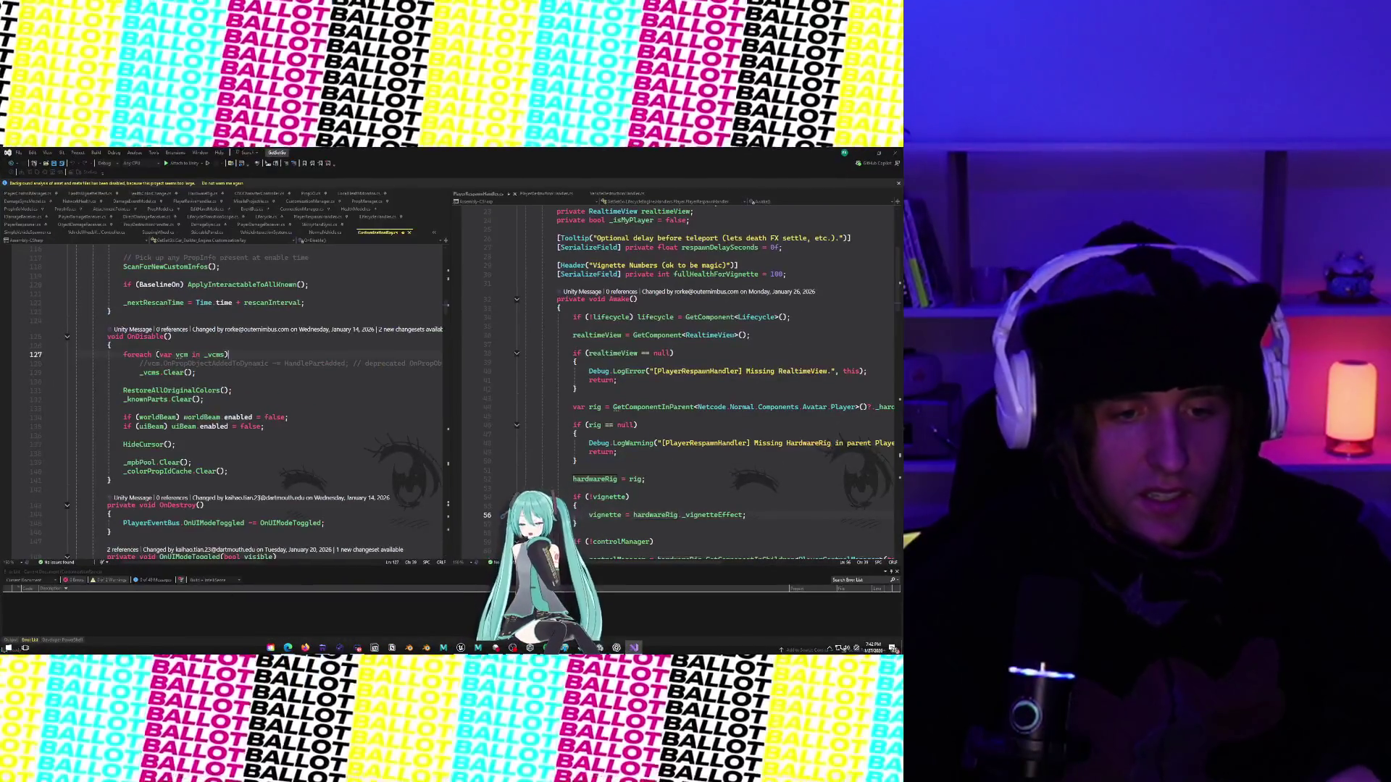
# Highlight the foreach loop over _vcms in CustomizationRay's OnDisable, lines 127–129.
pyautogui.moveTo(121, 353); pyautogui.dragTo(216, 372)
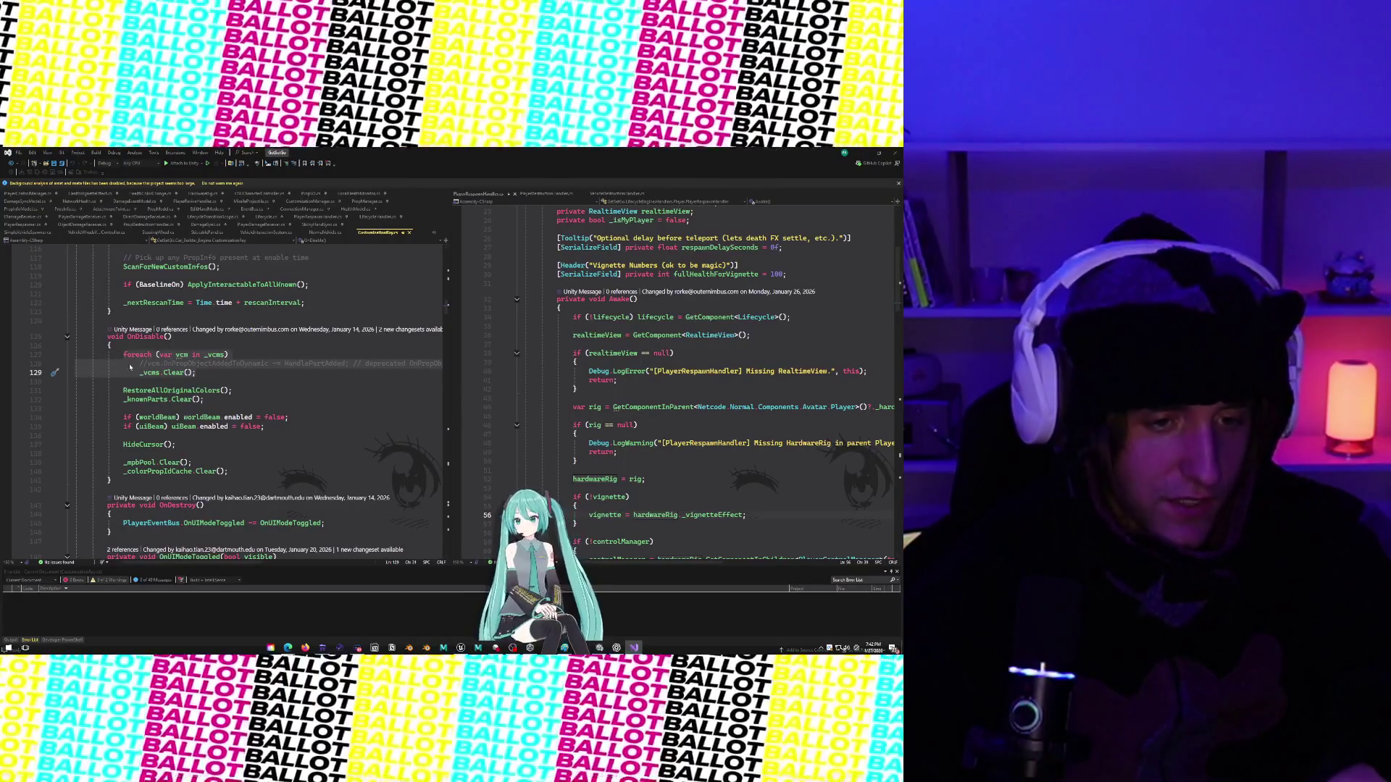
pyautogui.moveTo(75, 363); pyautogui.dragTo(337, 374)
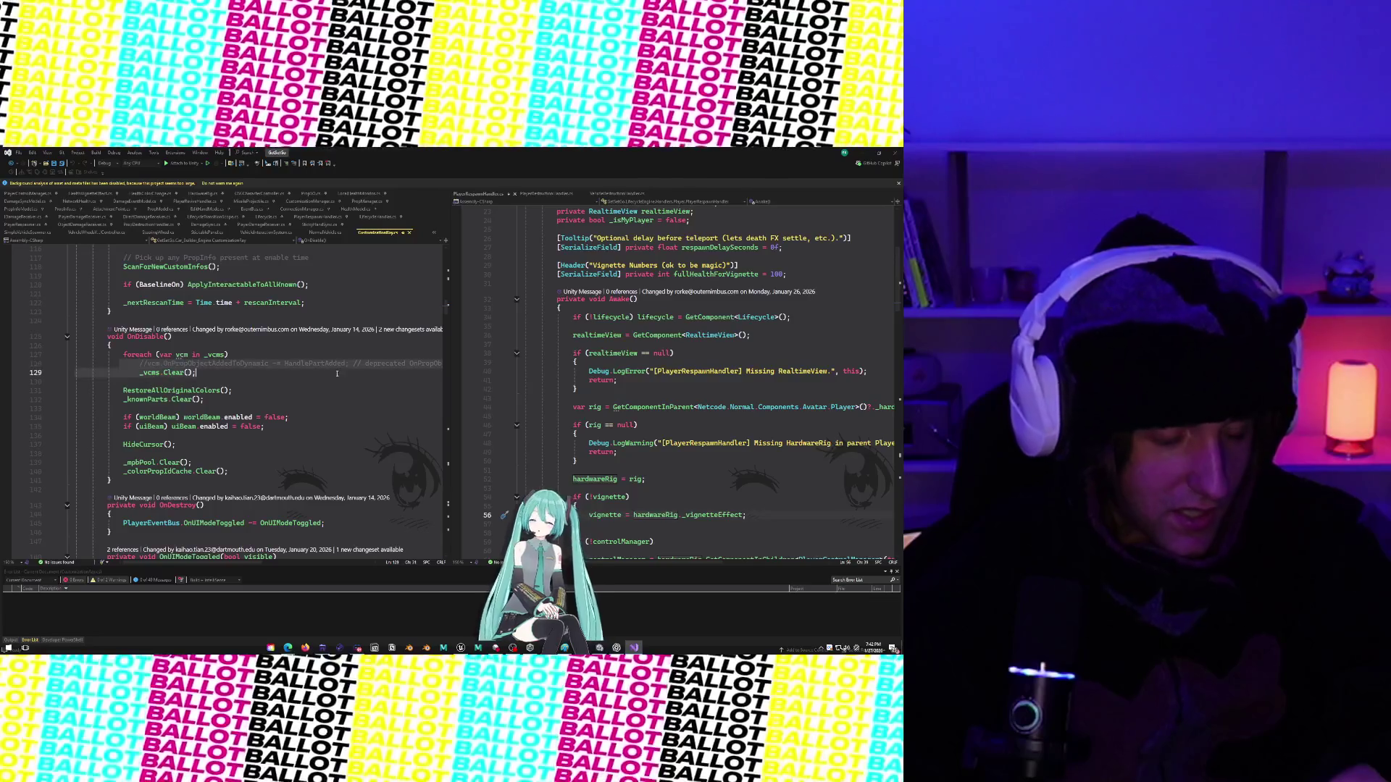
pyautogui.click(287, 372)
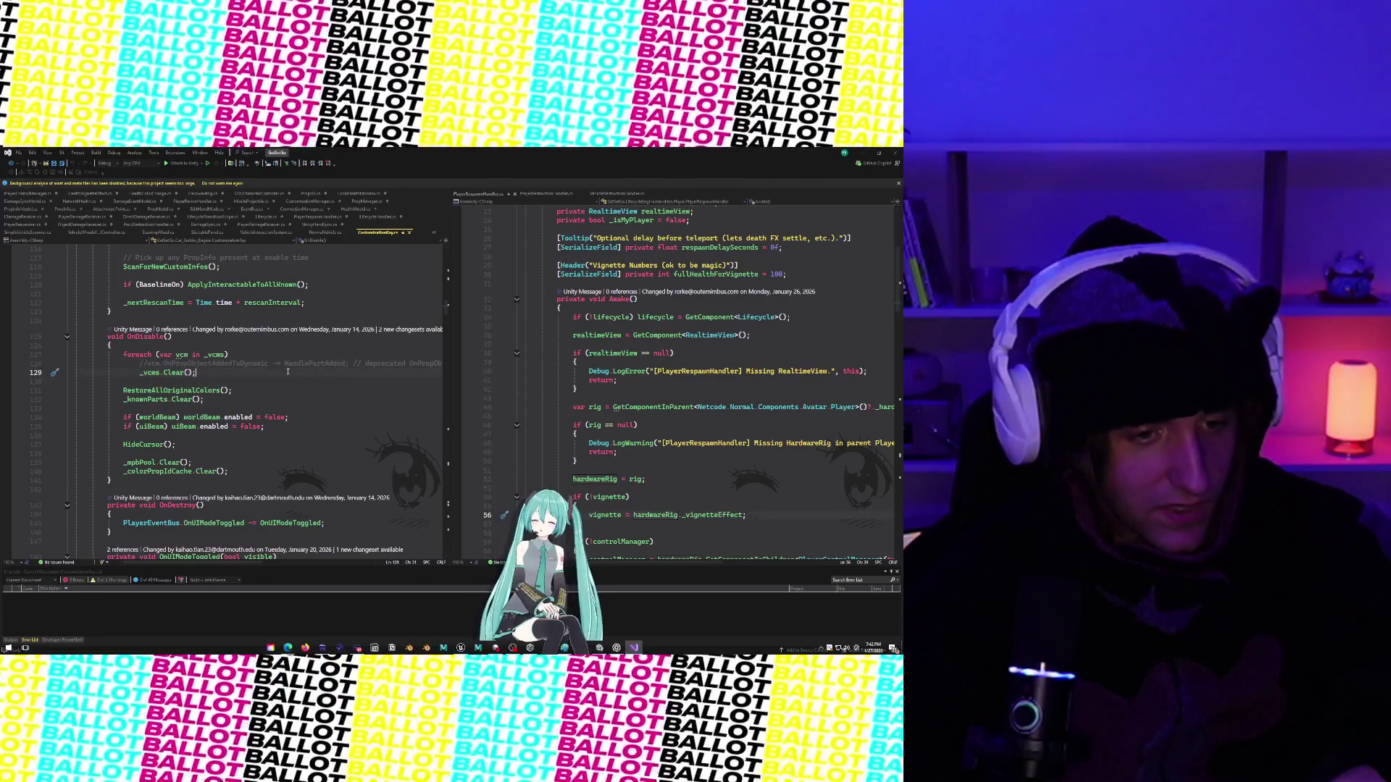
pyautogui.moveTo(121, 356); pyautogui.dragTo(262, 376)
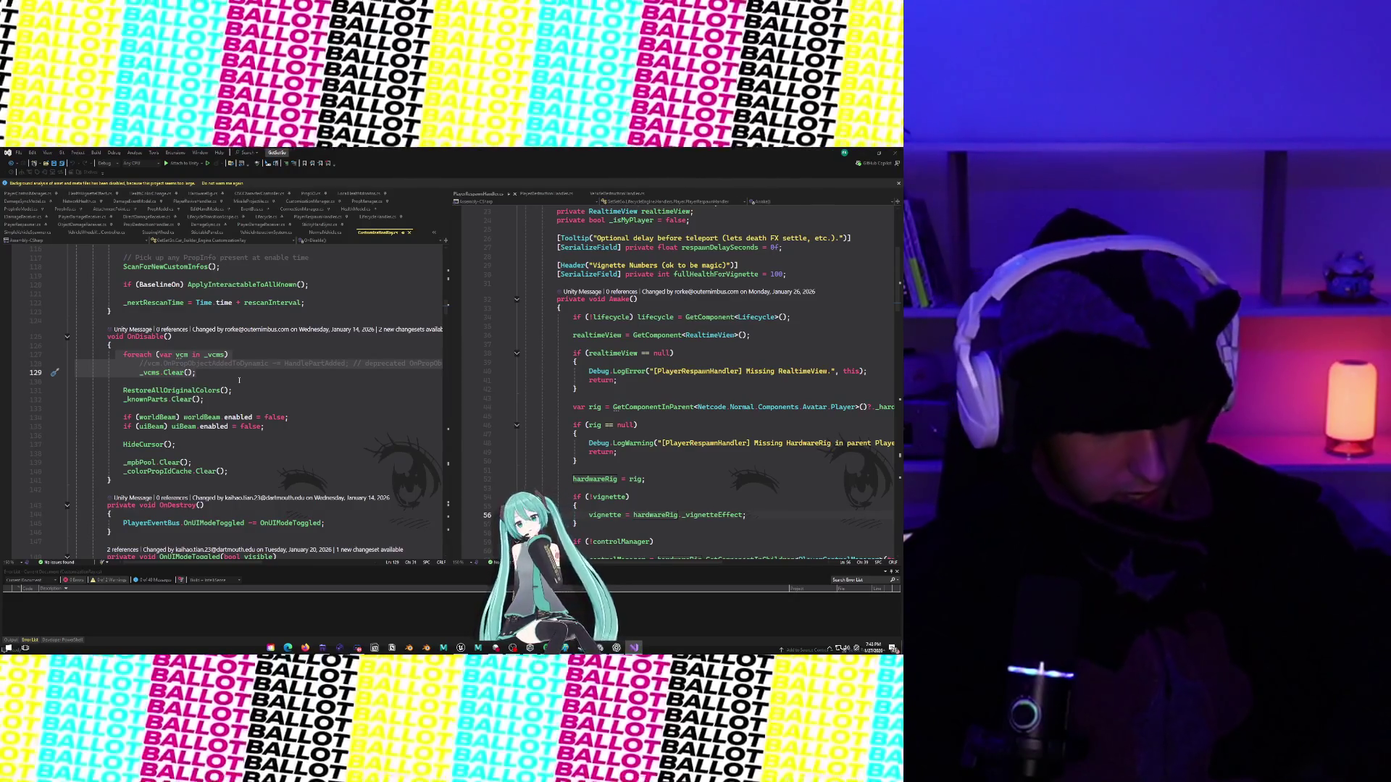
# Re-select loop lines 127–129 after scrolling, then switch back to the Unity Editor.
pyautogui.scroll(5, 239, 380)
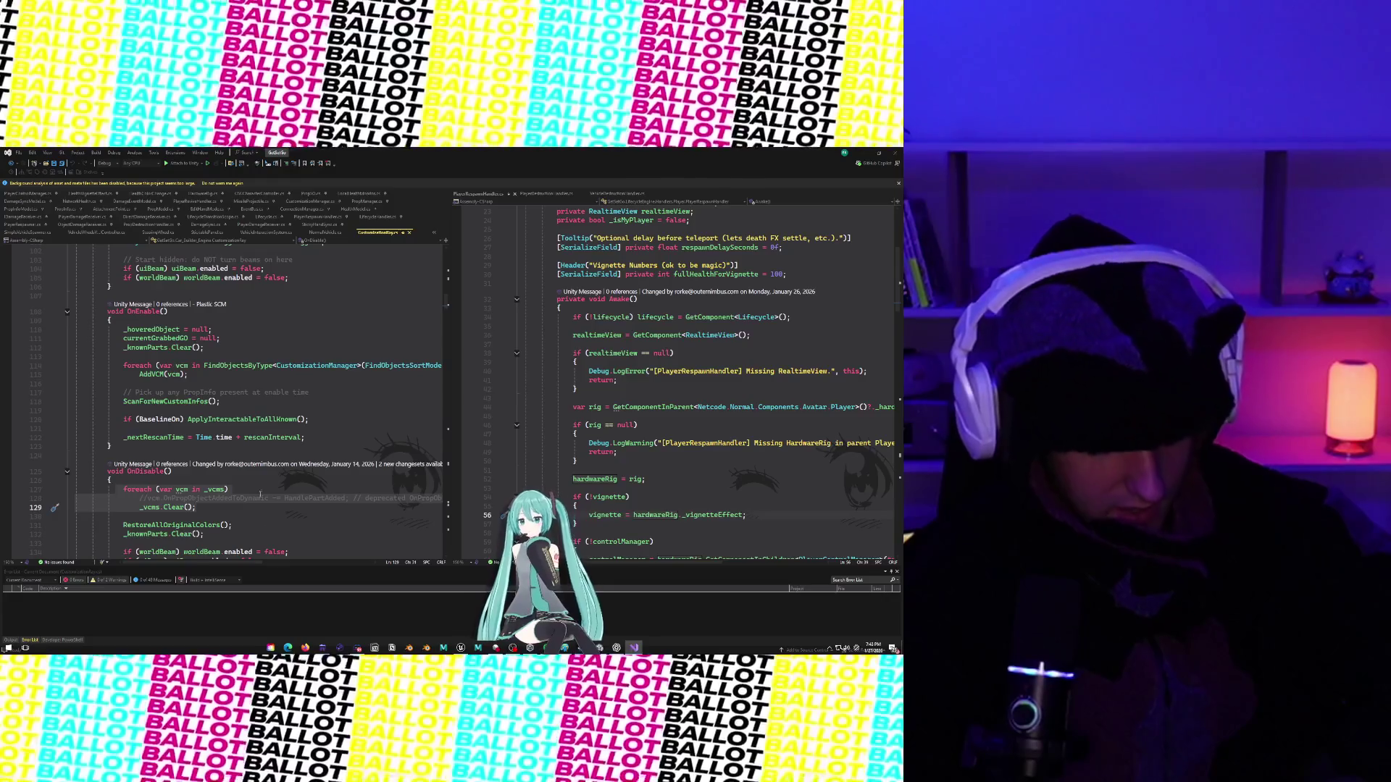
pyautogui.scroll(-5, 189, 533)
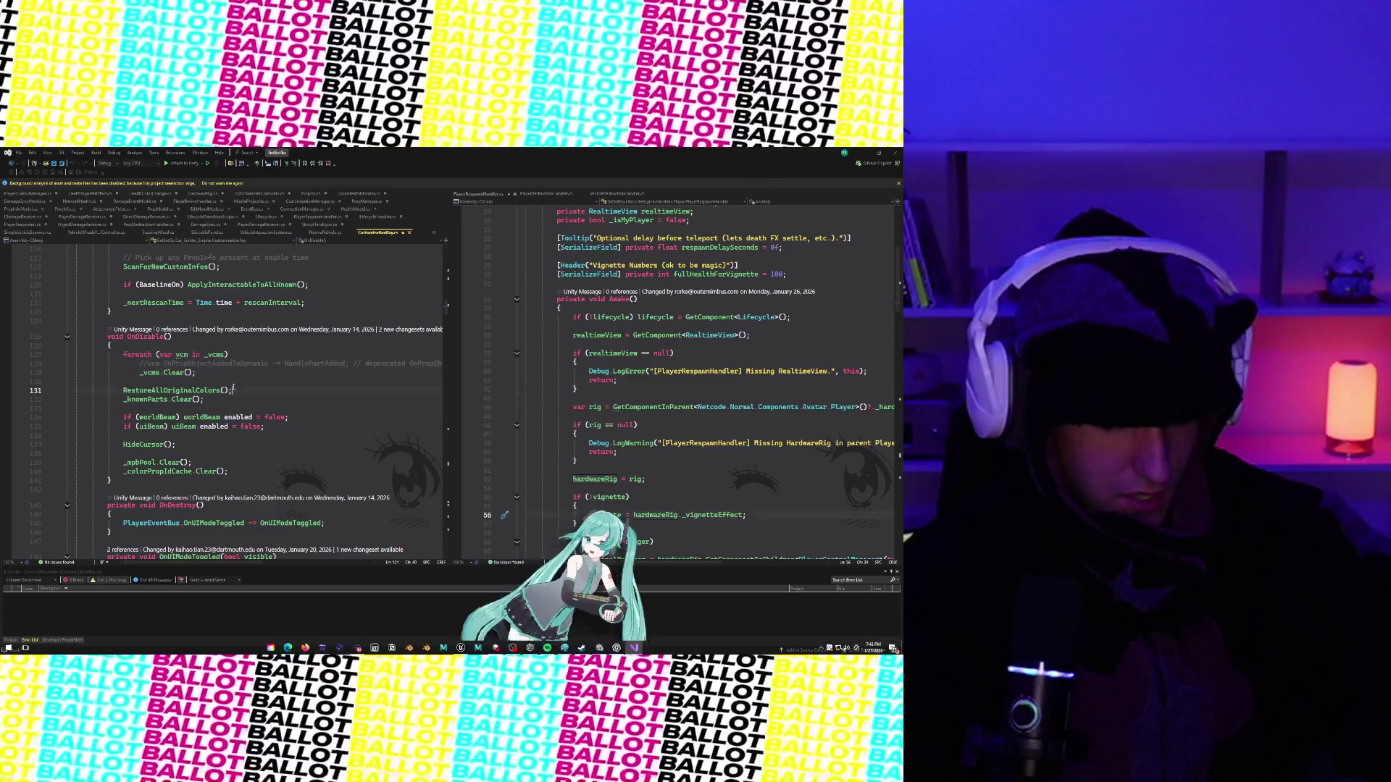
pyautogui.moveTo(210, 381); pyautogui.dragTo(123, 356)
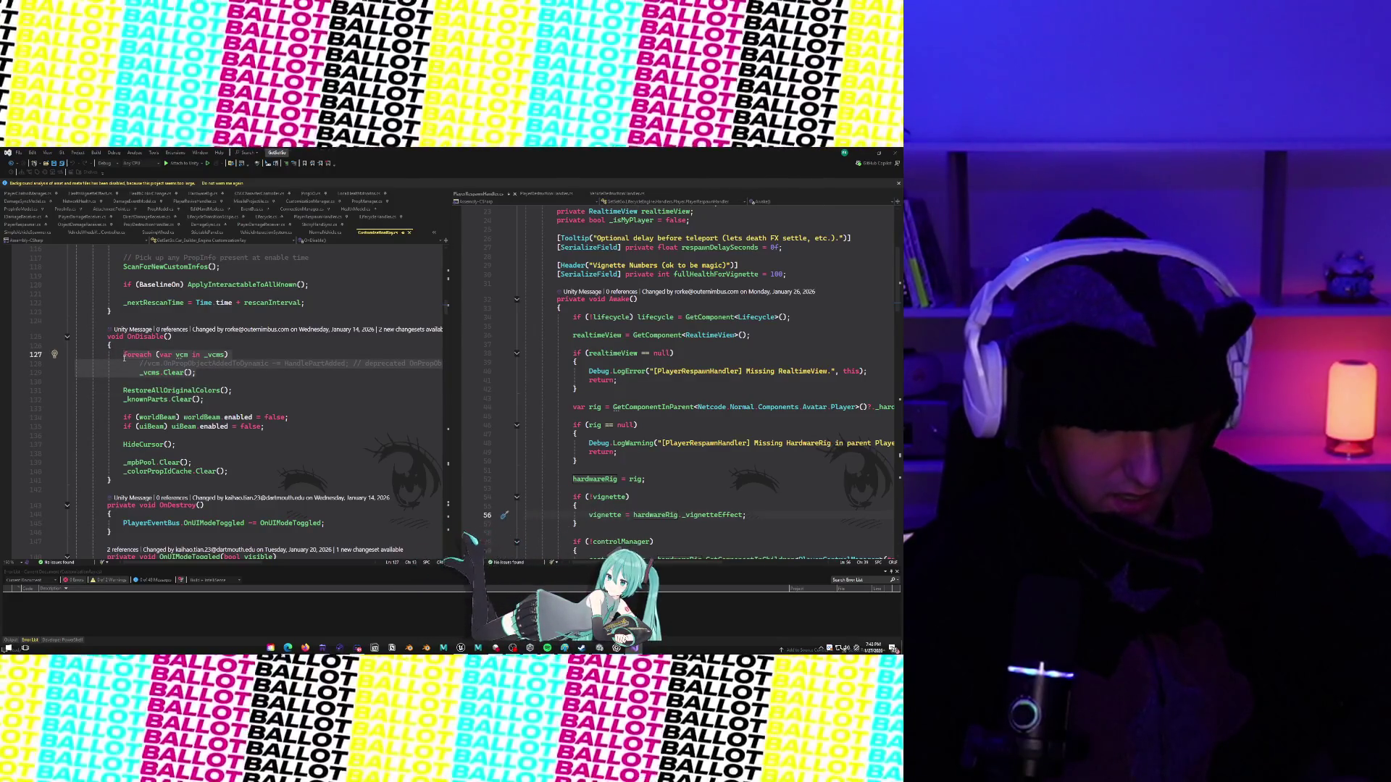
pyautogui.click(321, 382)
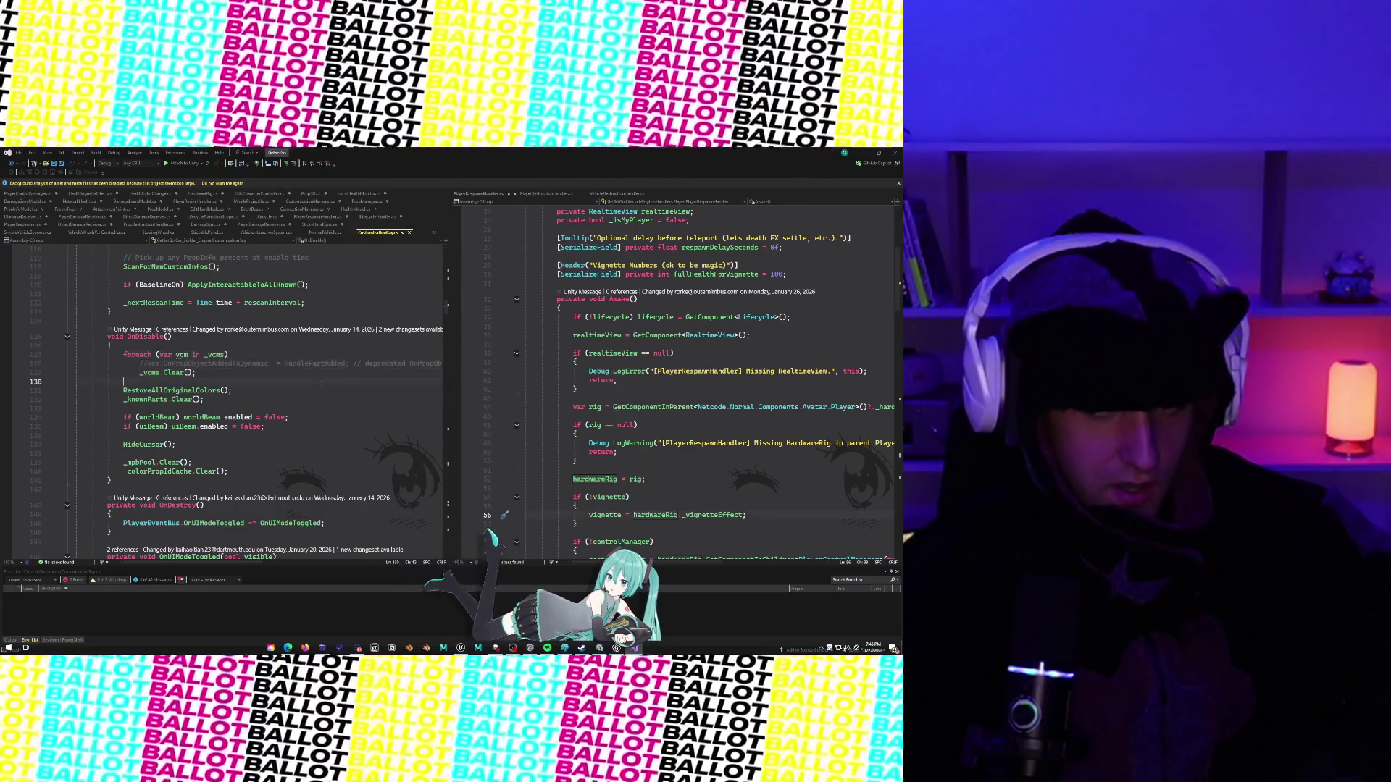
pyautogui.moveTo(206, 382); pyautogui.dragTo(124, 356)
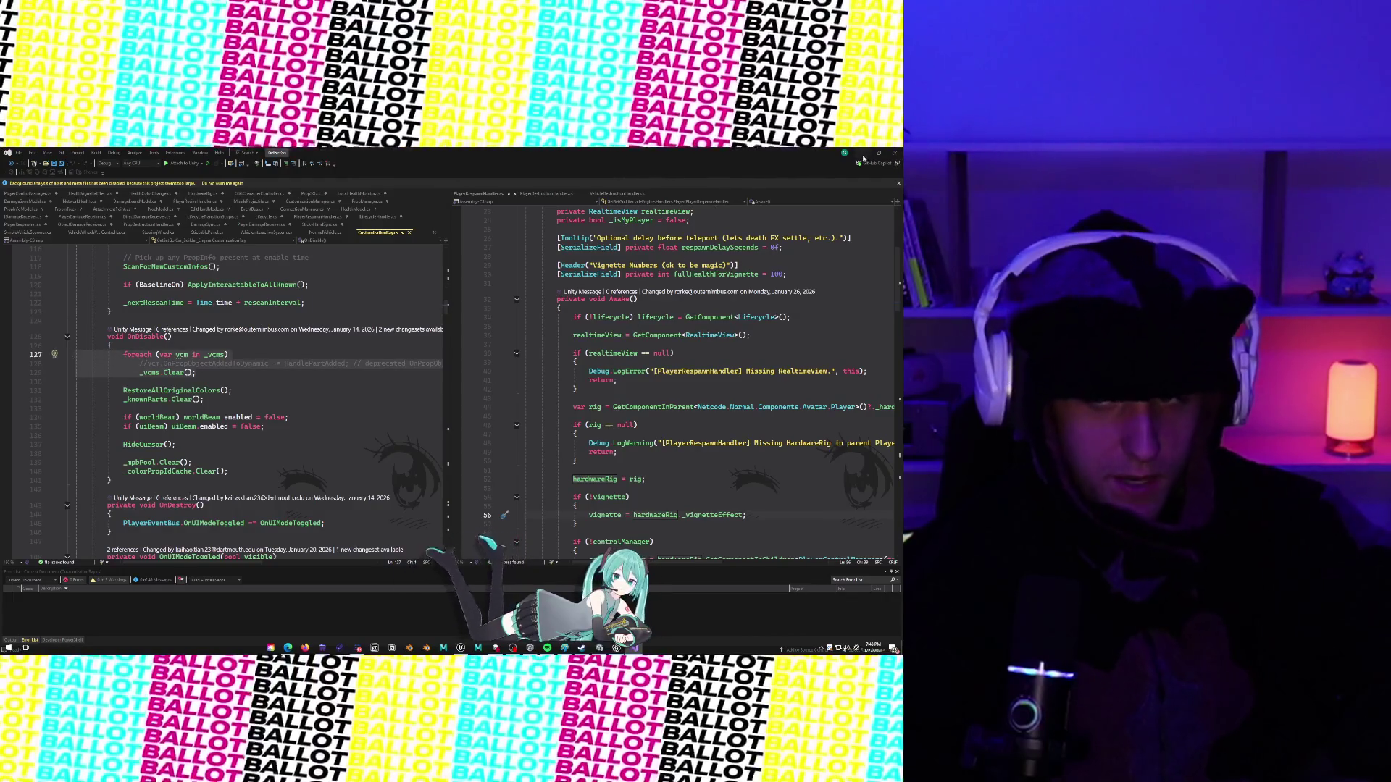
pyautogui.hotkey('alt', 'Tab')
# Ping StickyHandRightLocal from the error and review Right Controller and StickyHandLeftLocal's Inspector components, then jump to the script.
pyautogui.click(119, 544)
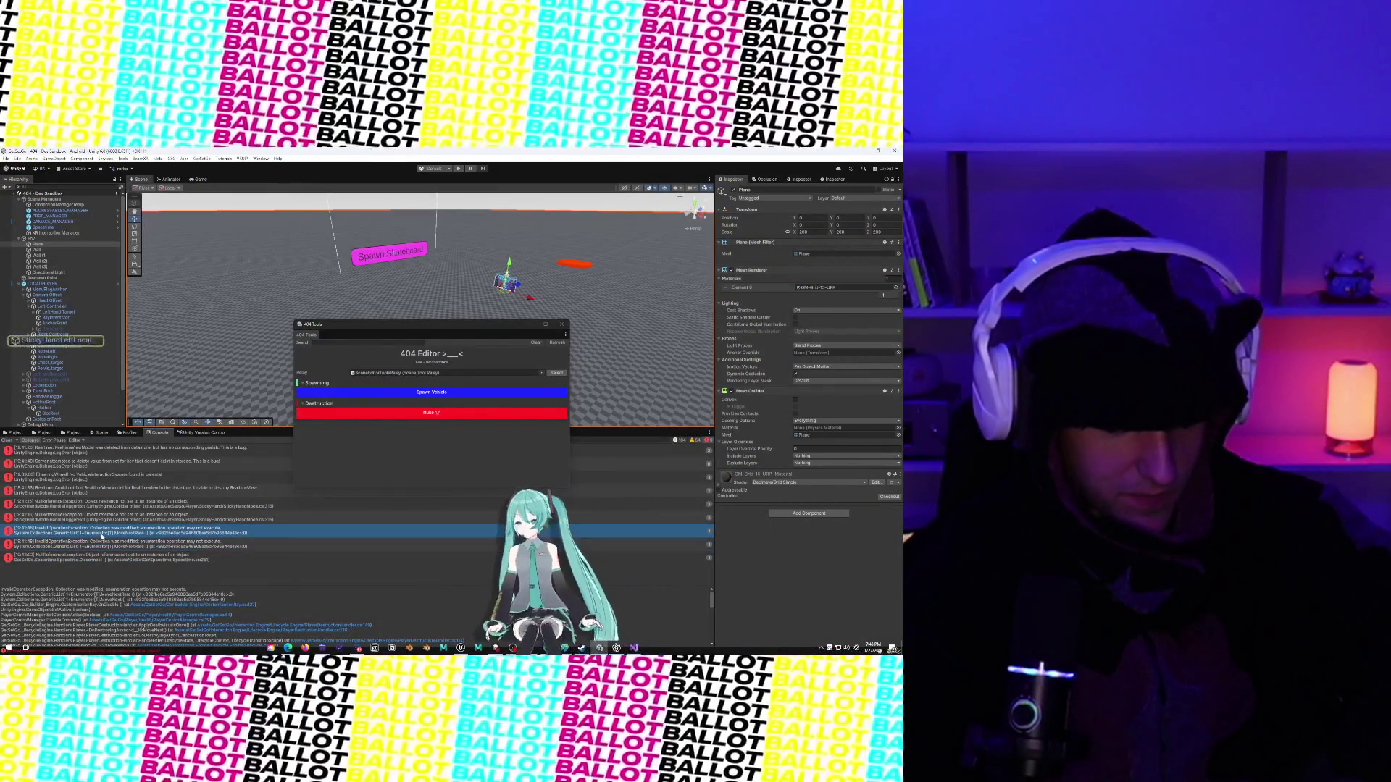
pyautogui.click(58, 336)
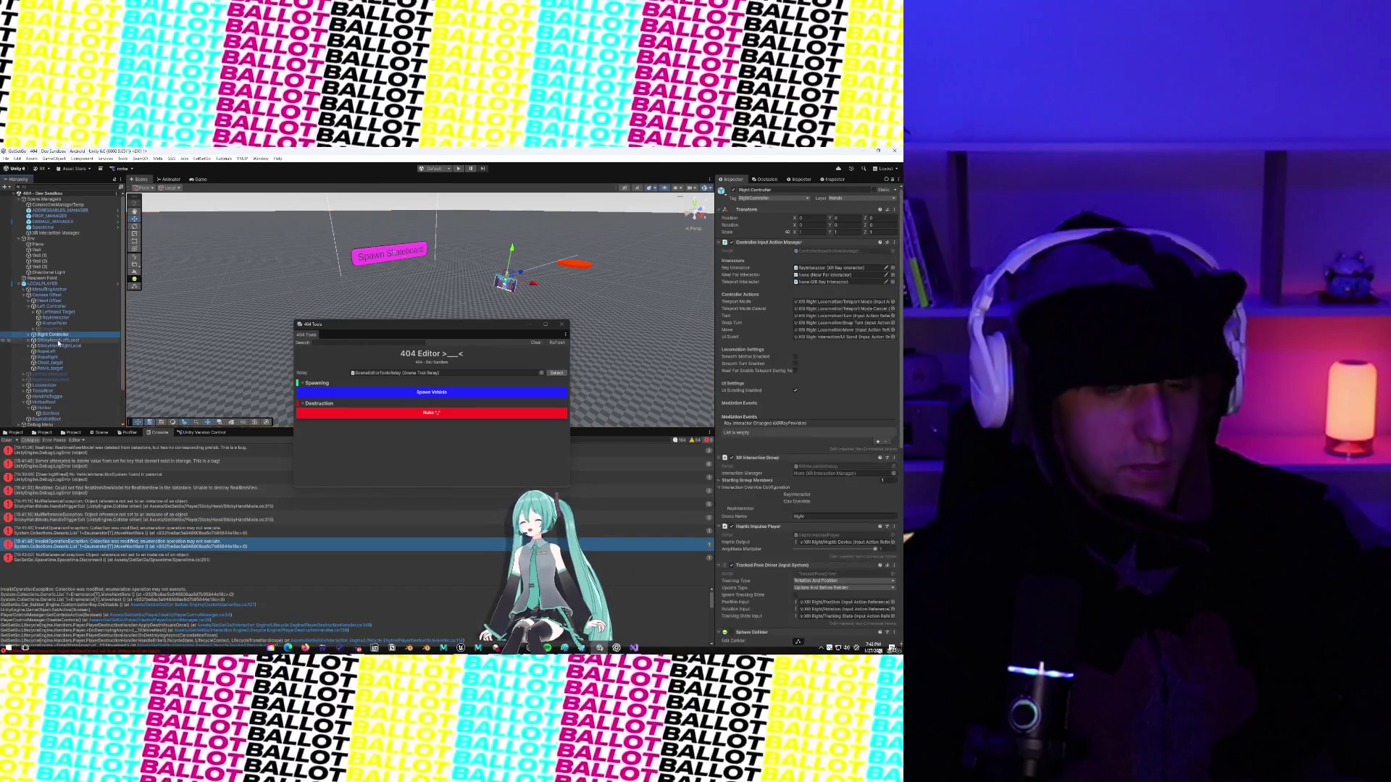
pyautogui.click(58, 340)
pyautogui.scroll(-1, 758, 563)
pyautogui.scroll(-15, 759, 564)
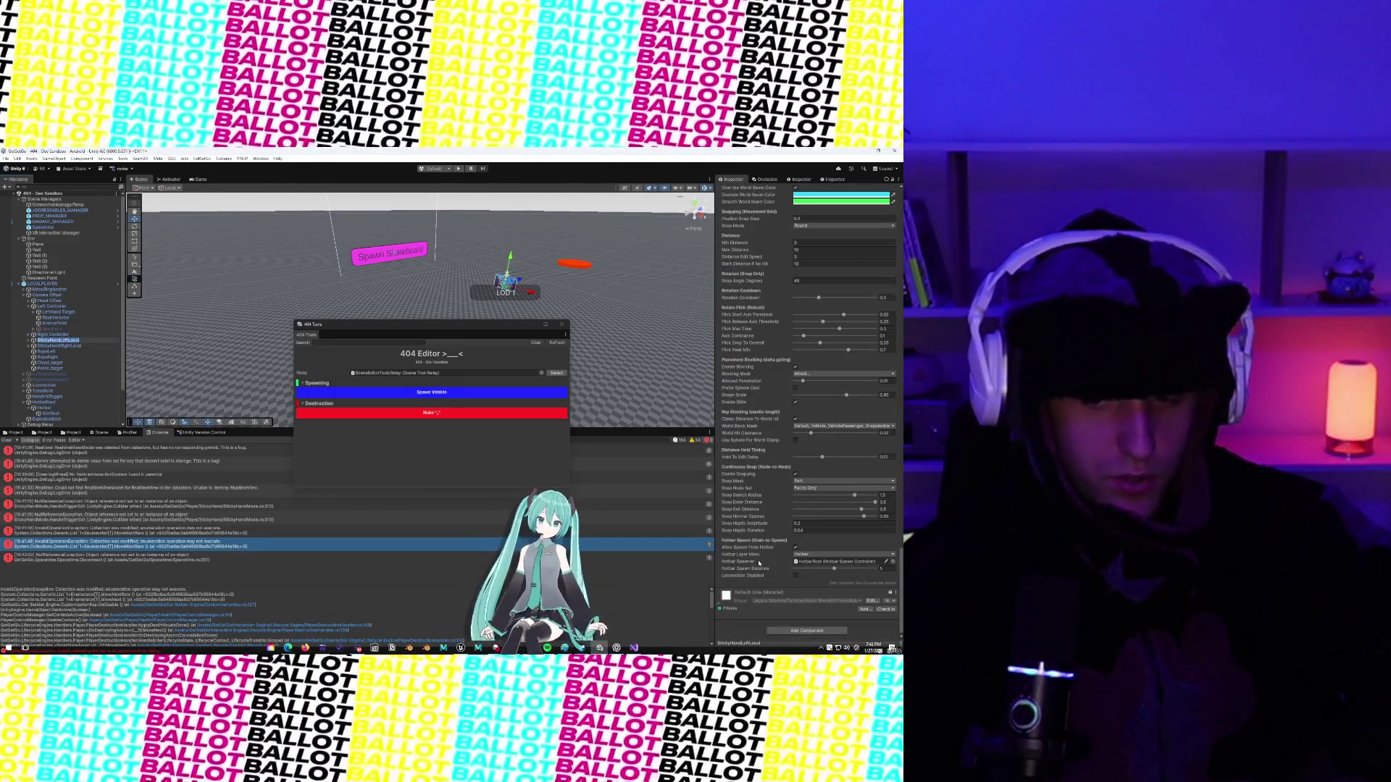
pyautogui.scroll(15, 759, 563)
pyautogui.scroll(-5, 759, 563)
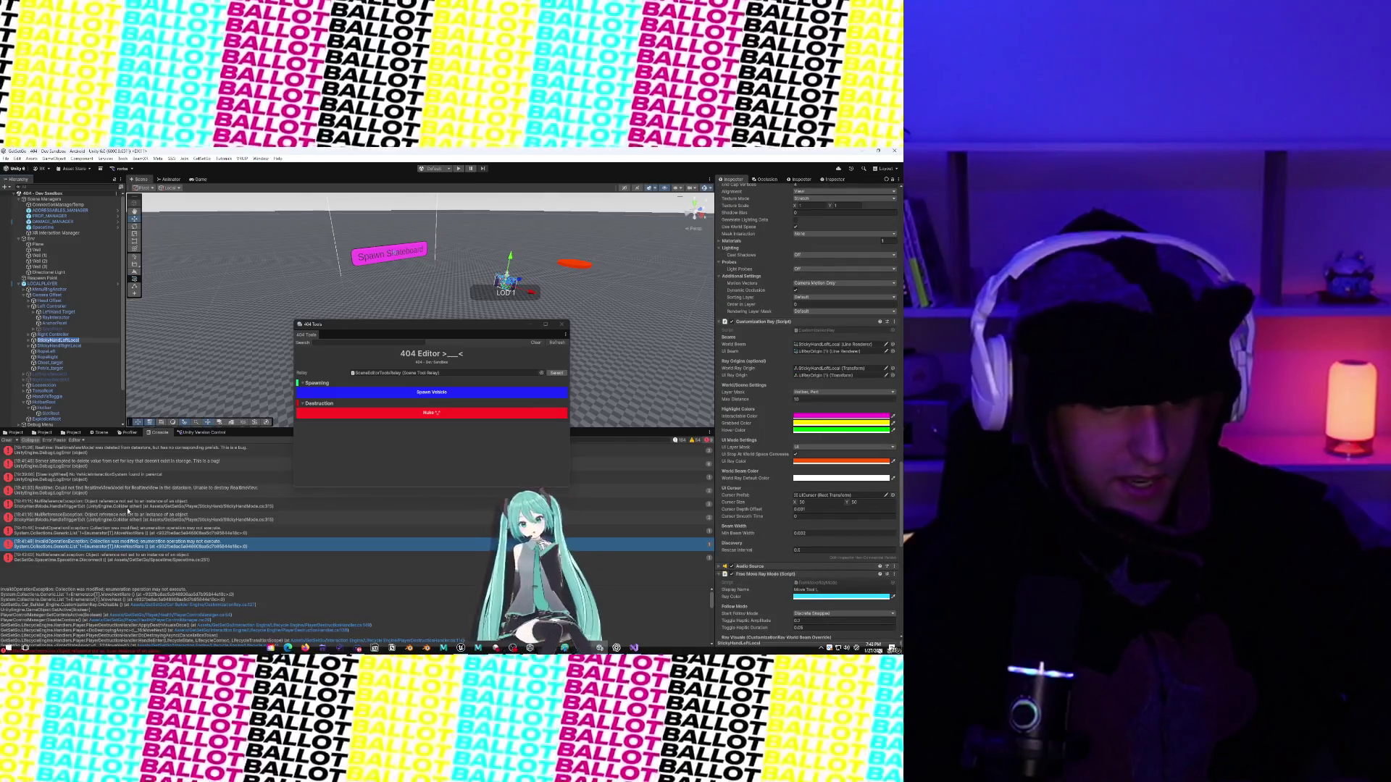
pyautogui.click(154, 616)
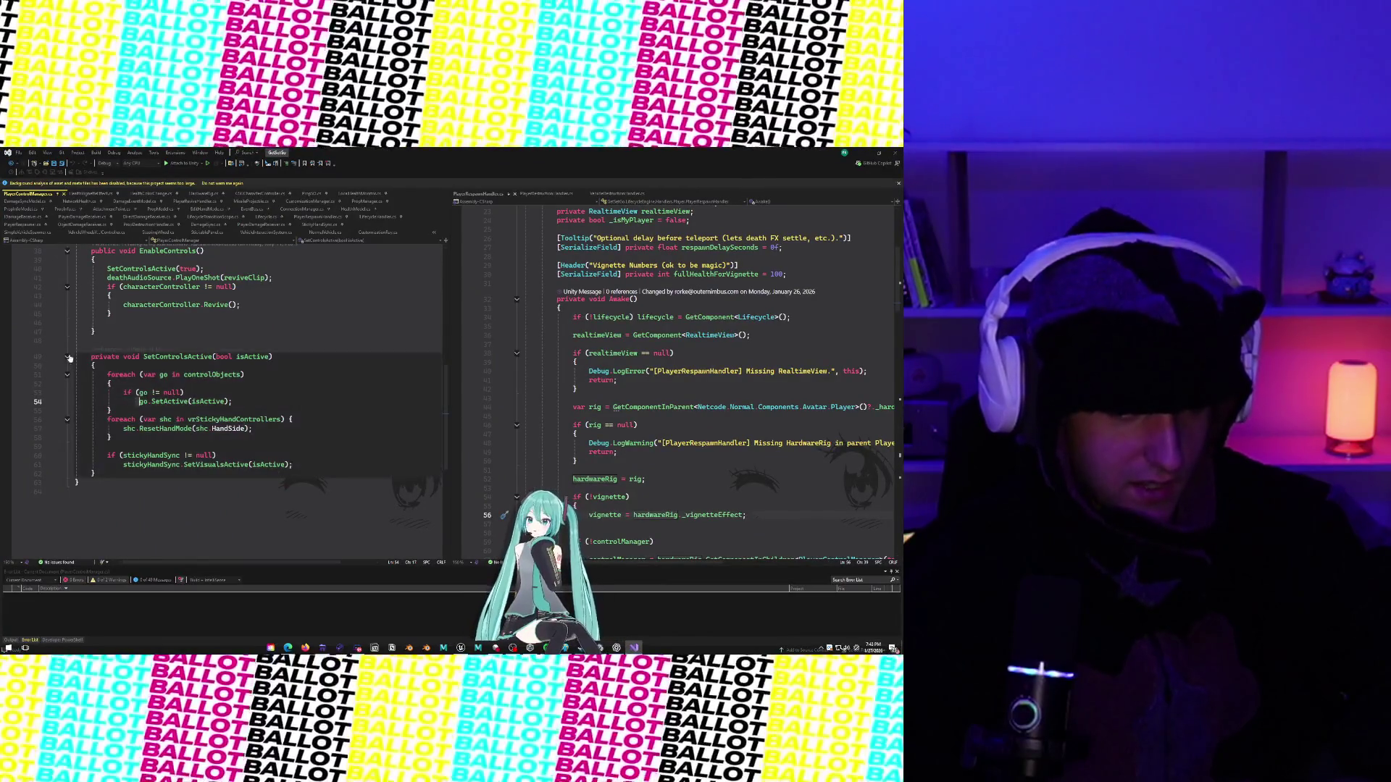
# Examine SetControlsActive's controlObjects loop and the SetActive(isActive) call on line 54, then minimize Visual Studio.
pyautogui.moveTo(75, 356); pyautogui.dragTo(258, 533)
pyautogui.click(153, 408)
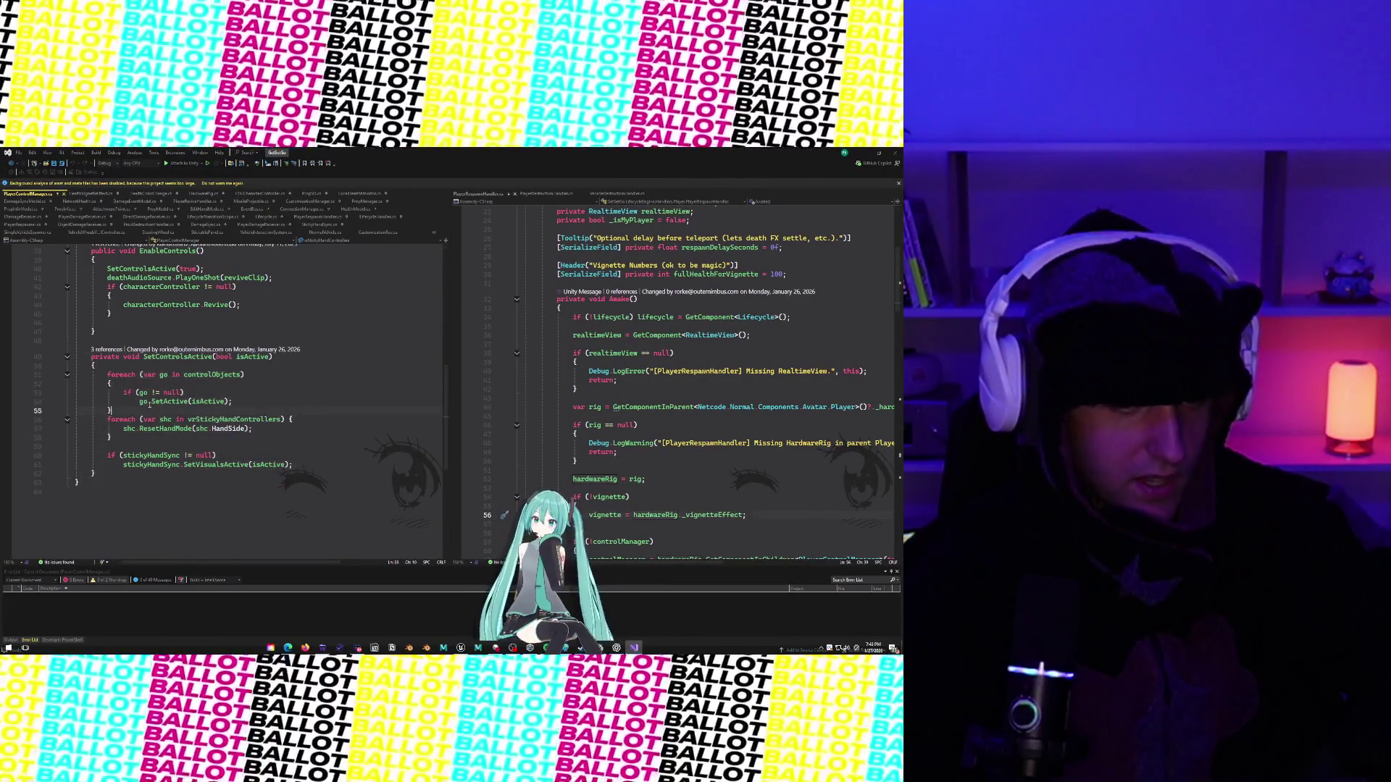
pyautogui.moveTo(90, 357); pyautogui.dragTo(162, 438)
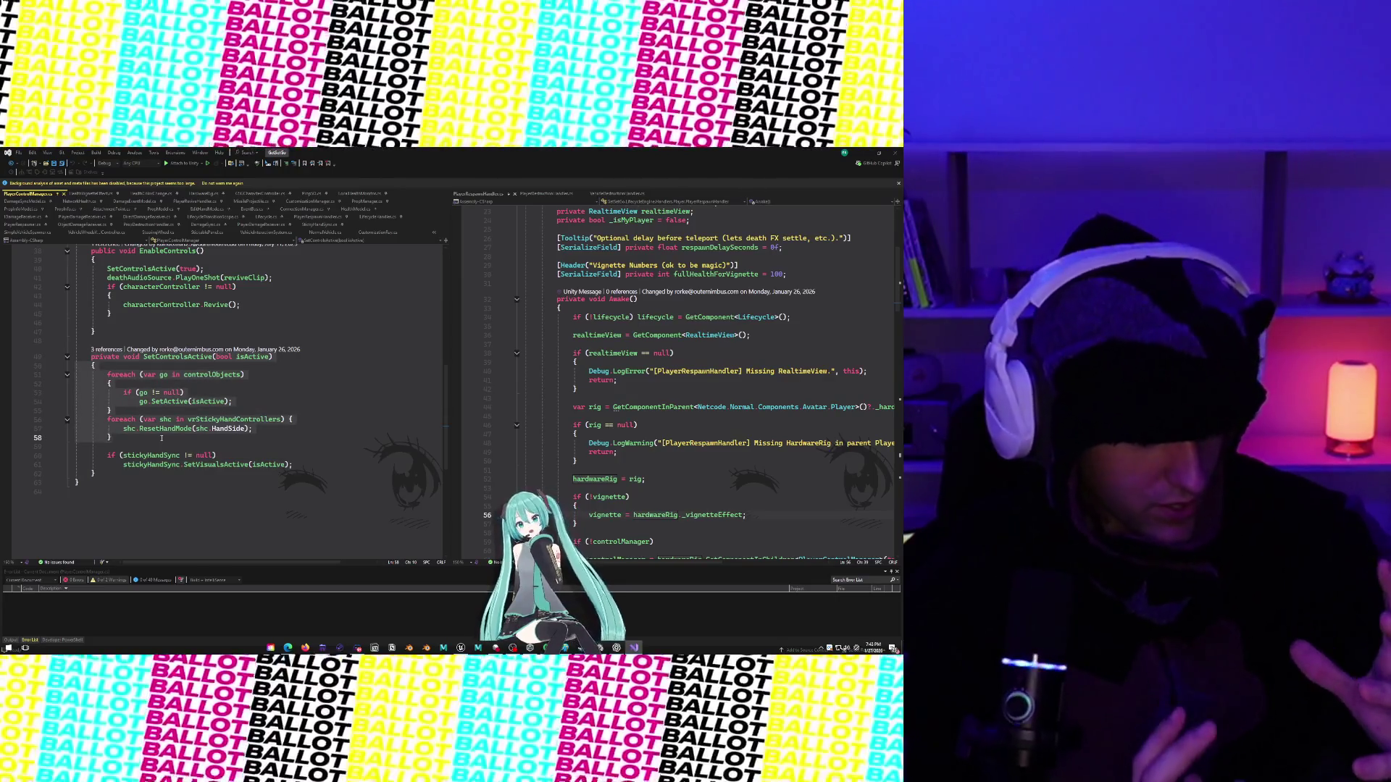
pyautogui.click(172, 401)
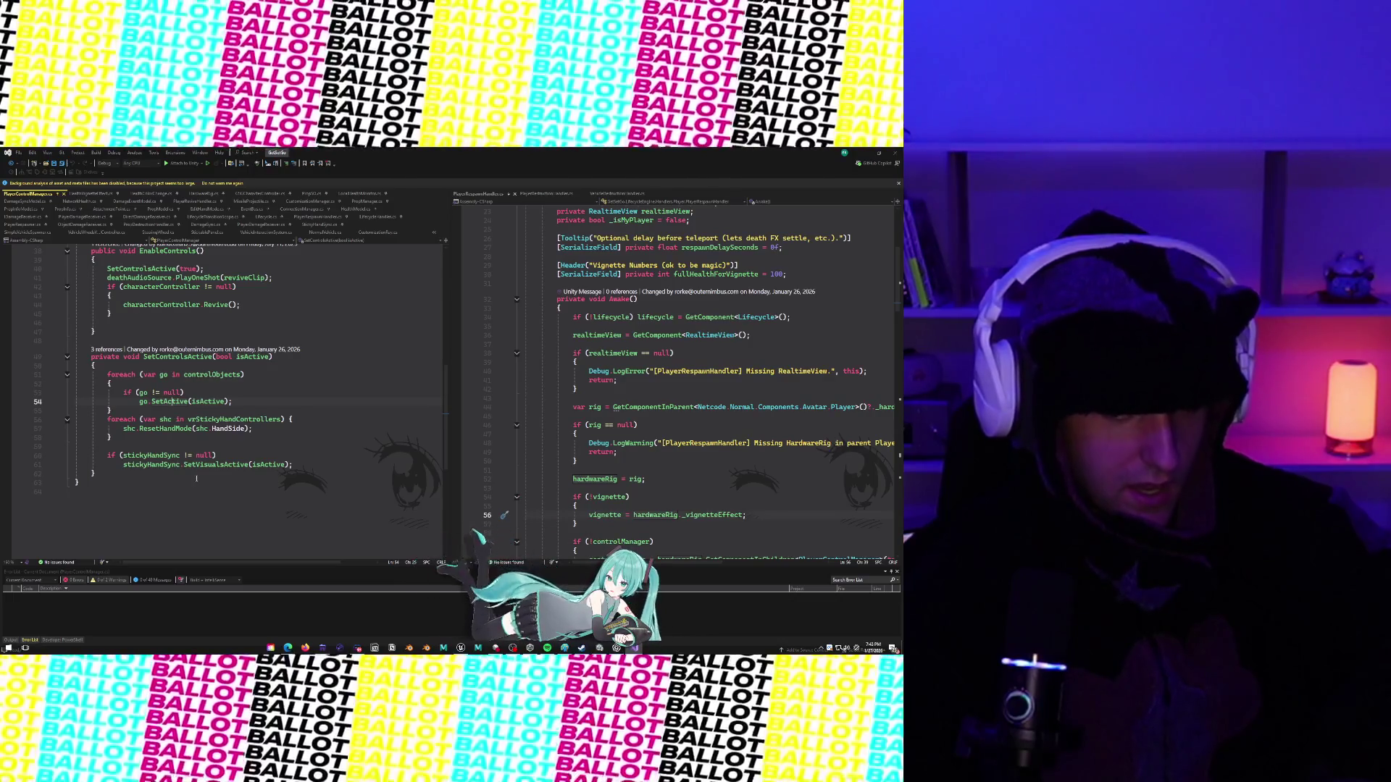
pyautogui.click(244, 409)
pyautogui.click(200, 402)
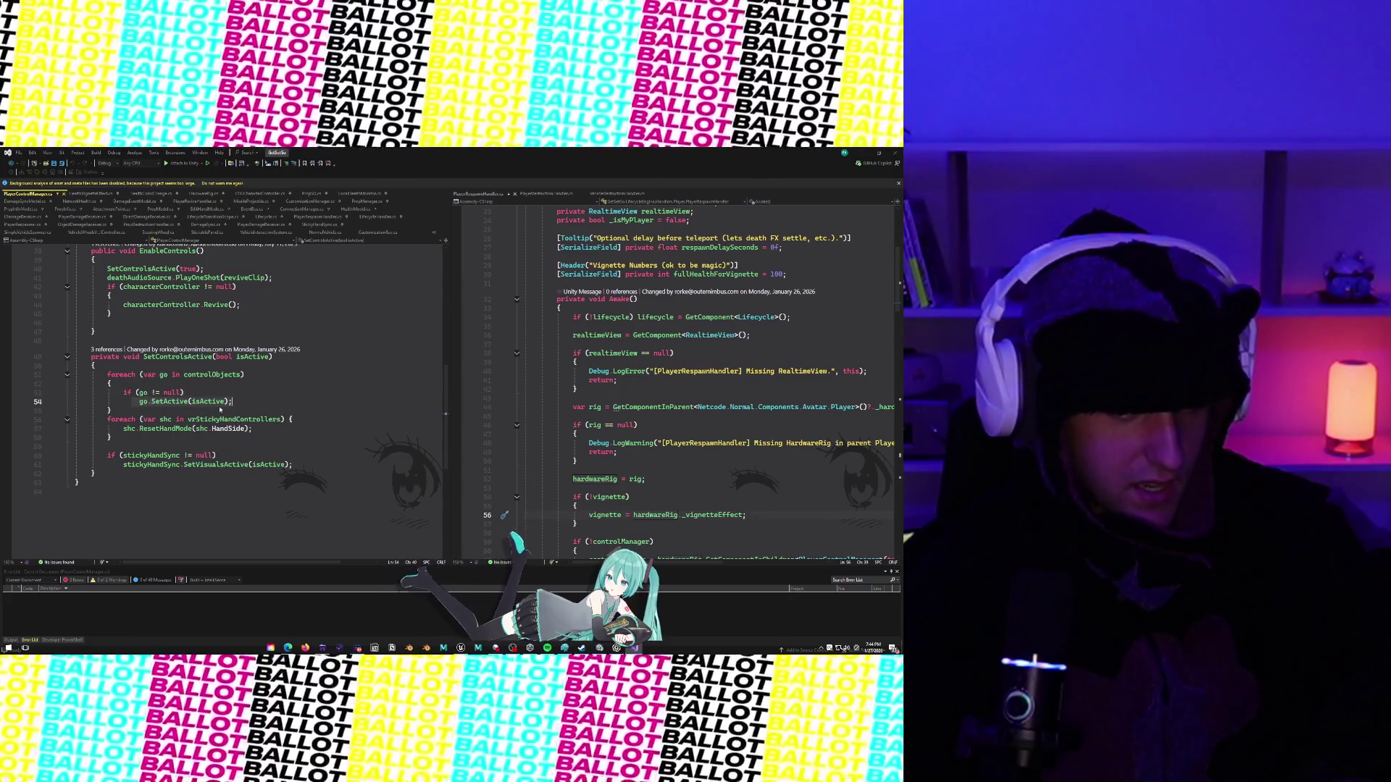
pyautogui.moveTo(179, 405)
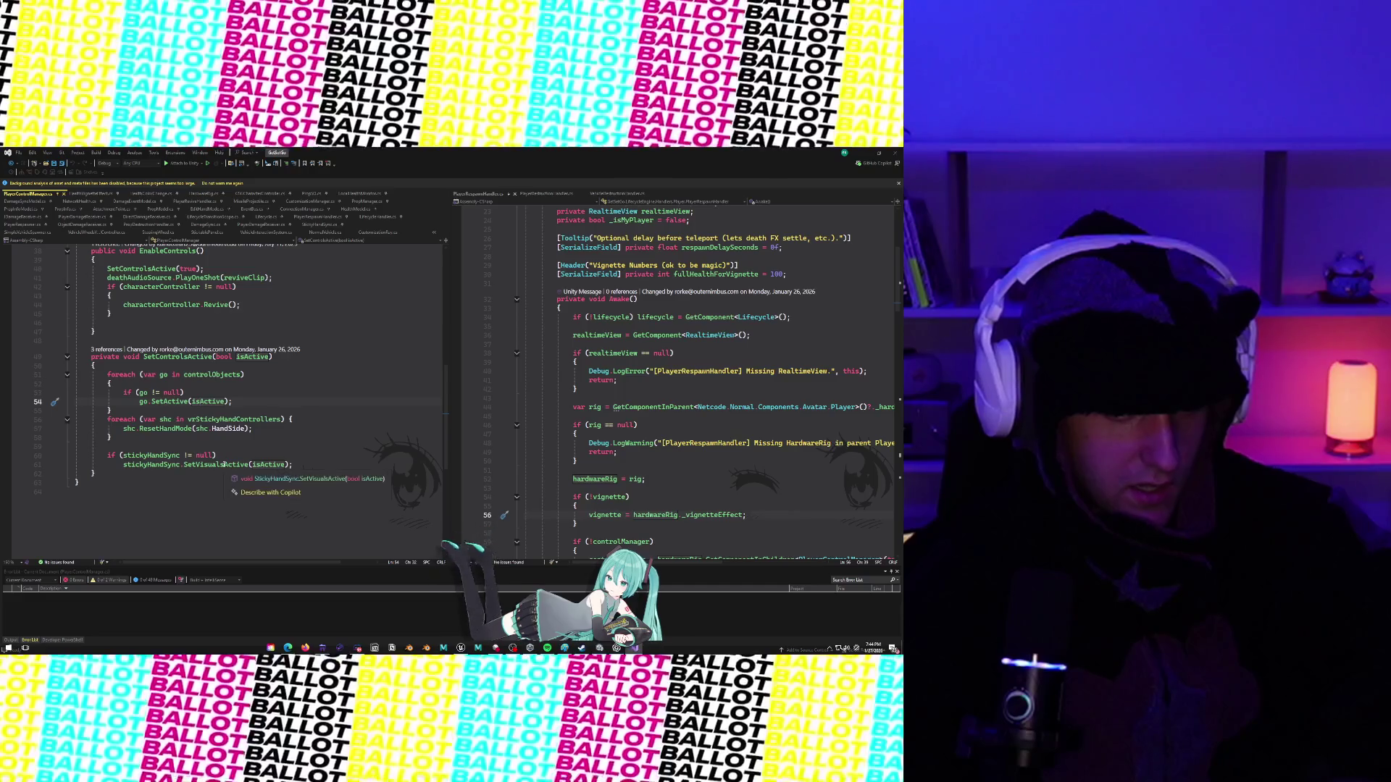
pyautogui.click(860, 150)
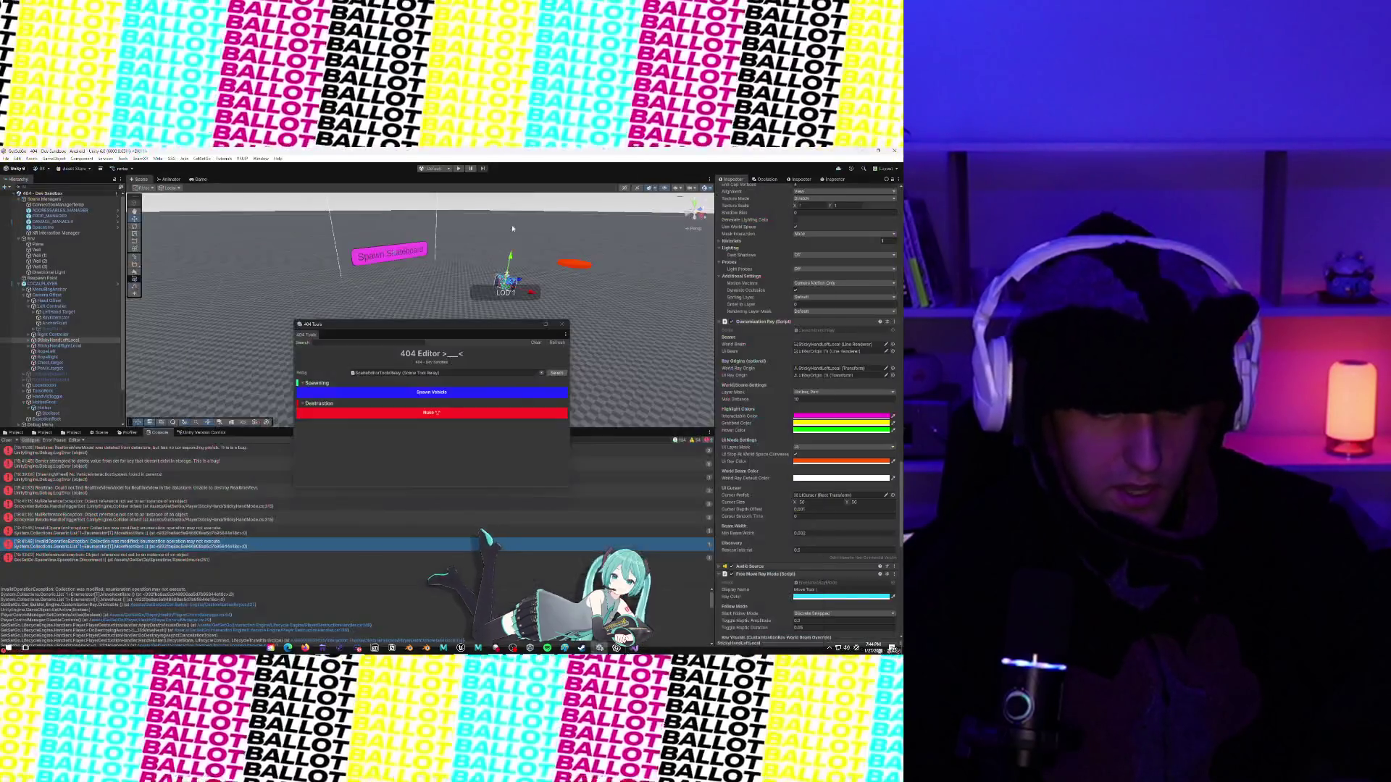
# Alternate between the two adjacent StickyHand console errors to see which object each points to.
pyautogui.click(151, 542)
pyautogui.click(126, 534)
pyautogui.click(129, 542)
pyautogui.click(125, 535)
pyautogui.click(126, 542)
pyautogui.click(124, 535)
pyautogui.click(120, 541)
pyautogui.click(118, 534)
pyautogui.click(115, 542)
pyautogui.click(112, 534)
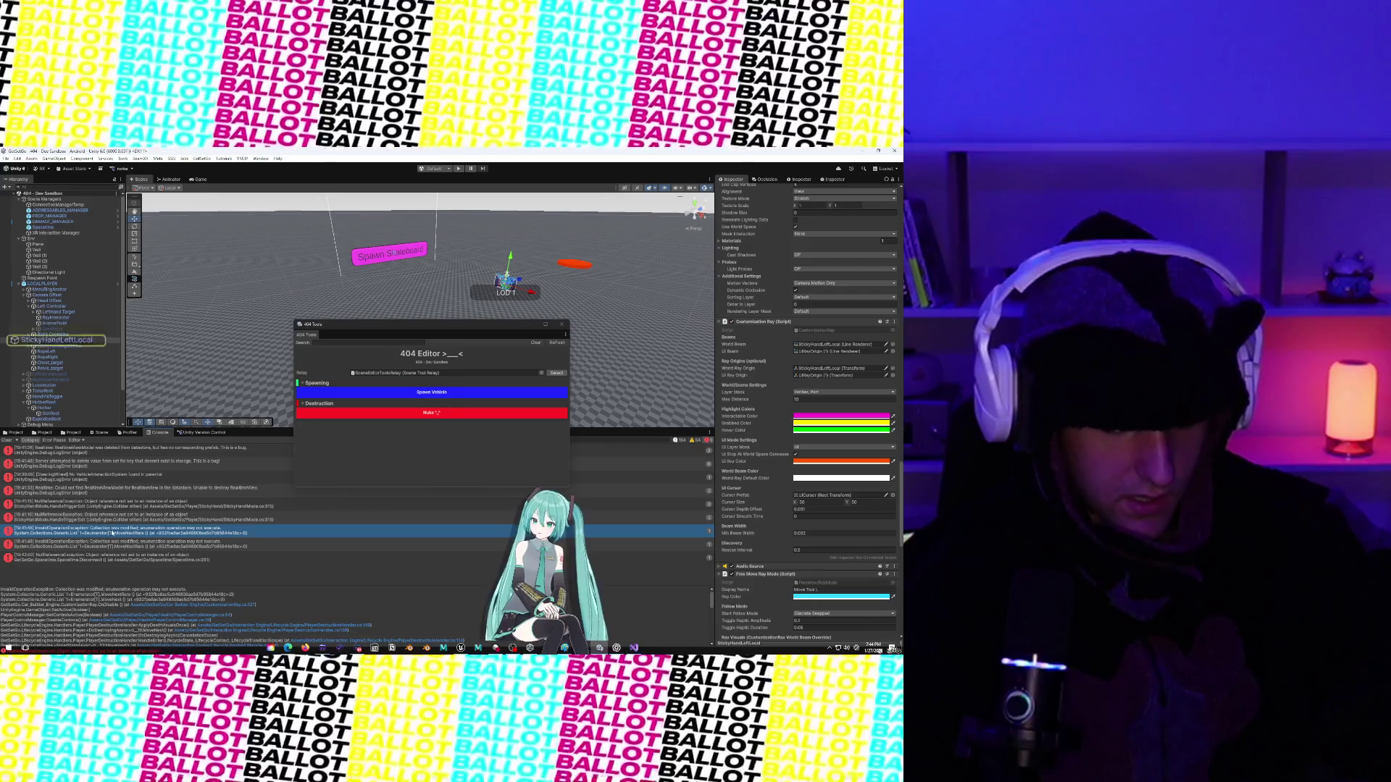
# Open the lower error's source in Visual Studio and select the controlObjects foreach loop.
pyautogui.click(142, 542)
pyautogui.click(154, 535)
pyautogui.click(203, 542)
pyautogui.click(203, 534)
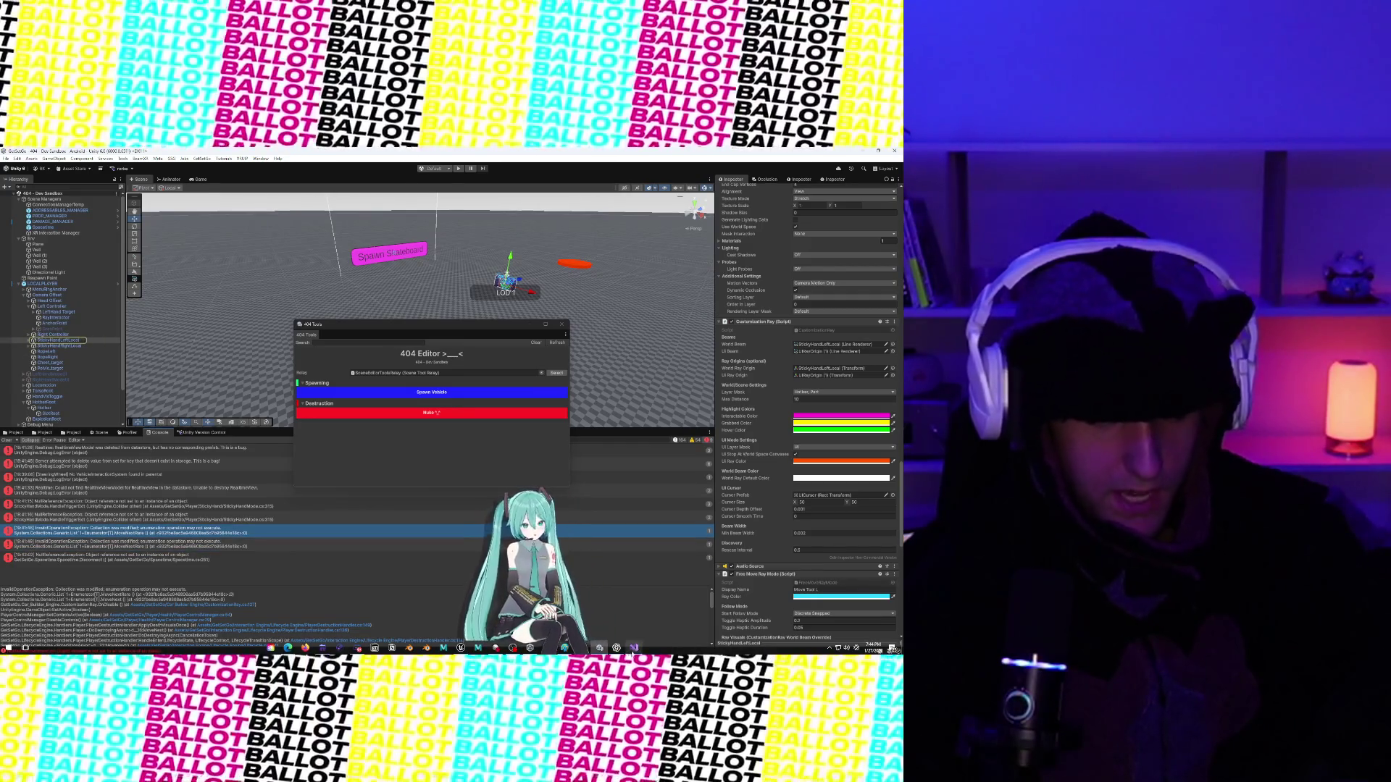
pyautogui.doubleClick(203, 533)
pyautogui.moveTo(107, 375); pyautogui.dragTo(145, 411)
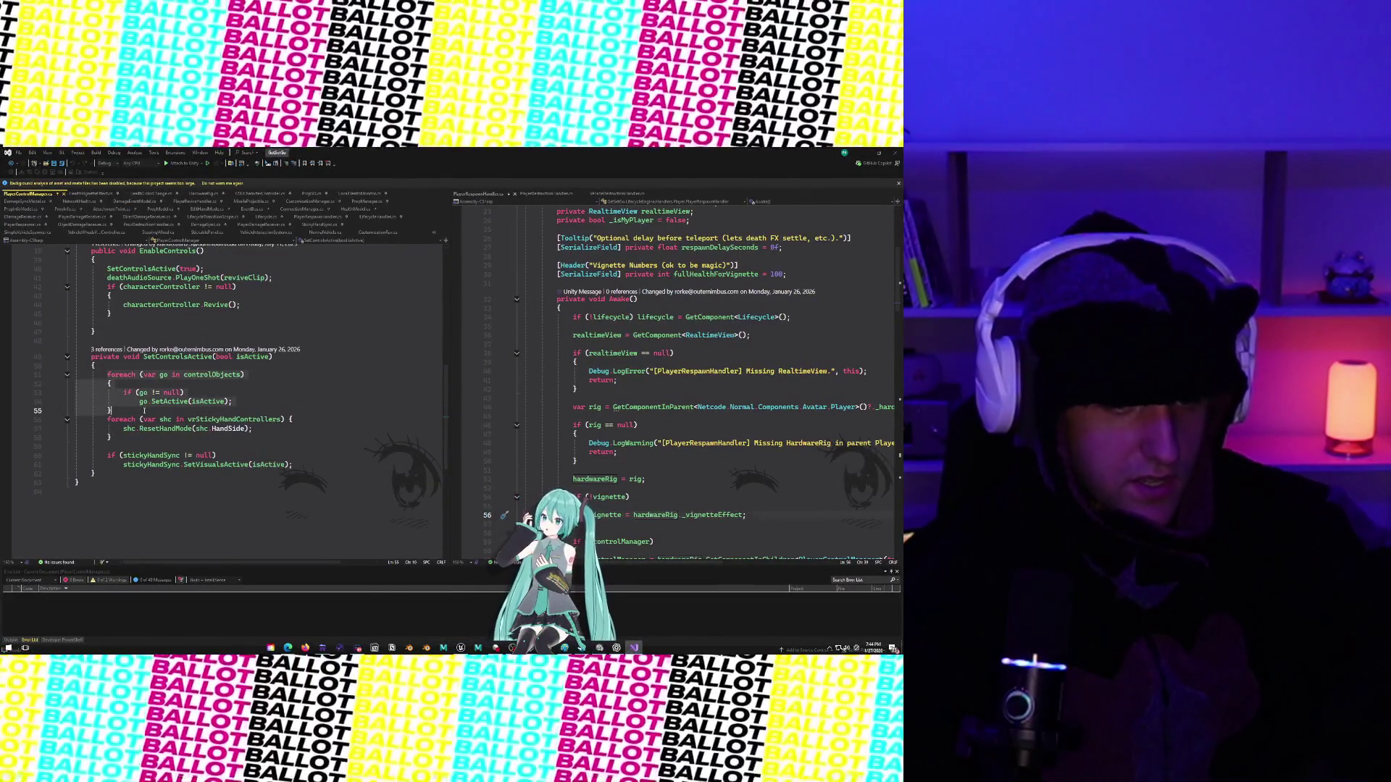
# Select the controlObjects foreach block on lines 51–55 of SetControlsActive, then minimize Visual Studio.
pyautogui.click(181, 383)
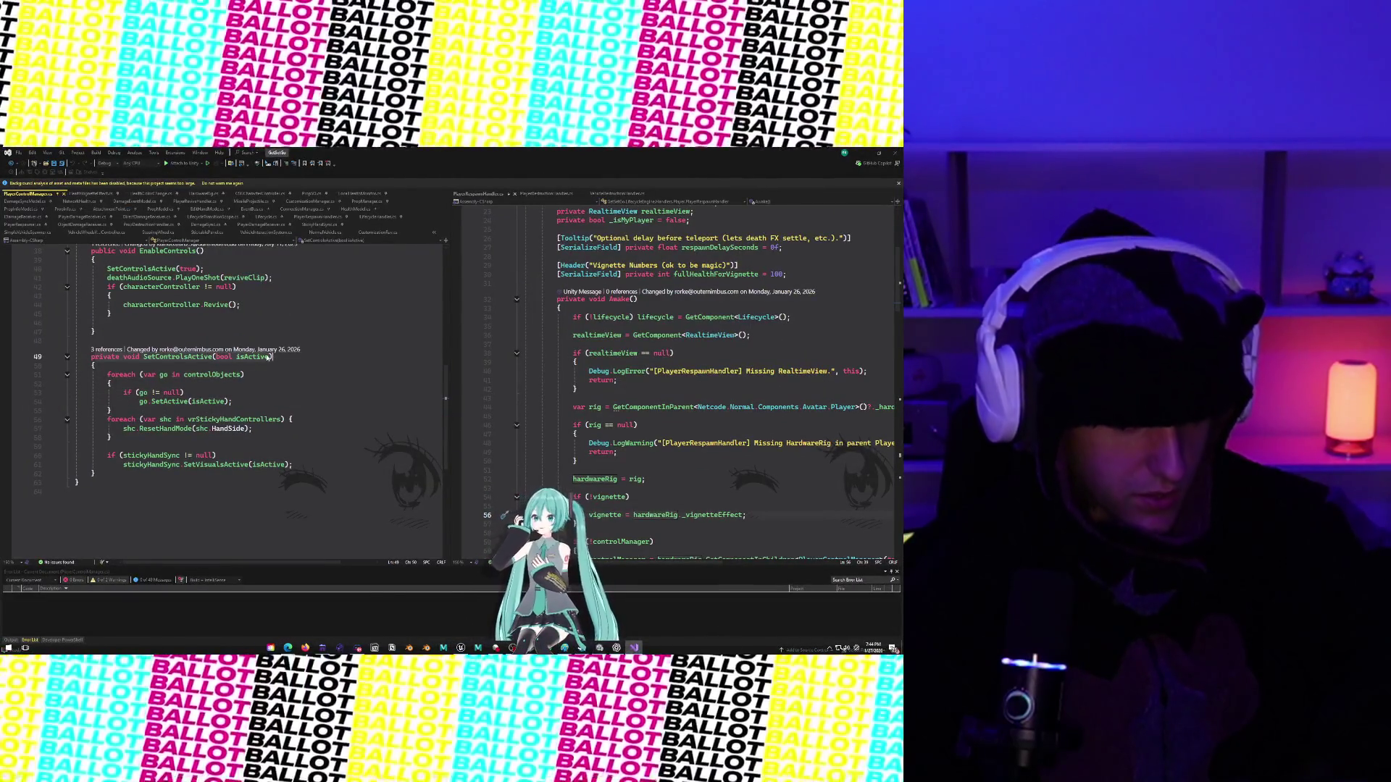
pyautogui.moveTo(111, 383)
pyautogui.mouseDown()
pyautogui.moveTo(296, 464)
pyautogui.moveTo(163, 464)
pyautogui.mouseUp()
pyautogui.click(129, 374)
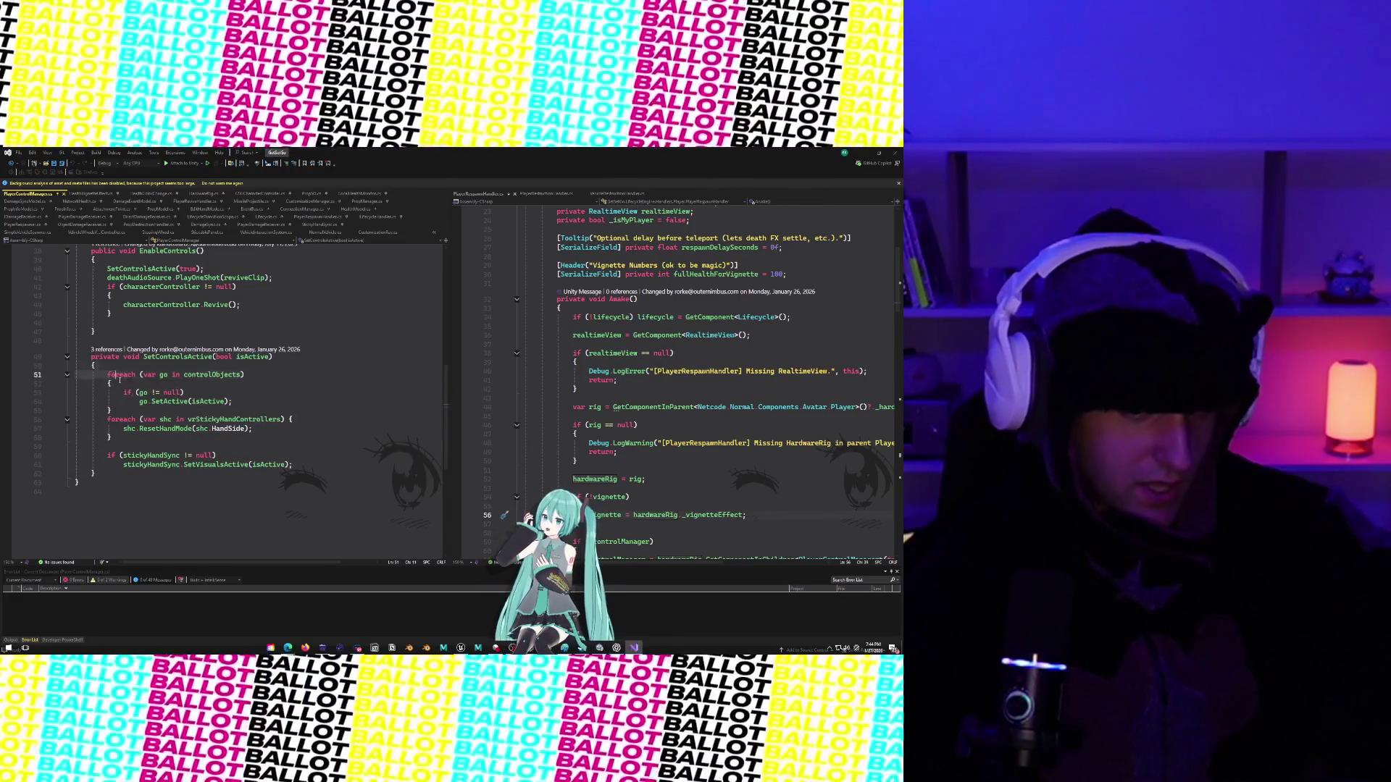
pyautogui.moveTo(107, 374); pyautogui.dragTo(160, 419)
pyautogui.moveTo(107, 375)
pyautogui.mouseDown()
pyautogui.moveTo(134, 416)
pyautogui.moveTo(106, 457)
pyautogui.moveTo(266, 477)
pyautogui.moveTo(294, 466)
pyautogui.mouseUp()
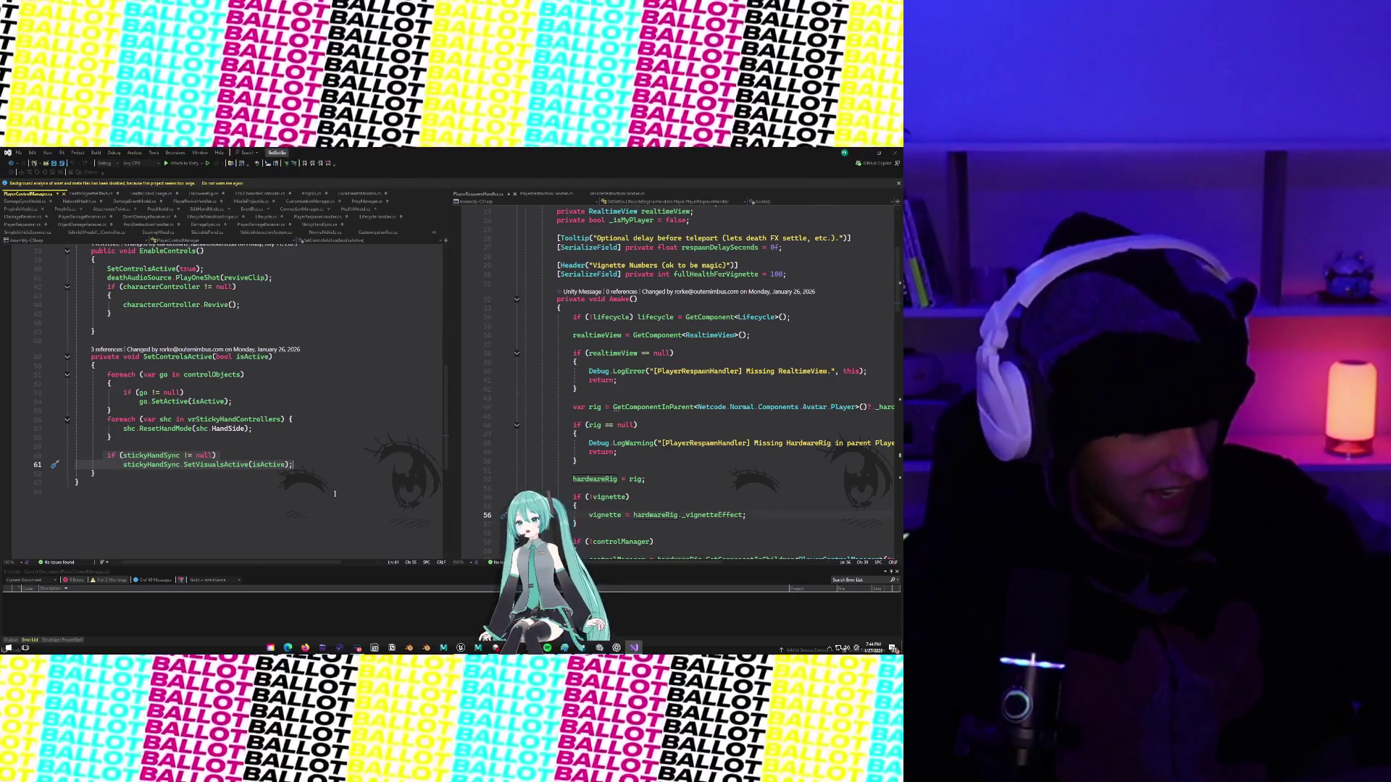
pyautogui.click(147, 412)
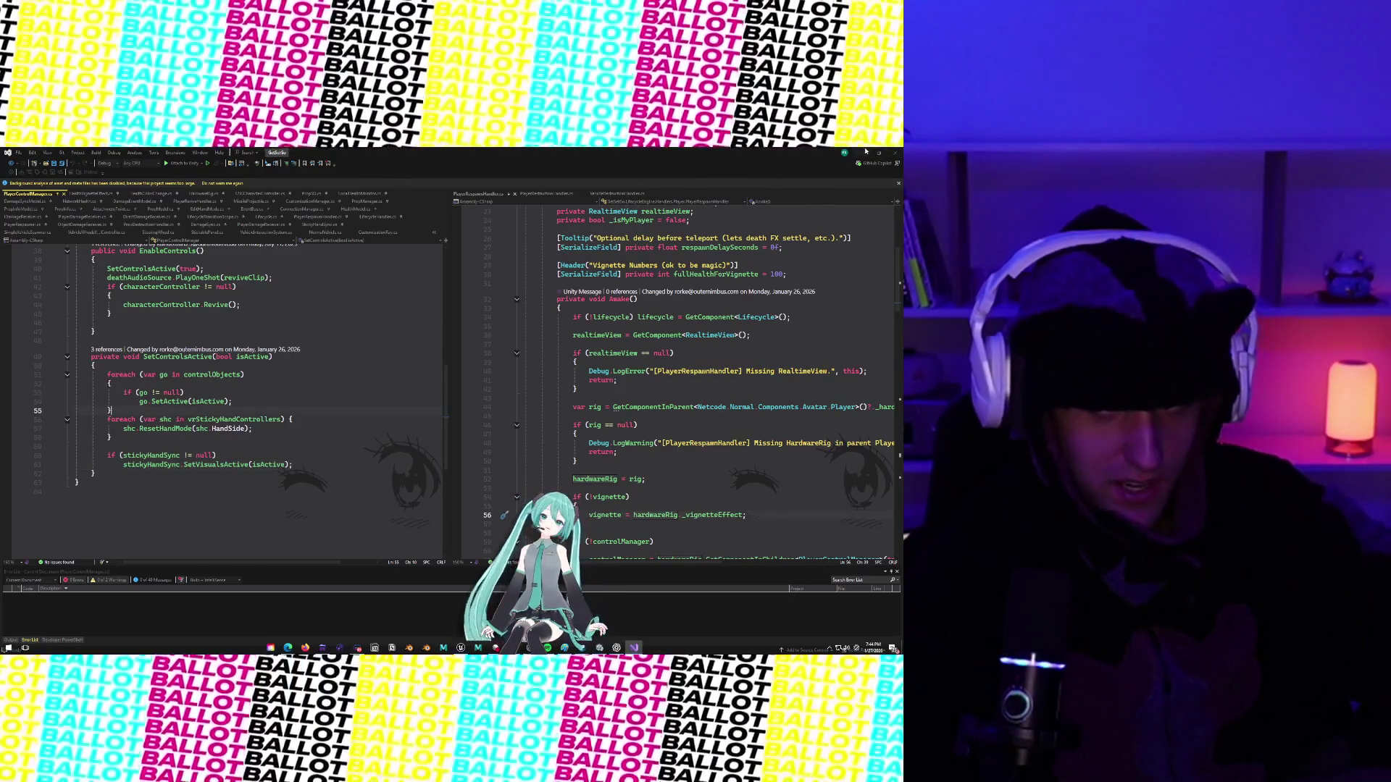
pyautogui.click(866, 151)
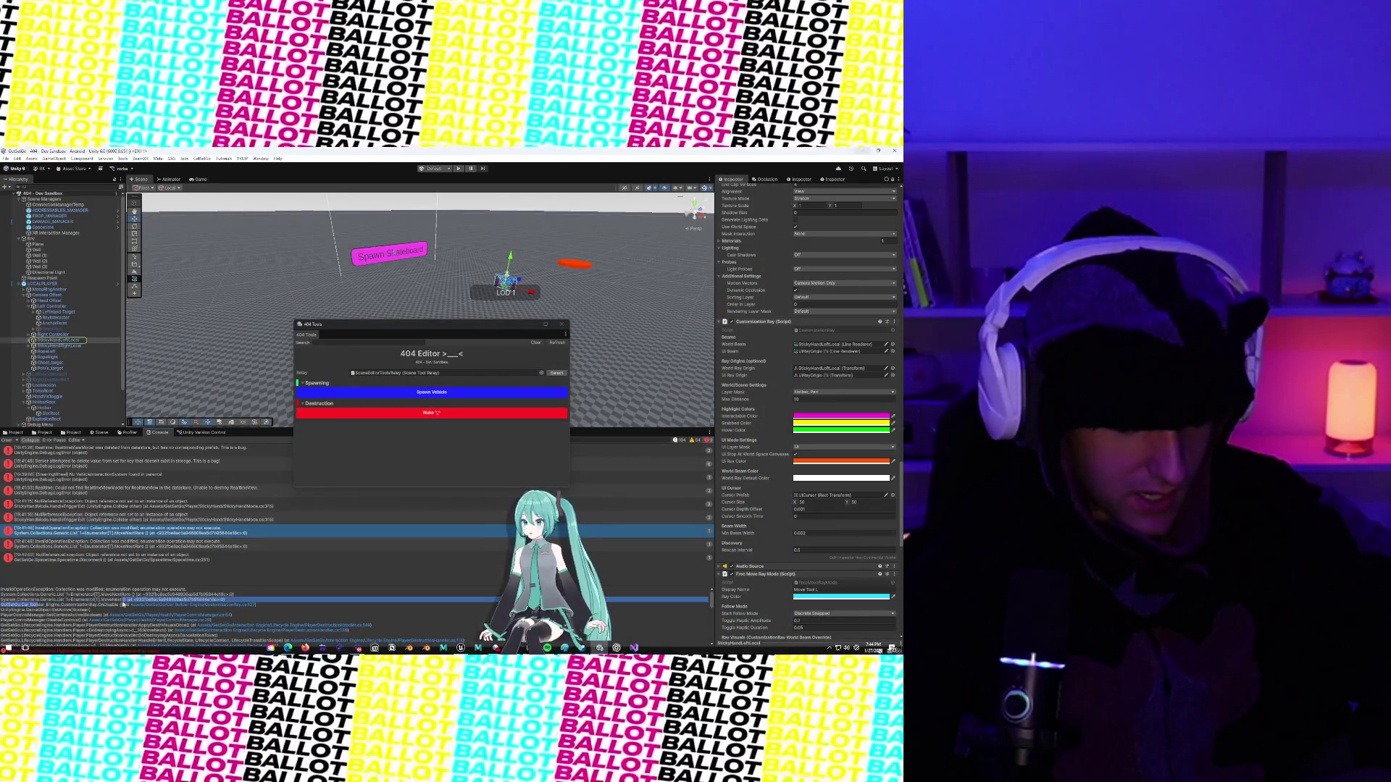
# Scroll the Console stack trace, then bring PlayerControlManager.cs's SetControlsActive back up in Visual Studio.
pyautogui.scroll(-1, 97, 600)
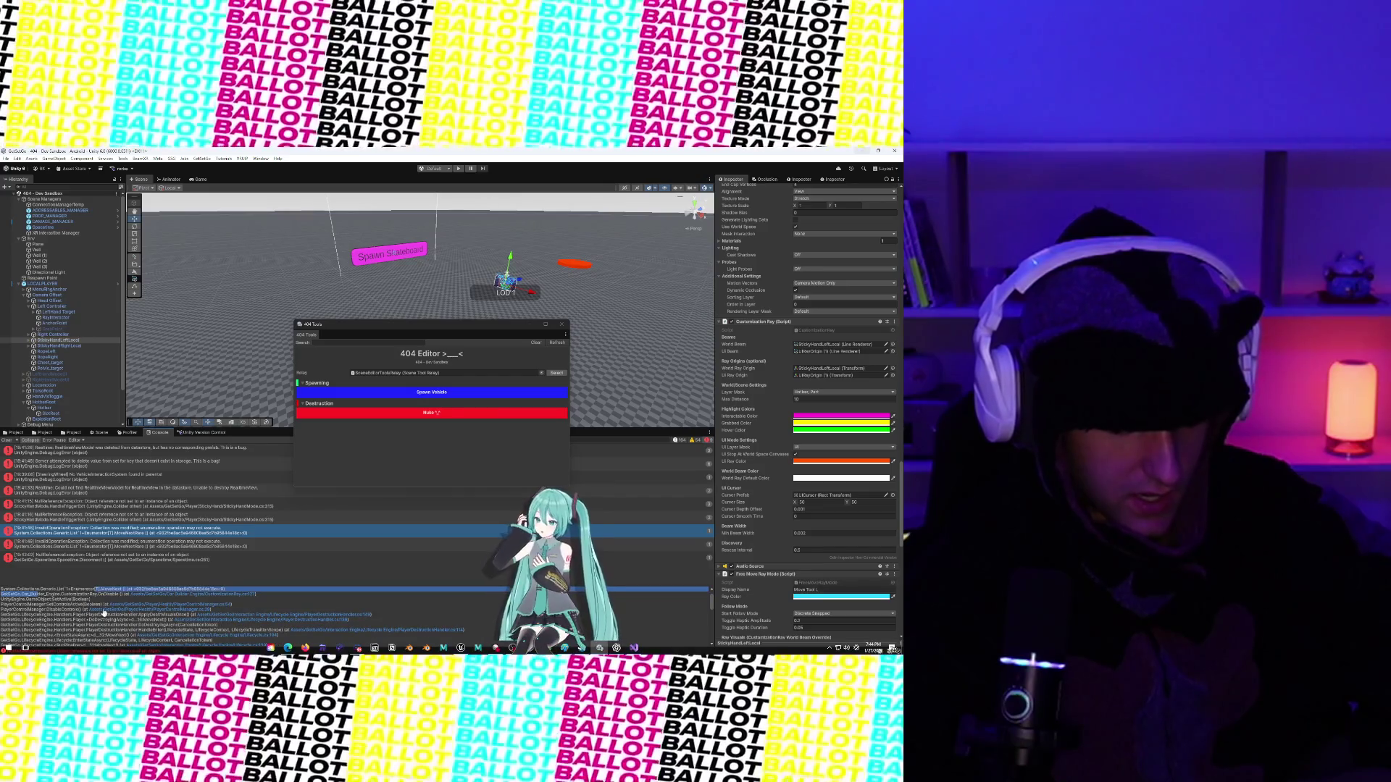
pyautogui.click(201, 597)
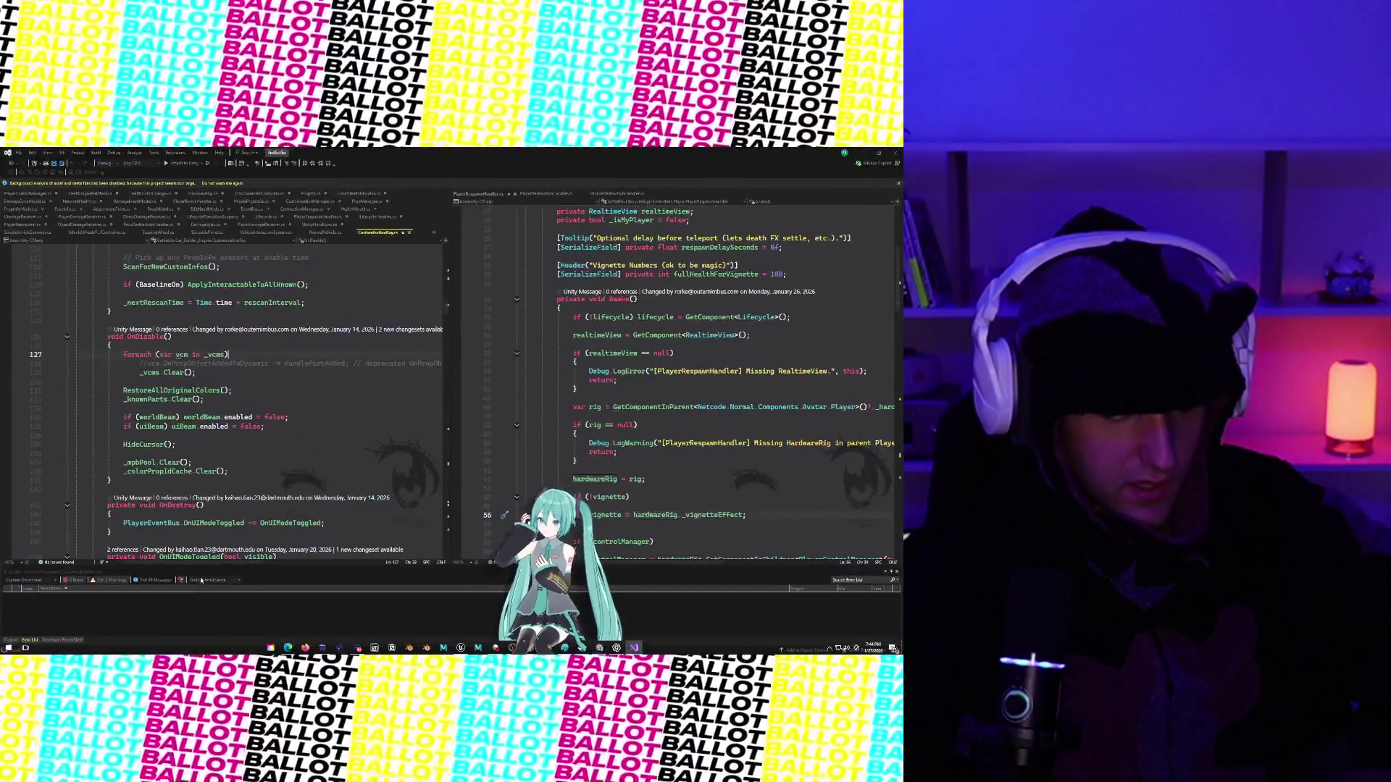
pyautogui.click(859, 152)
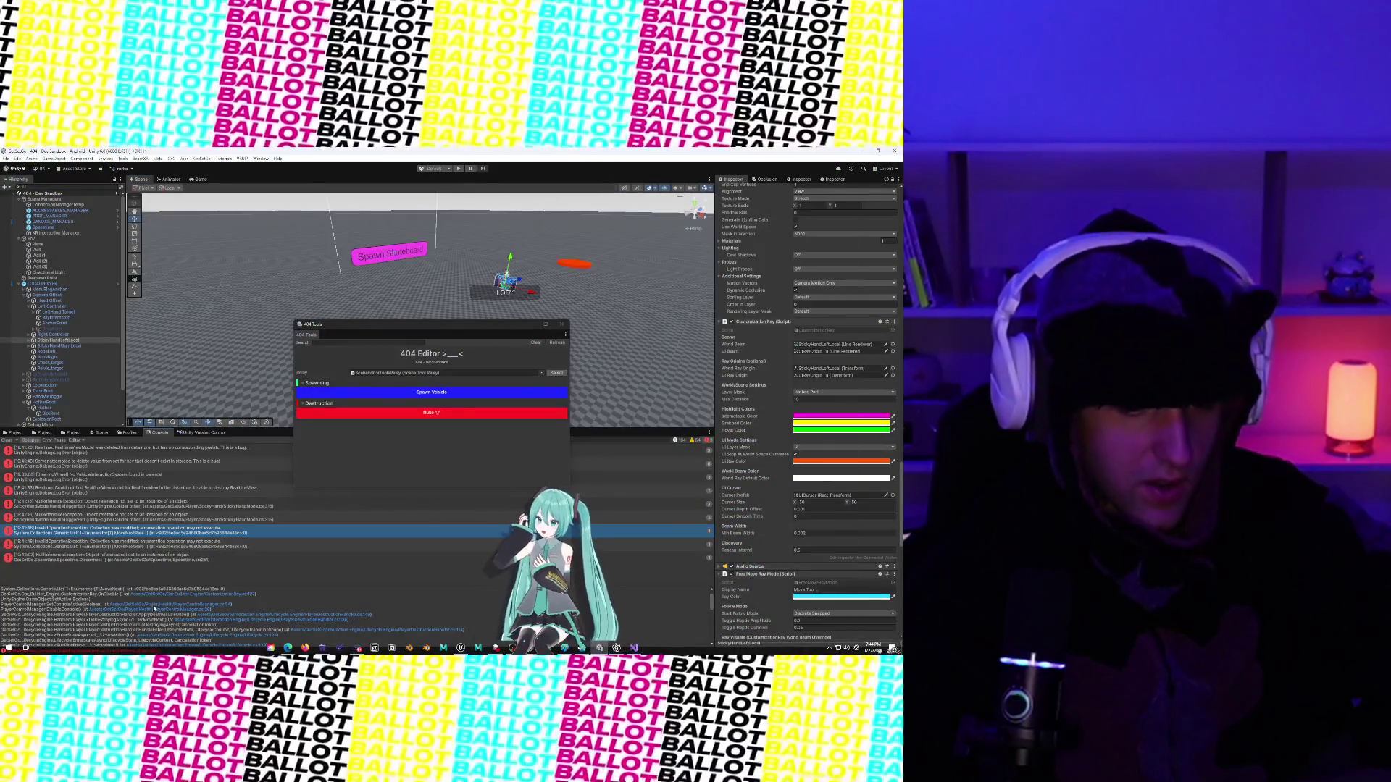
pyautogui.click(152, 609)
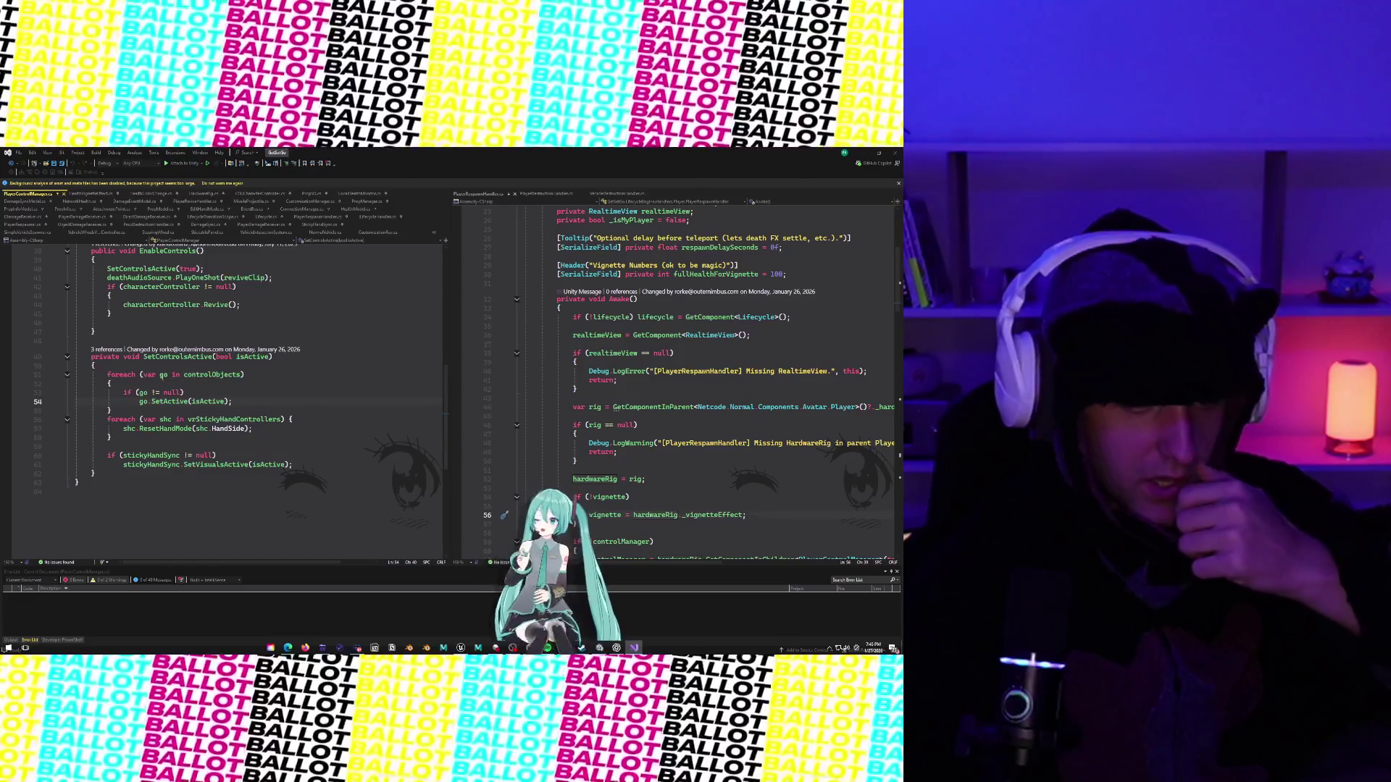
# Check the Quick Info for the SetActive call on line 54, then switch back to Unity.
pyautogui.click(157, 375)
pyautogui.click(226, 402)
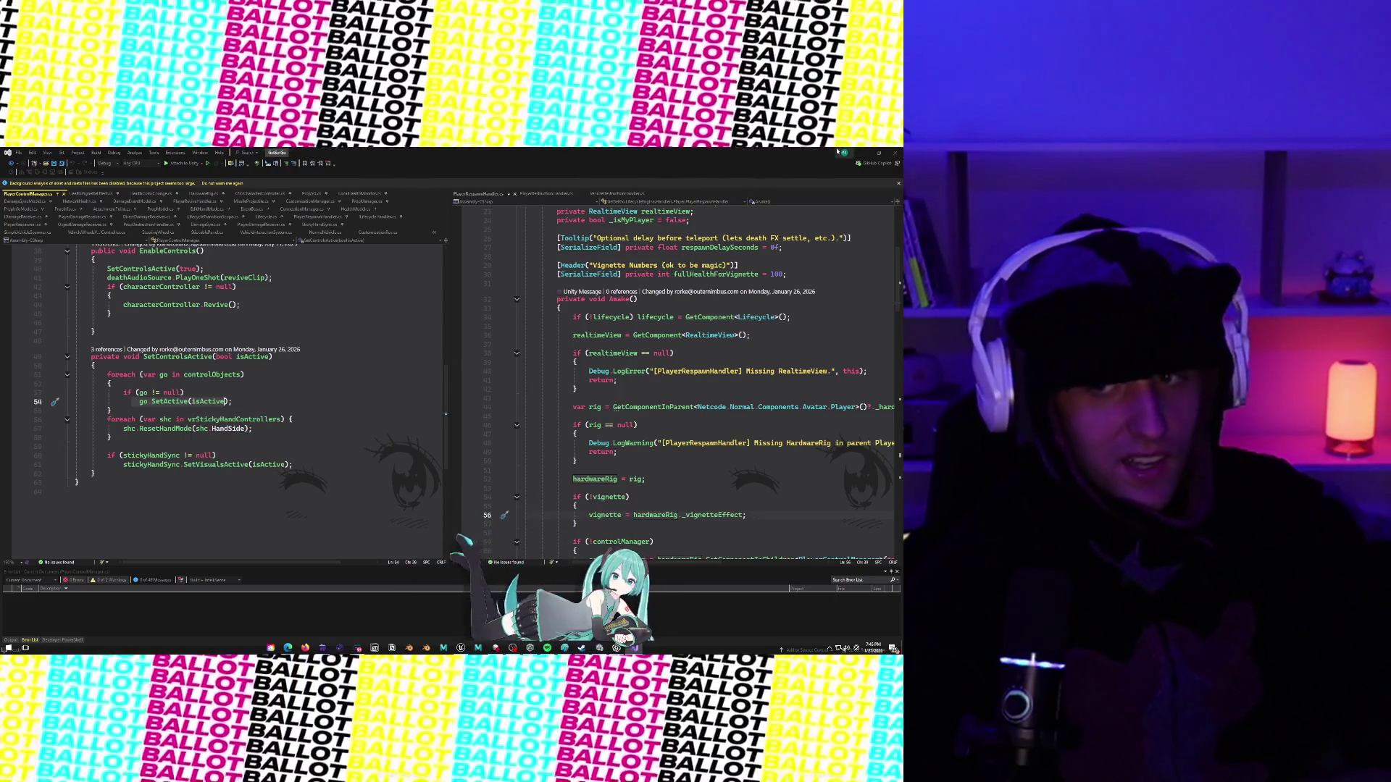
pyautogui.click(164, 401)
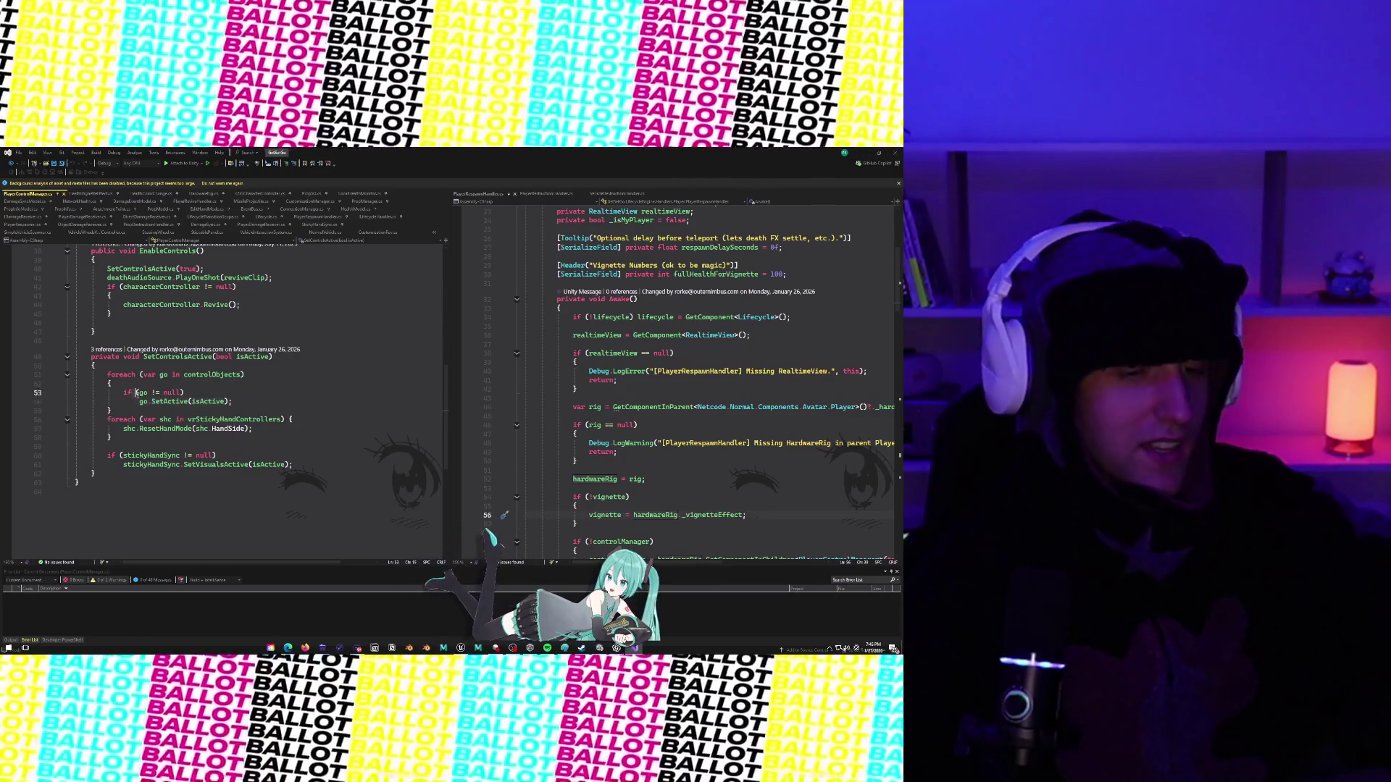
pyautogui.hotkey('alt', 'Tab')
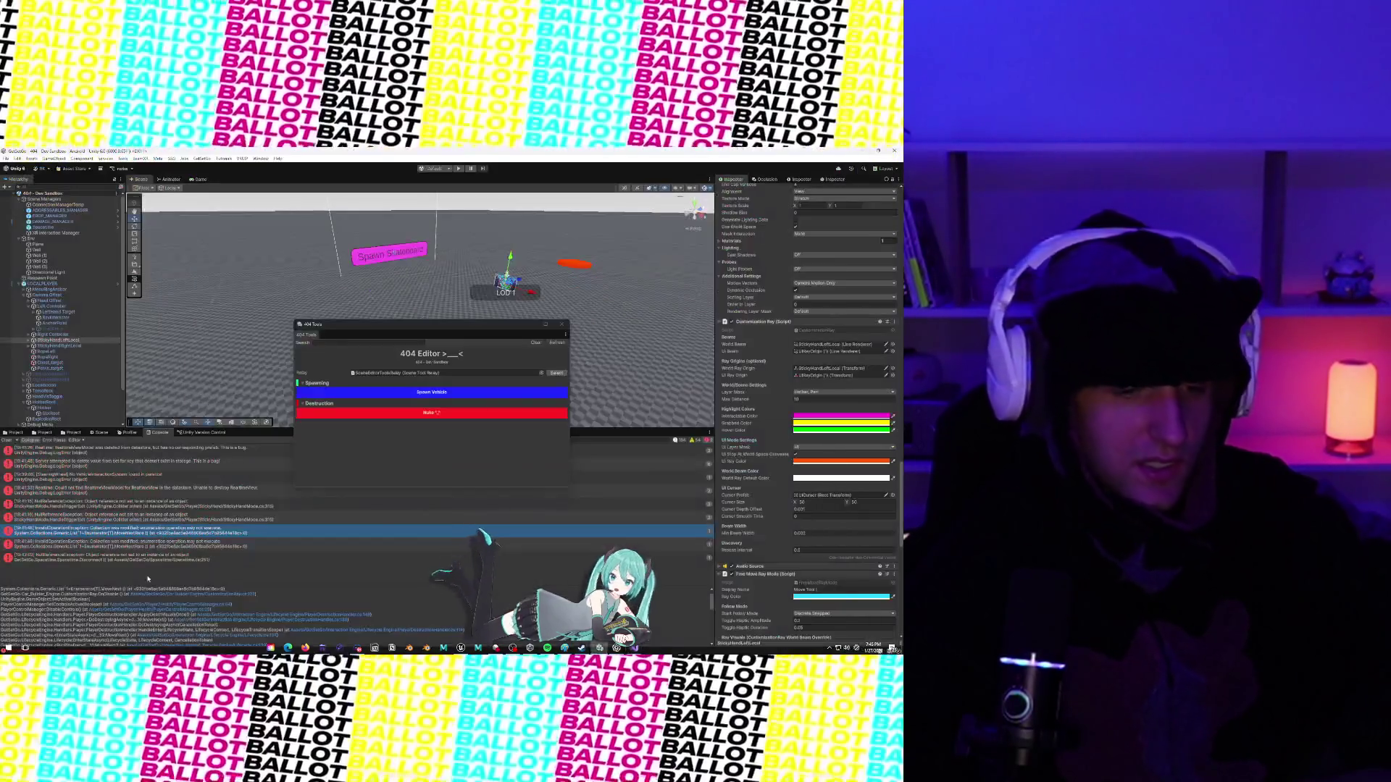
# Expand StickyHandLeftLocal in the Hierarchy and open CustomizationRay.cs:127 from the InvalidOperationException trace.
pyautogui.click(76, 519)
pyautogui.click(82, 533)
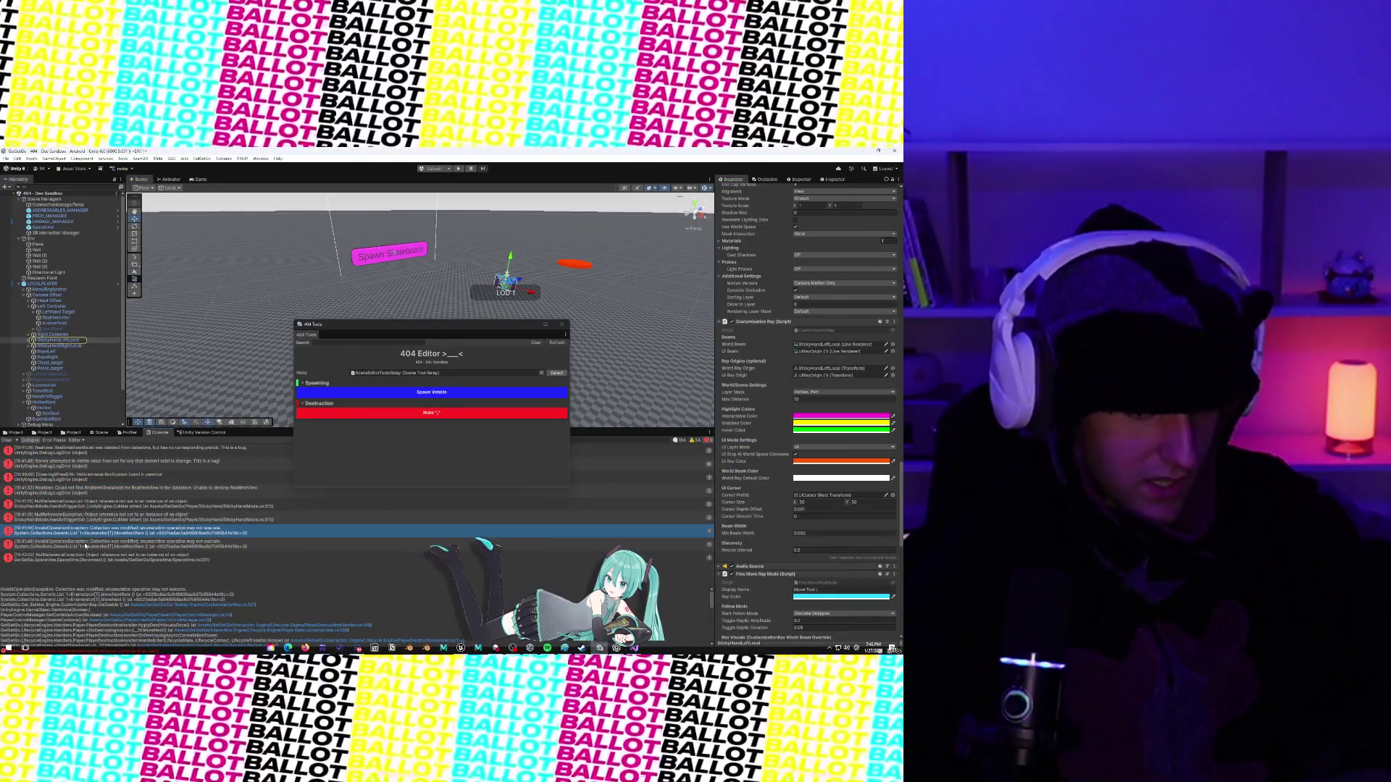
pyautogui.click(29, 340)
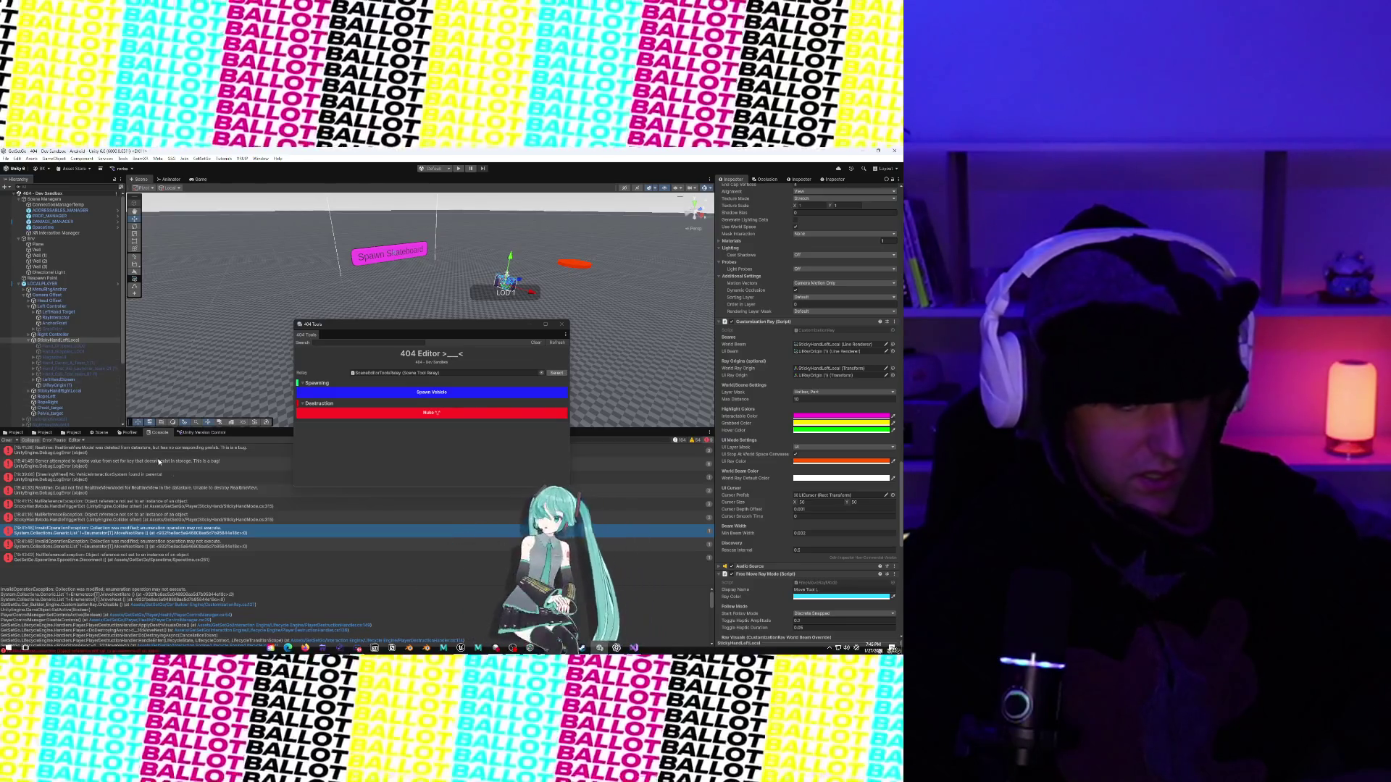
pyautogui.click(158, 606)
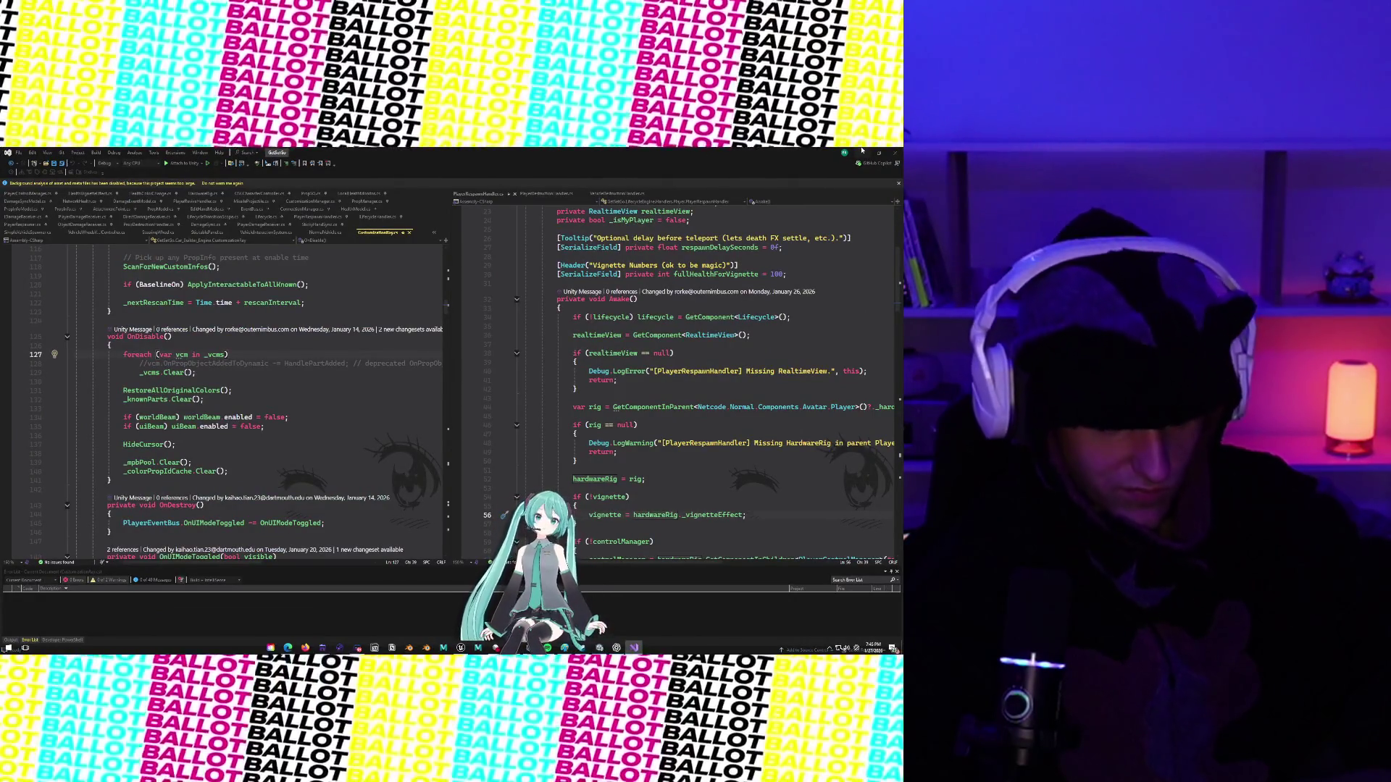
# Select the foreach over _vcms on lines 127–128, then switch back to Unity.
pyautogui.moveTo(118, 355); pyautogui.dragTo(212, 371)
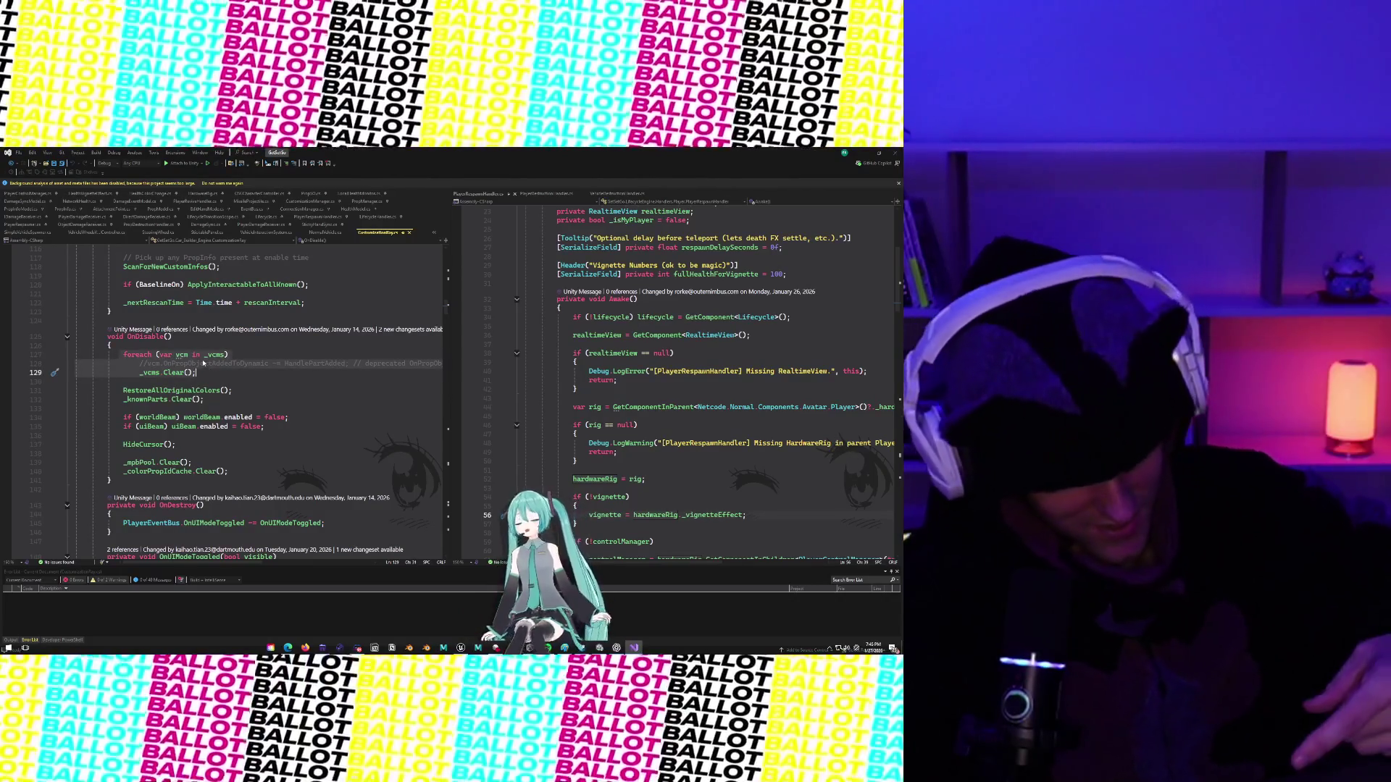
pyautogui.hotkey('alt', 'Tab')
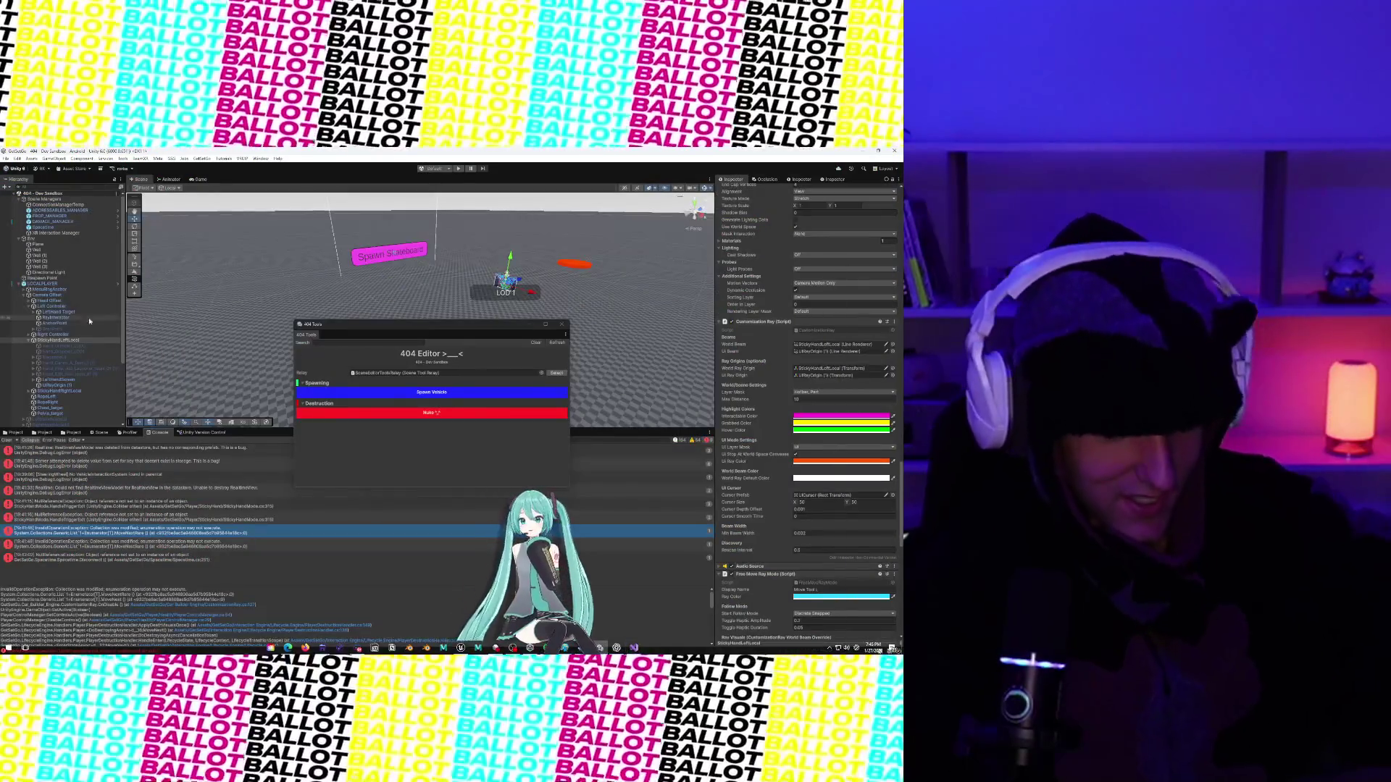
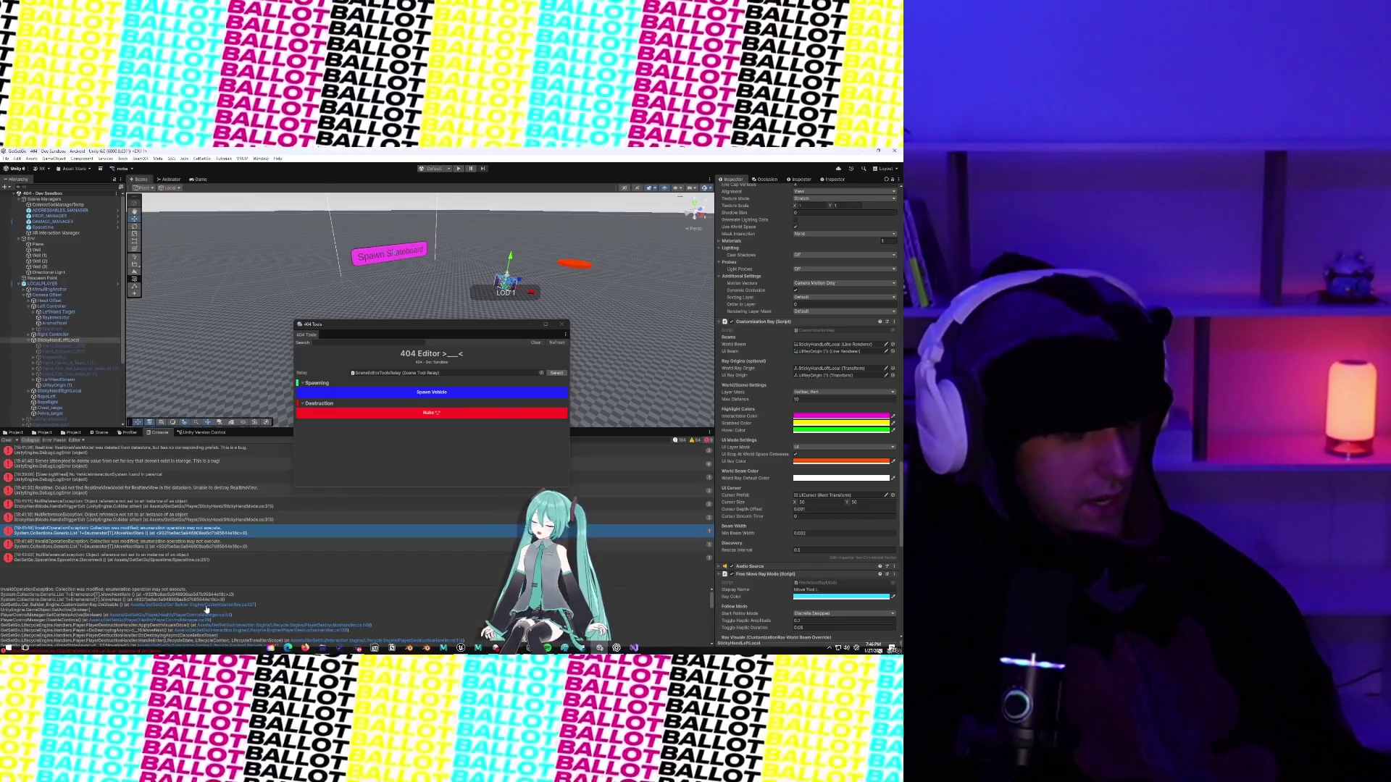
# Open the PlayerControlManager line behind the console error and inspect the foreach loop clearing _vcms.
pyautogui.click(206, 608)
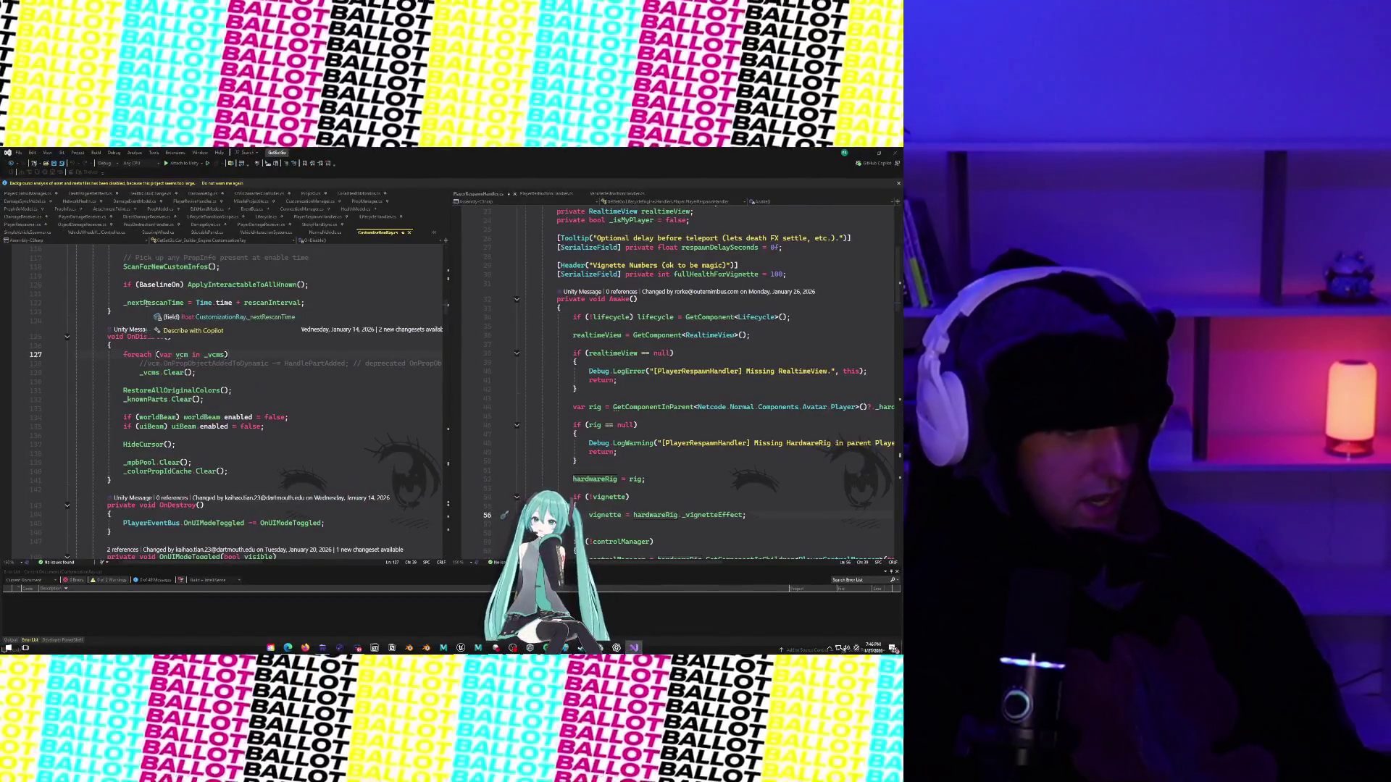
pyautogui.click(123, 354)
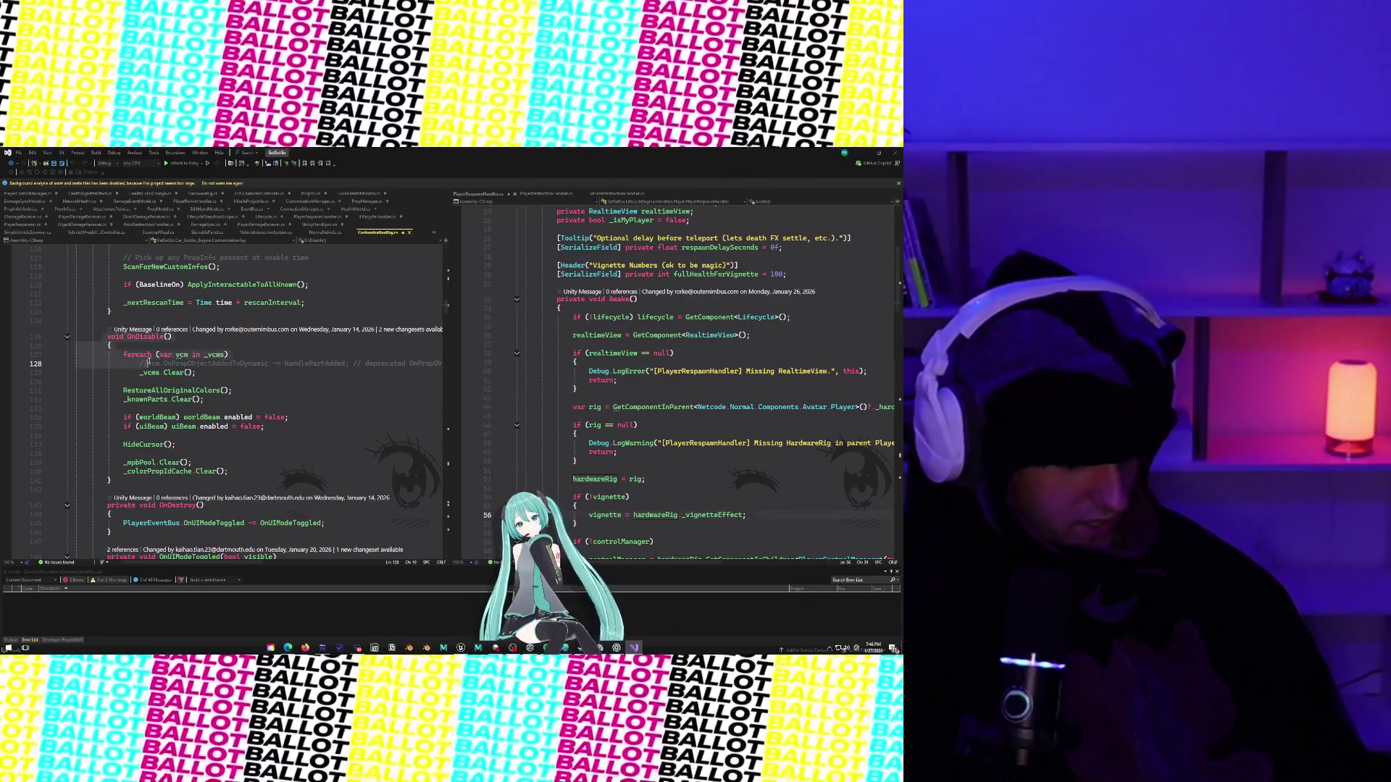
pyautogui.moveTo(124, 354); pyautogui.dragTo(196, 372)
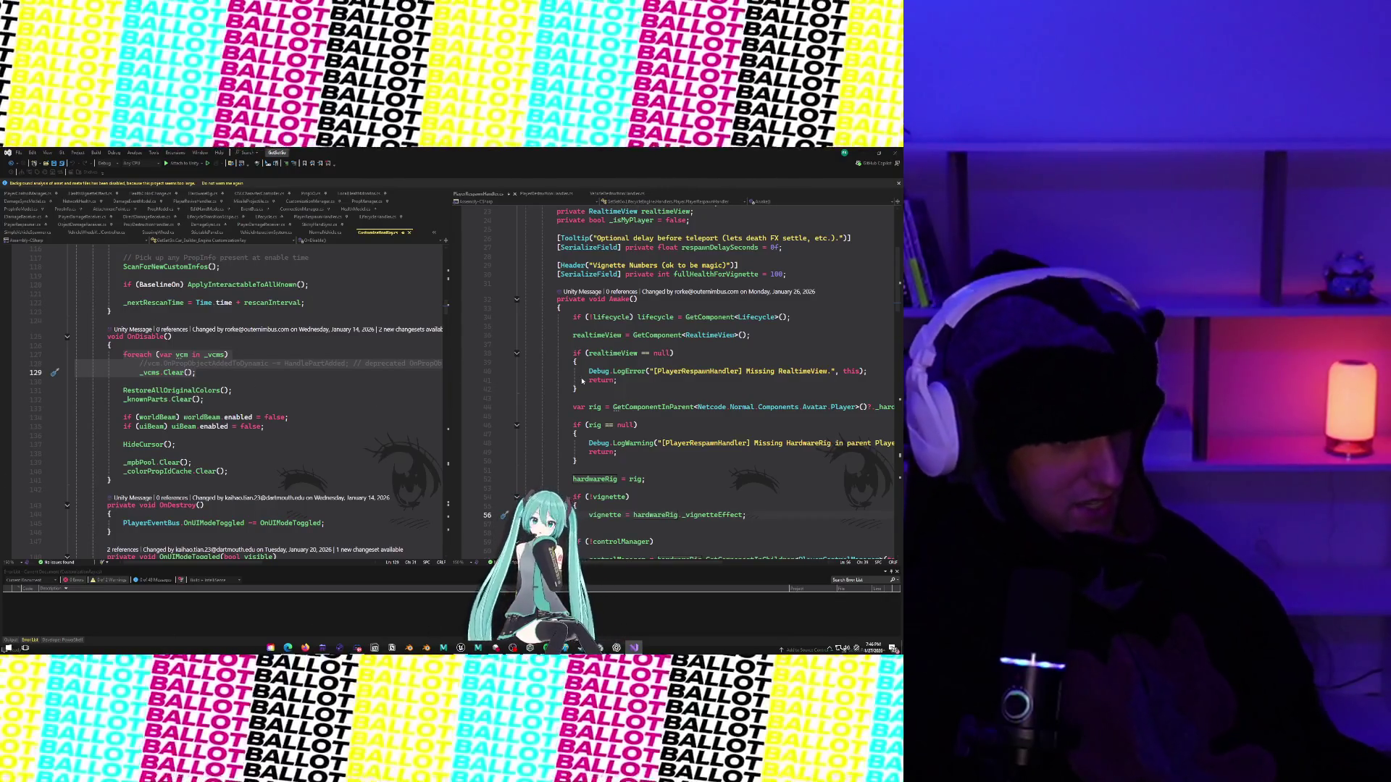
pyautogui.click(863, 152)
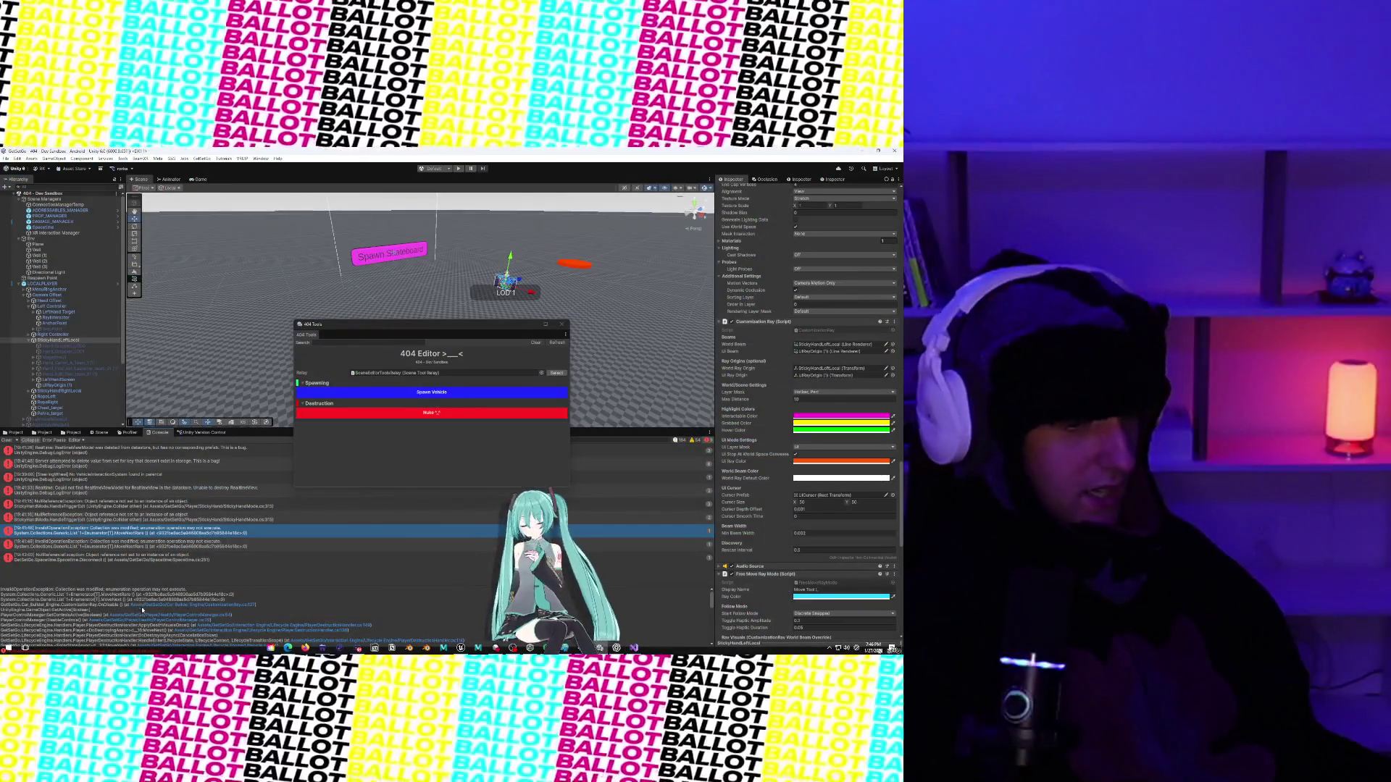
pyautogui.click(143, 618)
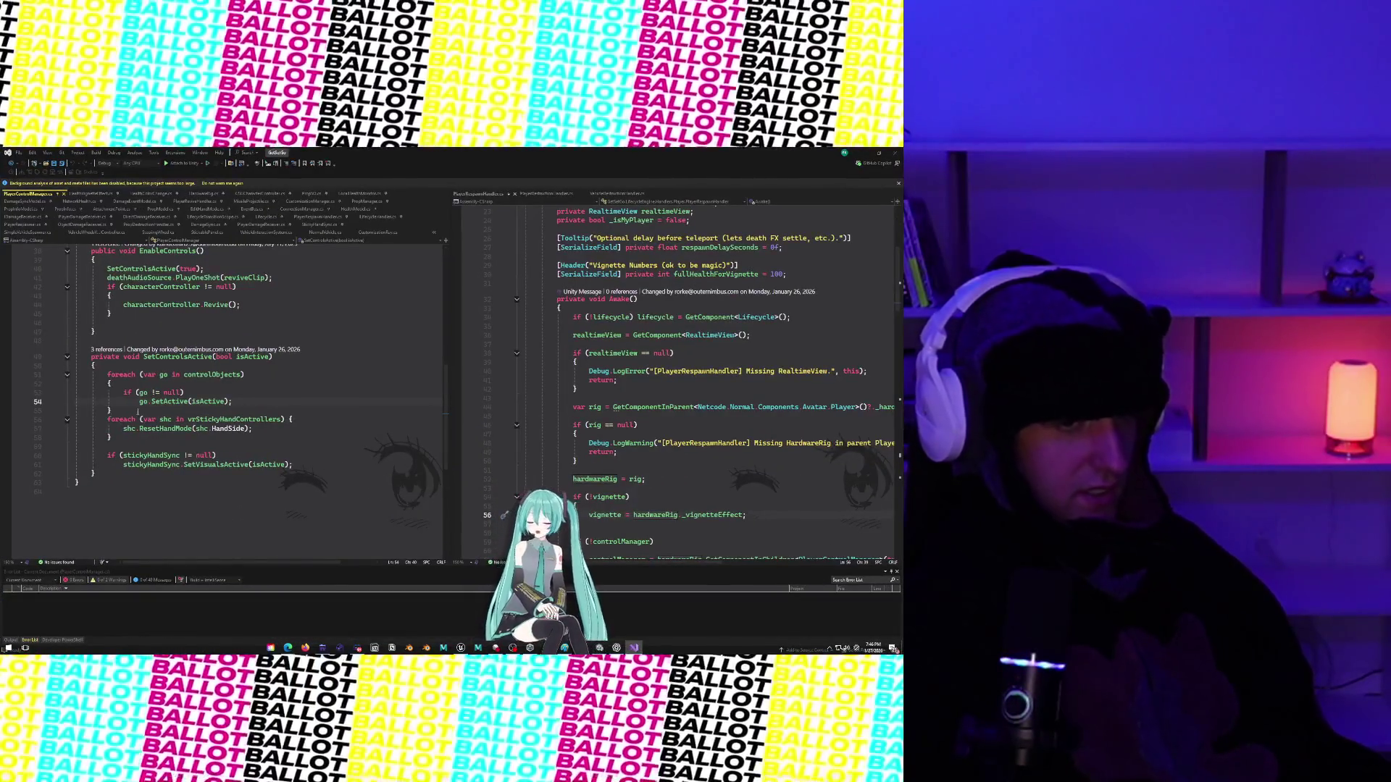
pyautogui.click(166, 375)
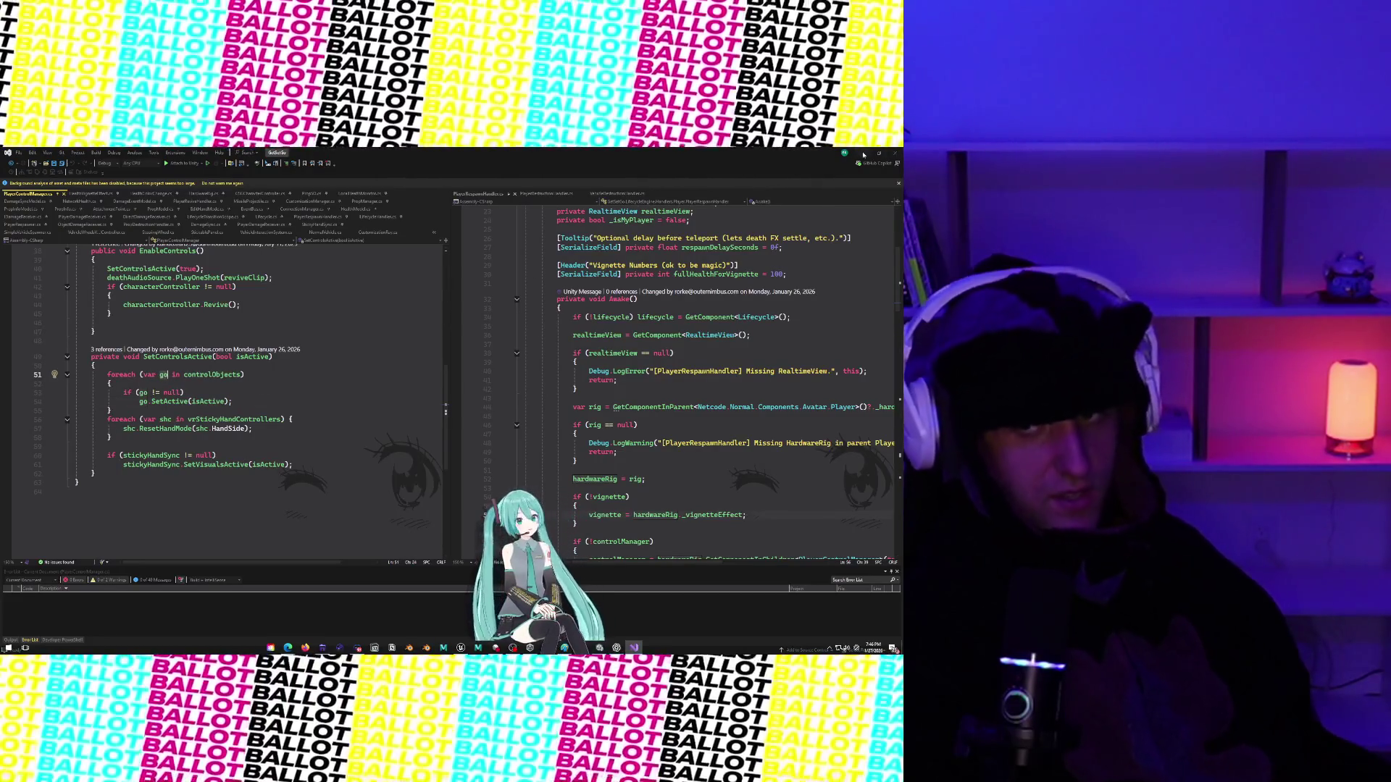
# In Unity, select StickyHandLeftLocal and enlarge the console to read the error's stack trace.
pyautogui.hotkey('alt', 'Tab')
pyautogui.click(104, 536)
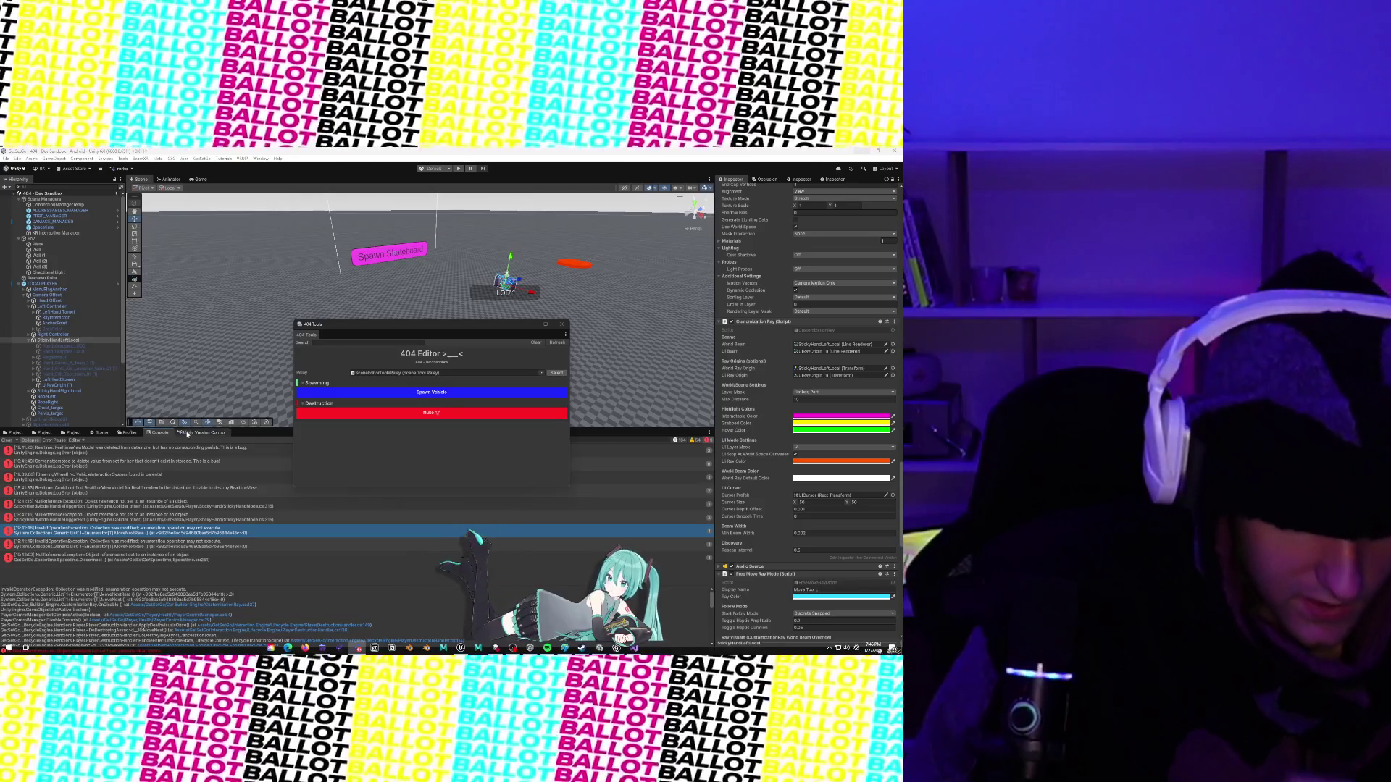
pyautogui.moveTo(187, 429); pyautogui.dragTo(187, 284)
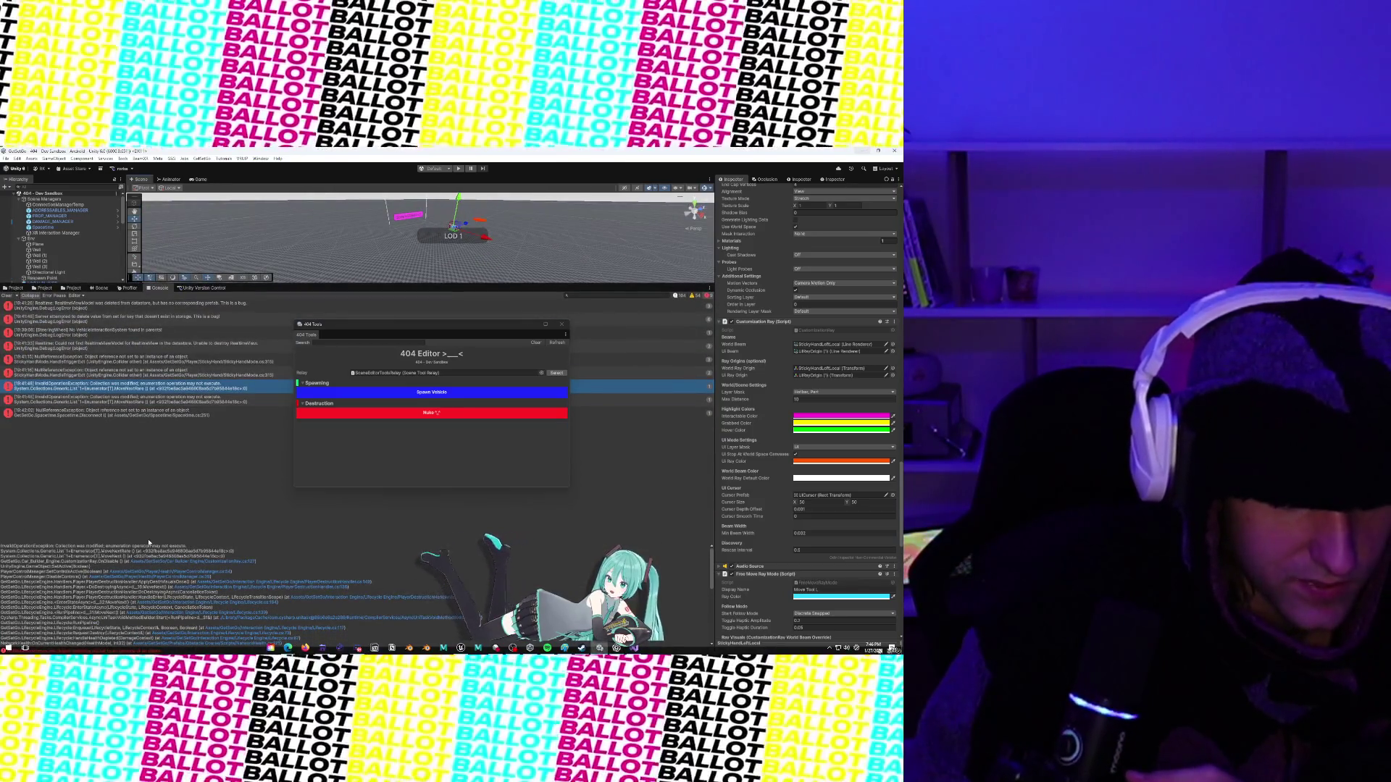
pyautogui.moveTo(150, 542)
pyautogui.mouseDown()
pyautogui.moveTo(87, 464)
pyautogui.moveTo(25, 418)
pyautogui.mouseUp()
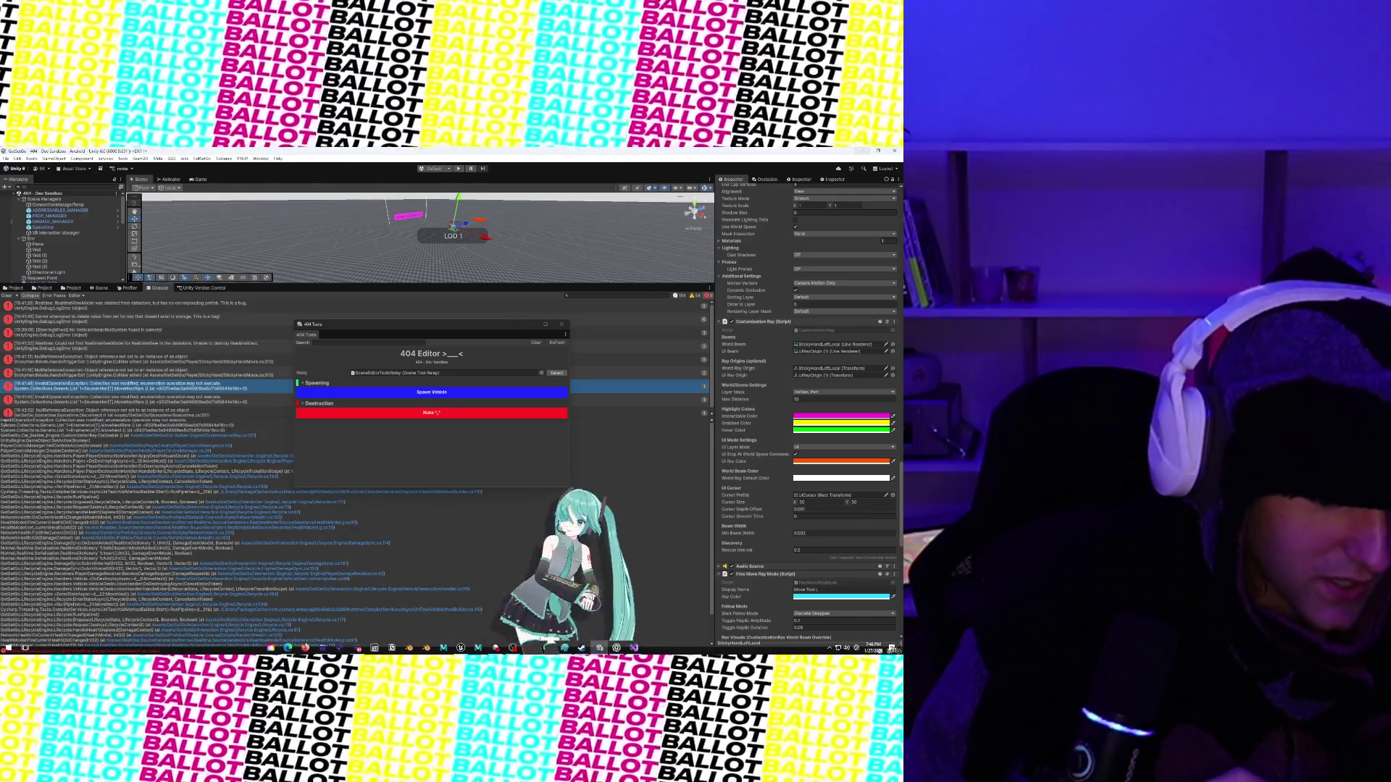
pyautogui.moveTo(2, 419)
pyautogui.mouseDown()
pyautogui.moveTo(145, 427)
pyautogui.moveTo(224, 459)
pyautogui.moveTo(241, 442)
pyautogui.mouseUp()
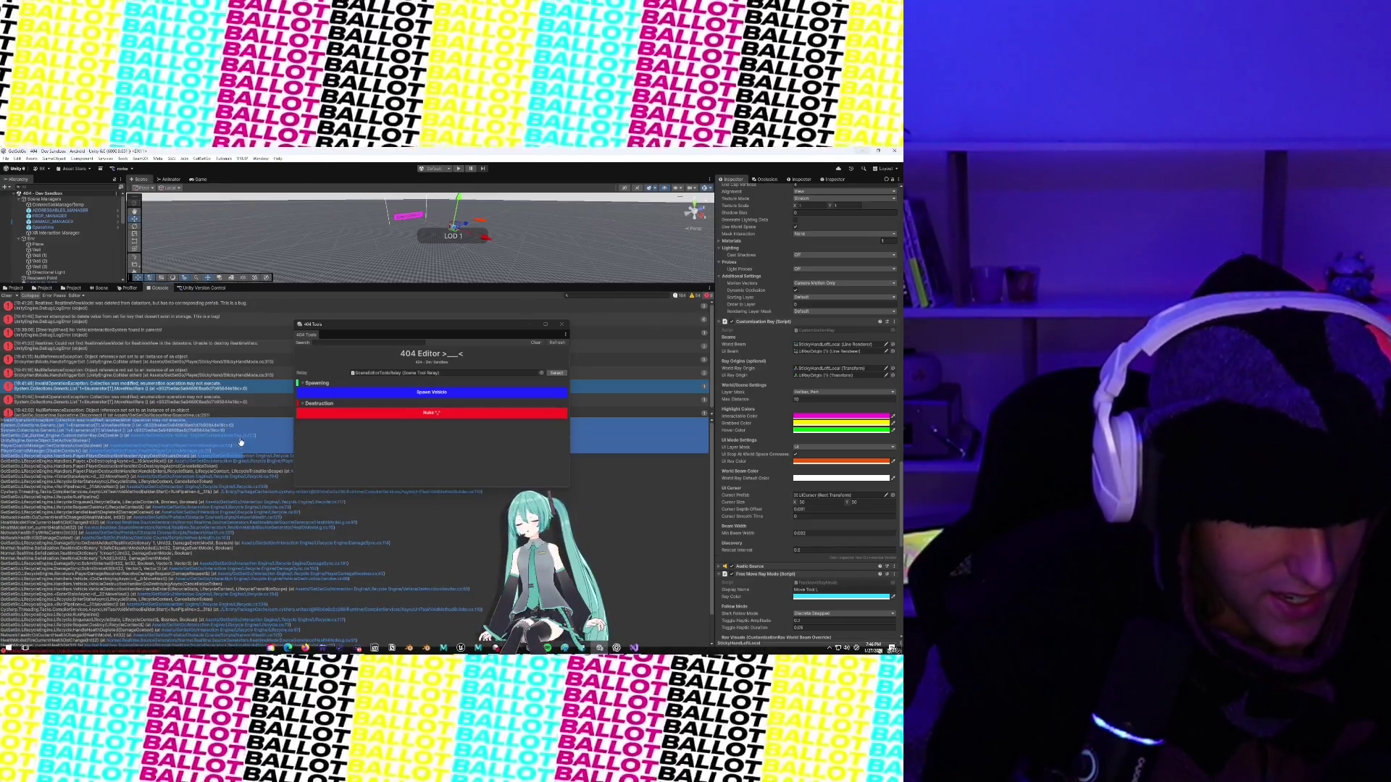
pyautogui.click(241, 441)
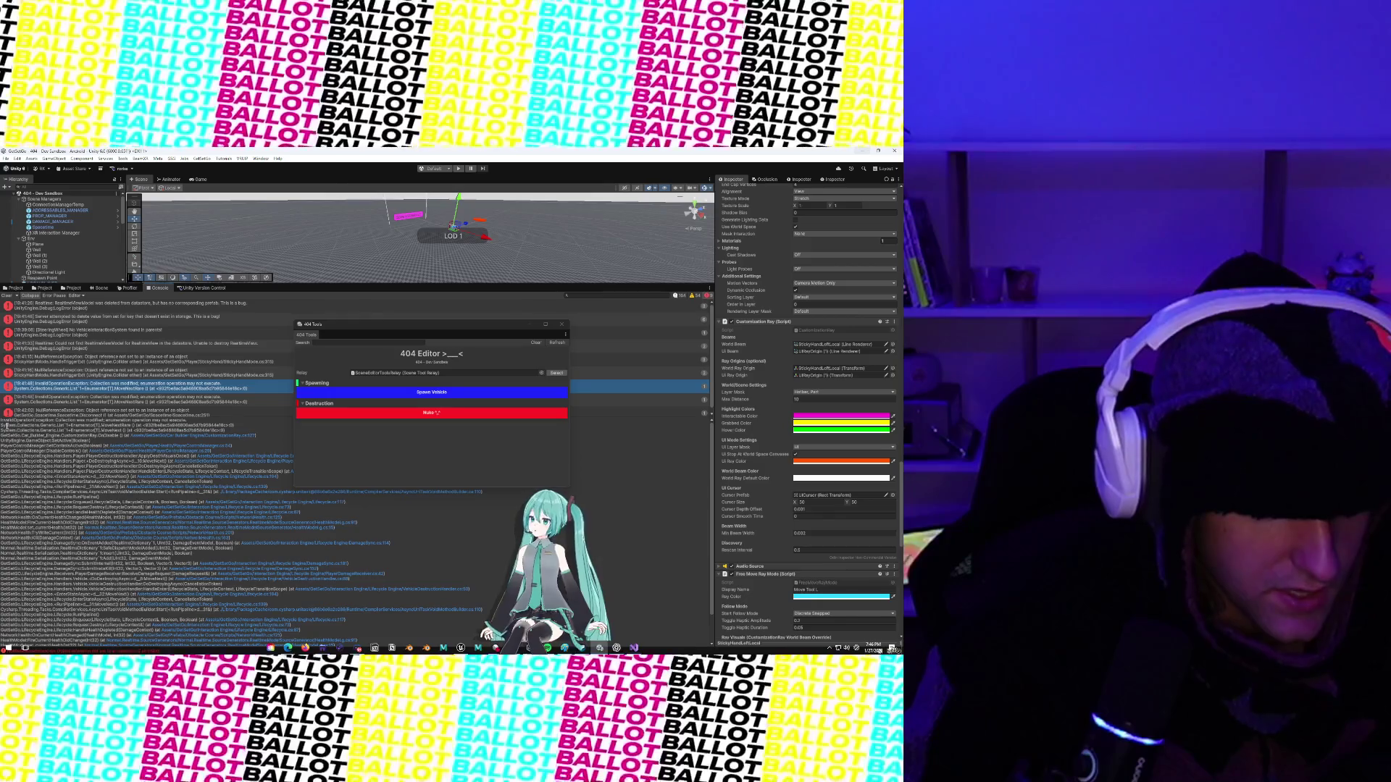
pyautogui.moveTo(3, 424); pyautogui.dragTo(236, 431)
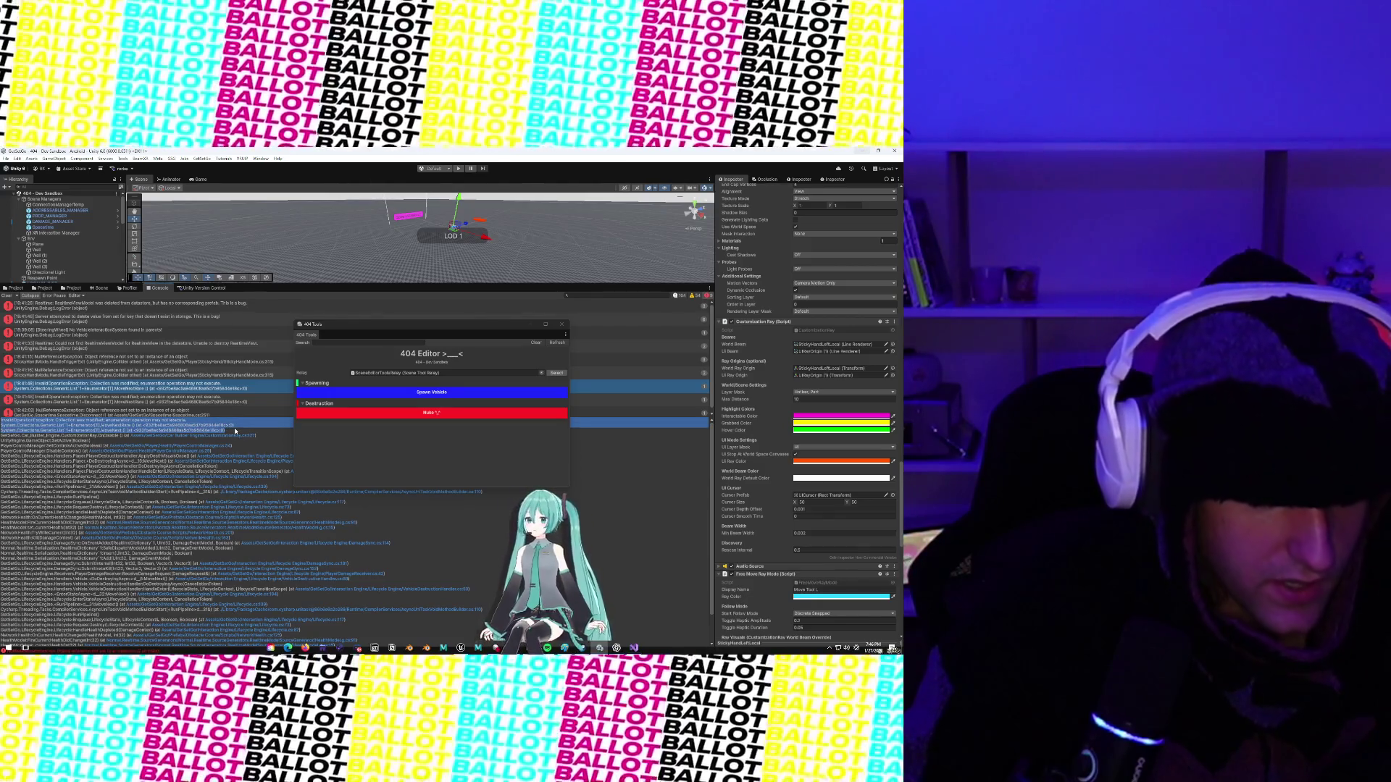
pyautogui.click(638, 650)
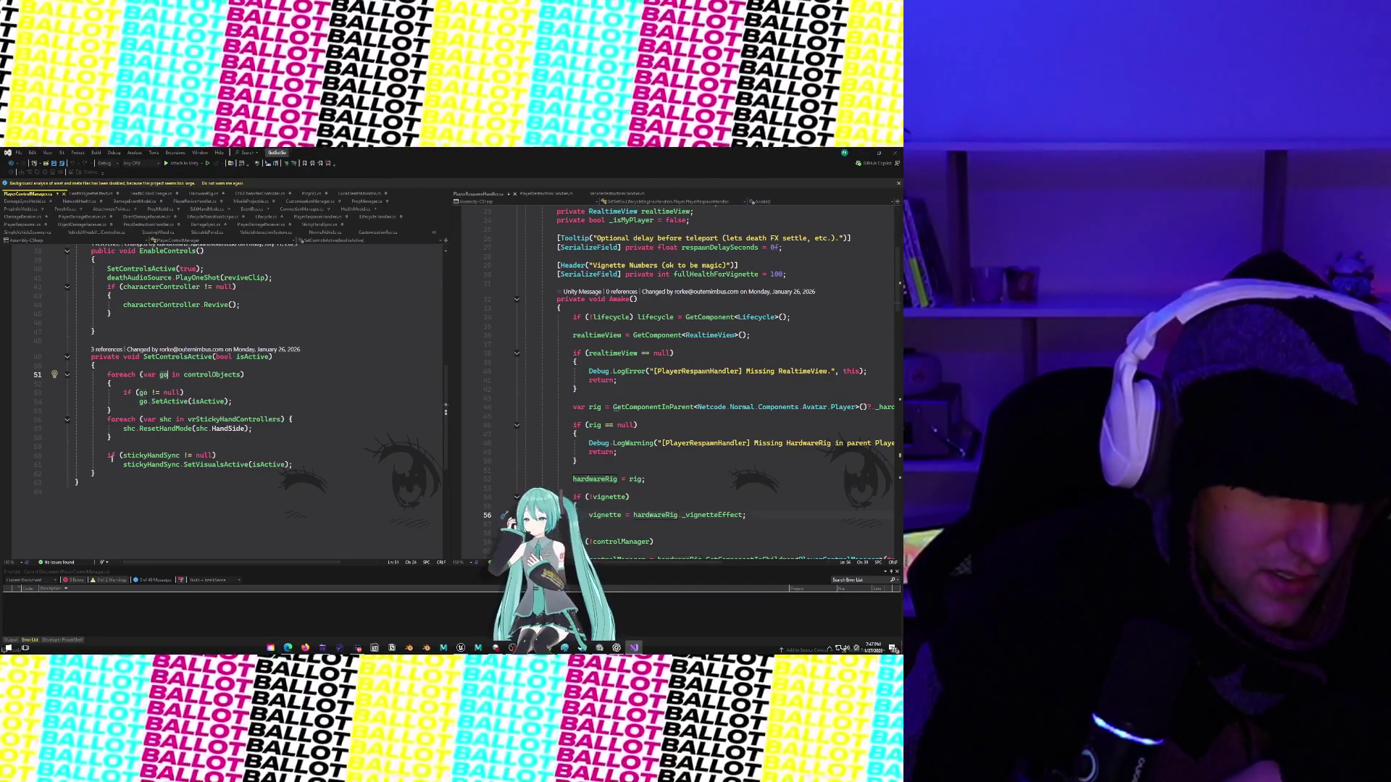
# Move the stickyHandSync null check from the method end to the top of SetControlsActive.
pyautogui.click(174, 465)
pyautogui.click(160, 456)
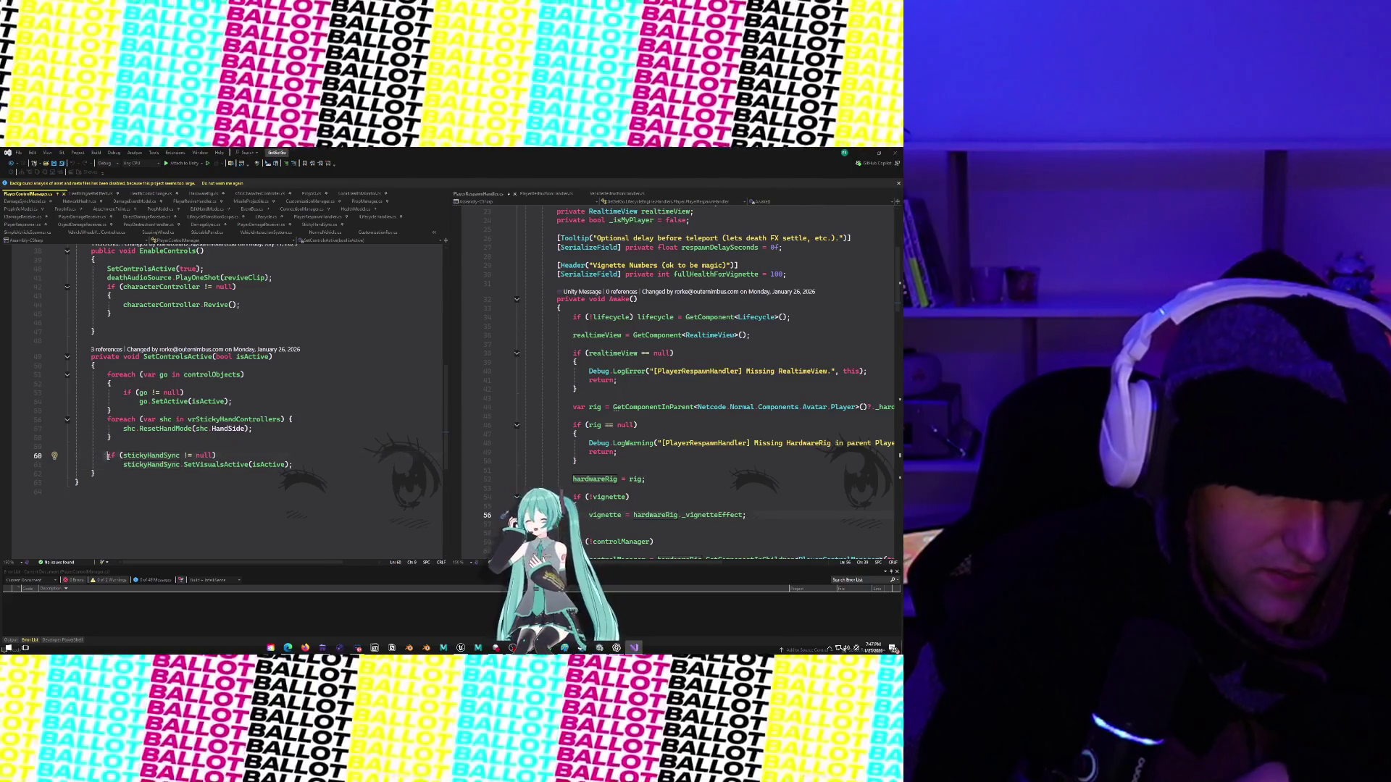
pyautogui.hotkey('shift', 'Down')
pyautogui.hotkey('shift', 'Down')
pyautogui.press('Delete')
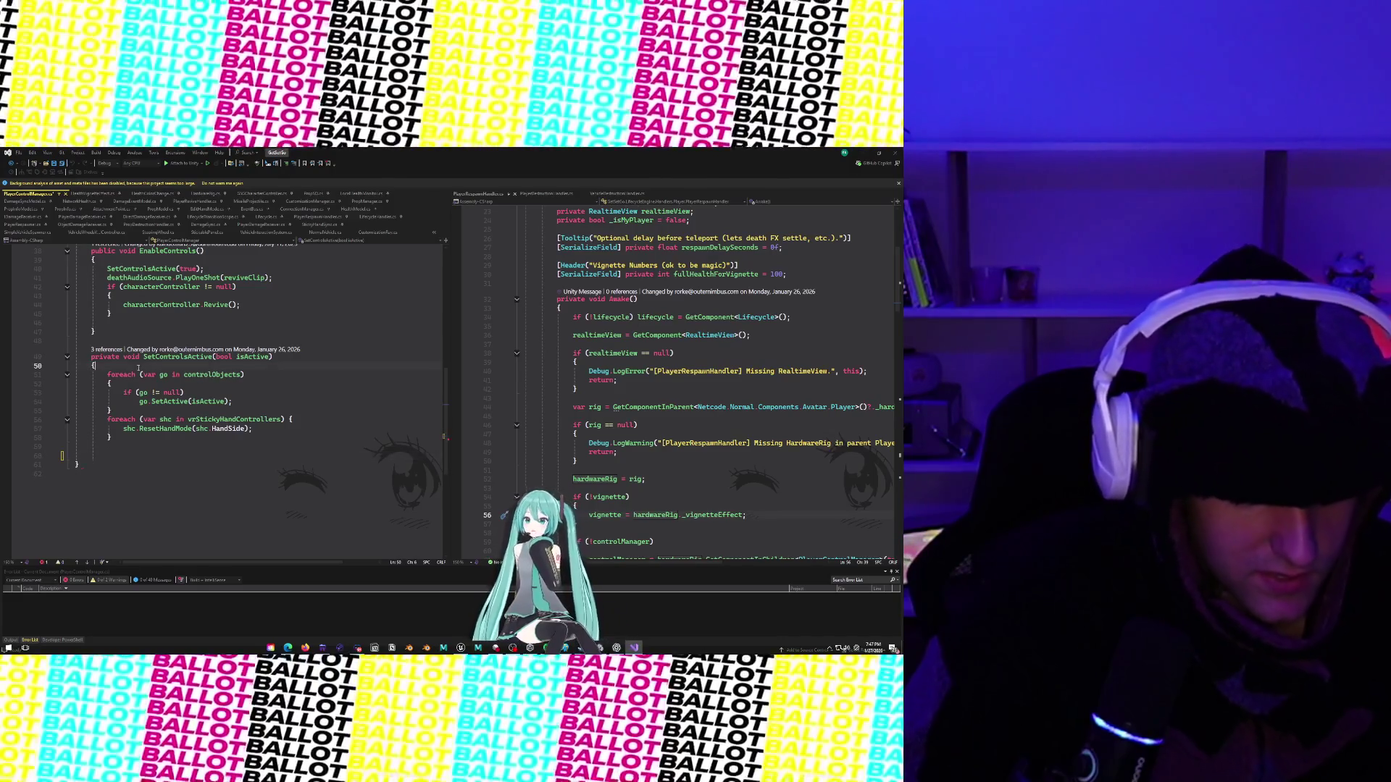
pyautogui.press('Return')
pyautogui.write('if (stickyHandSync != null)     stickyHandSync.SetVisualsActive(isActive);')
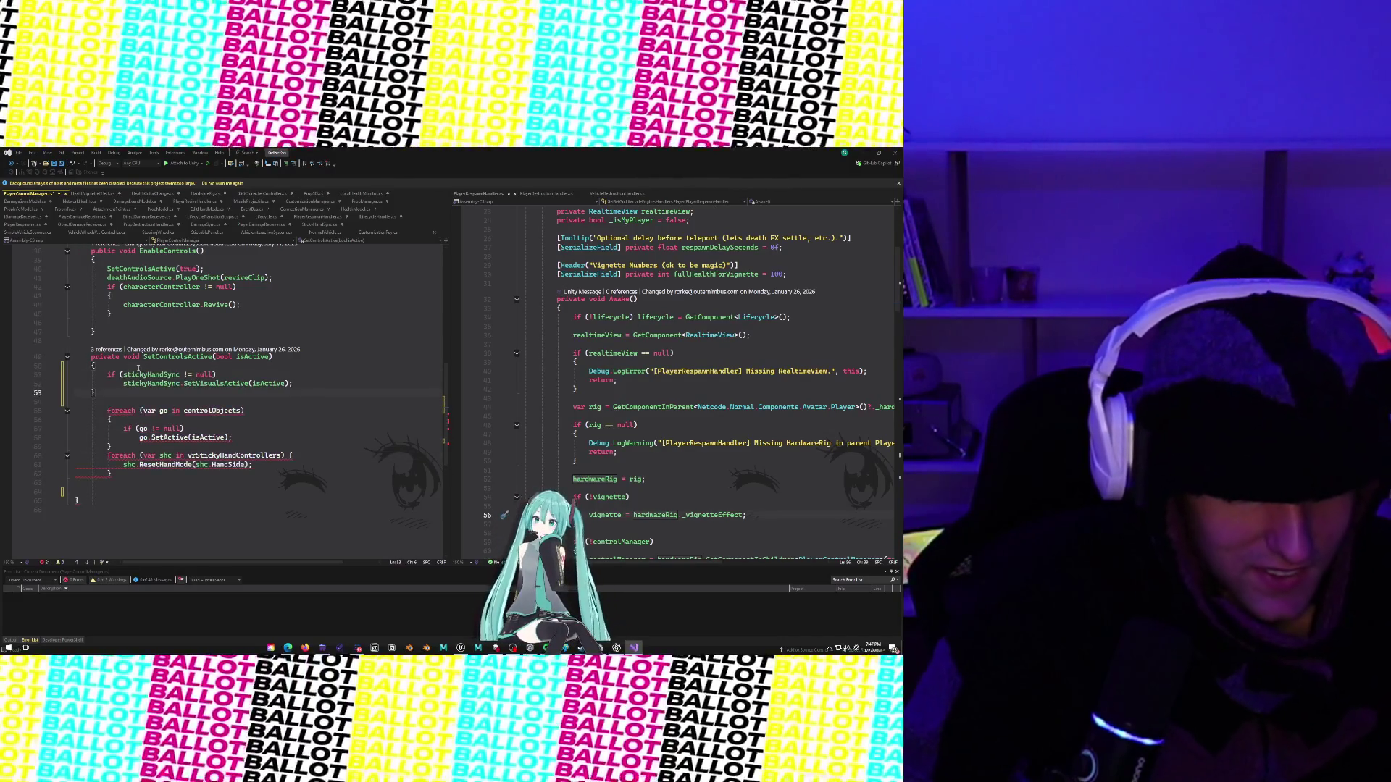
# Wrap the SetVisualsActive call in braces under the null check and restore the method's closing brace.
pyautogui.click(223, 376)
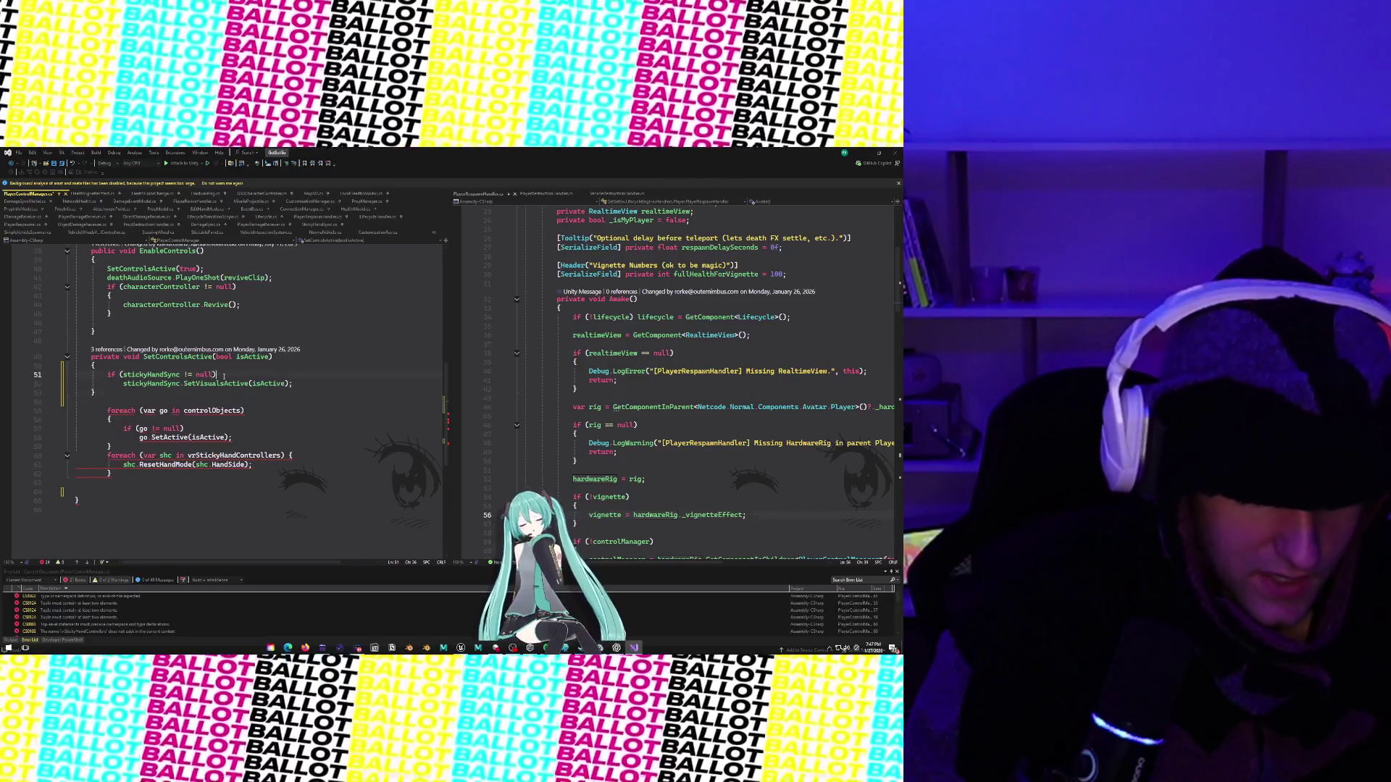
pyautogui.write('{}')
pyautogui.press('Return')
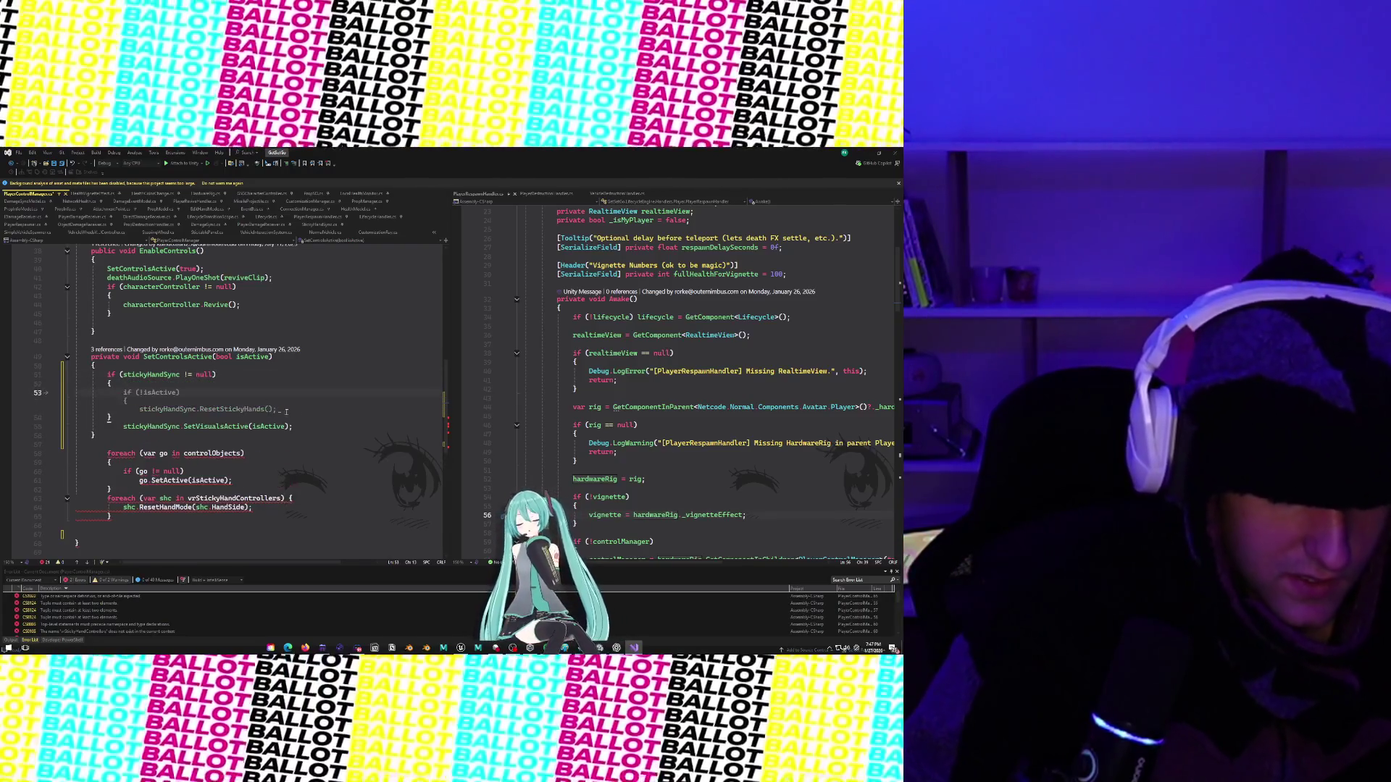
pyautogui.press('Down')
pyautogui.press('Down')
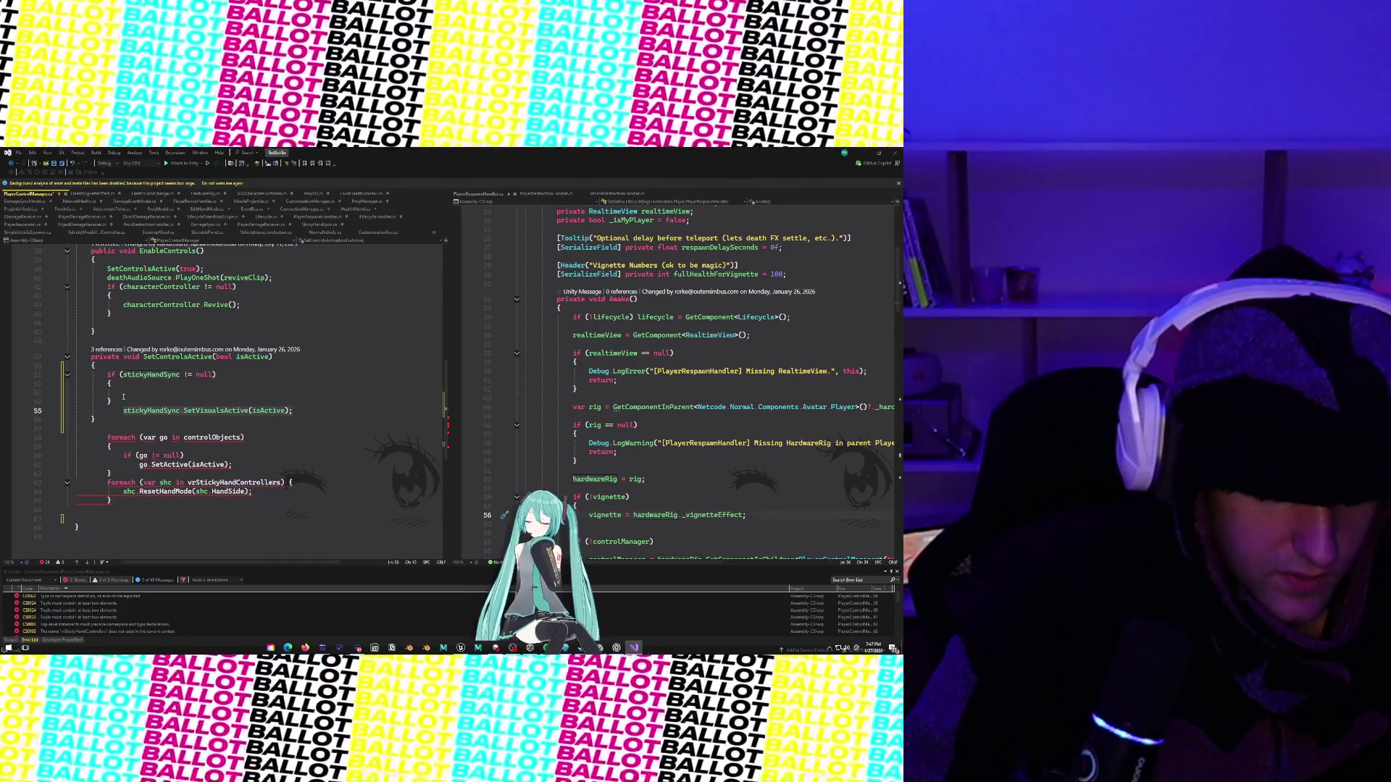
pyautogui.hotkey('shift', 'End')
pyautogui.hotkey('ctrl', 'x')
pyautogui.press('Up')
pyautogui.press('Up')
pyautogui.hotkey('ctrl', 'v')
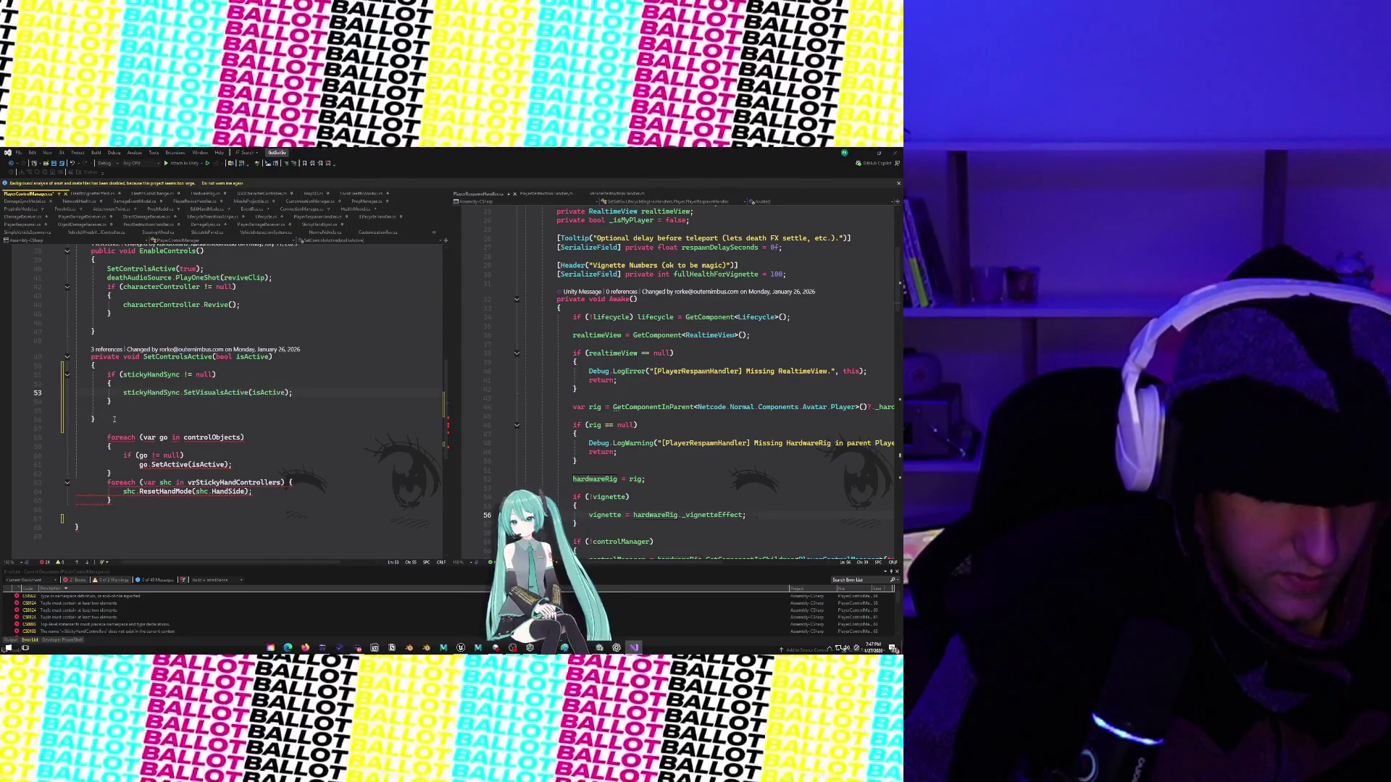
pyautogui.press('BackSpace')
pyautogui.press('BackSpace')
pyautogui.press('BackSpace')
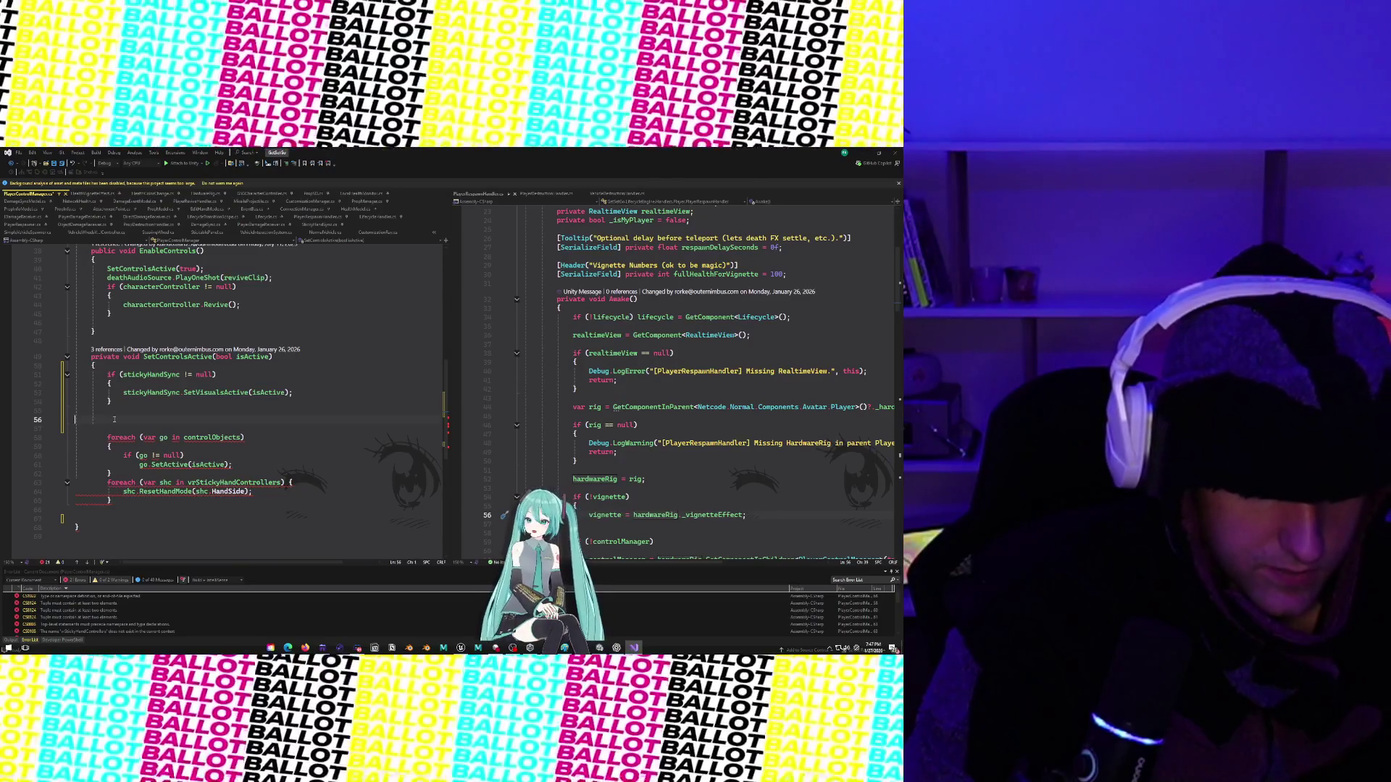
pyautogui.press('BackSpace')
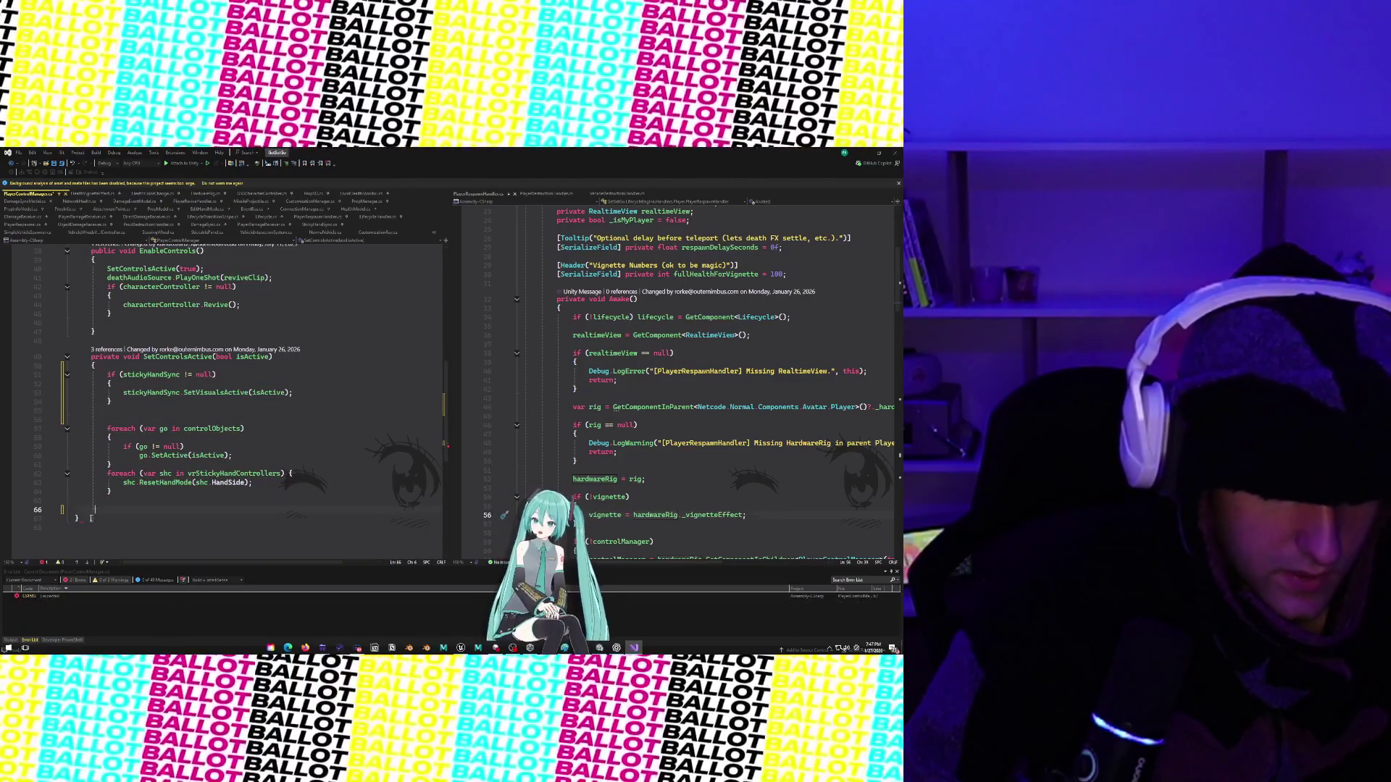
pyautogui.press('Return')
pyautogui.write('}')
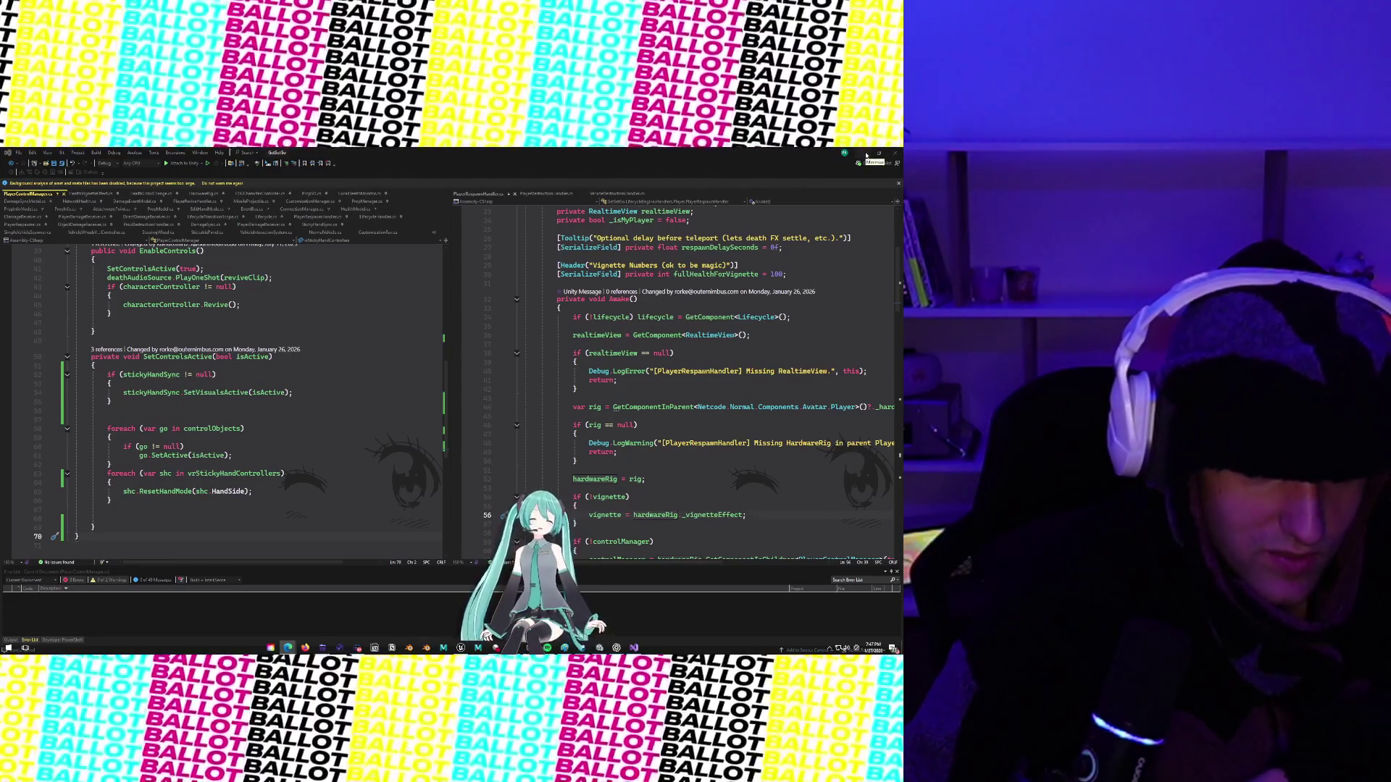
pyautogui.click(866, 155)
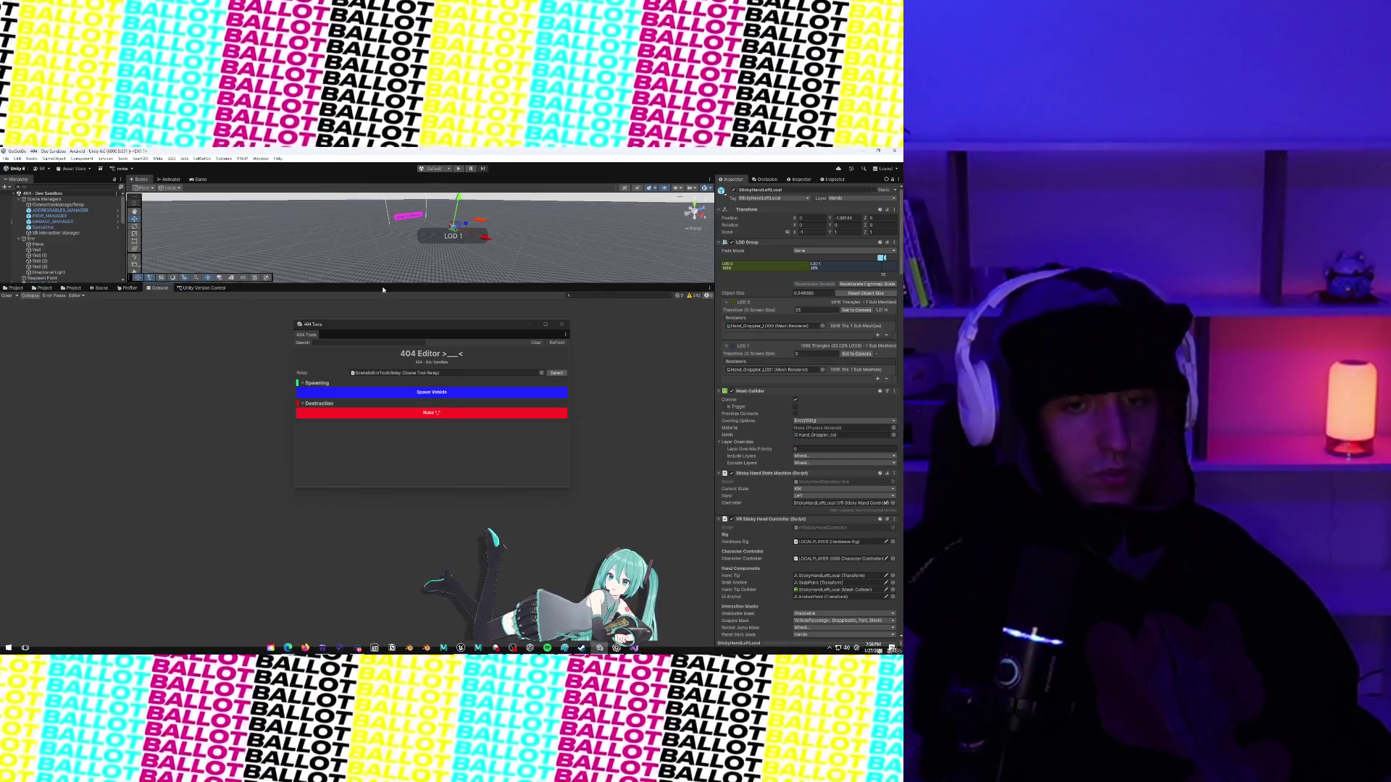
# Enlarge the Unity Version Control pending changes list and check in the script changes.
pyautogui.moveTo(383, 285); pyautogui.dragTo(351, 564)
pyautogui.click(186, 559)
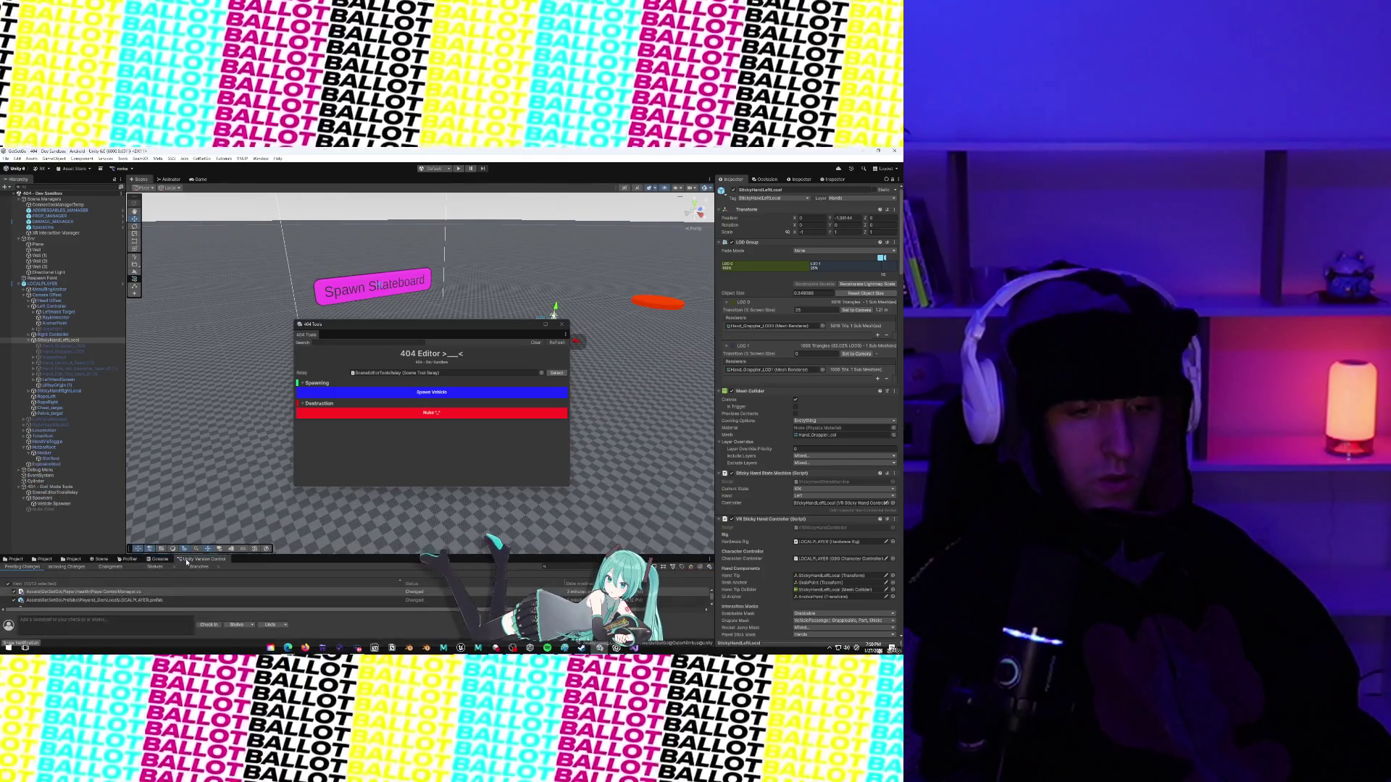
pyautogui.moveTo(301, 555); pyautogui.dragTo(290, 517)
pyautogui.click(209, 625)
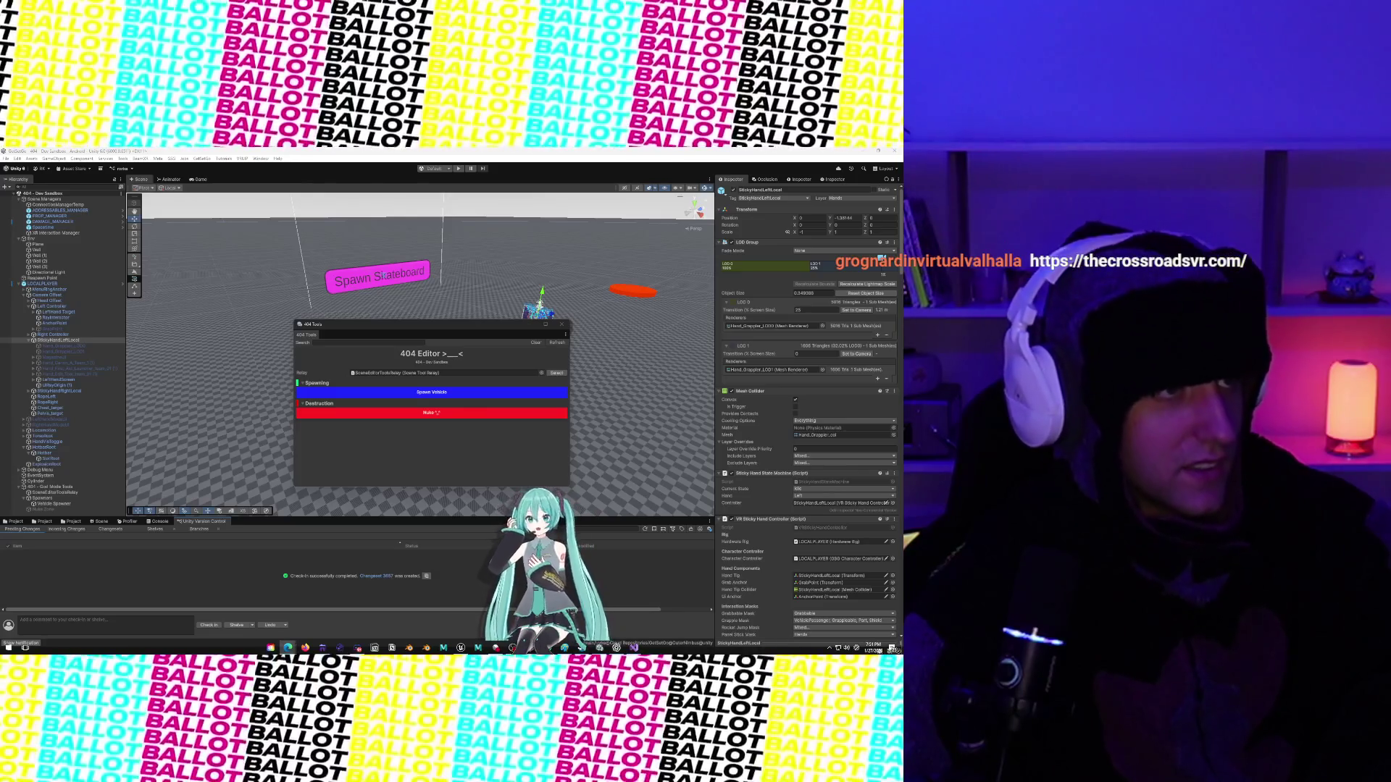
pyautogui.click(288, 647)
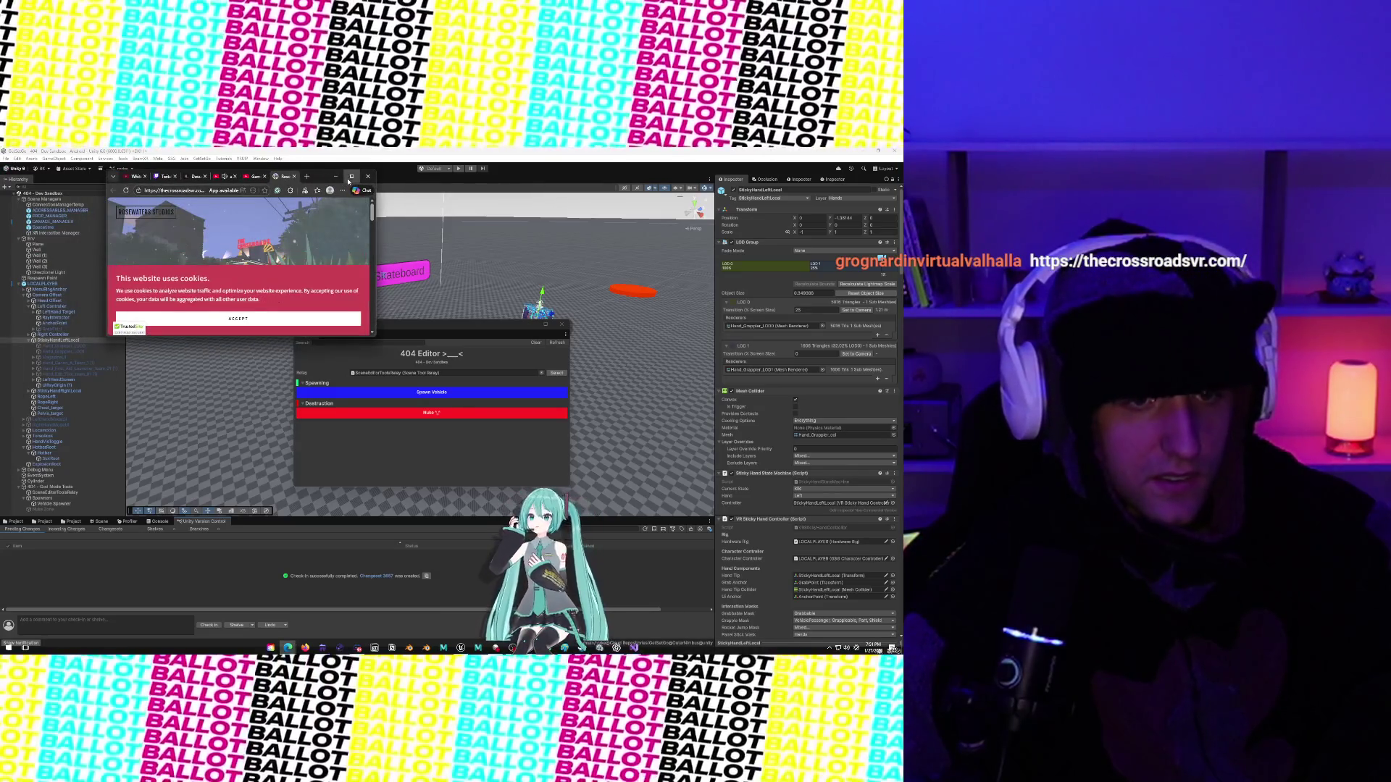
# Scroll to The Crossroads Kickstarter Trailer on thecrossroadsvr.com and play it fullscreen.
pyautogui.scroll(-6, 490, 451)
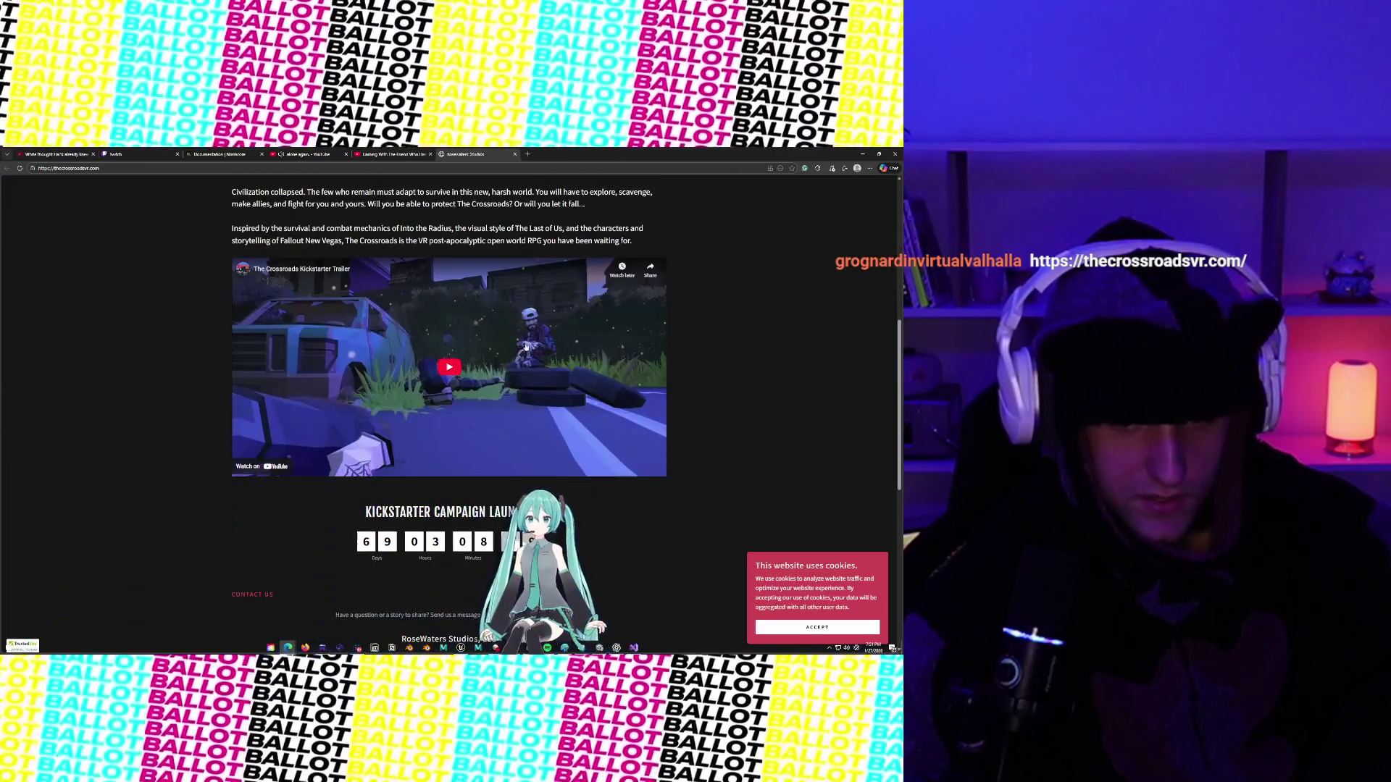
pyautogui.click(526, 347)
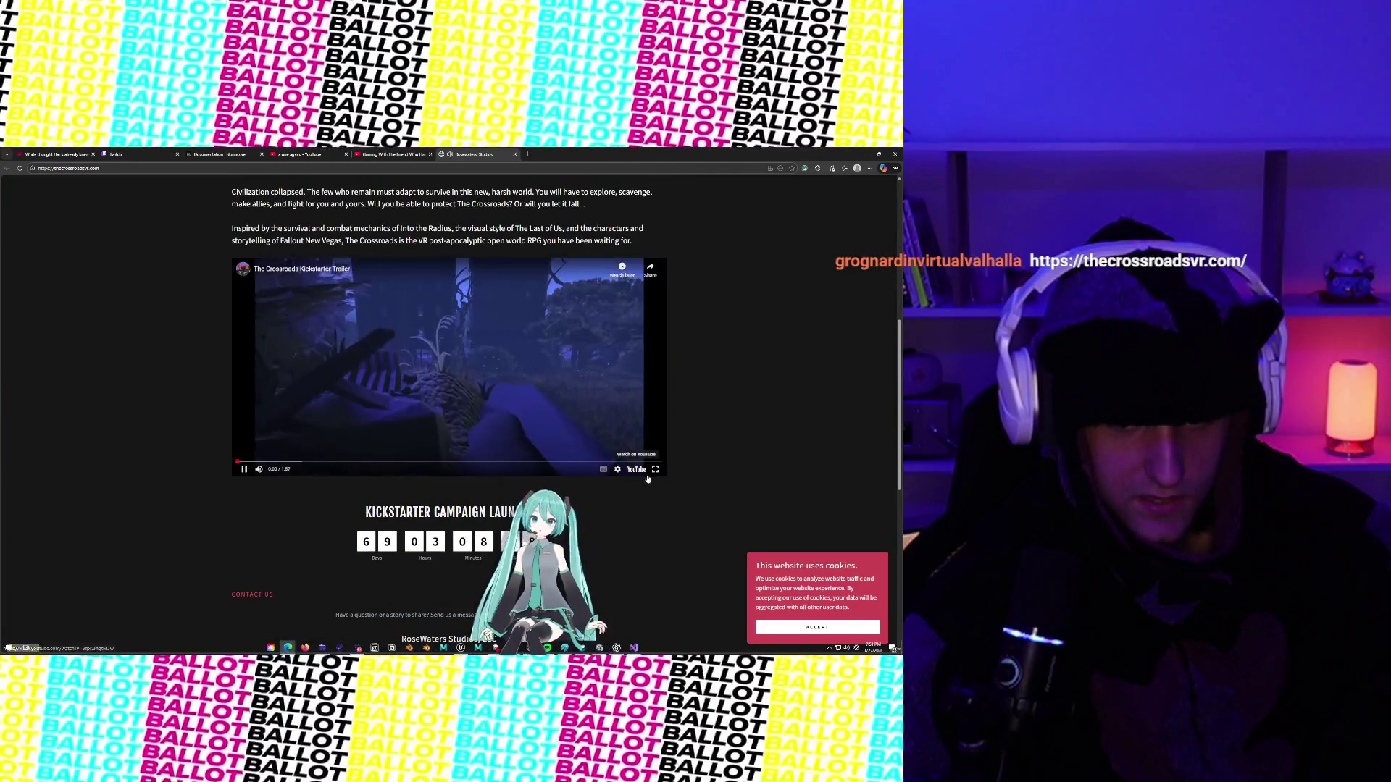
pyautogui.click(656, 470)
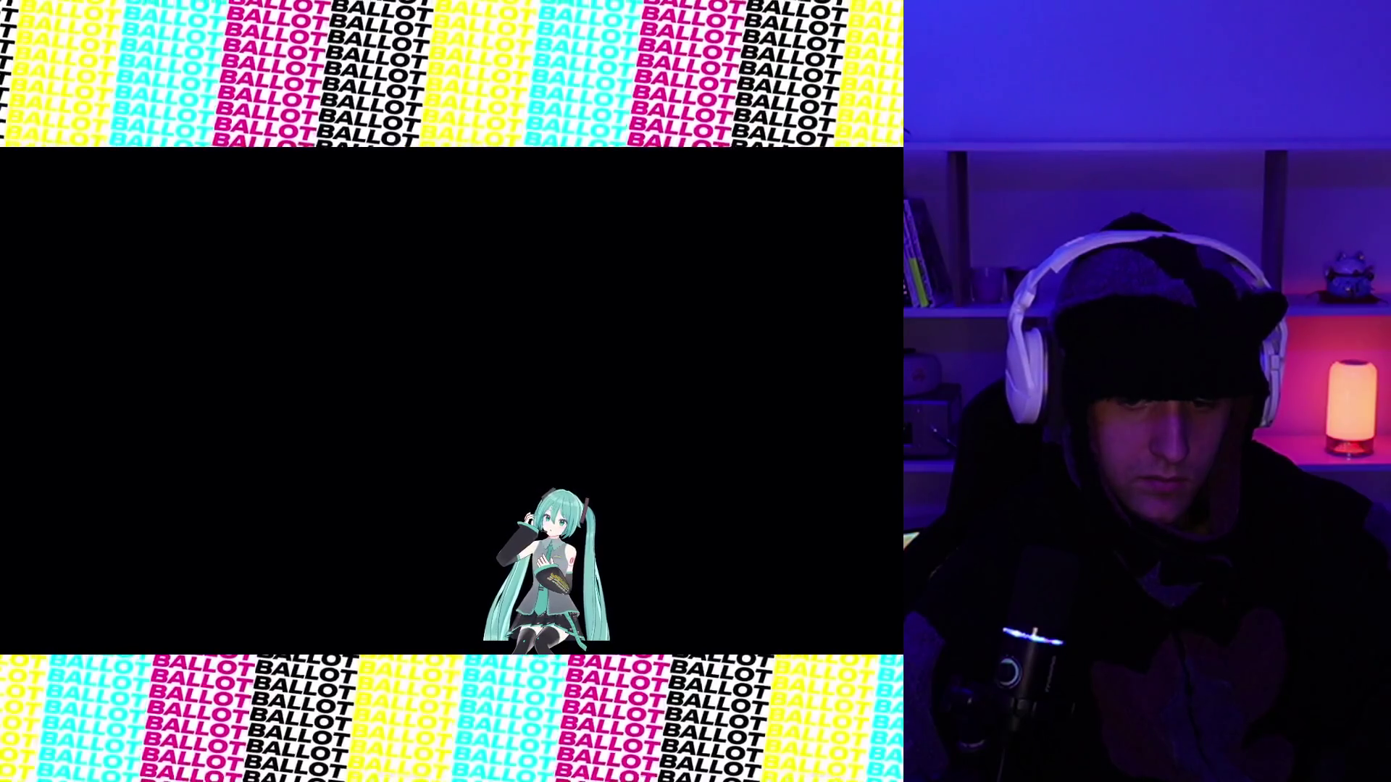
# Let the trailer play through its western-town street scenes until it fades to black.
pyautogui.moveTo(47, 536)
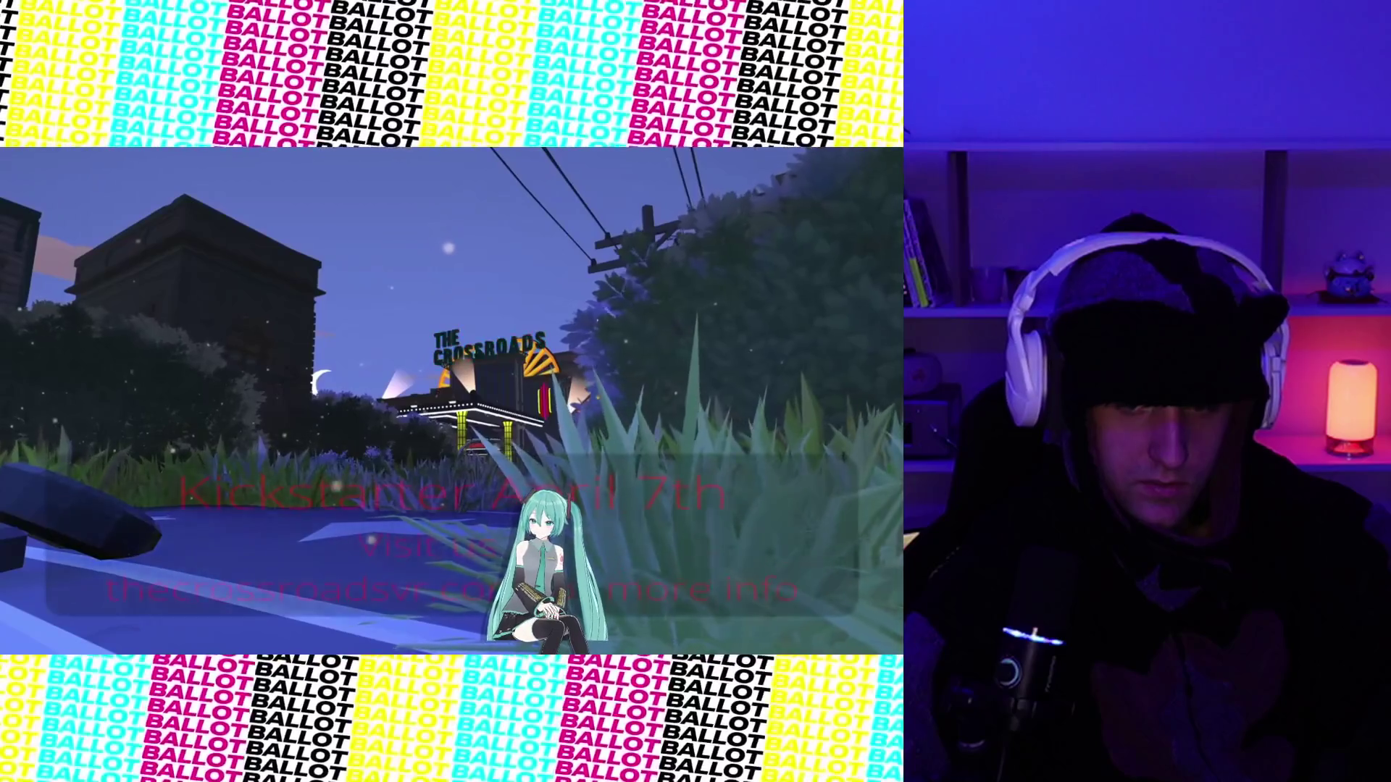
# Replay the trailer from the beginning and pause it at 0:03.
pyautogui.moveTo(32, 504)
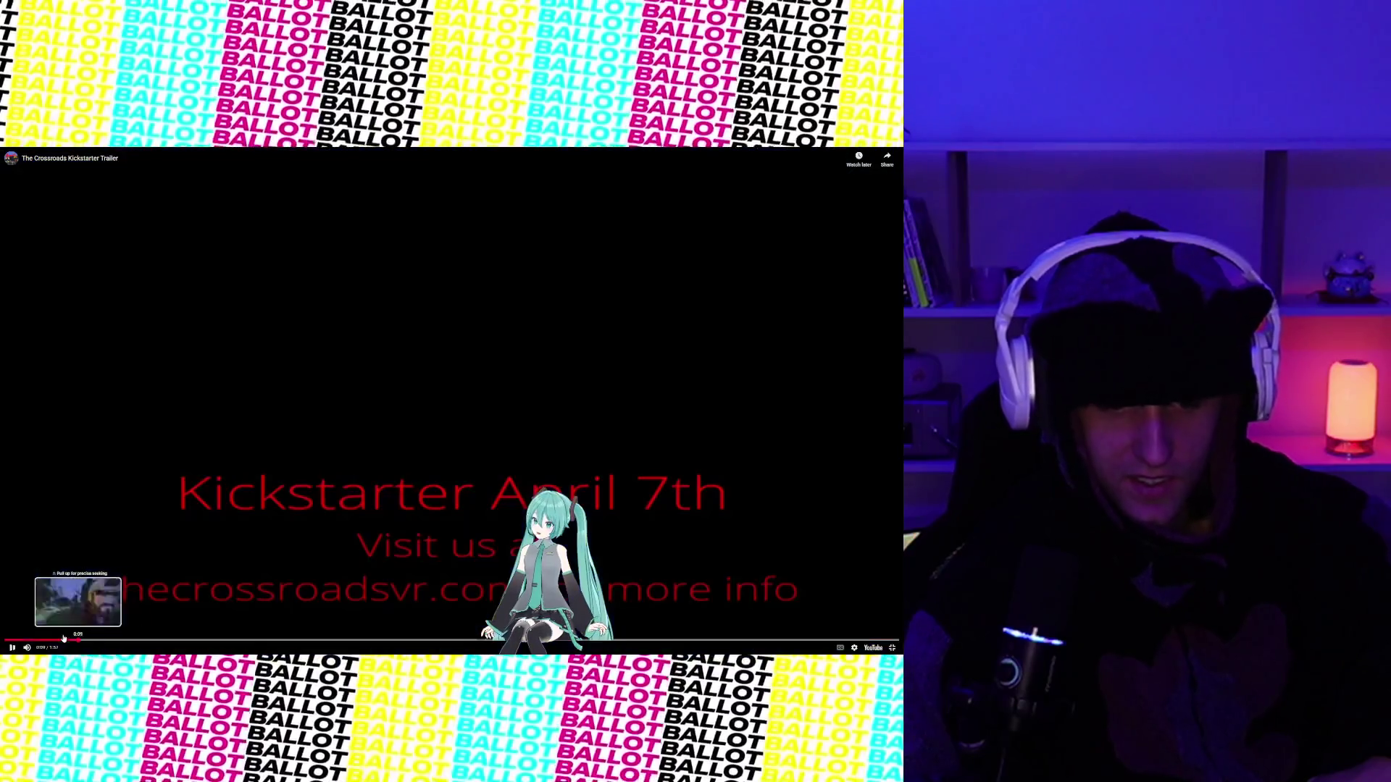
pyautogui.click(98, 636)
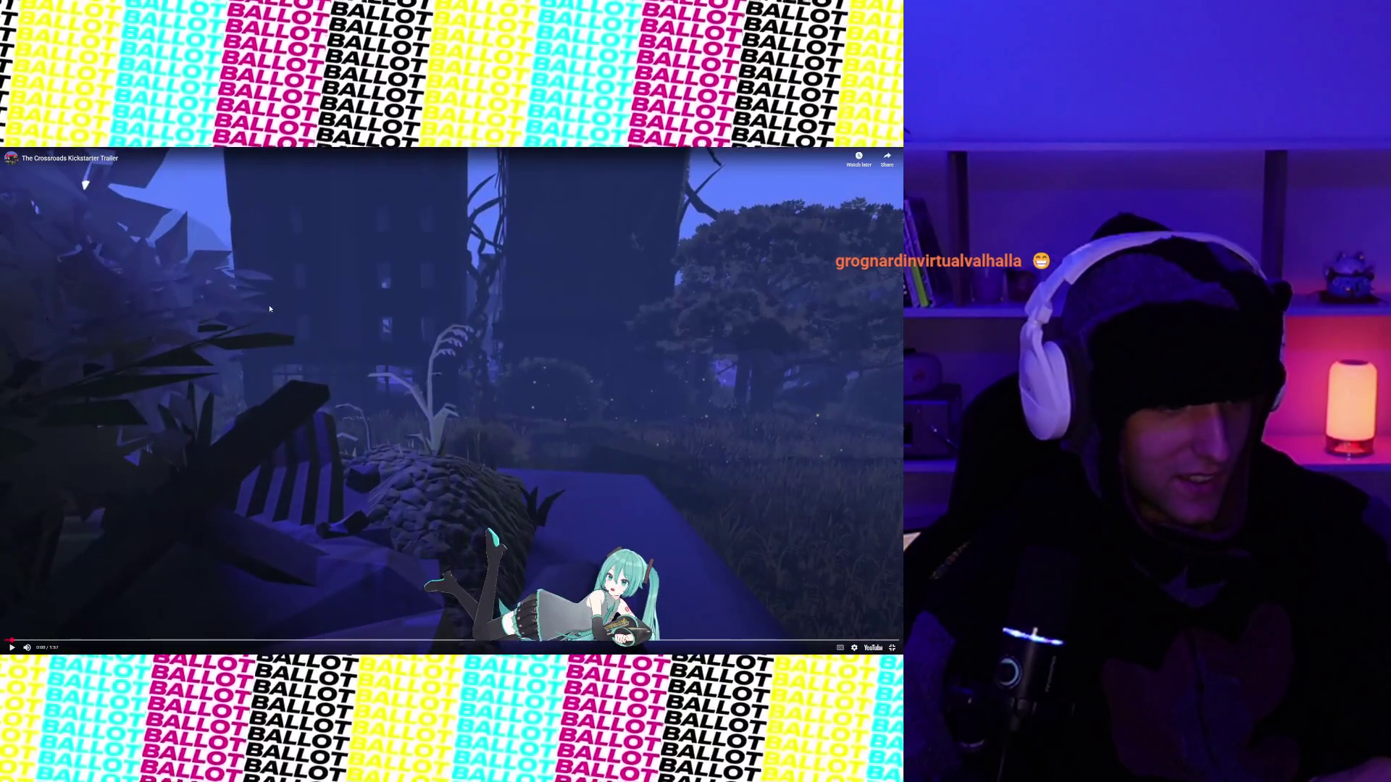
pyautogui.click(334, 373)
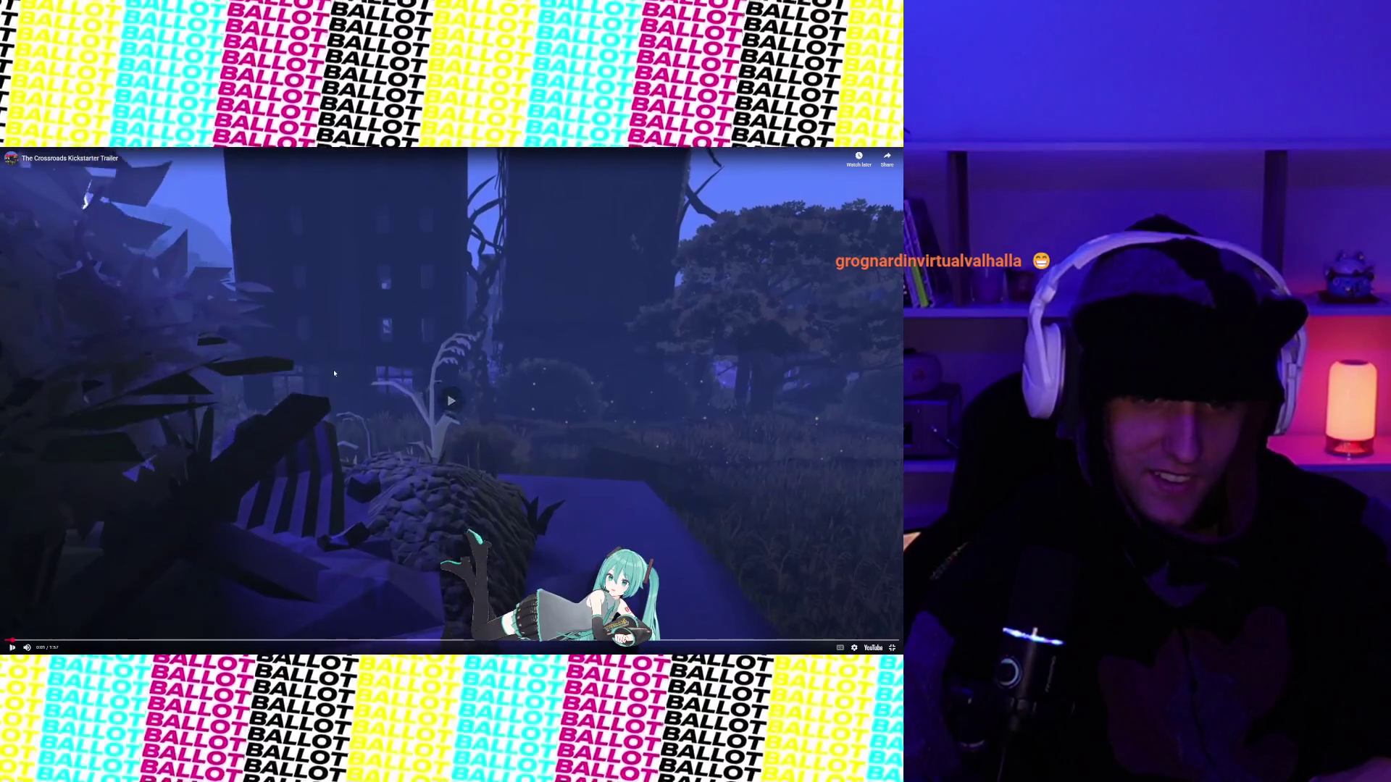
pyautogui.click(334, 373)
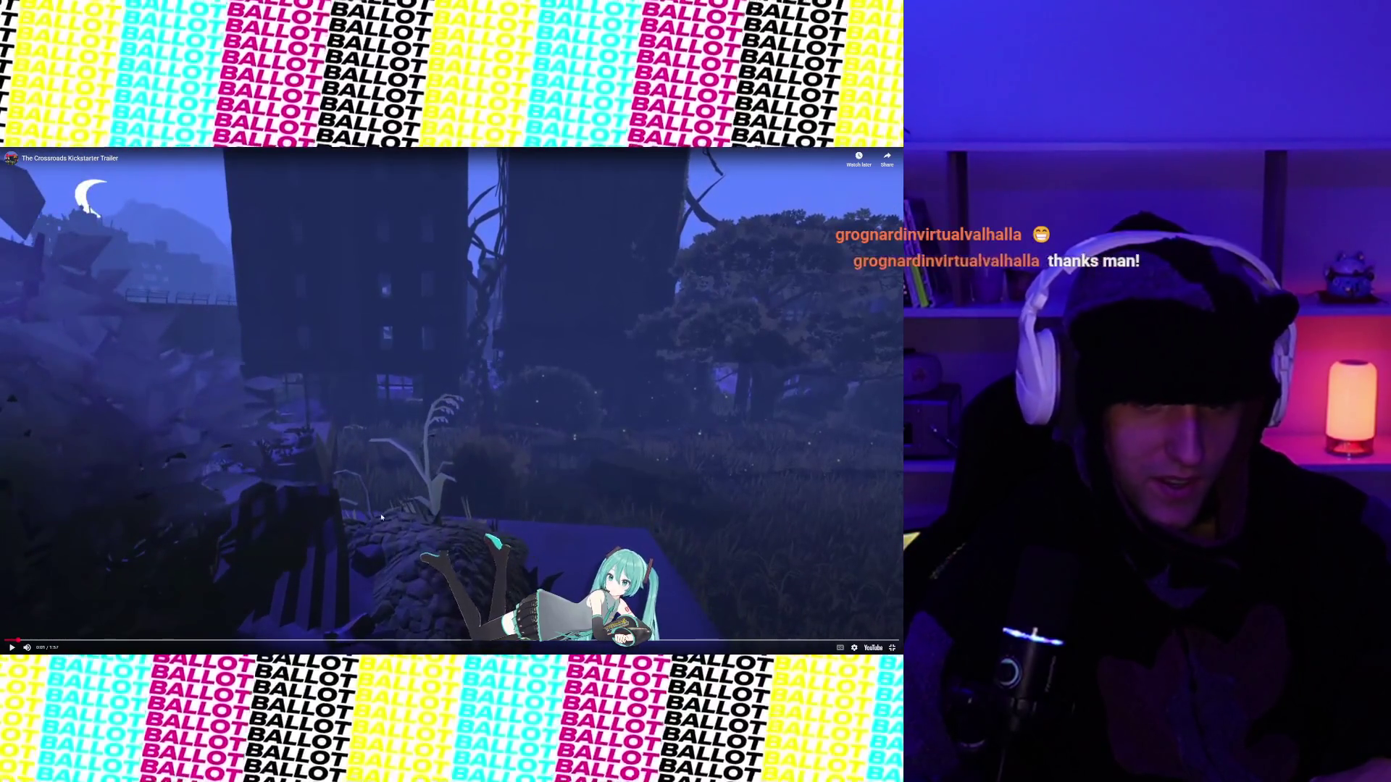
pyautogui.click(487, 486)
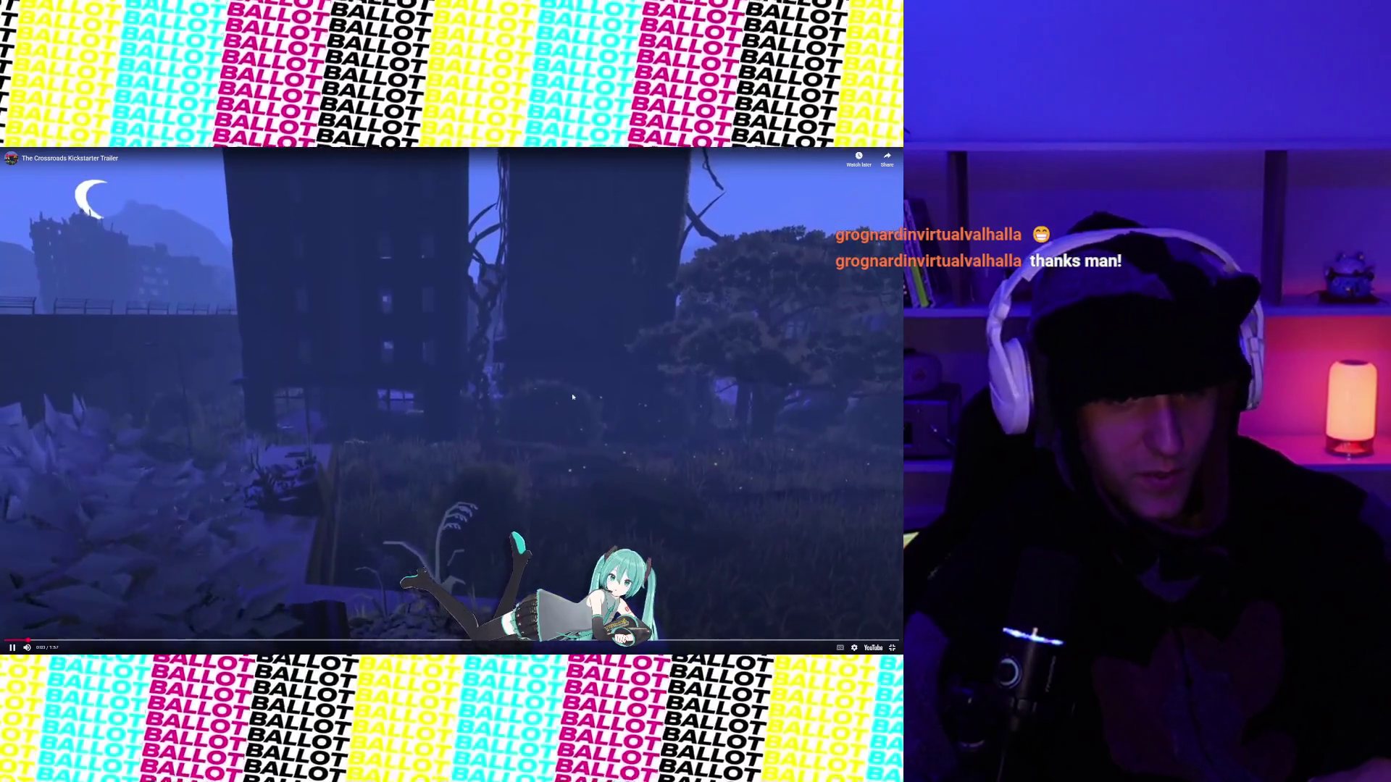
pyautogui.click(296, 366)
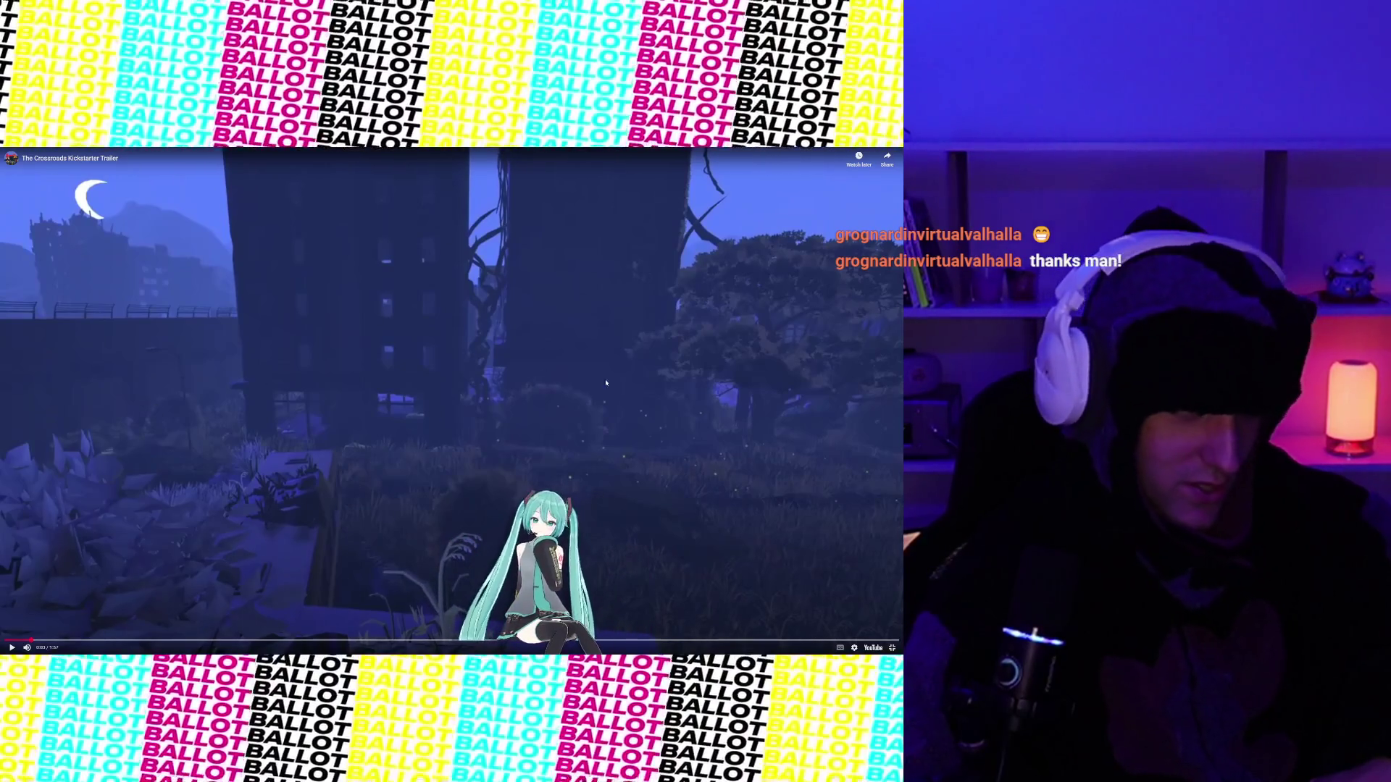
# Step the trailer forward a few seconds, then exit fullscreen to the embedded page view.
pyautogui.click(615, 355)
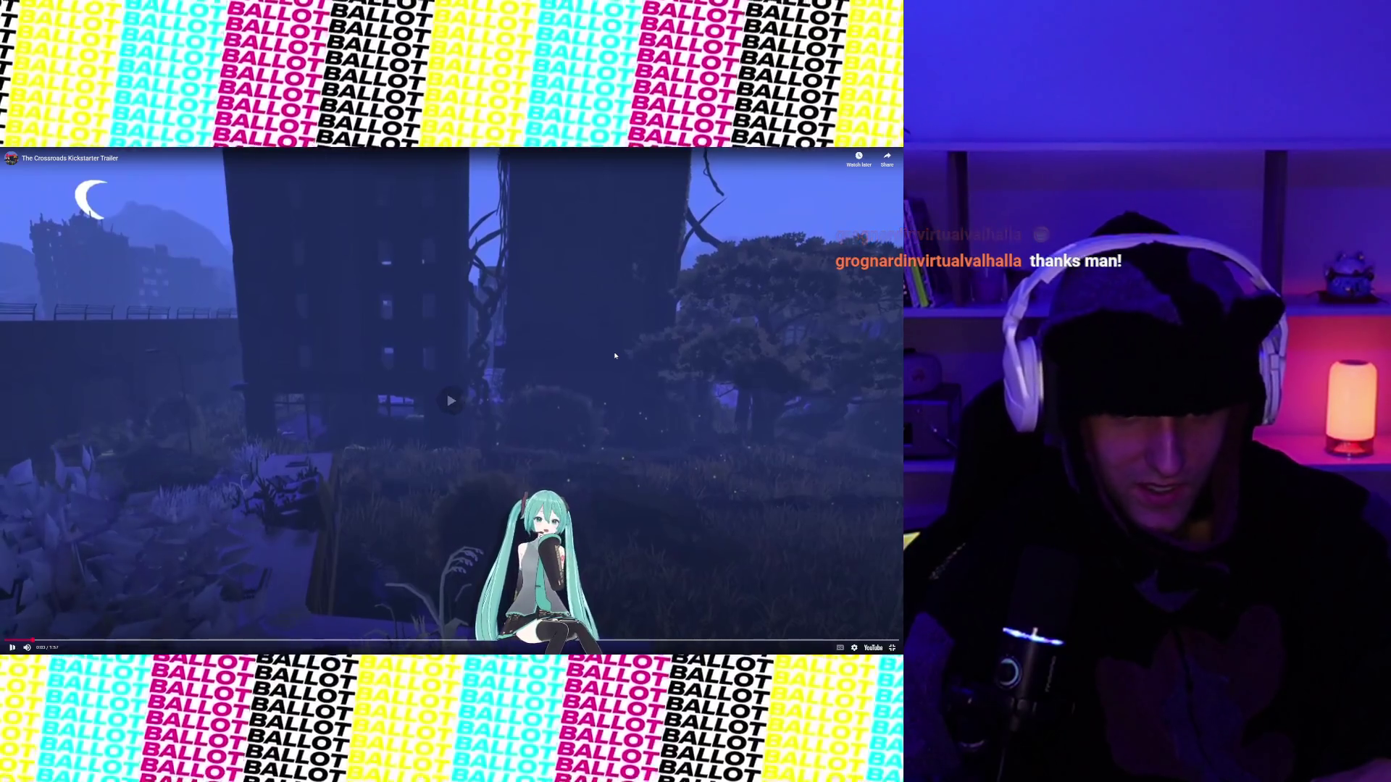
pyautogui.click(615, 355)
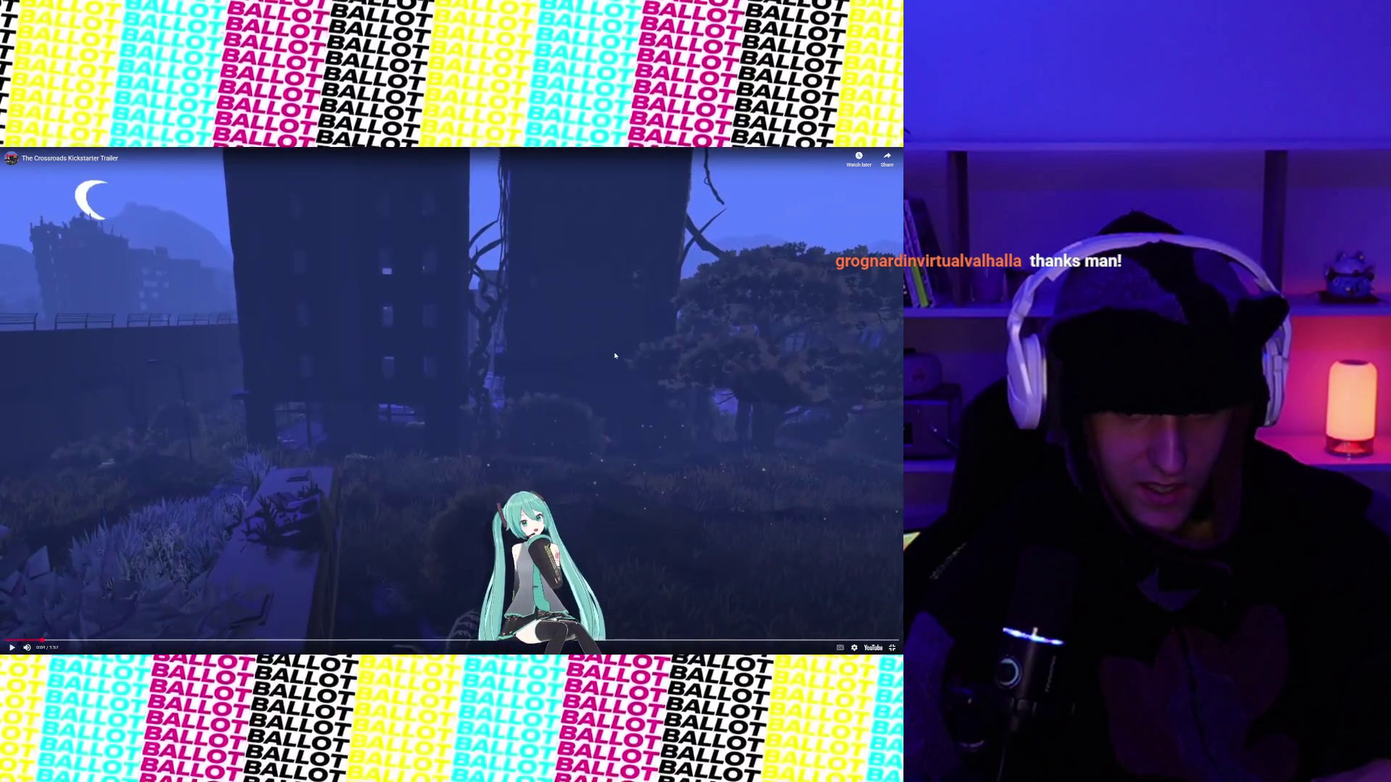
pyautogui.click(615, 355)
pyautogui.click(615, 355)
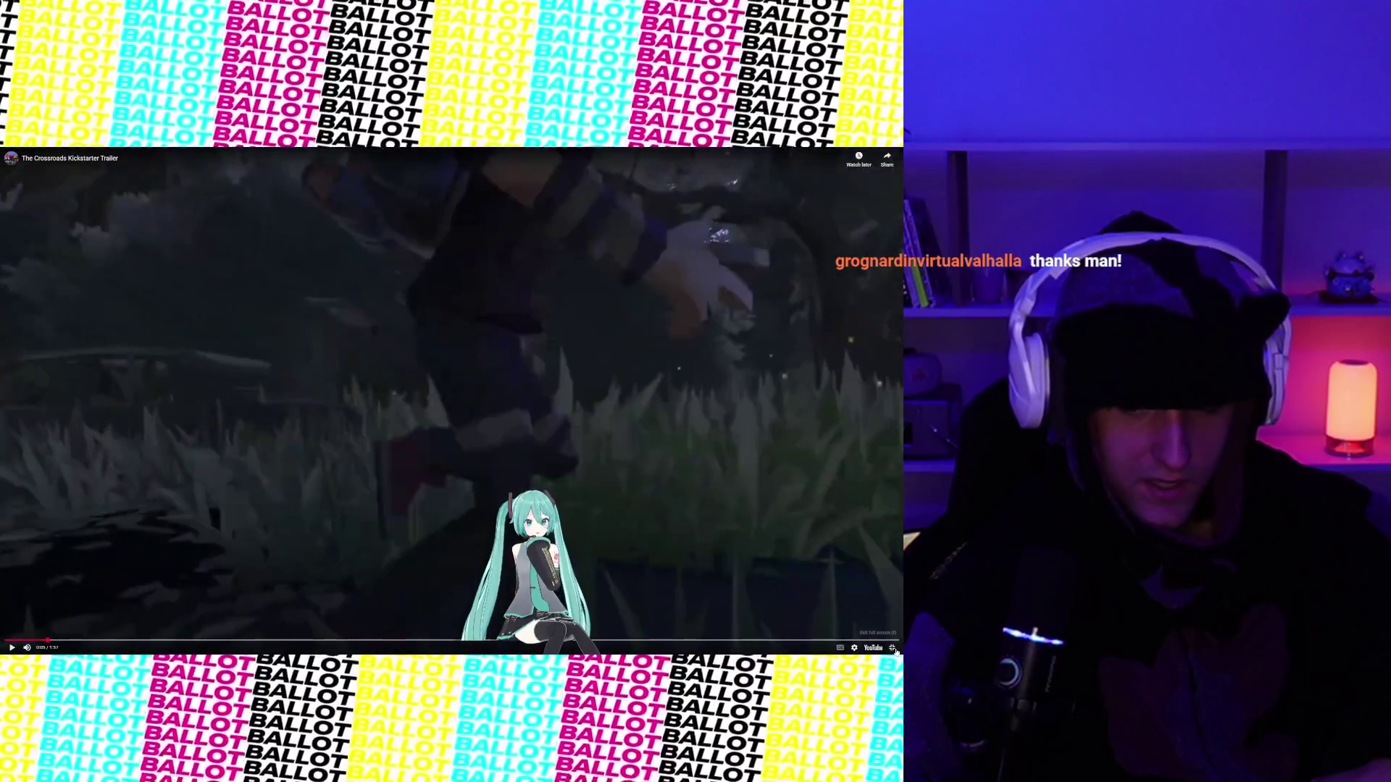
pyautogui.click(893, 649)
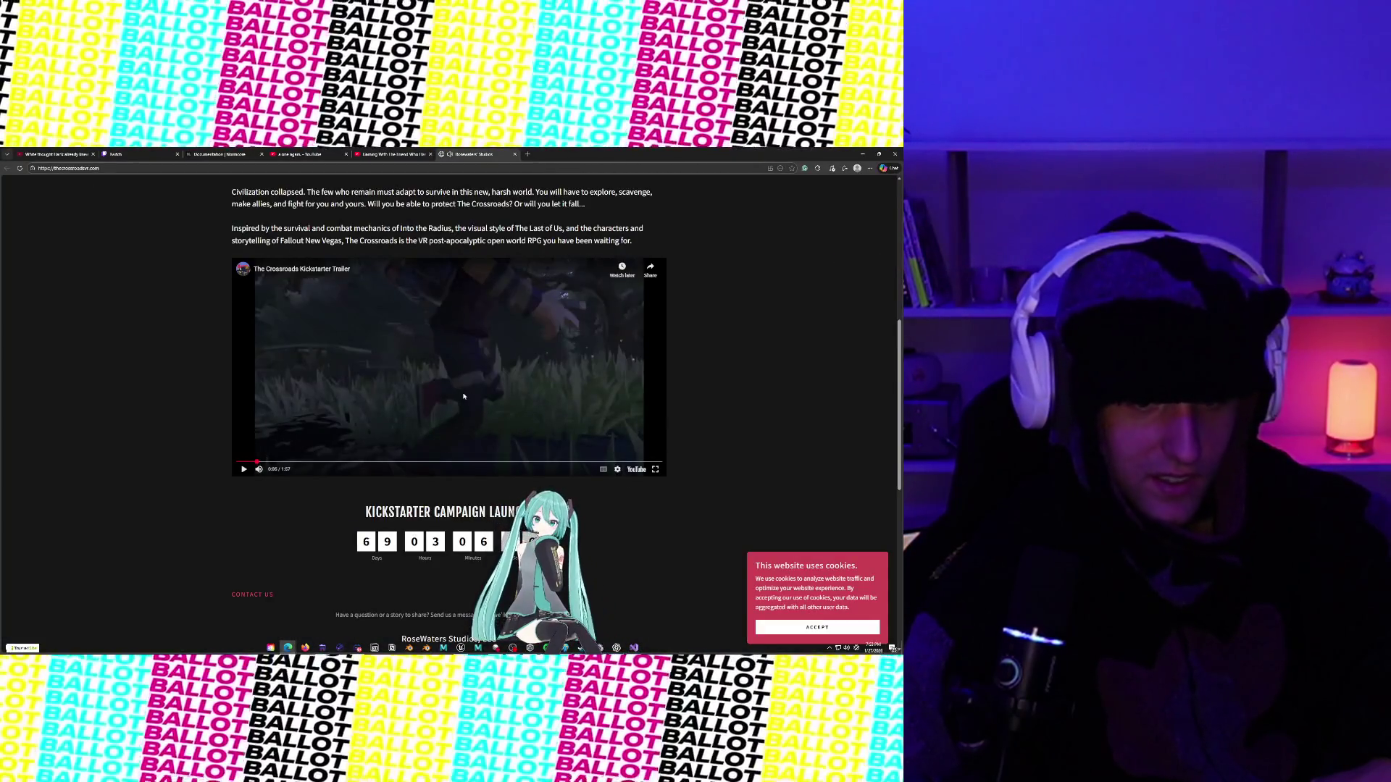
pyautogui.scroll(-2, 464, 396)
pyautogui.scroll(6, 464, 396)
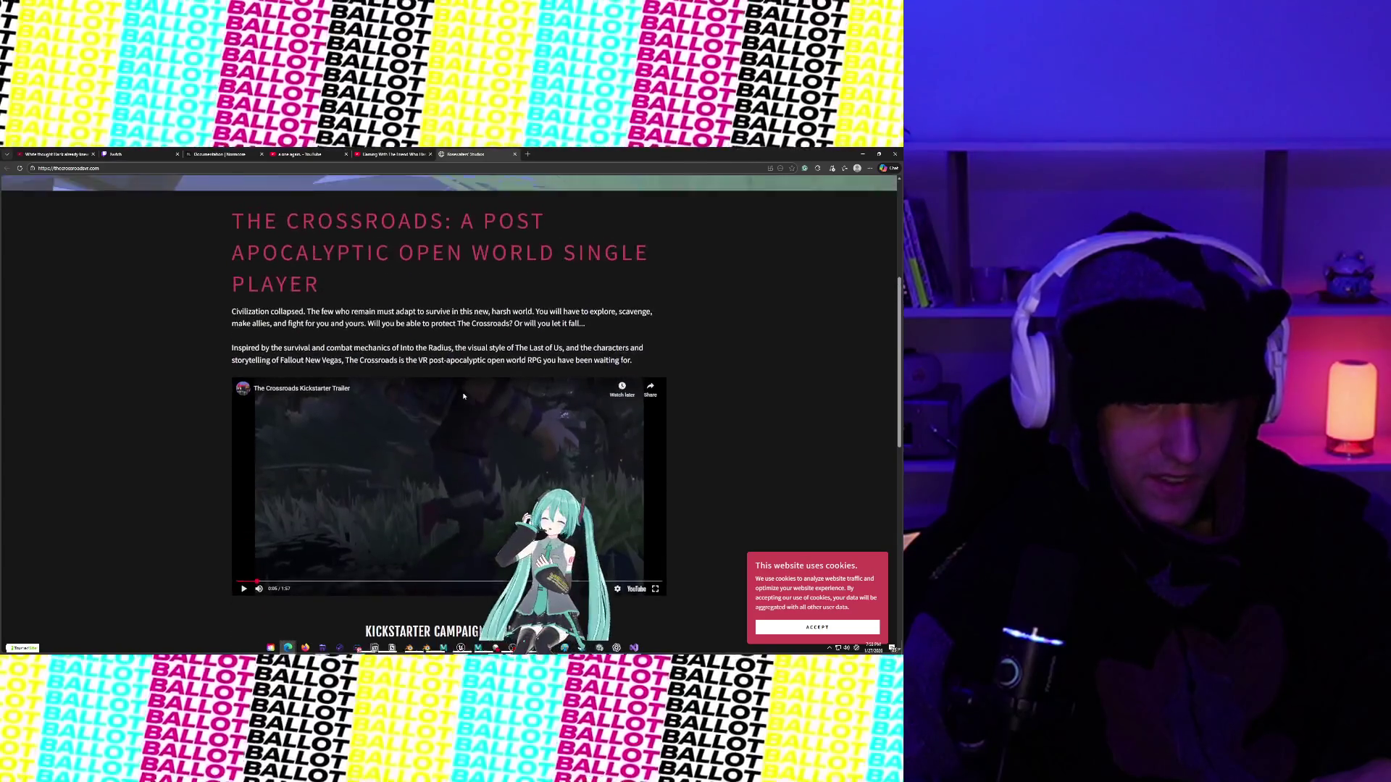
pyautogui.scroll(2, 464, 396)
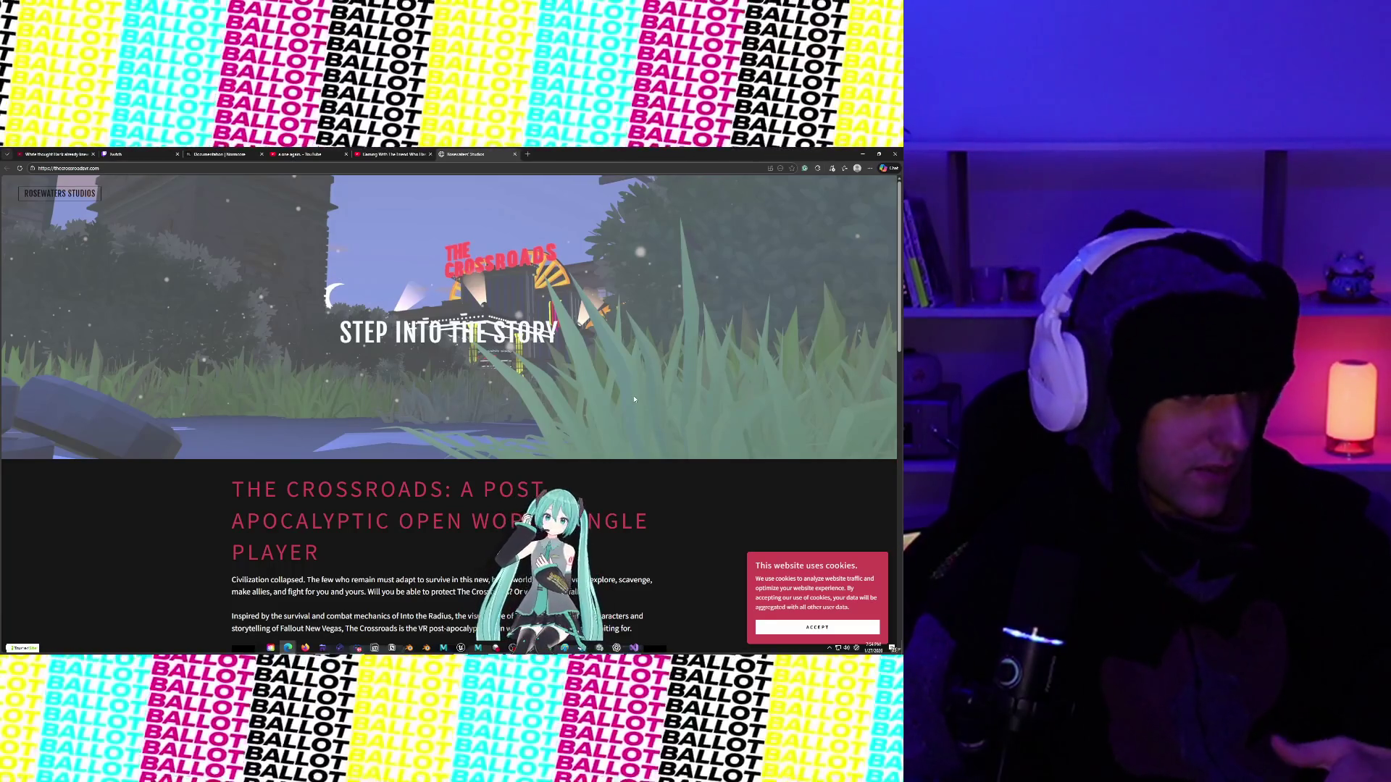
pyautogui.scroll(-3, 551, 362)
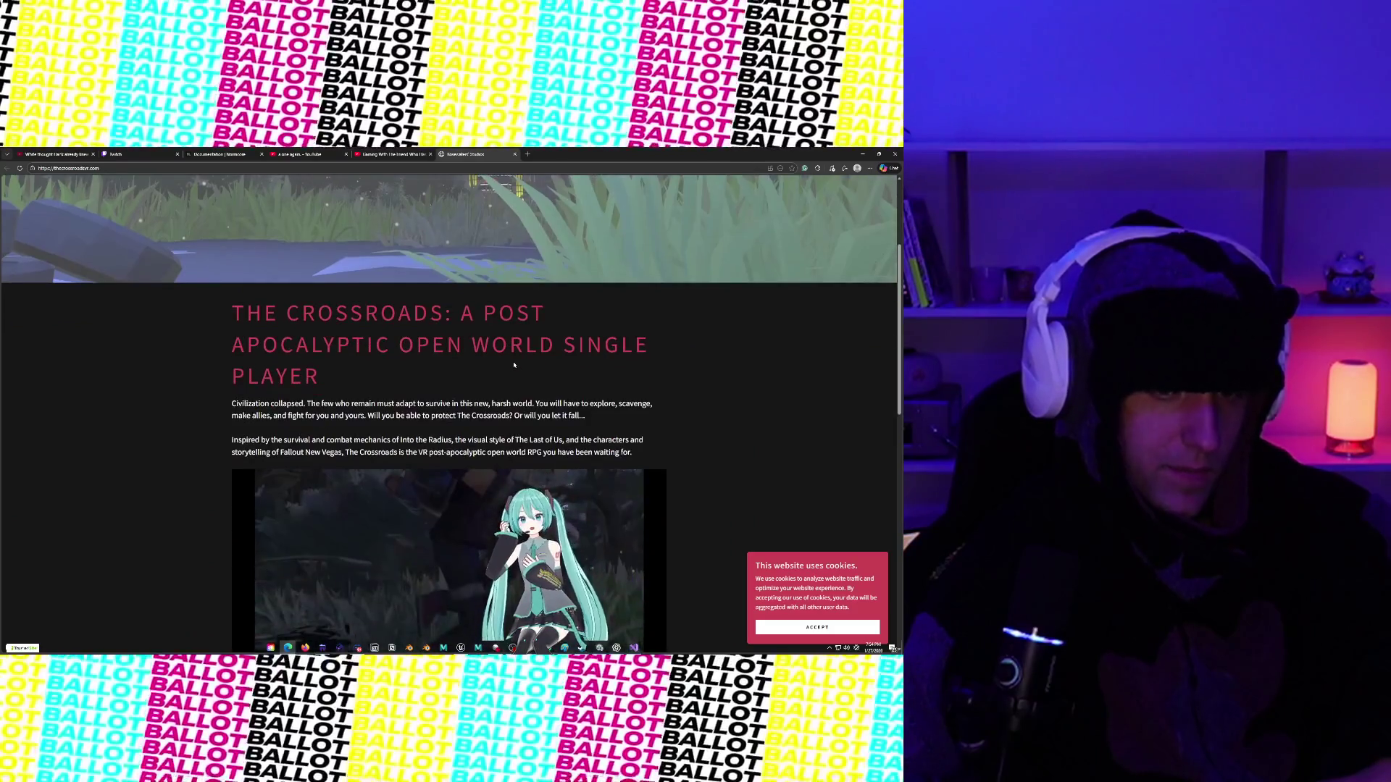
pyautogui.scroll(3, 513, 364)
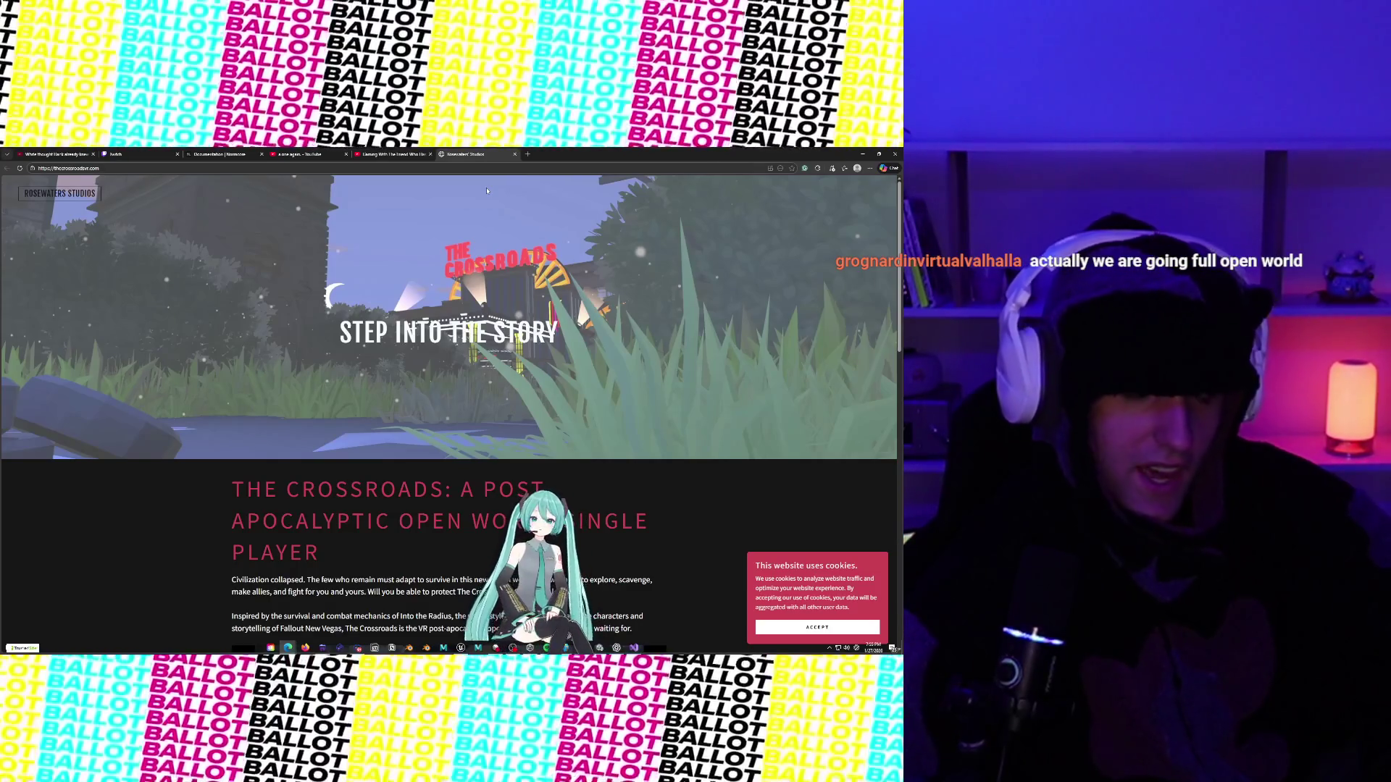
pyautogui.scroll(-10, 327, 317)
pyautogui.scroll(6, 319, 290)
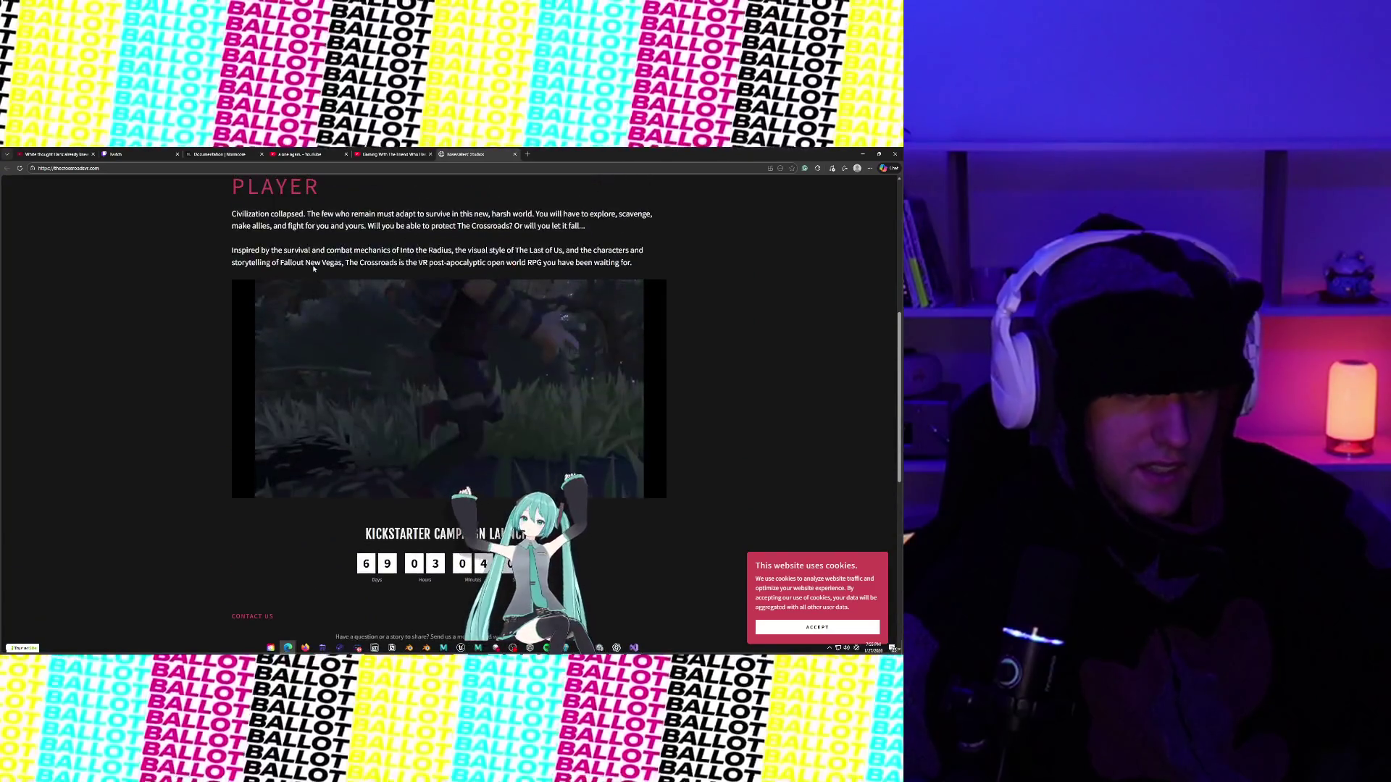
pyautogui.scroll(1, 375, 215)
pyautogui.click(392, 155)
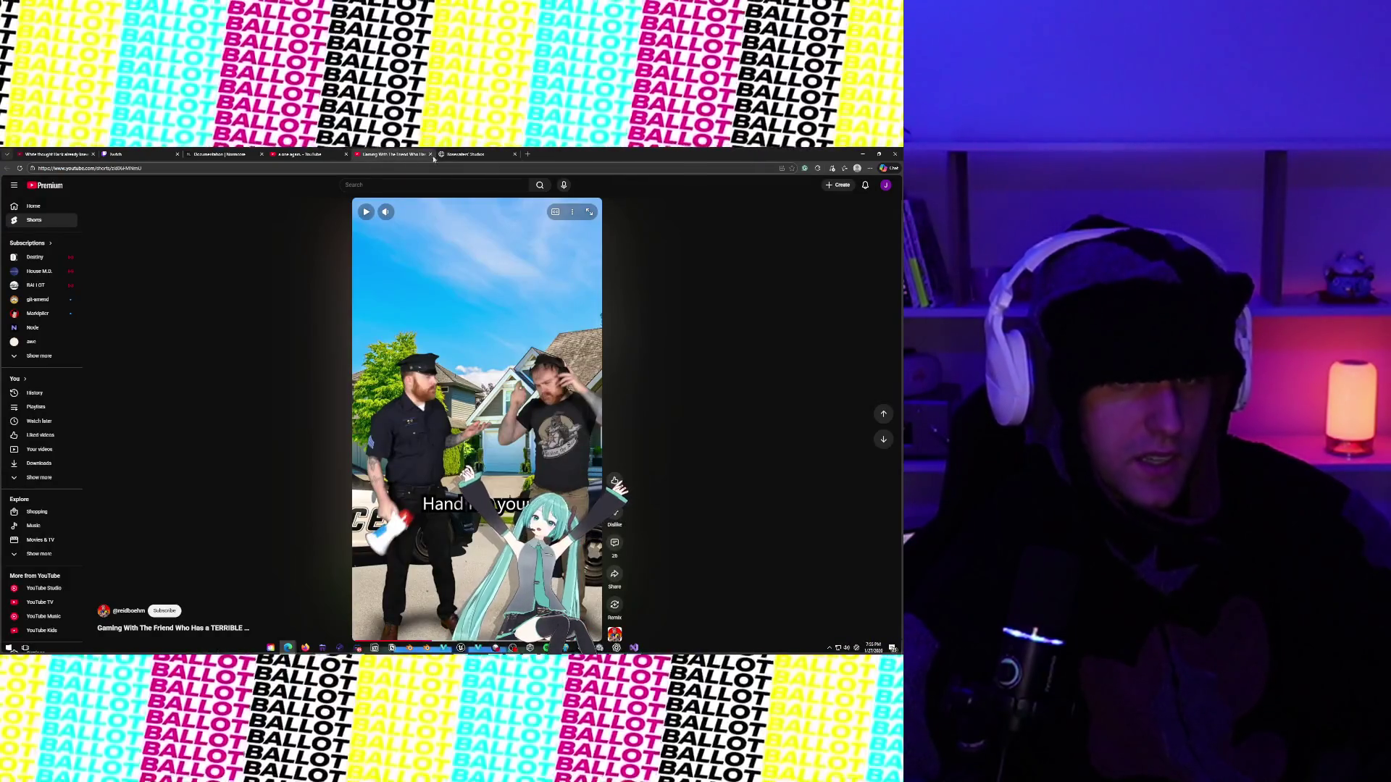
pyautogui.click(466, 154)
pyautogui.scroll(3, 354, 341)
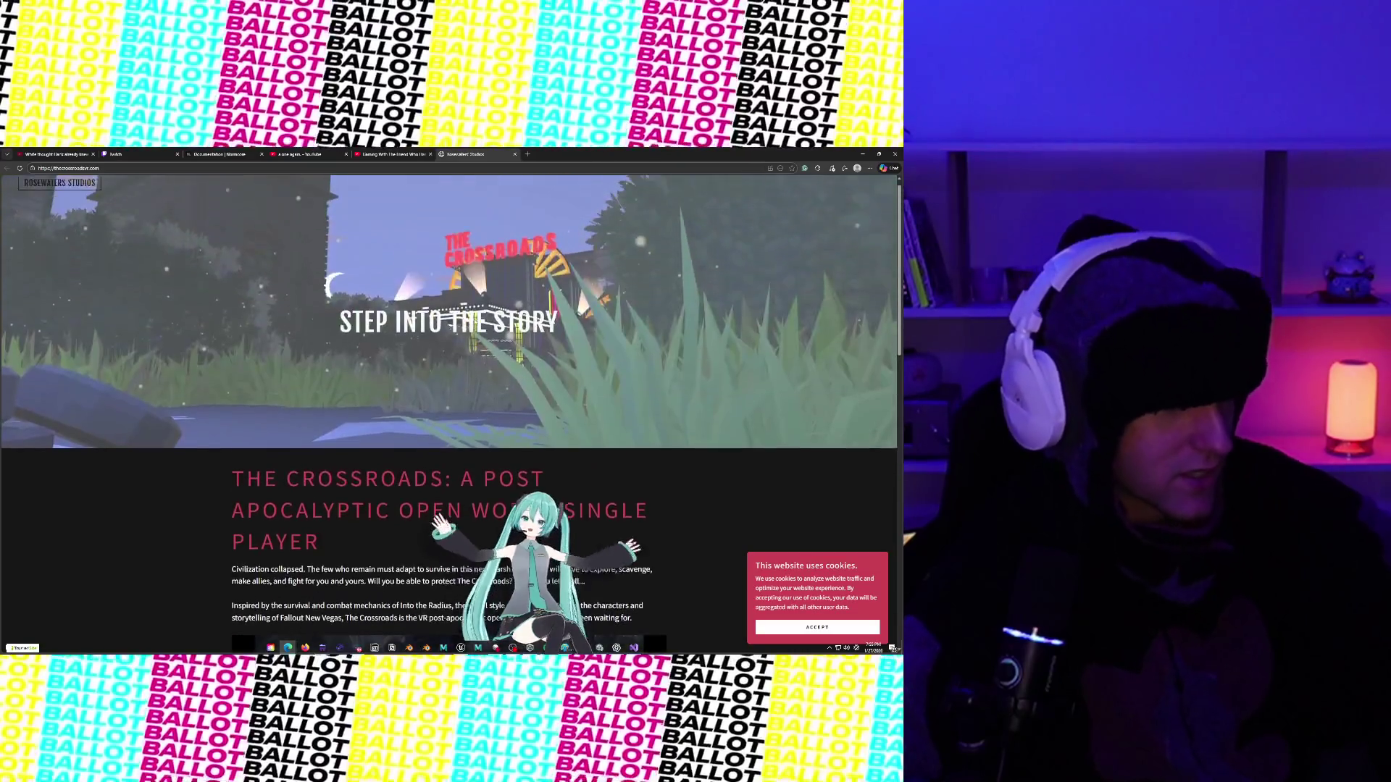
pyautogui.scroll(-4, 303, 364)
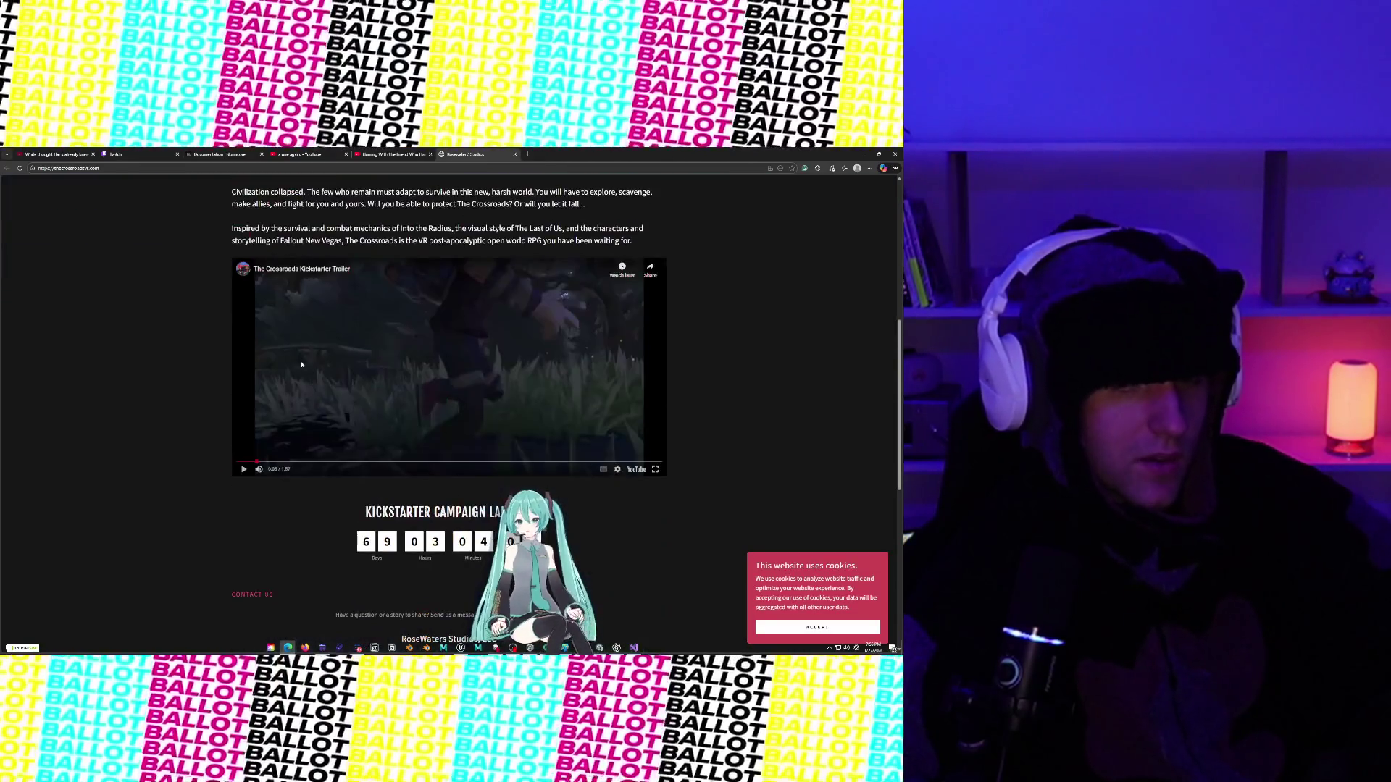
# Seek the embedded trailer through 1:02, 0:12, 0:47, 1:08 and 1:34, ending at the 1:43 night scene.
pyautogui.moveTo(385, 462)
pyautogui.mouseDown()
pyautogui.moveTo(465, 464)
pyautogui.moveTo(445, 464)
pyautogui.mouseUp()
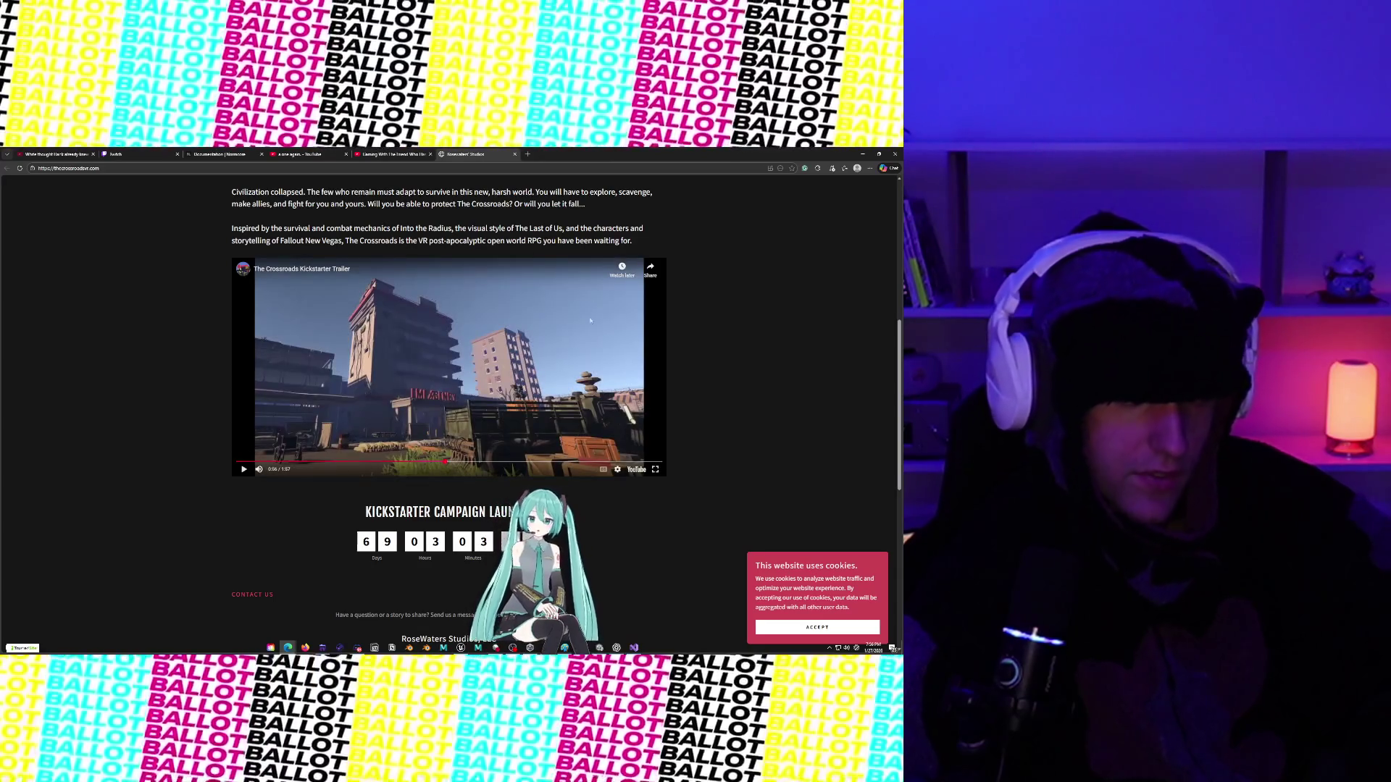
pyautogui.click(282, 462)
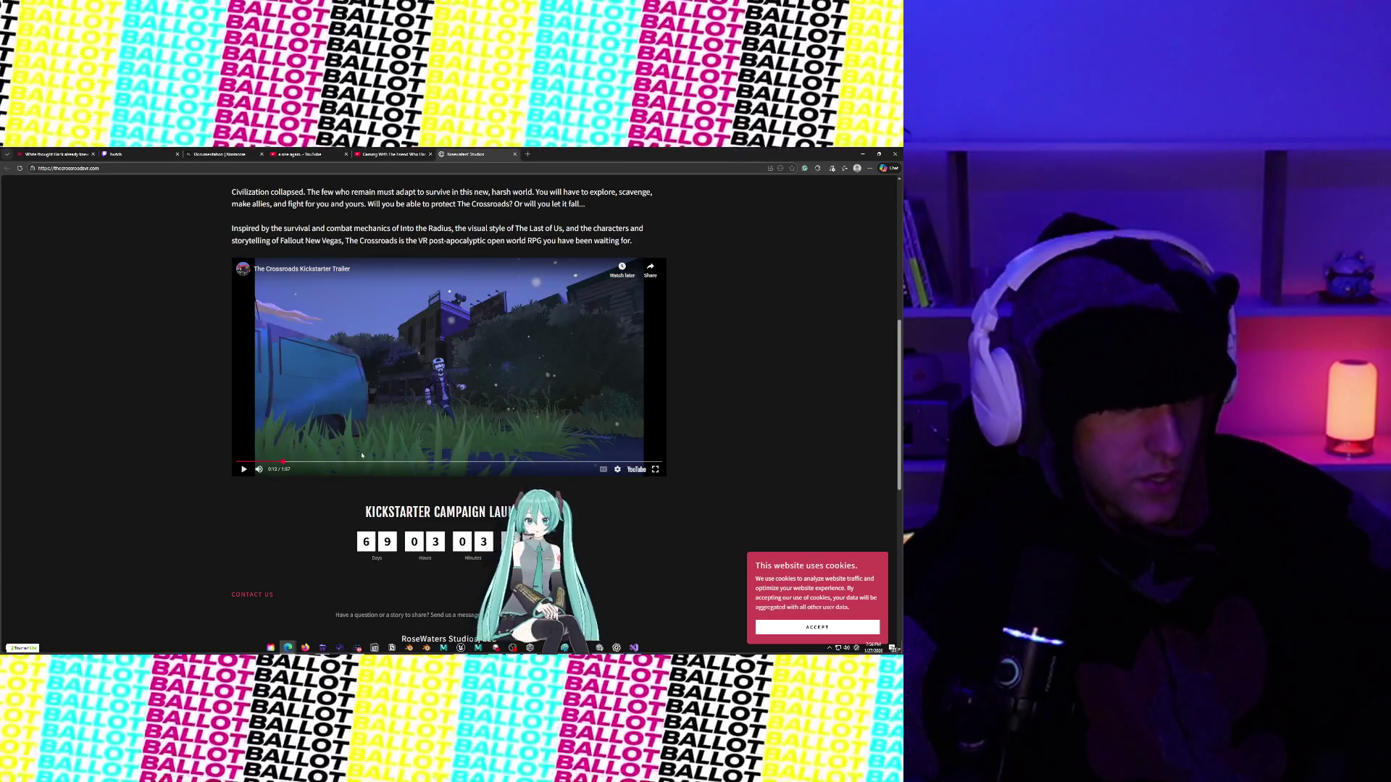
pyautogui.moveTo(346, 462); pyautogui.dragTo(412, 463)
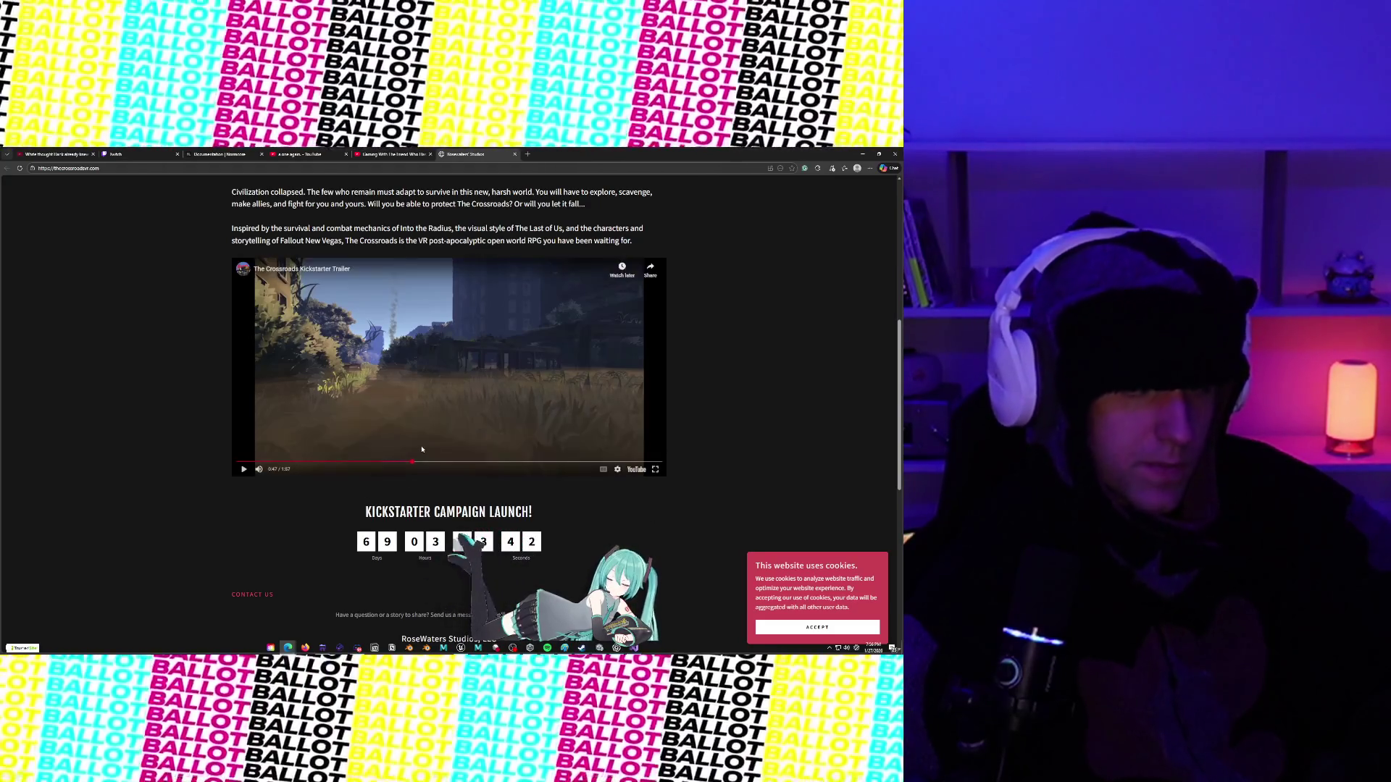
pyautogui.click(434, 462)
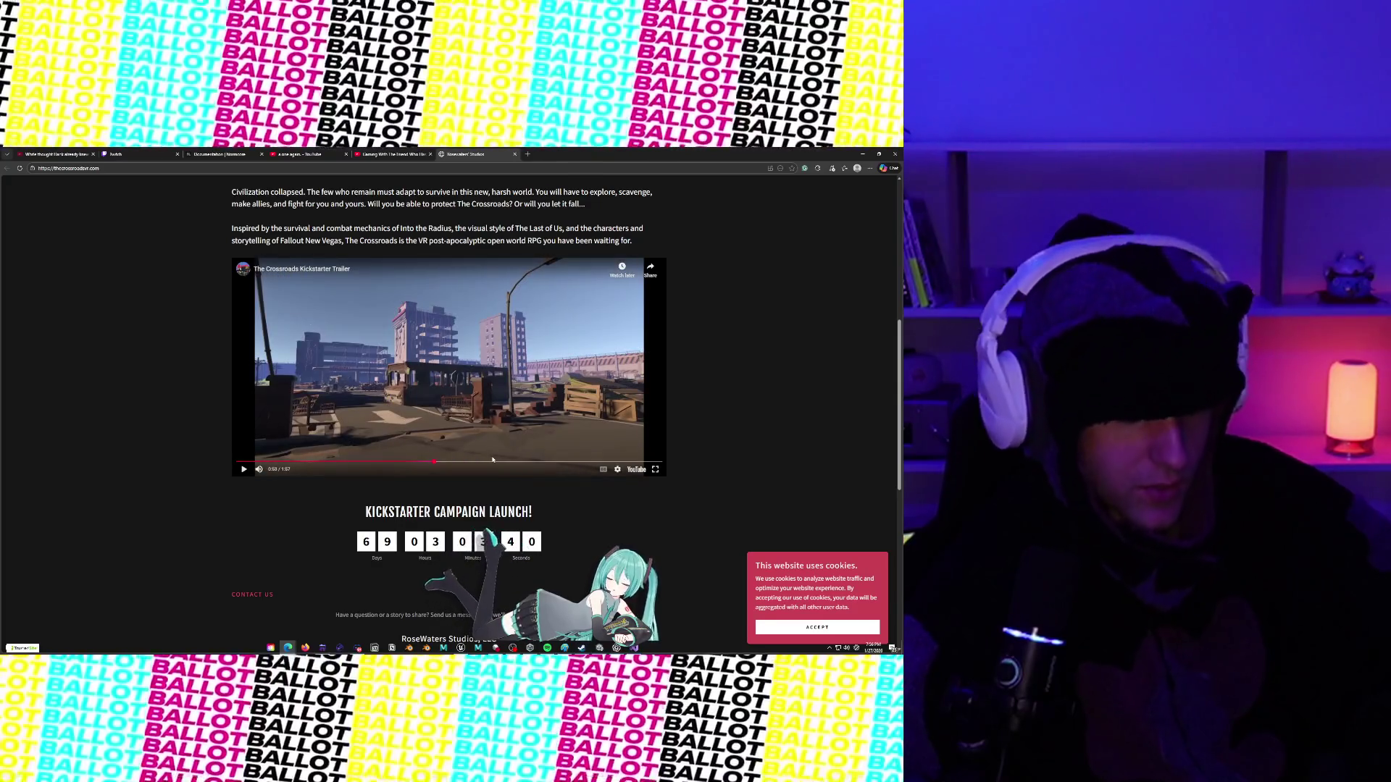
pyautogui.click(488, 462)
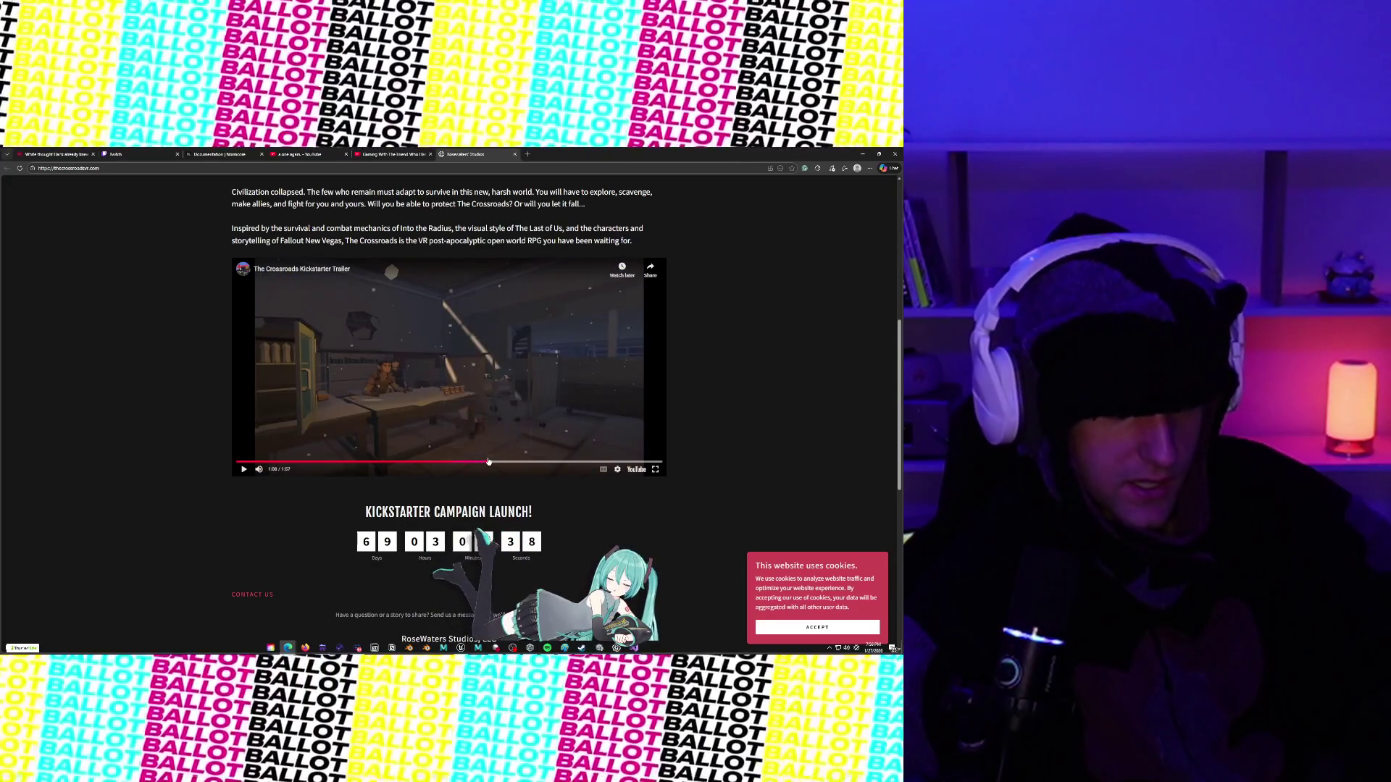
pyautogui.moveTo(489, 461); pyautogui.dragTo(571, 464)
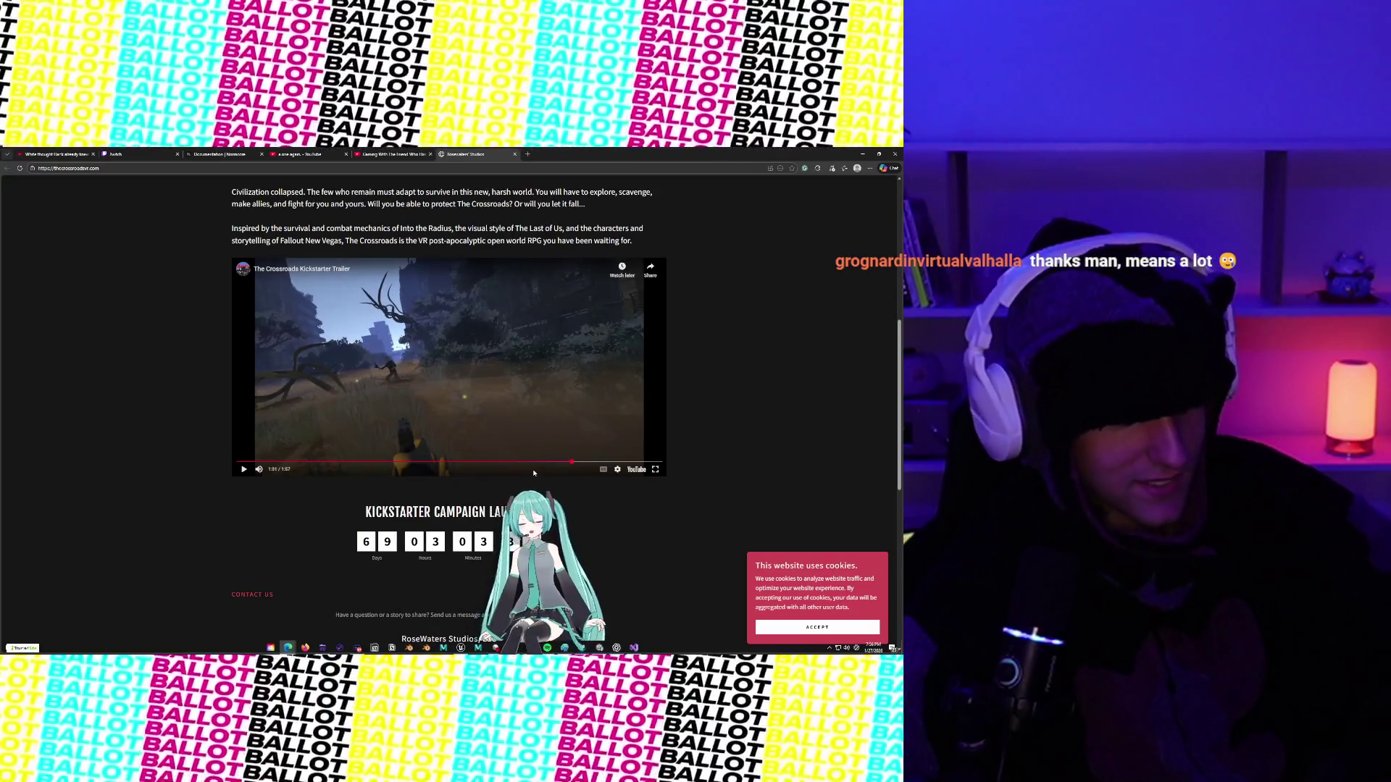
pyautogui.click(535, 463)
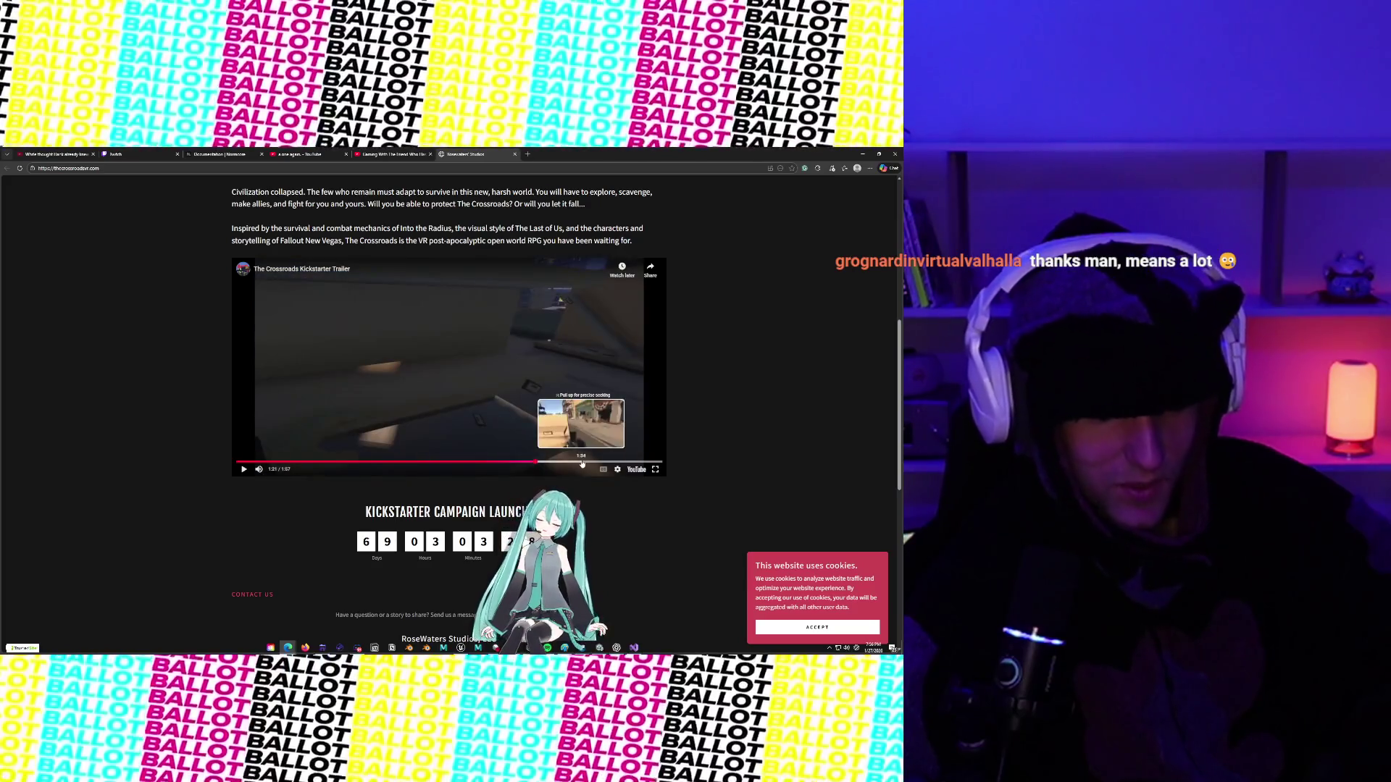
pyautogui.click(581, 463)
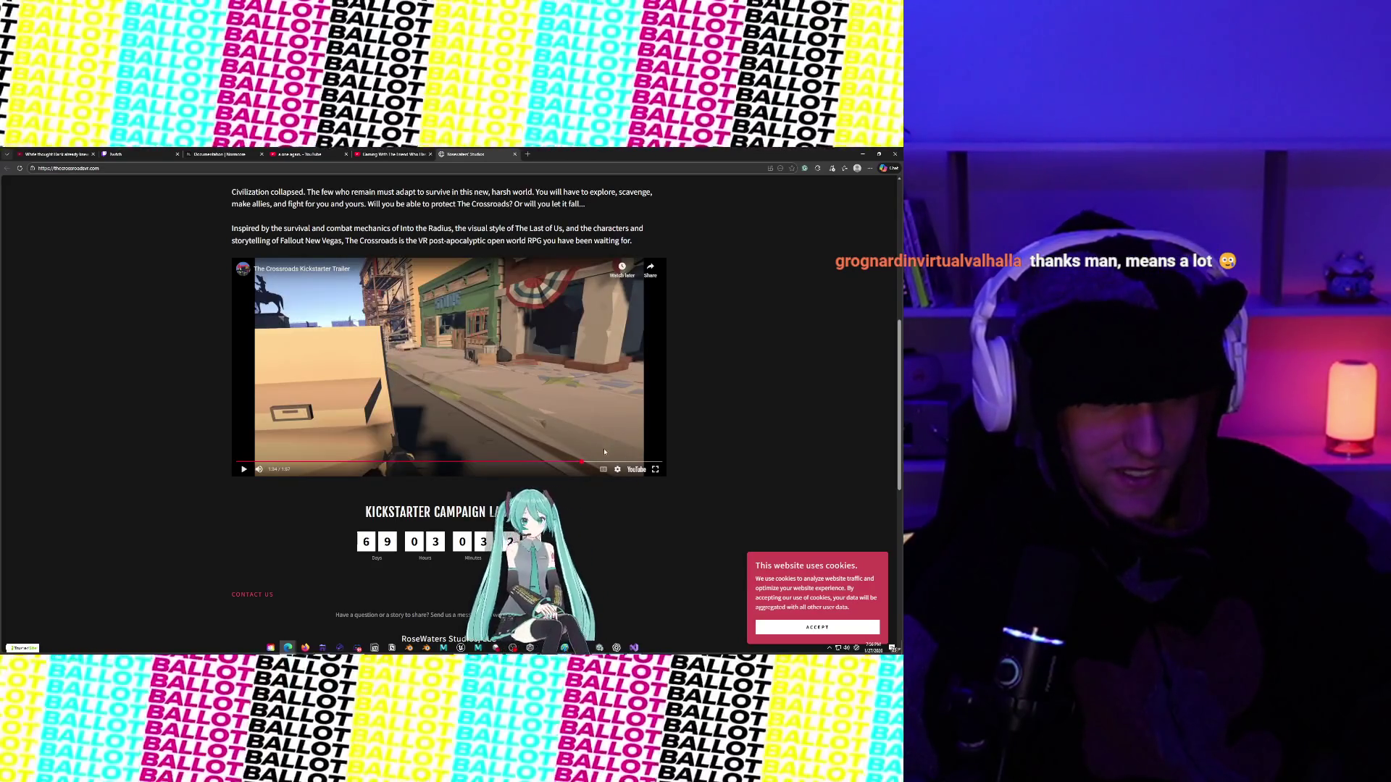
pyautogui.click(606, 461)
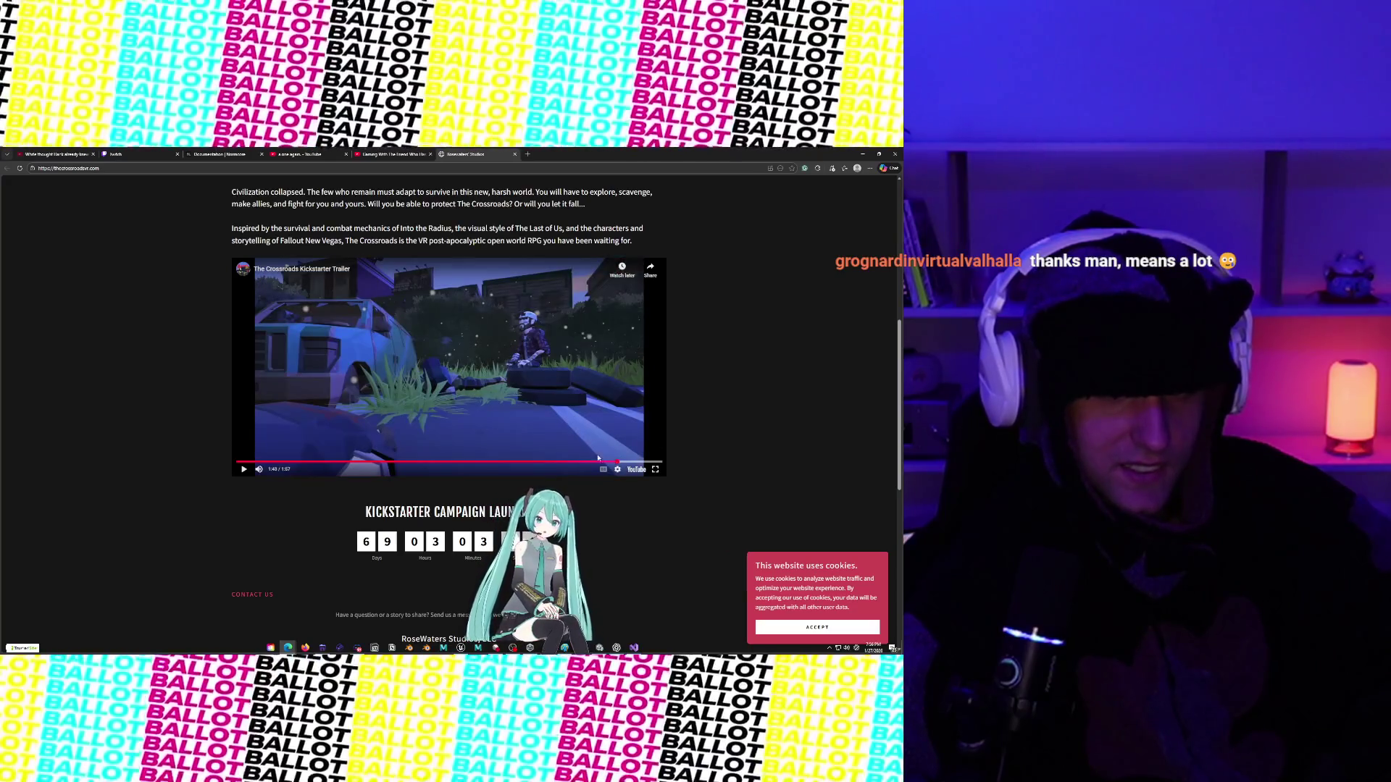
pyautogui.scroll(1, 534, 394)
pyautogui.scroll(-1, 534, 394)
pyautogui.scroll(1, 533, 394)
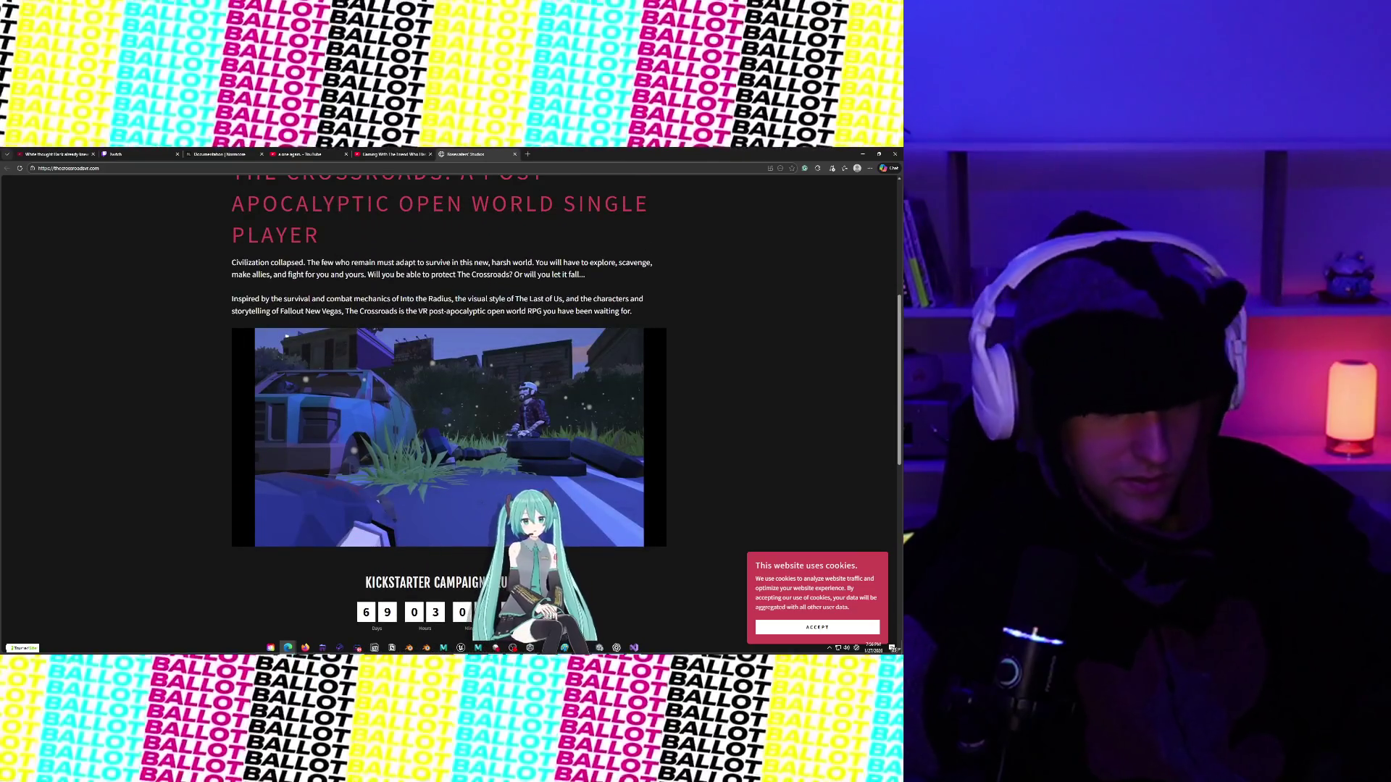
pyautogui.scroll(-3, 561, 337)
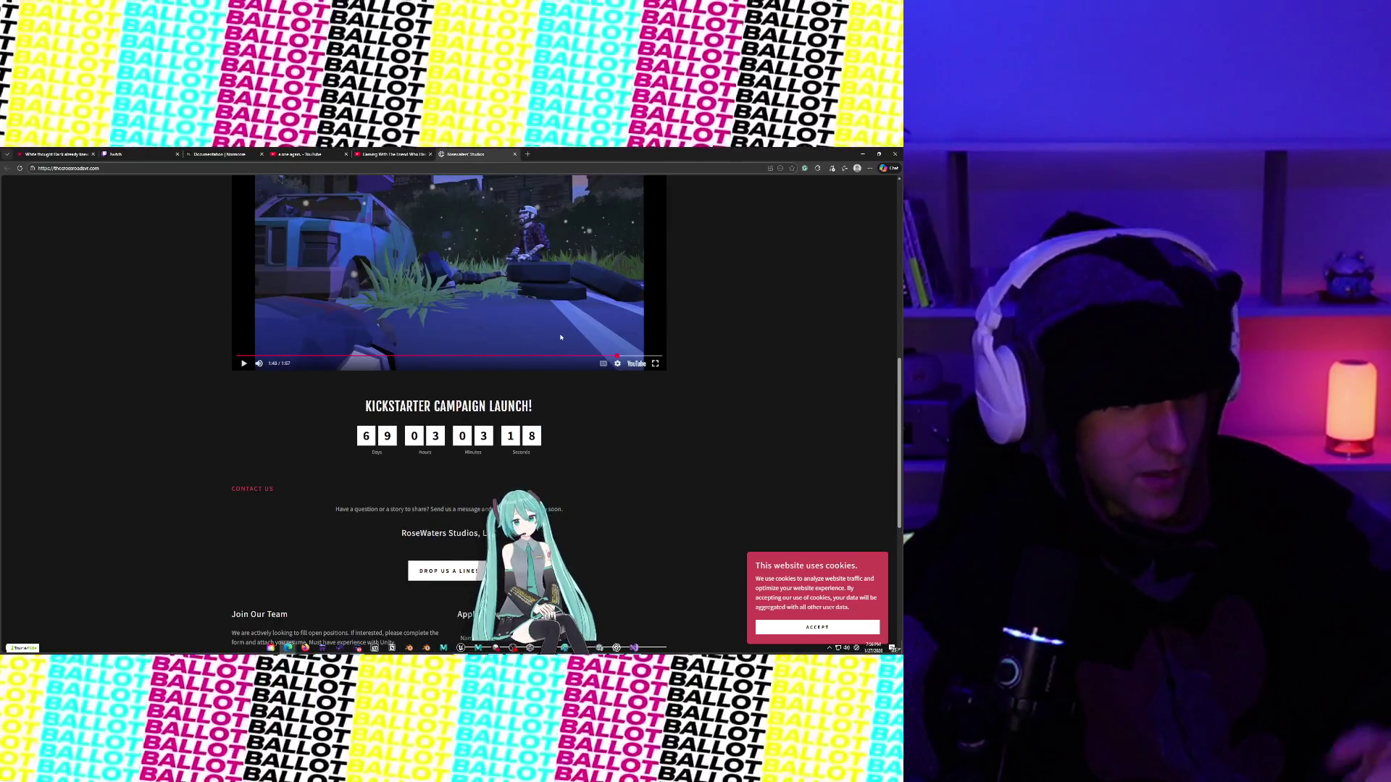
pyautogui.moveTo(364, 406); pyautogui.dragTo(509, 407)
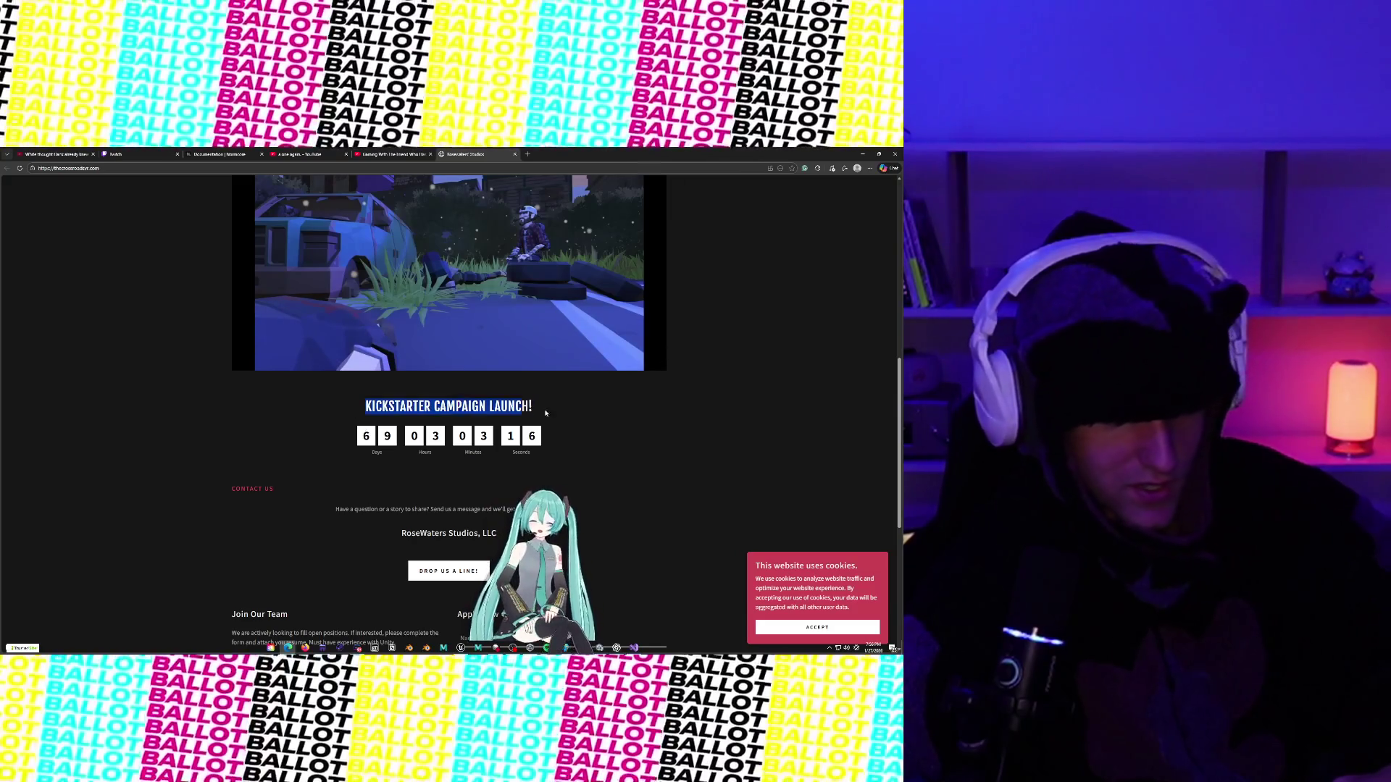
pyautogui.click(524, 407)
pyautogui.scroll(7, 525, 407)
# Glance at the YouTube Shorts tab, then return to the maximized Rosewaters Studios site.
pyautogui.scroll(-1, 524, 407)
pyautogui.scroll(2, 524, 406)
pyautogui.click(384, 152)
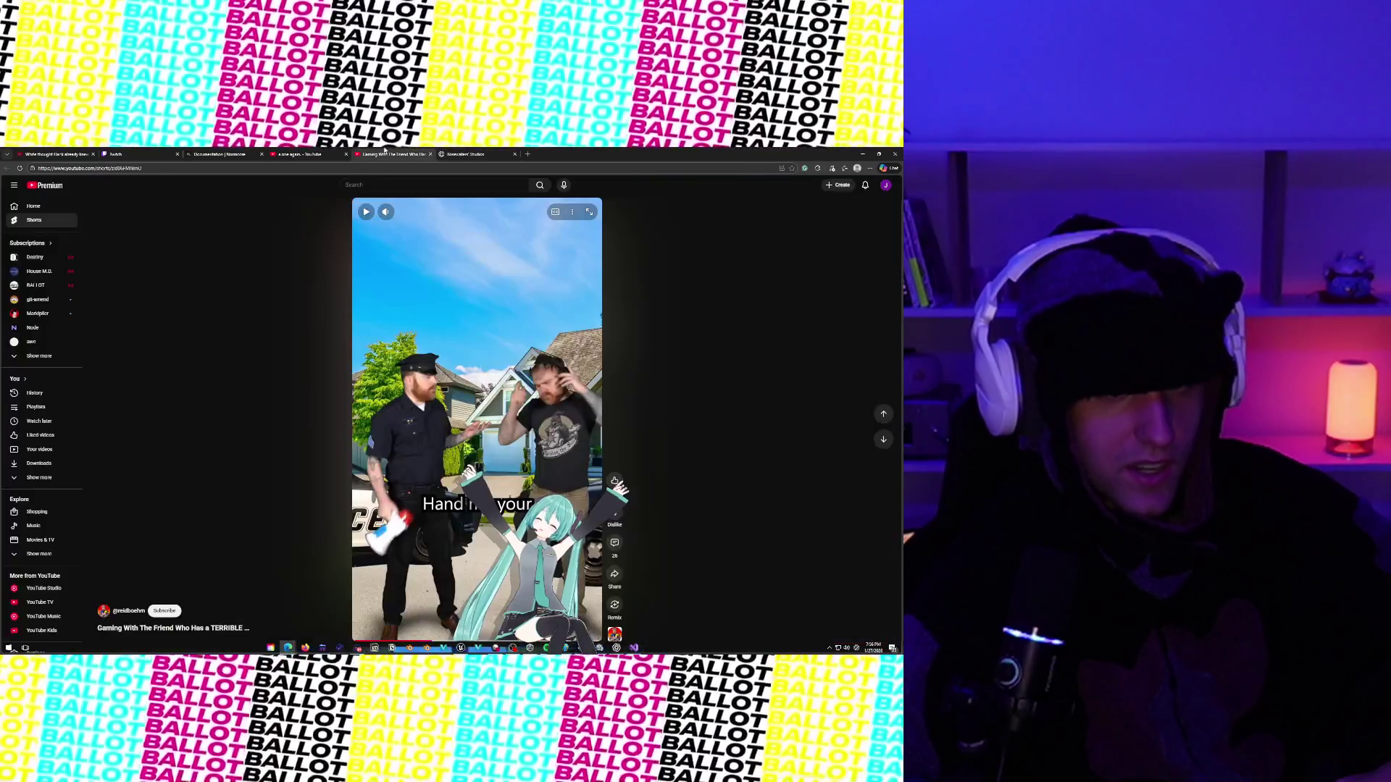
pyautogui.click(471, 154)
pyautogui.moveTo(749, 150)
pyautogui.mouseDown()
pyautogui.moveTo(675, 221)
pyautogui.moveTo(628, 229)
pyautogui.mouseUp()
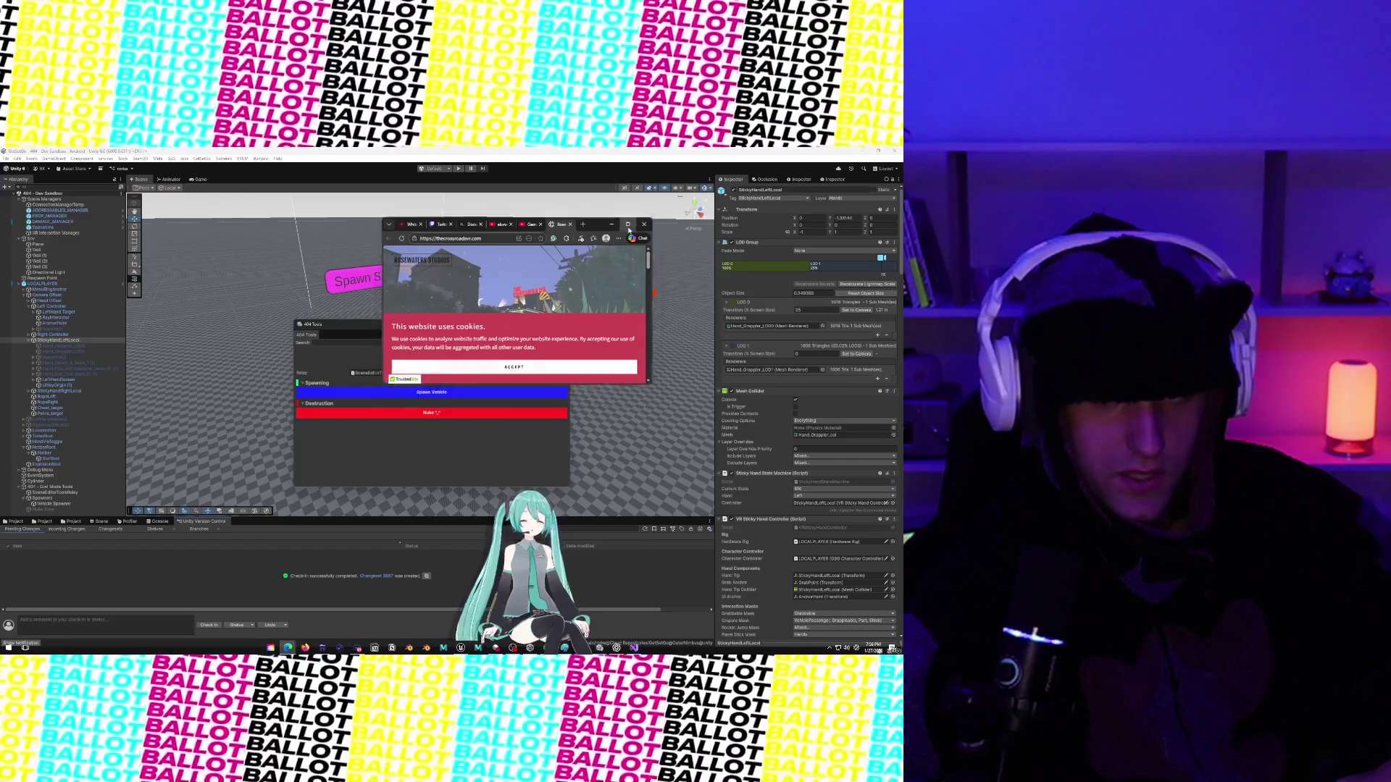
pyautogui.click(628, 229)
pyautogui.scroll(-10, 468, 323)
pyautogui.scroll(3, 468, 323)
pyautogui.scroll(2, 468, 323)
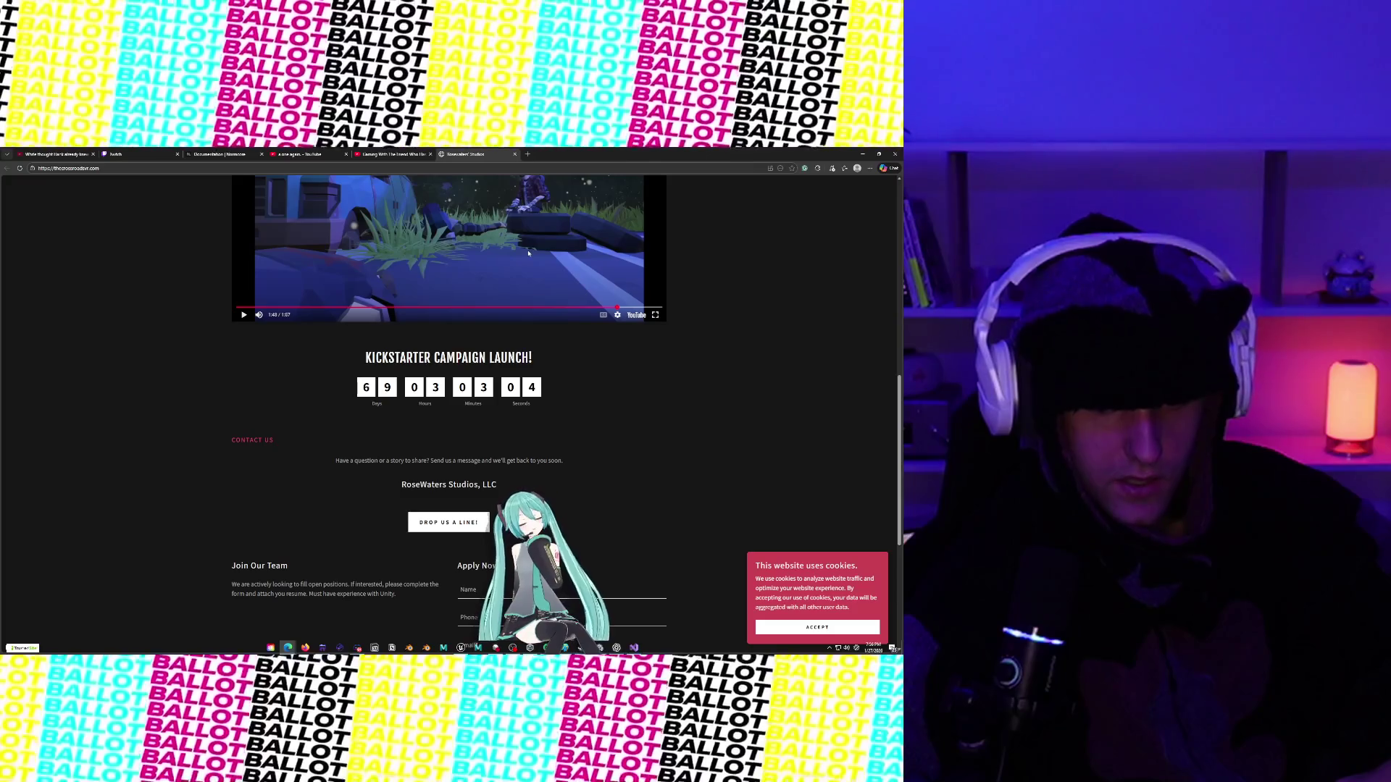
pyautogui.scroll(10, 528, 253)
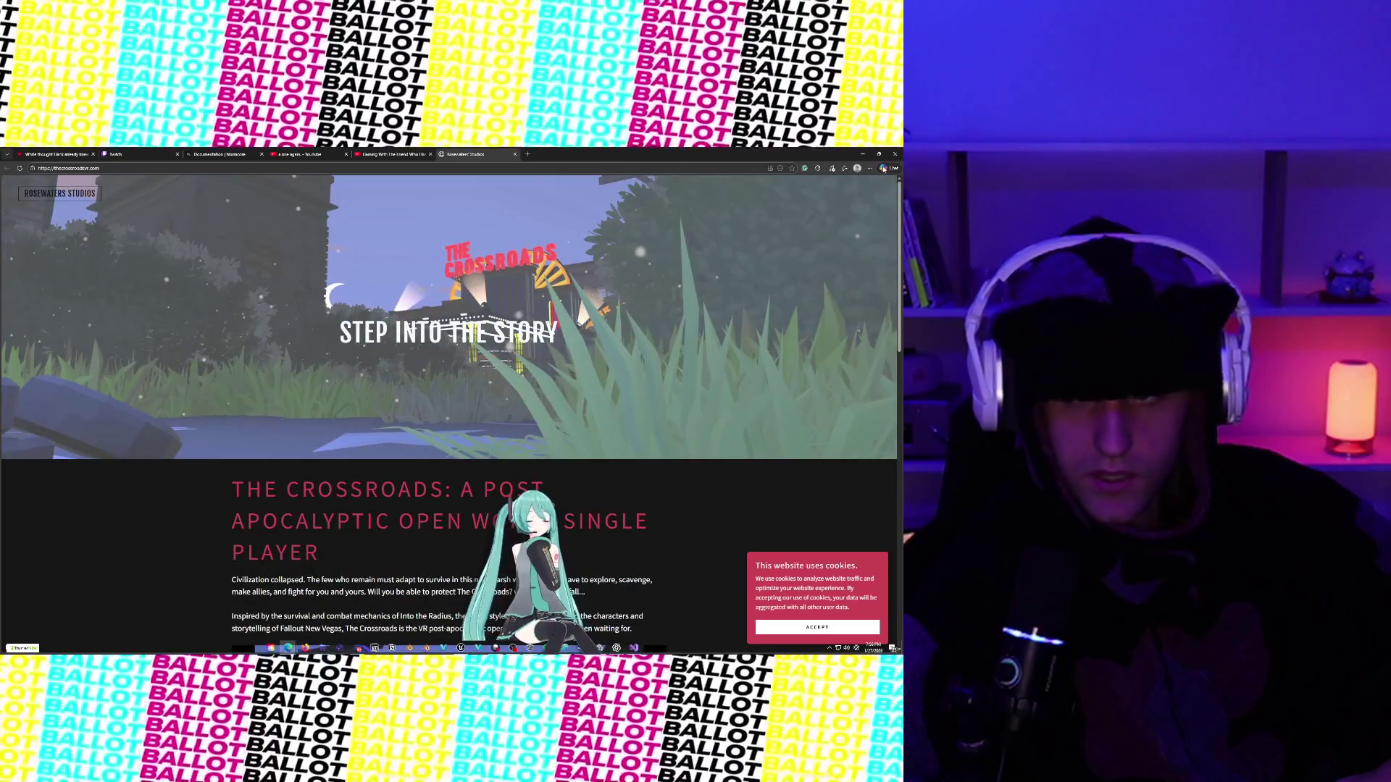
# Add the Rosewaters Studios page to favorites inside the MISC folder, then close its tab.
pyautogui.click(843, 169)
pyautogui.click(733, 290)
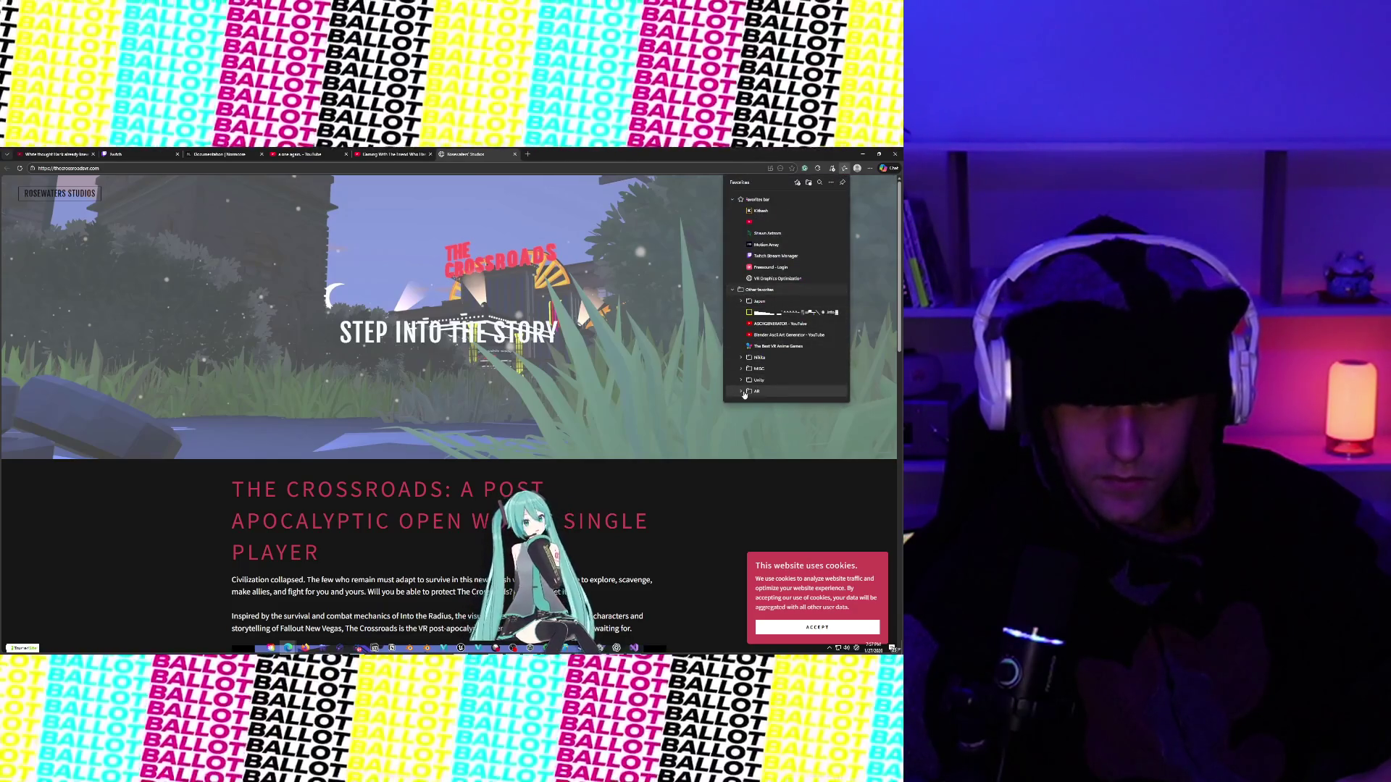
pyautogui.click(743, 392)
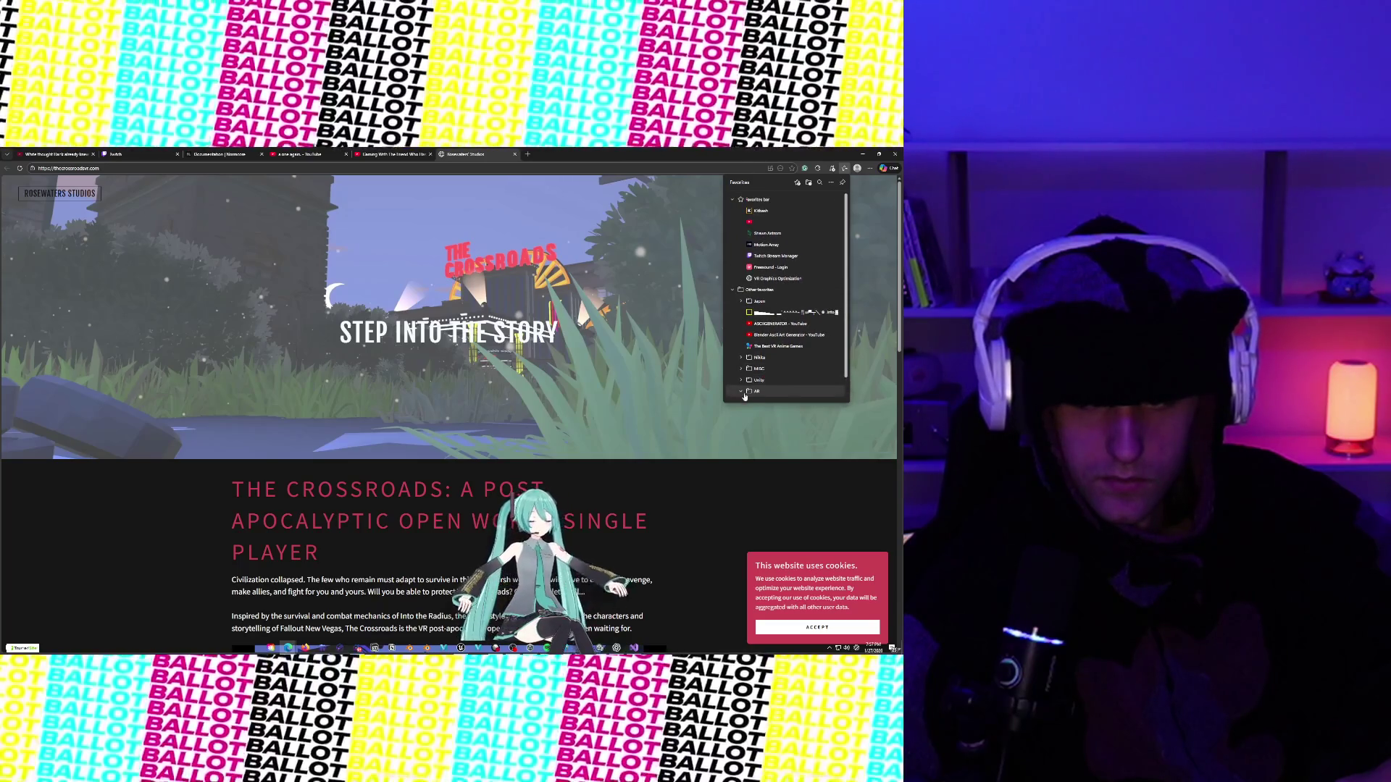
pyautogui.click(741, 369)
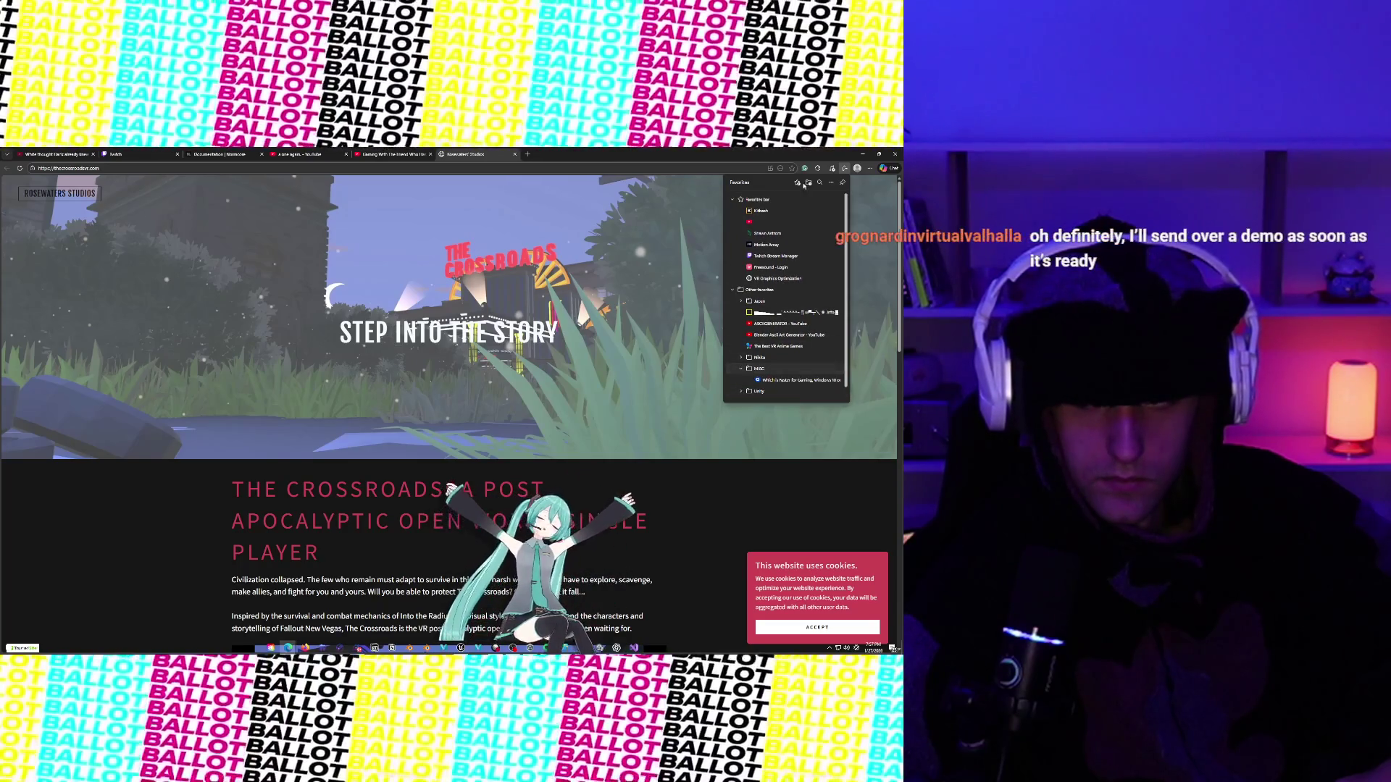
pyautogui.click(798, 183)
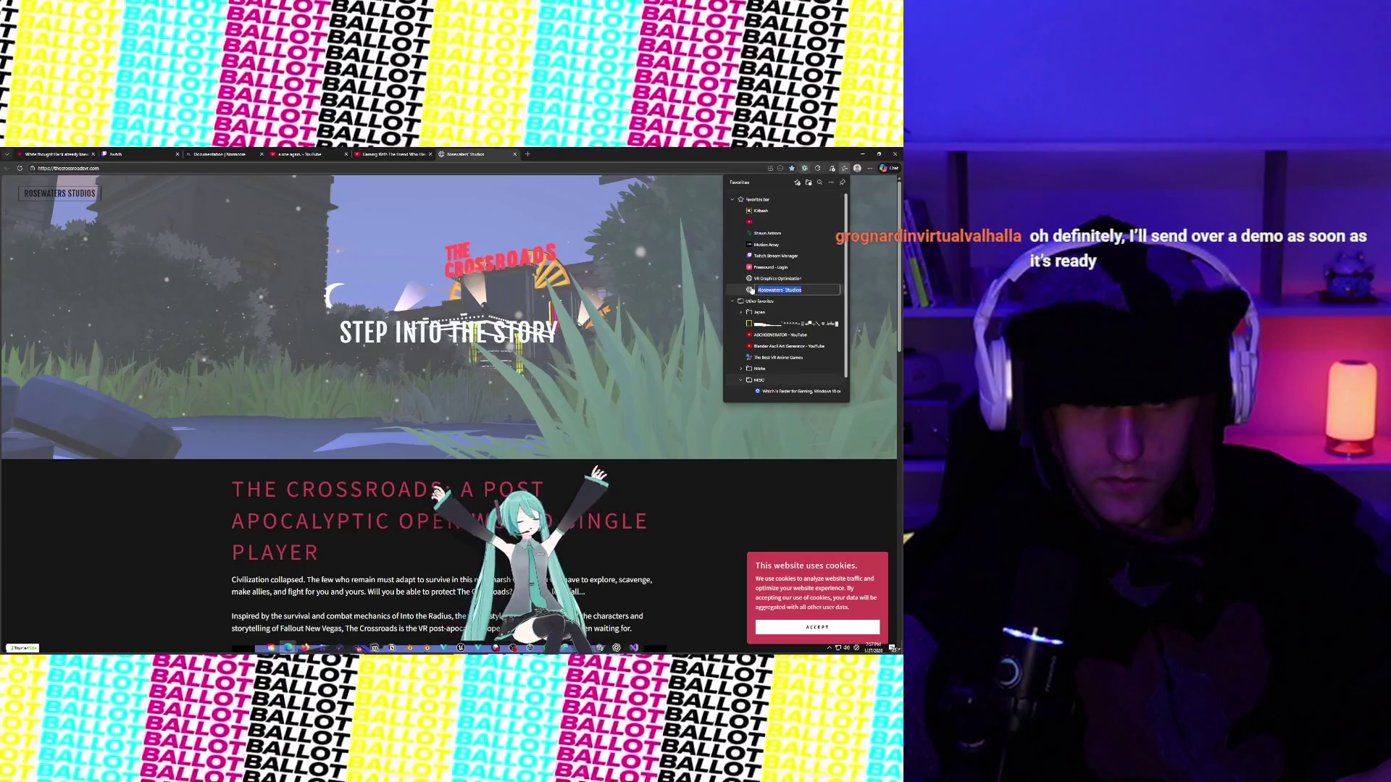
pyautogui.moveTo(772, 324); pyautogui.dragTo(743, 376)
pyautogui.press('Escape')
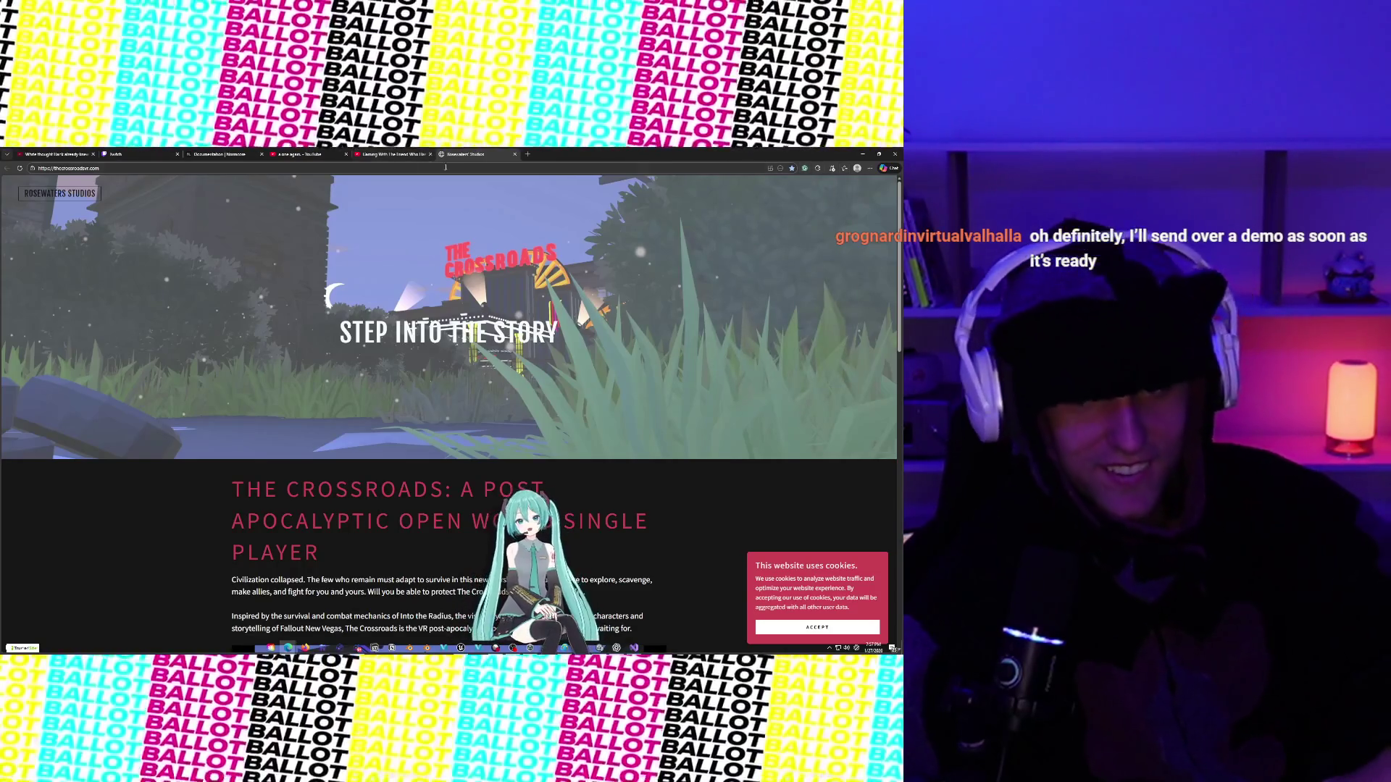
pyautogui.click(515, 155)
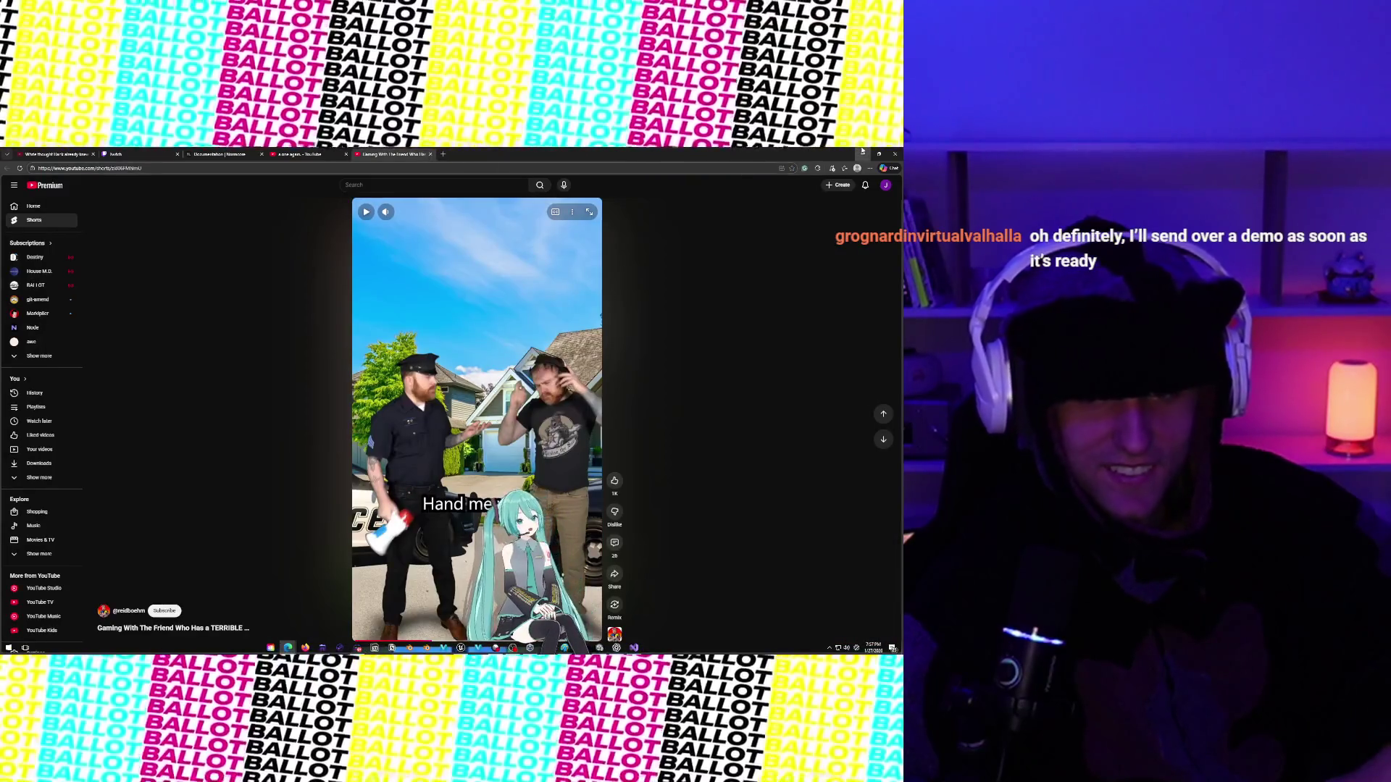
# Minimize the browser to bring back the Unity editor with the 404 Tools panel.
pyautogui.click(862, 153)
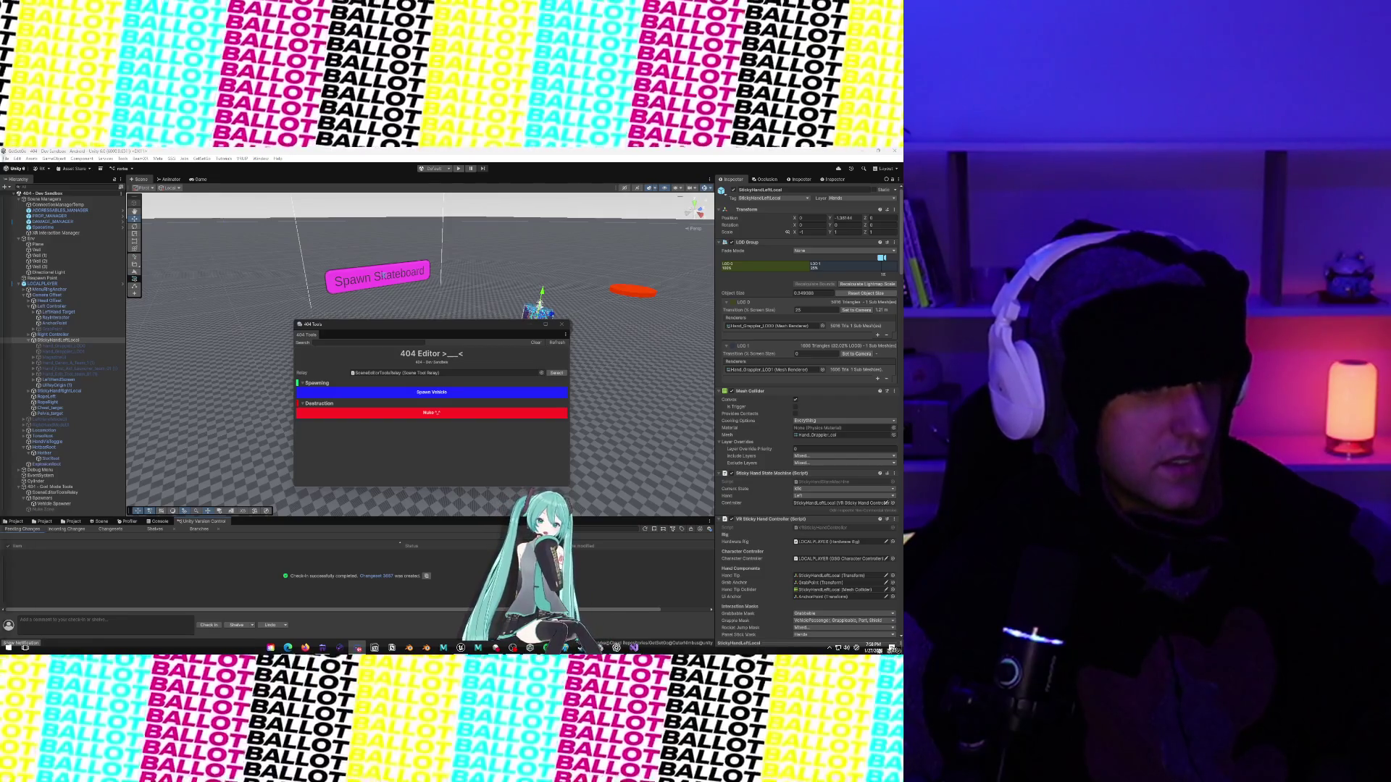
# In Discord, play the shared update video full screen to its 'next update soon.' ending, then exit.
pyautogui.hotkey('alt', 'Tab')
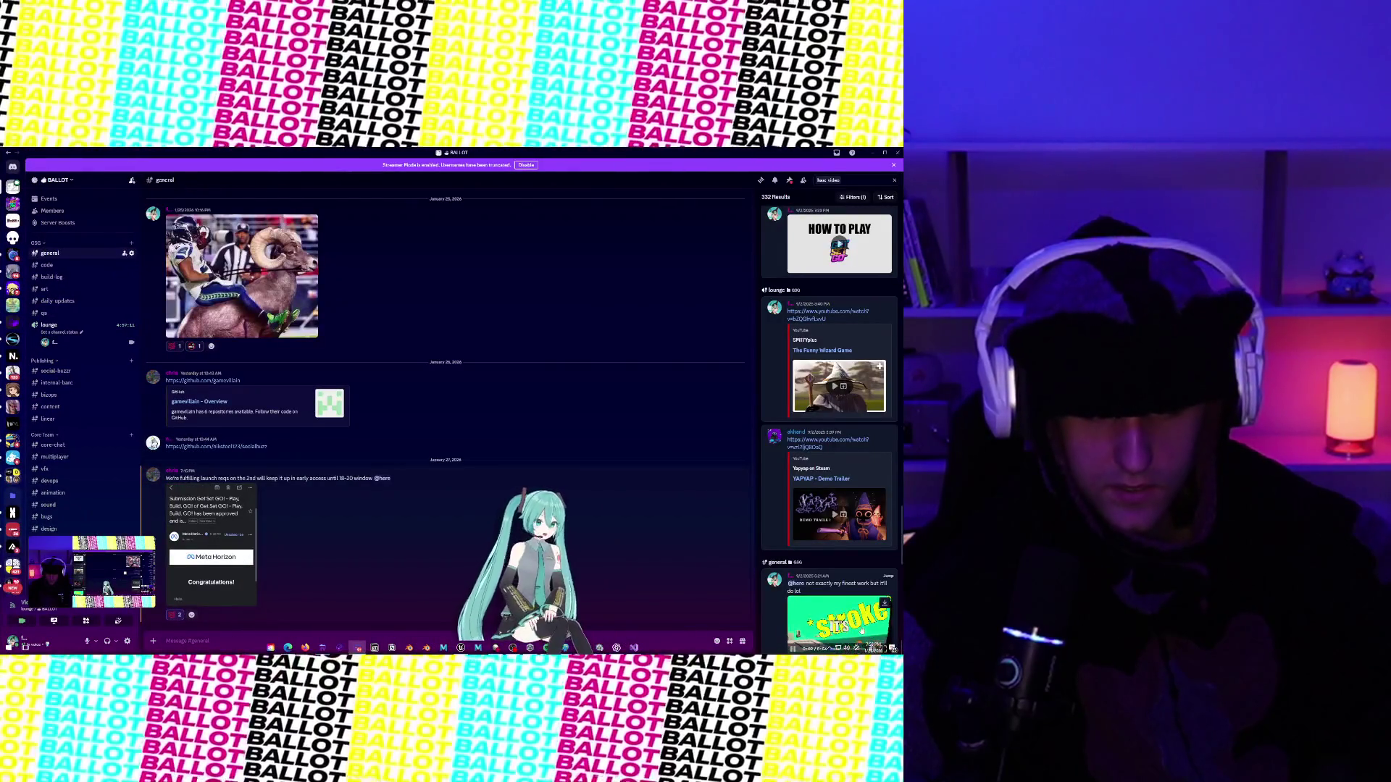
pyautogui.scroll(-2, 862, 632)
pyautogui.click(885, 580)
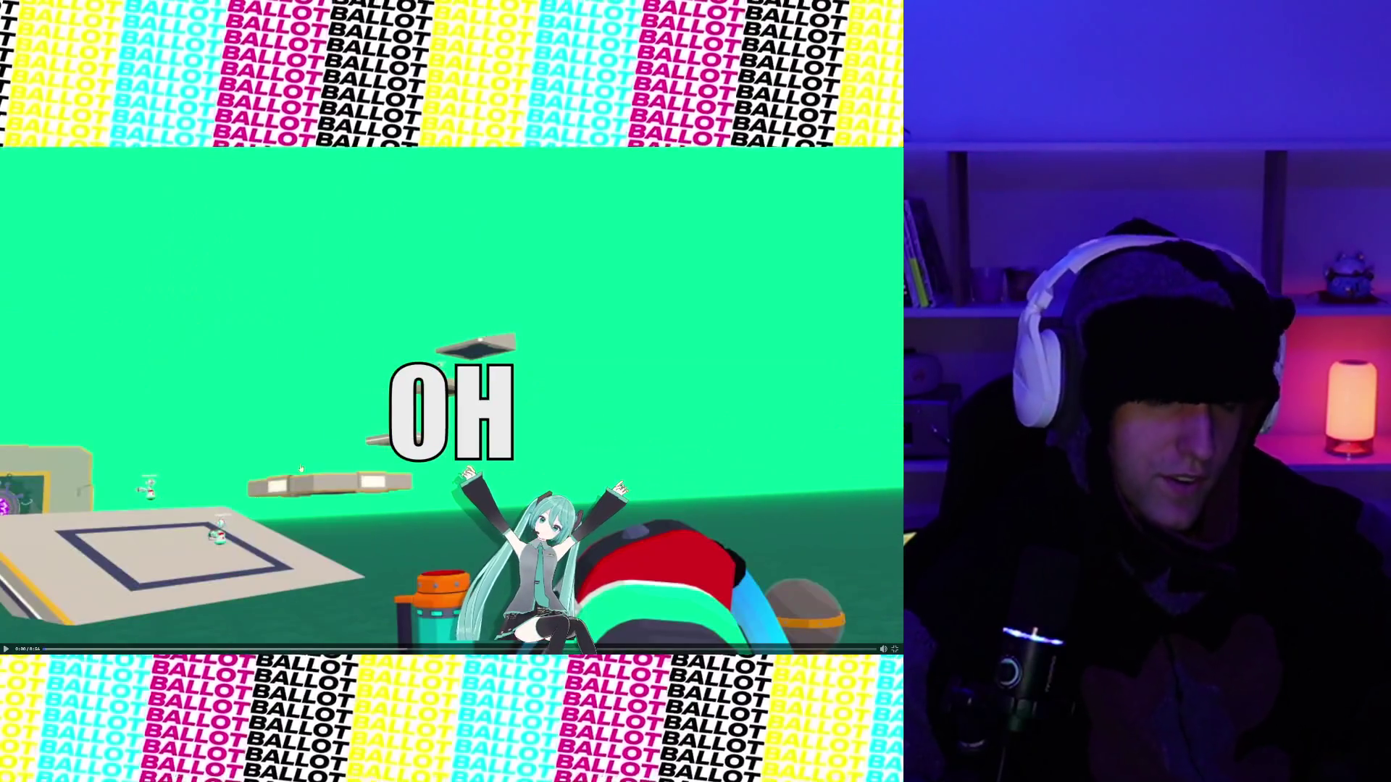
pyautogui.click(325, 410)
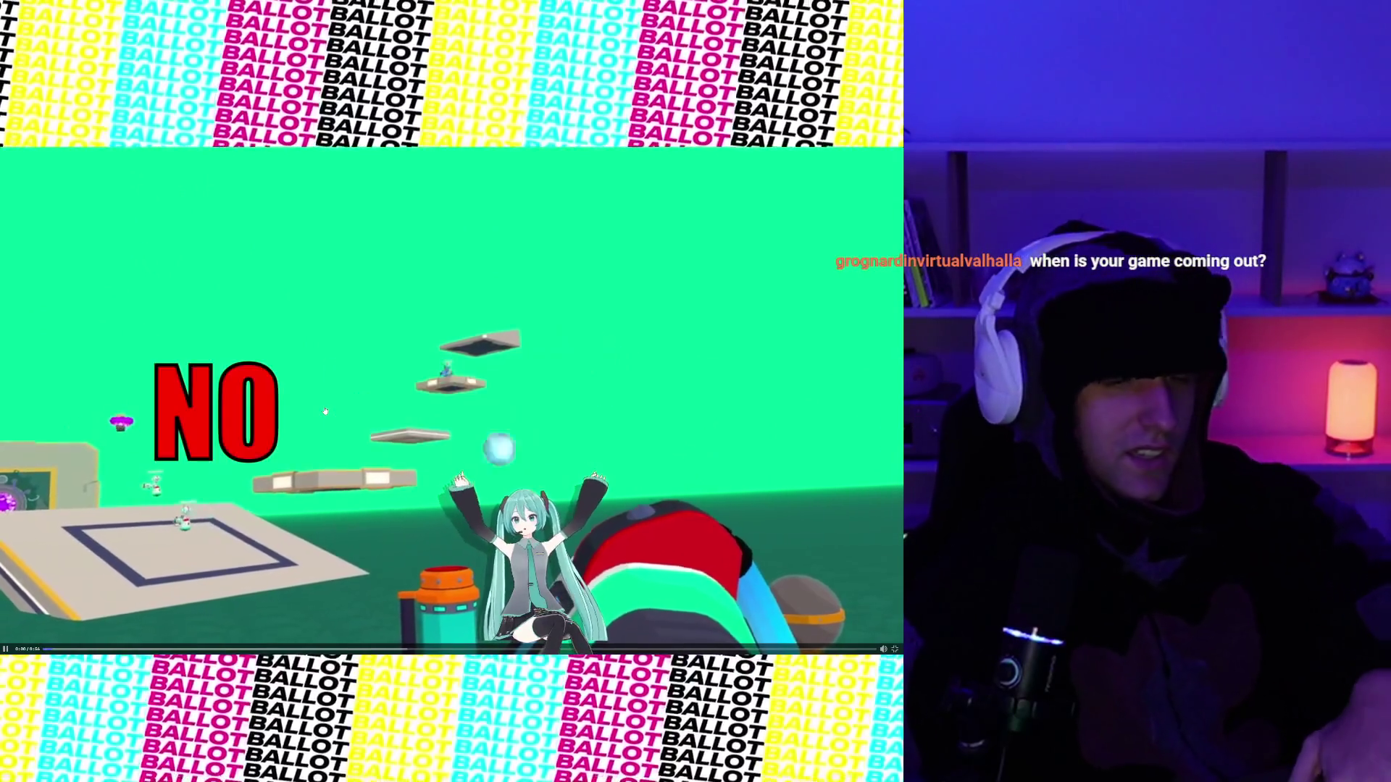
pyautogui.click(326, 411)
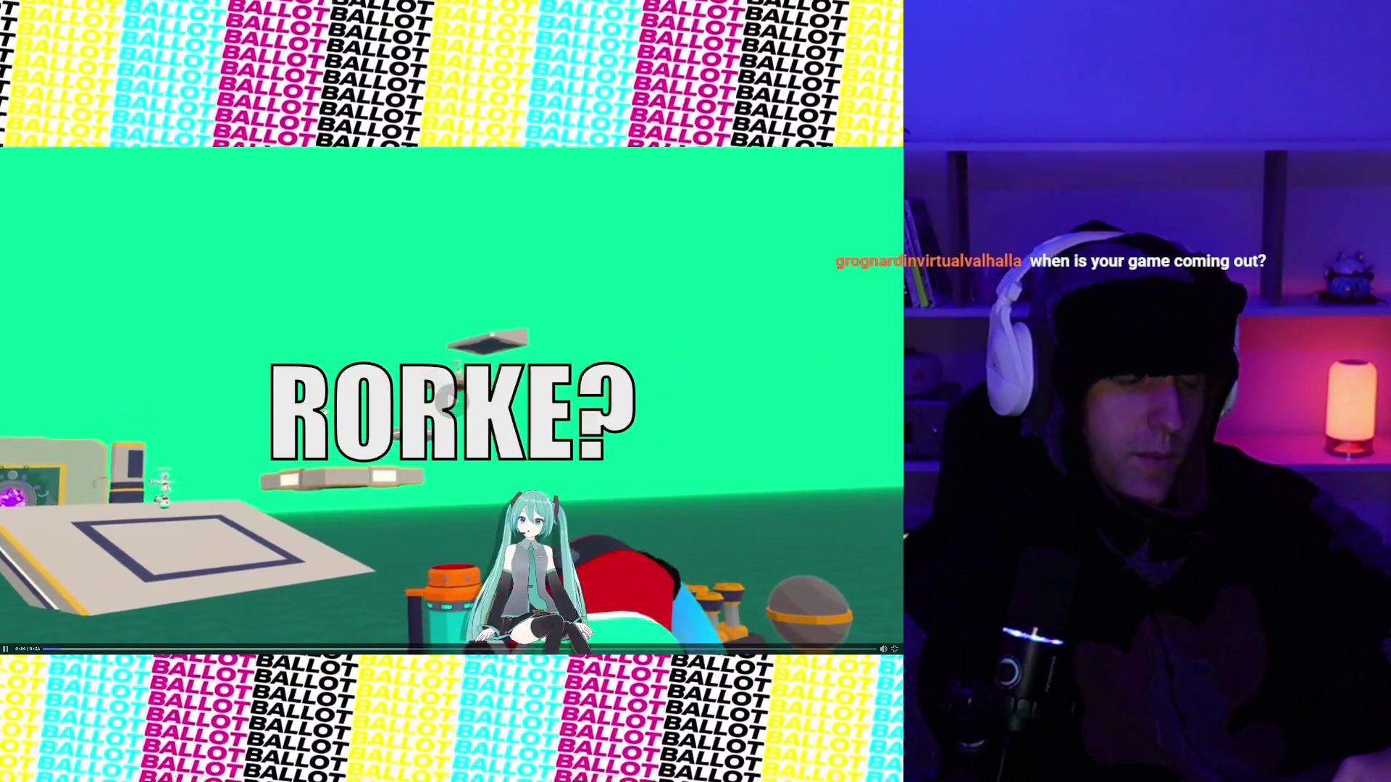
pyautogui.click(326, 411)
pyautogui.click(325, 411)
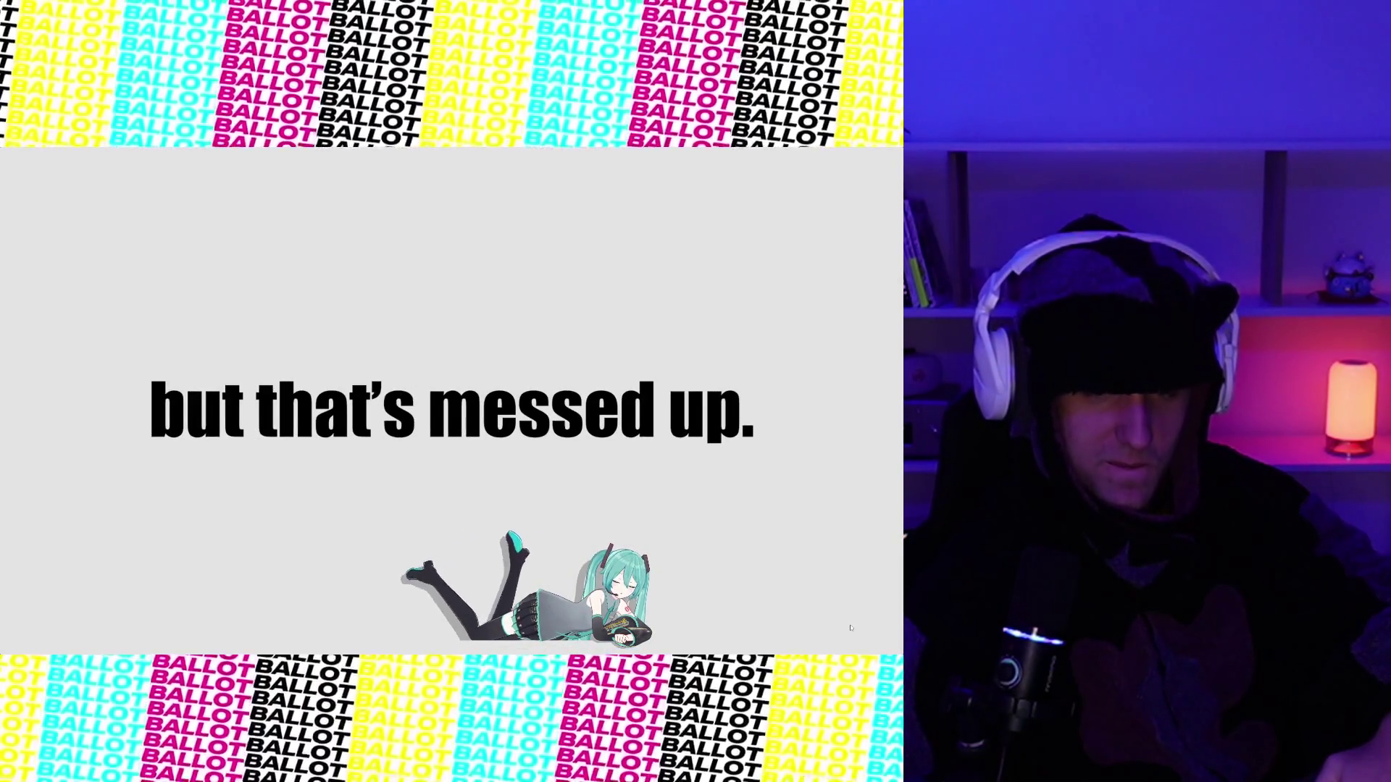
pyautogui.click(841, 577)
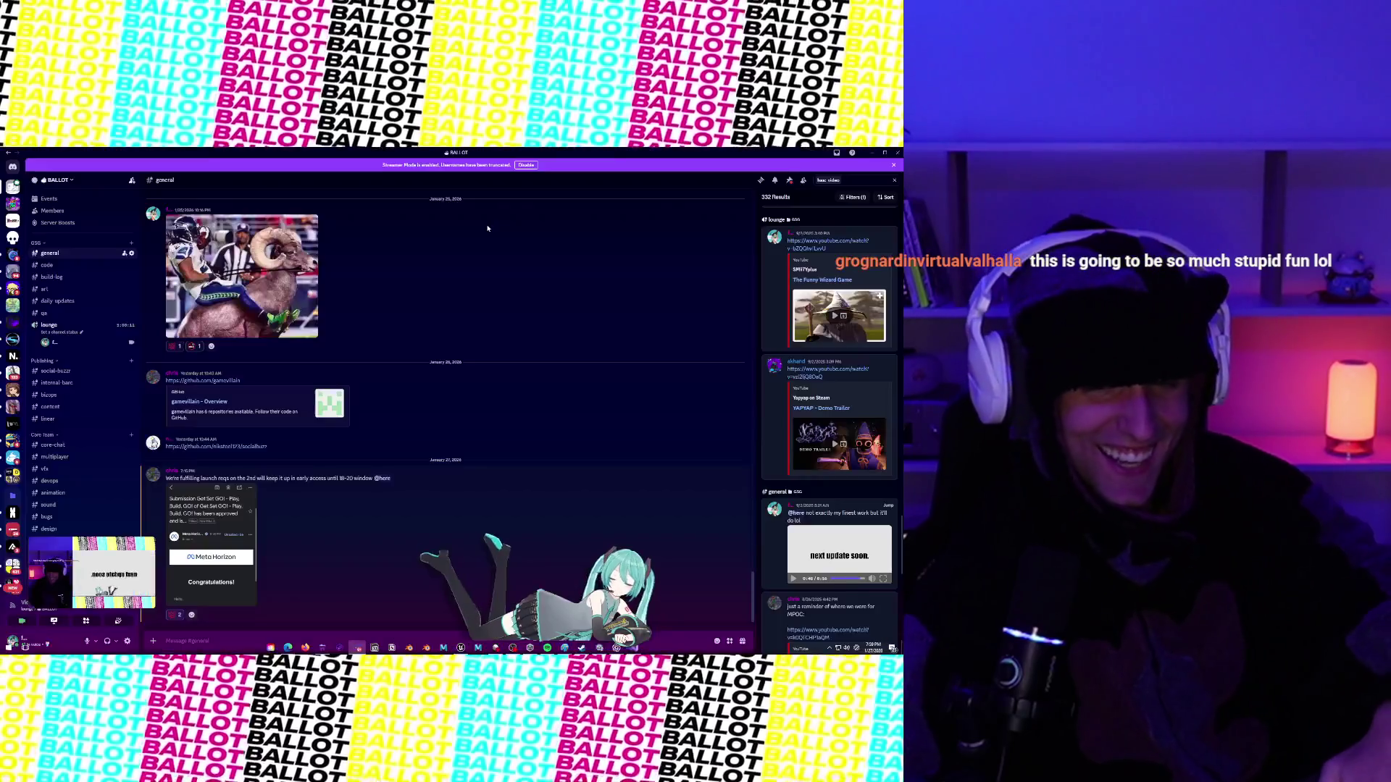
pyautogui.click(896, 649)
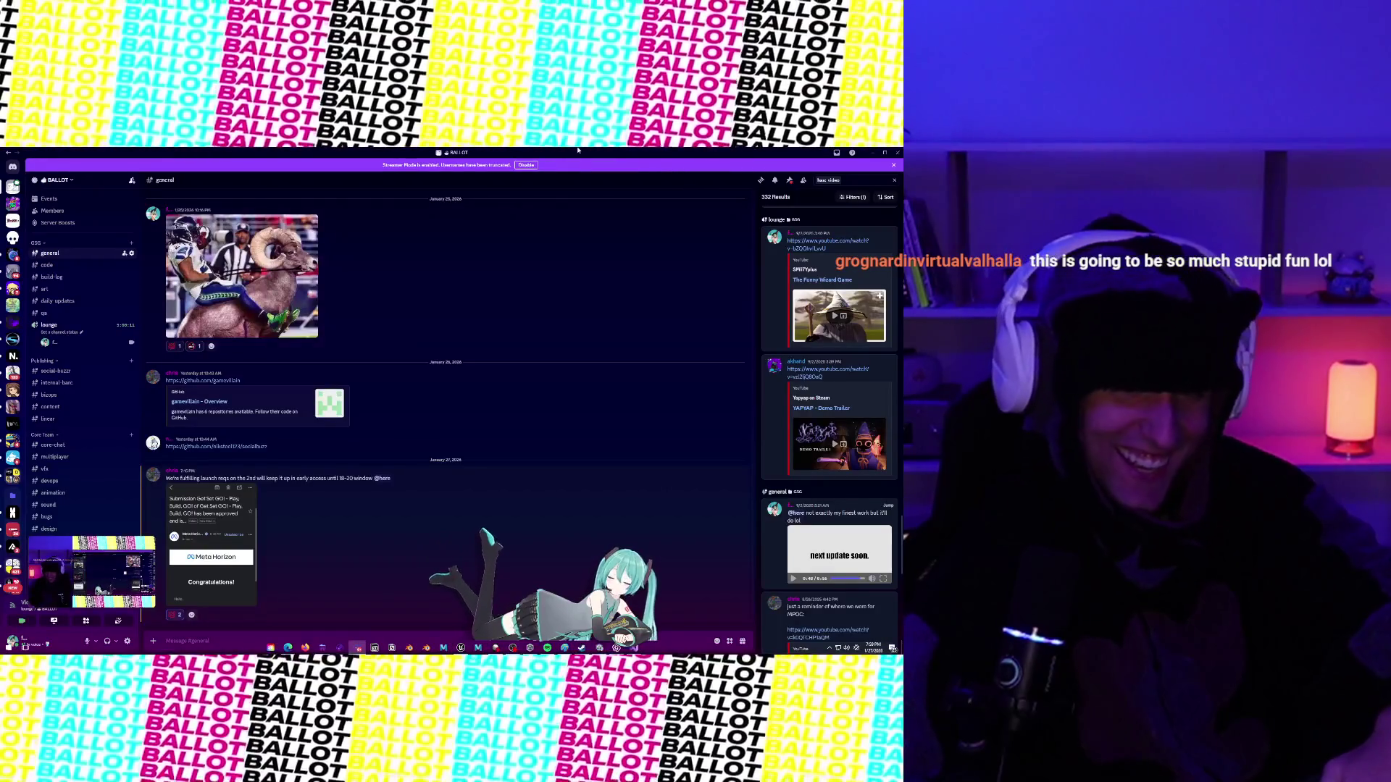
# Drag Unity's floating 404 Tools window left over the scene, then return to the MPOC feature-testing video.
pyautogui.hotkey('alt', 'Tab')
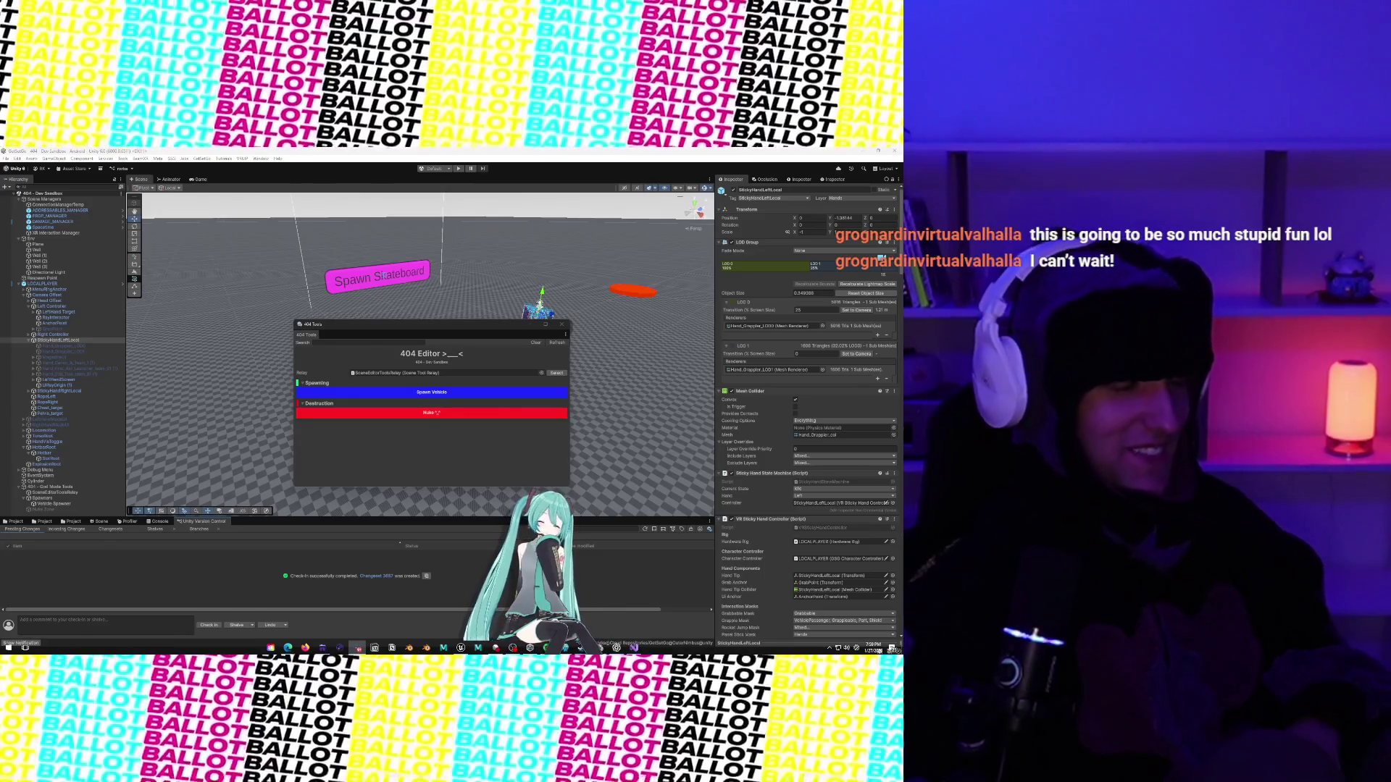
pyautogui.moveTo(468, 328); pyautogui.dragTo(302, 347)
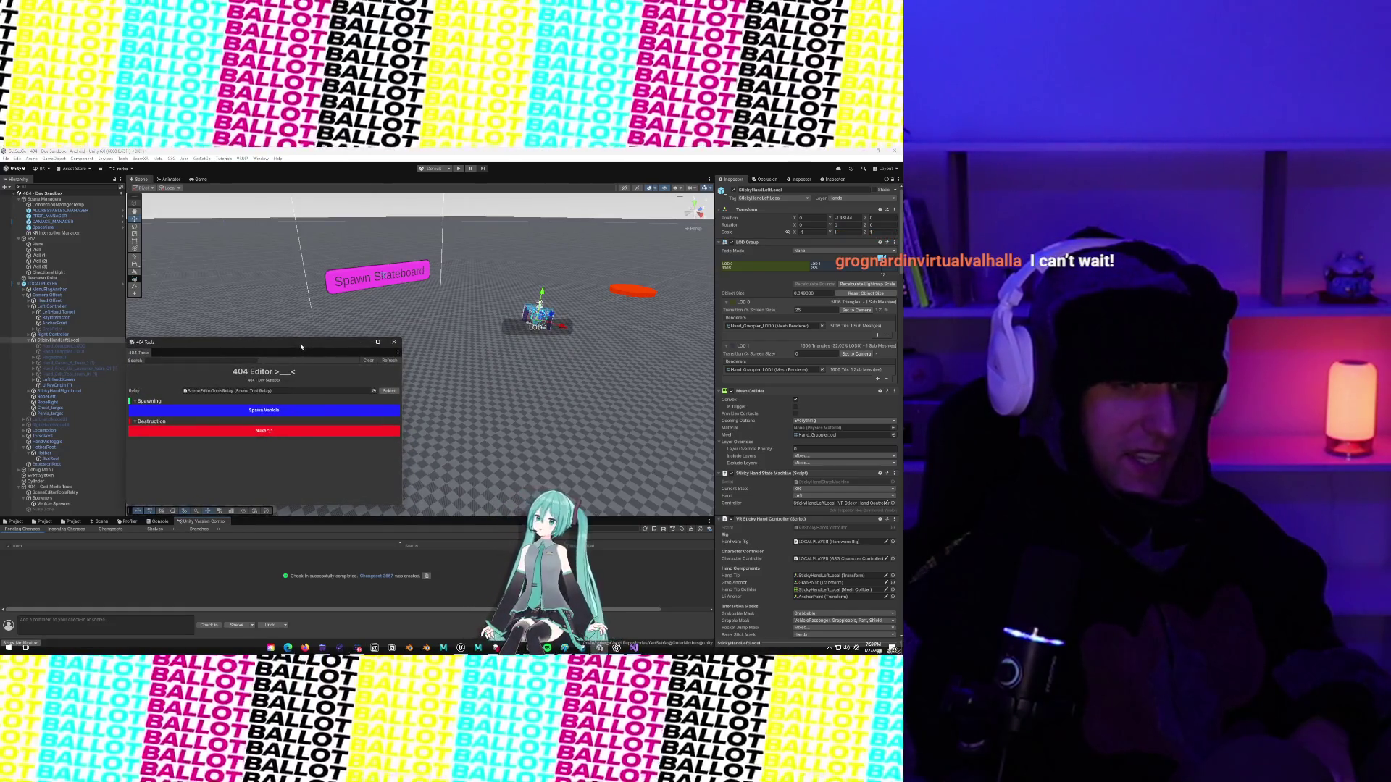
pyautogui.moveTo(302, 347); pyautogui.dragTo(302, 346)
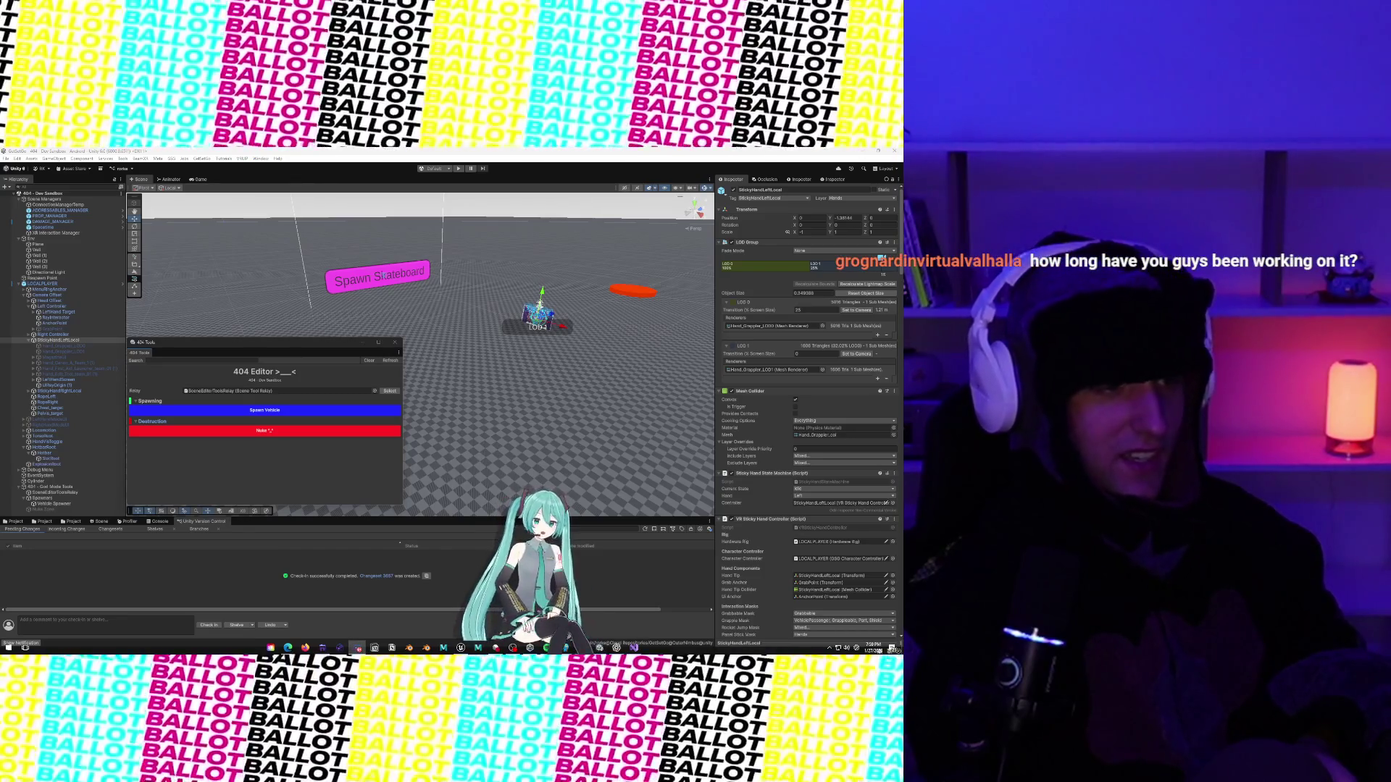
pyautogui.hotkey('alt', 'Tab')
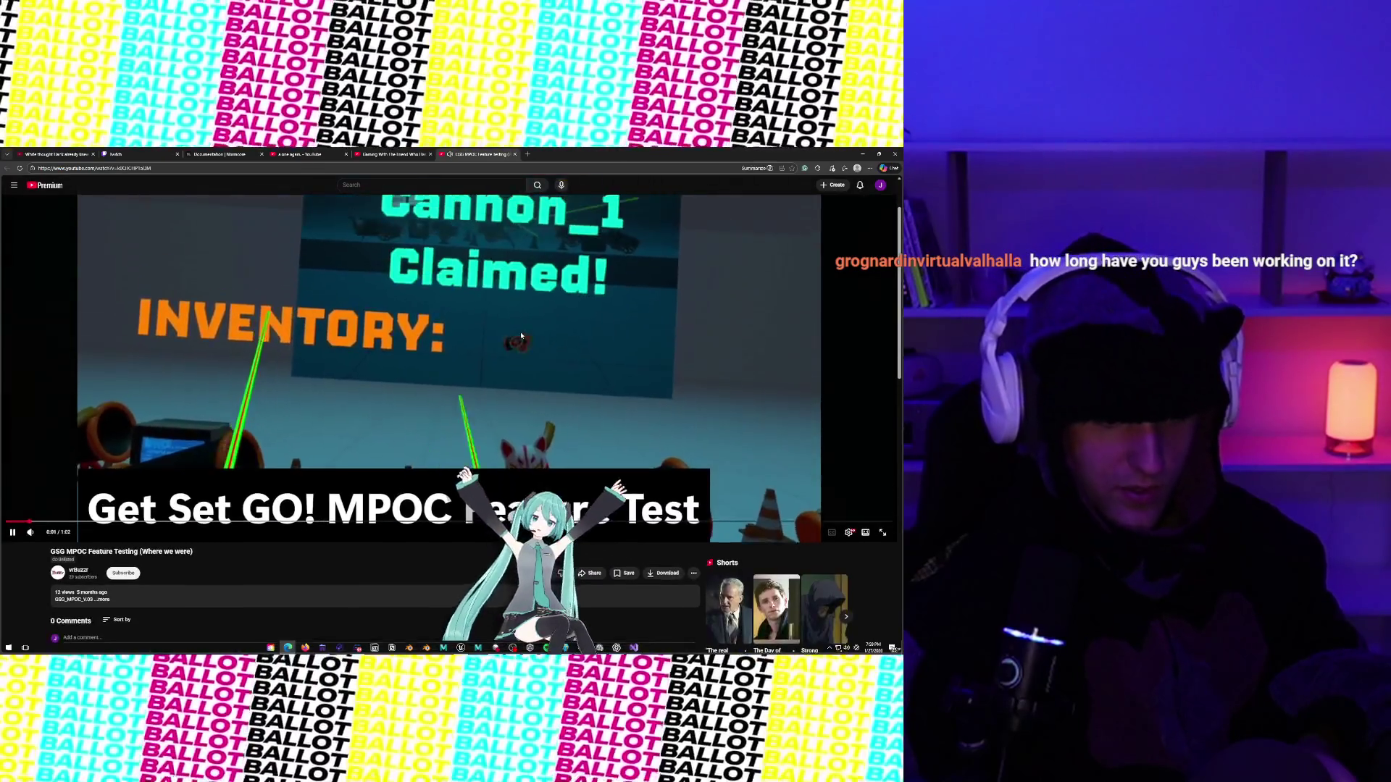
# Pause the feature-testing video, reveal the Sizzle video's Dec 4, 2024 upload date, and watch it full screen.
pyautogui.click(512, 346)
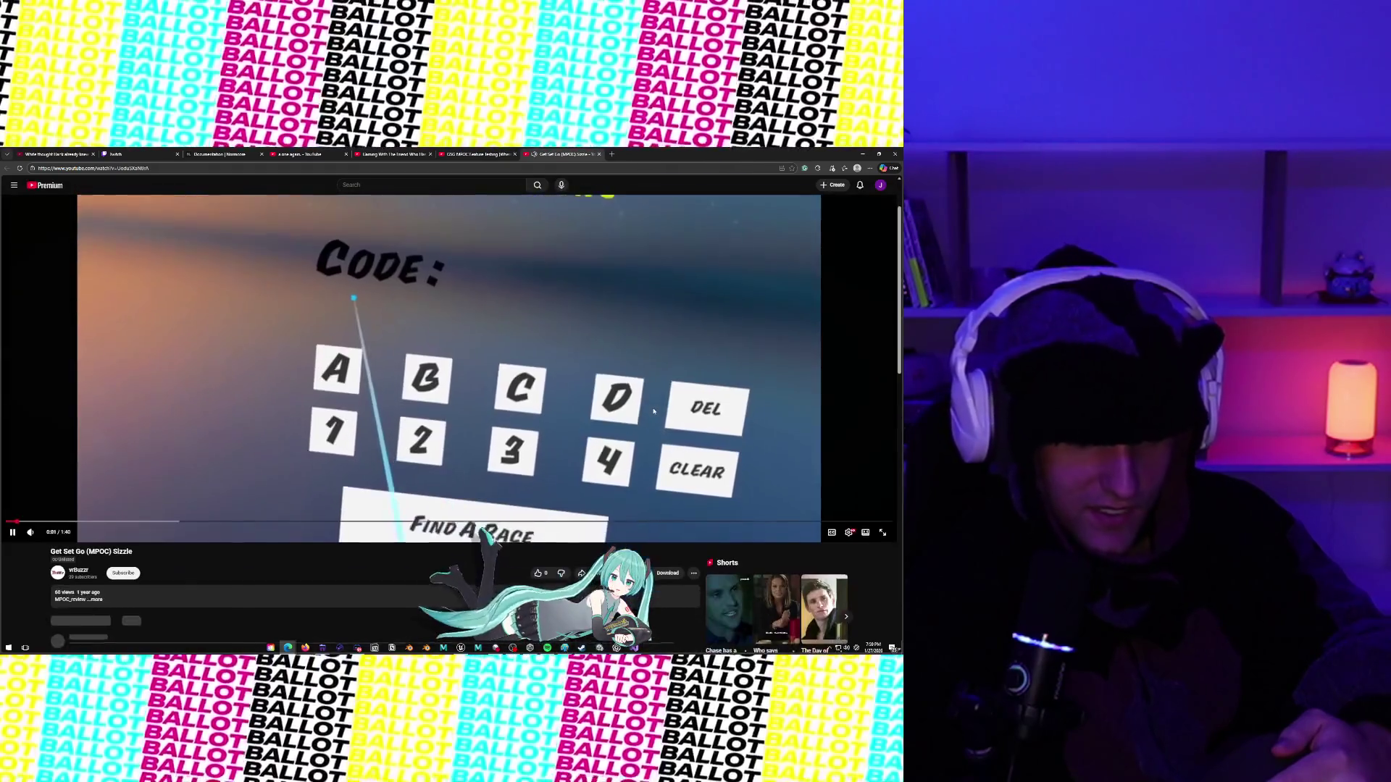
pyautogui.click(605, 363)
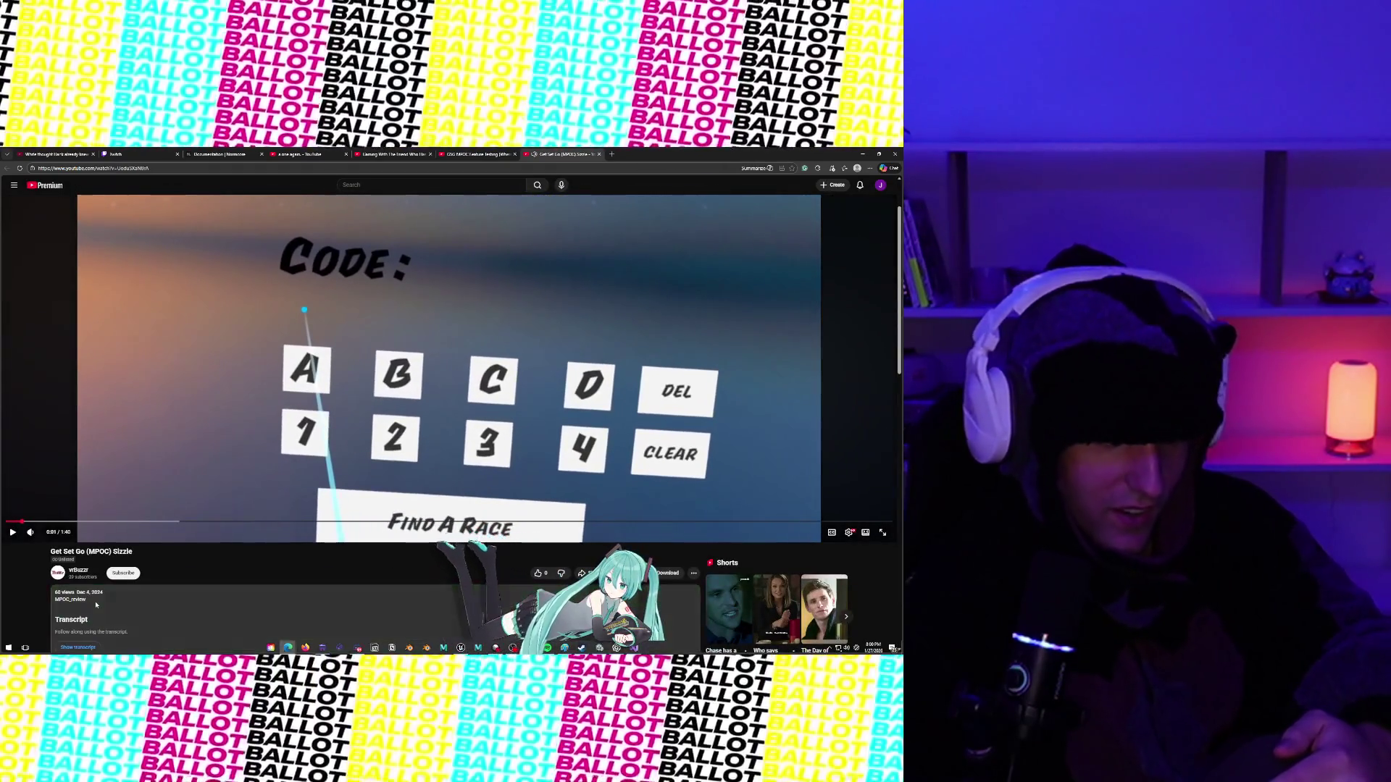
pyautogui.click(94, 600)
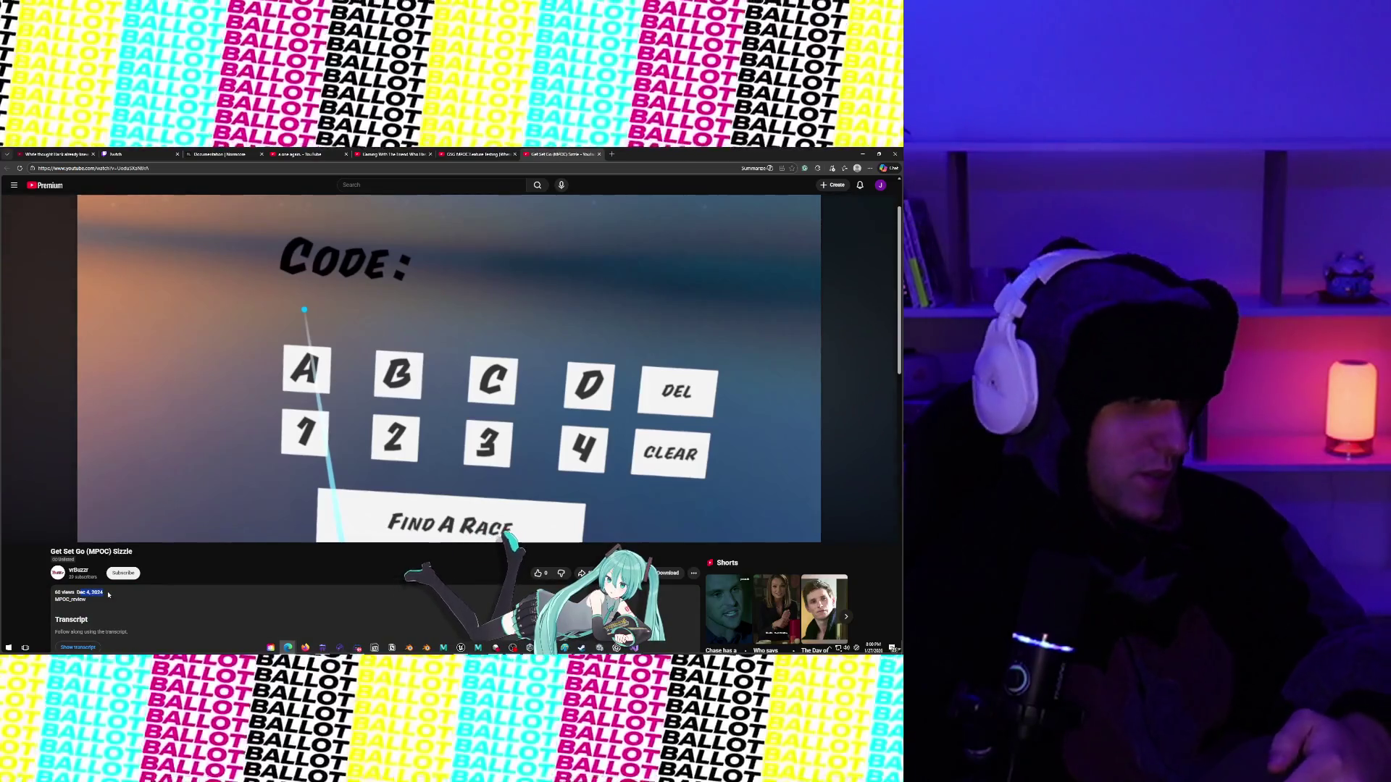
pyautogui.scroll(1, 657, 298)
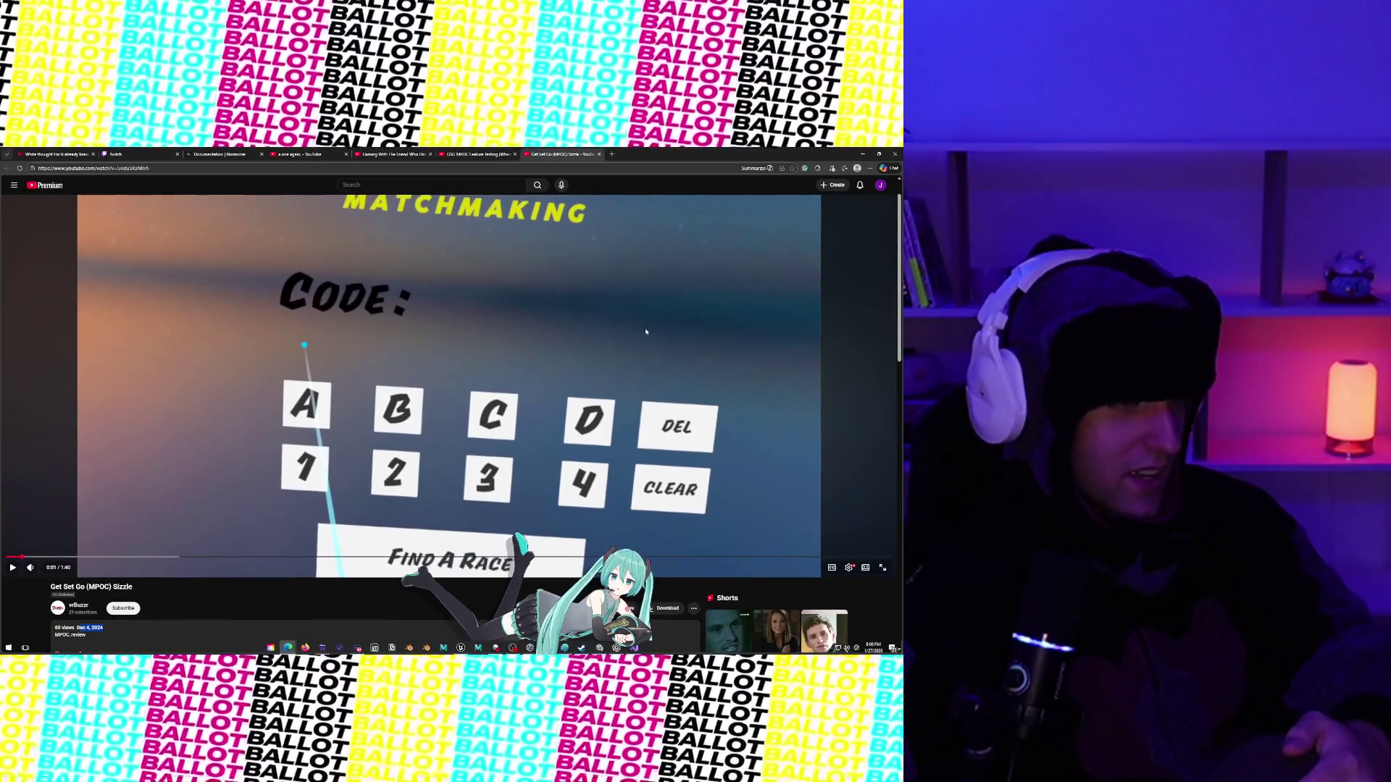
pyautogui.scroll(1, 647, 331)
pyautogui.scroll(-2, 646, 332)
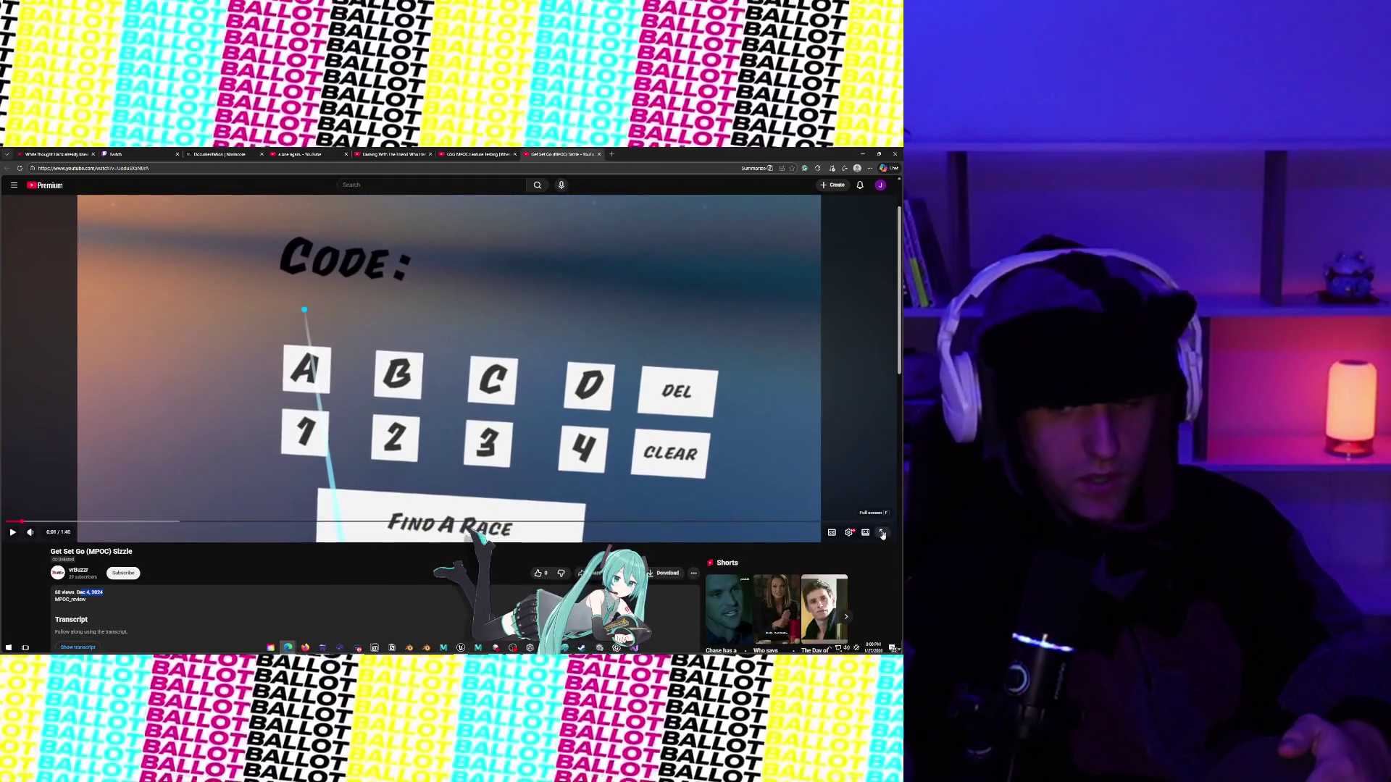
pyautogui.click(882, 533)
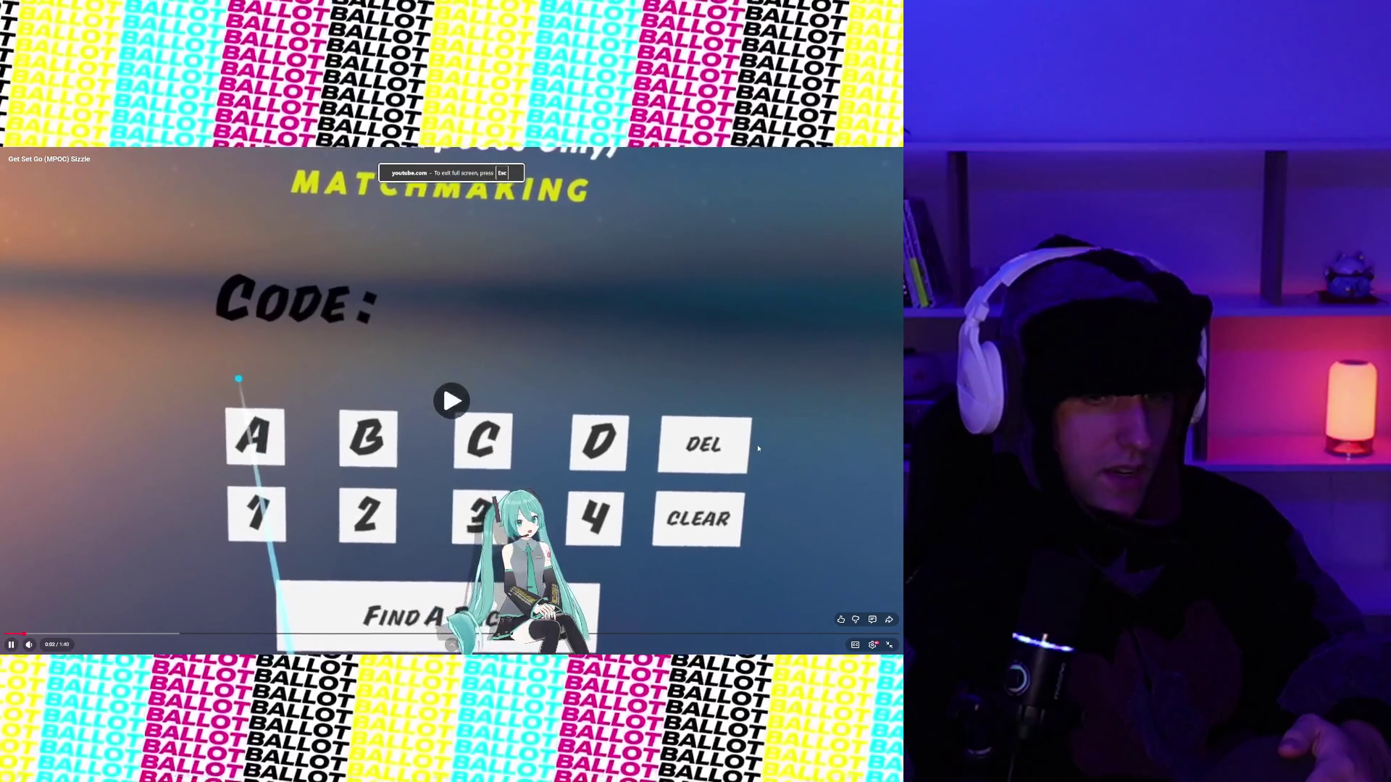
pyautogui.press('space')
pyautogui.press('space')
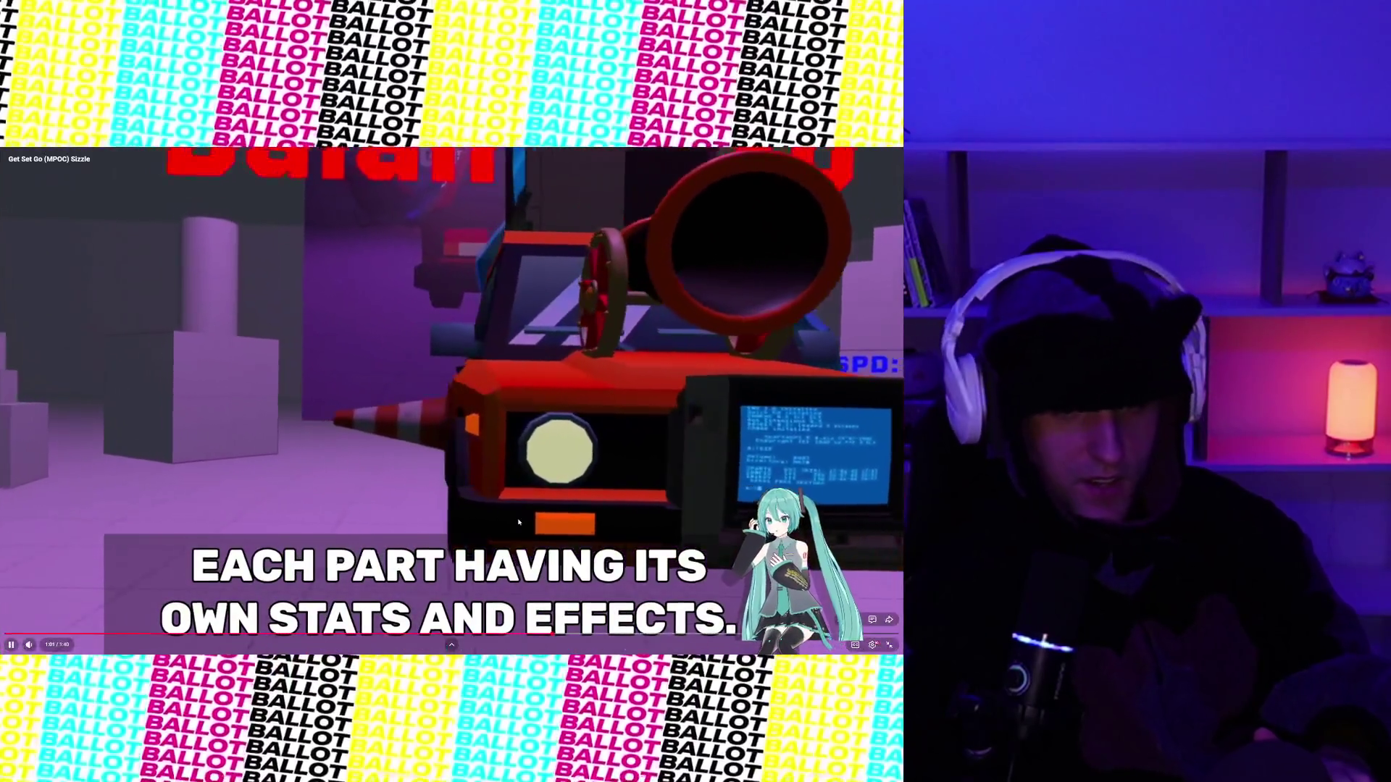
pyautogui.click(463, 606)
pyautogui.click(549, 636)
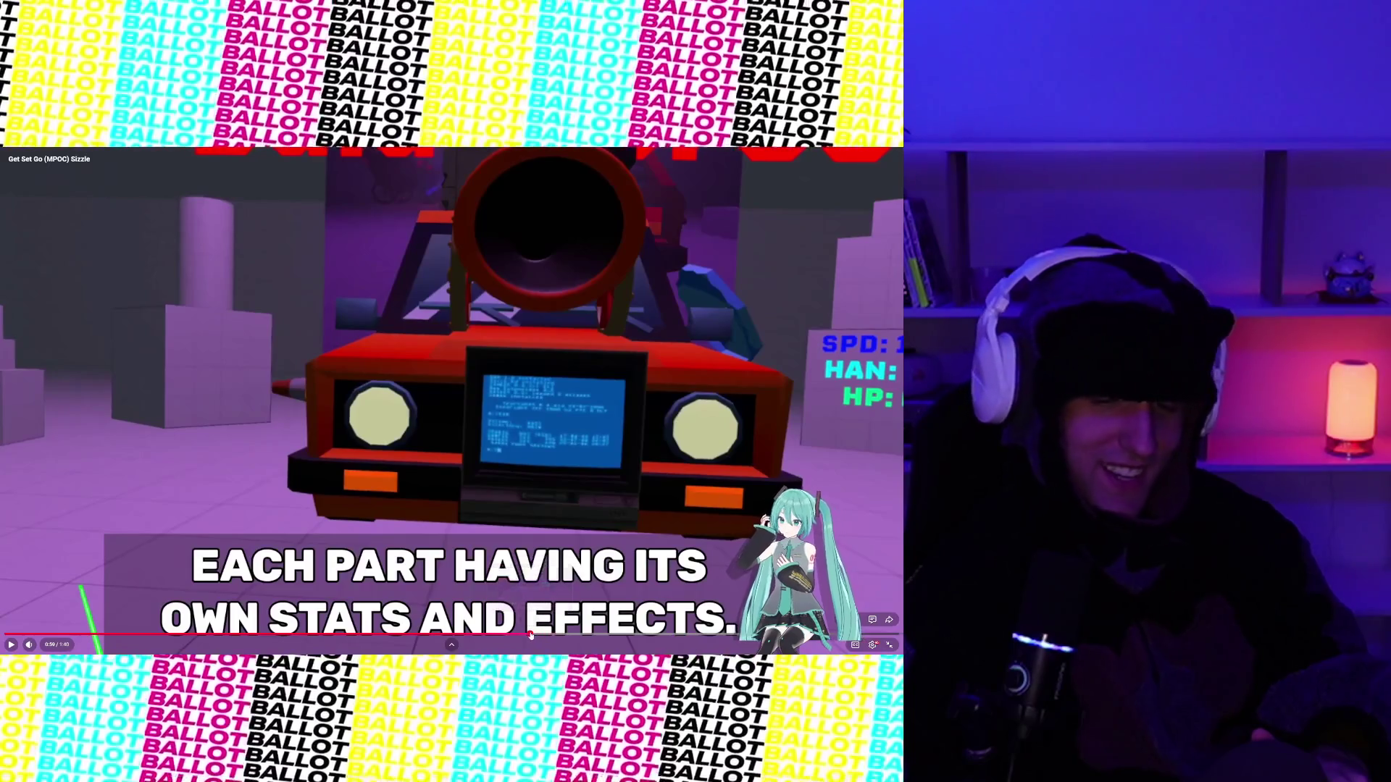
pyautogui.click(530, 634)
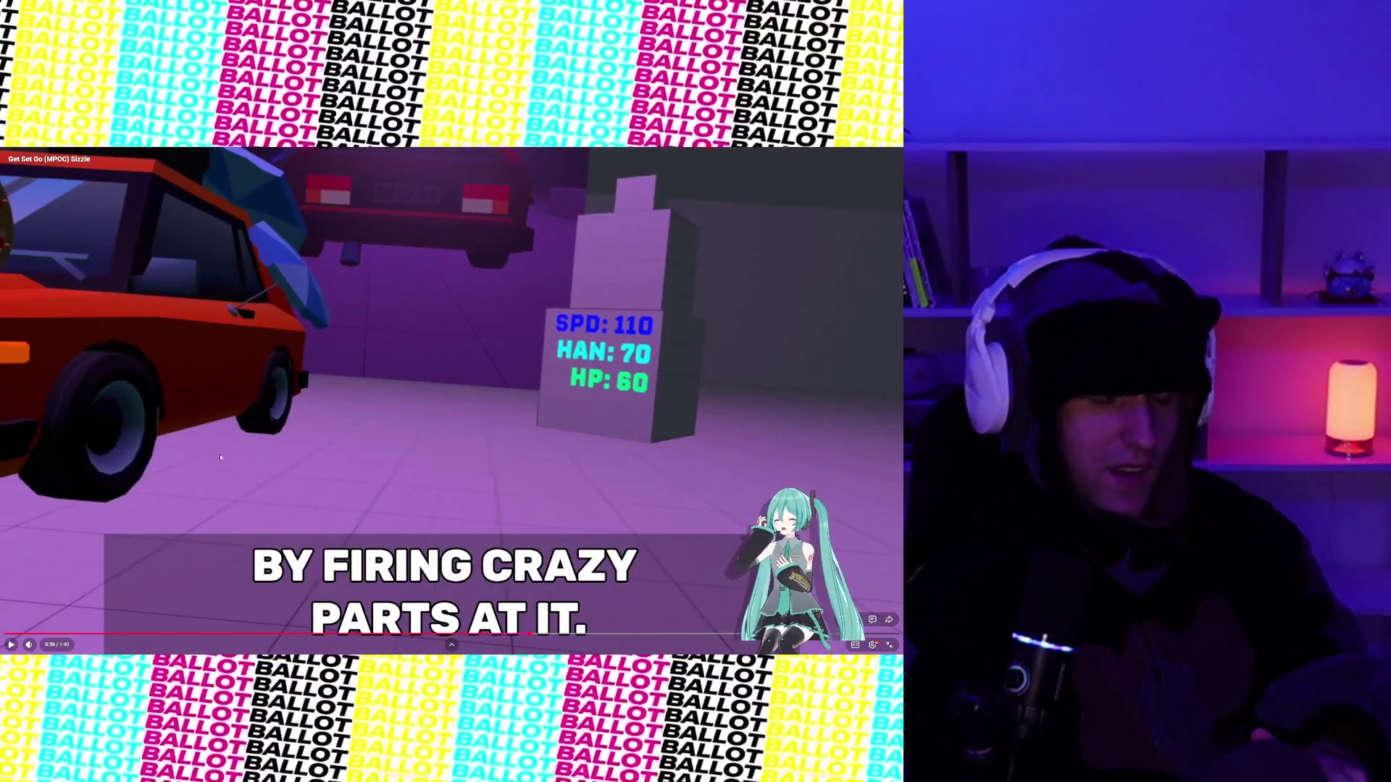
pyautogui.click(505, 635)
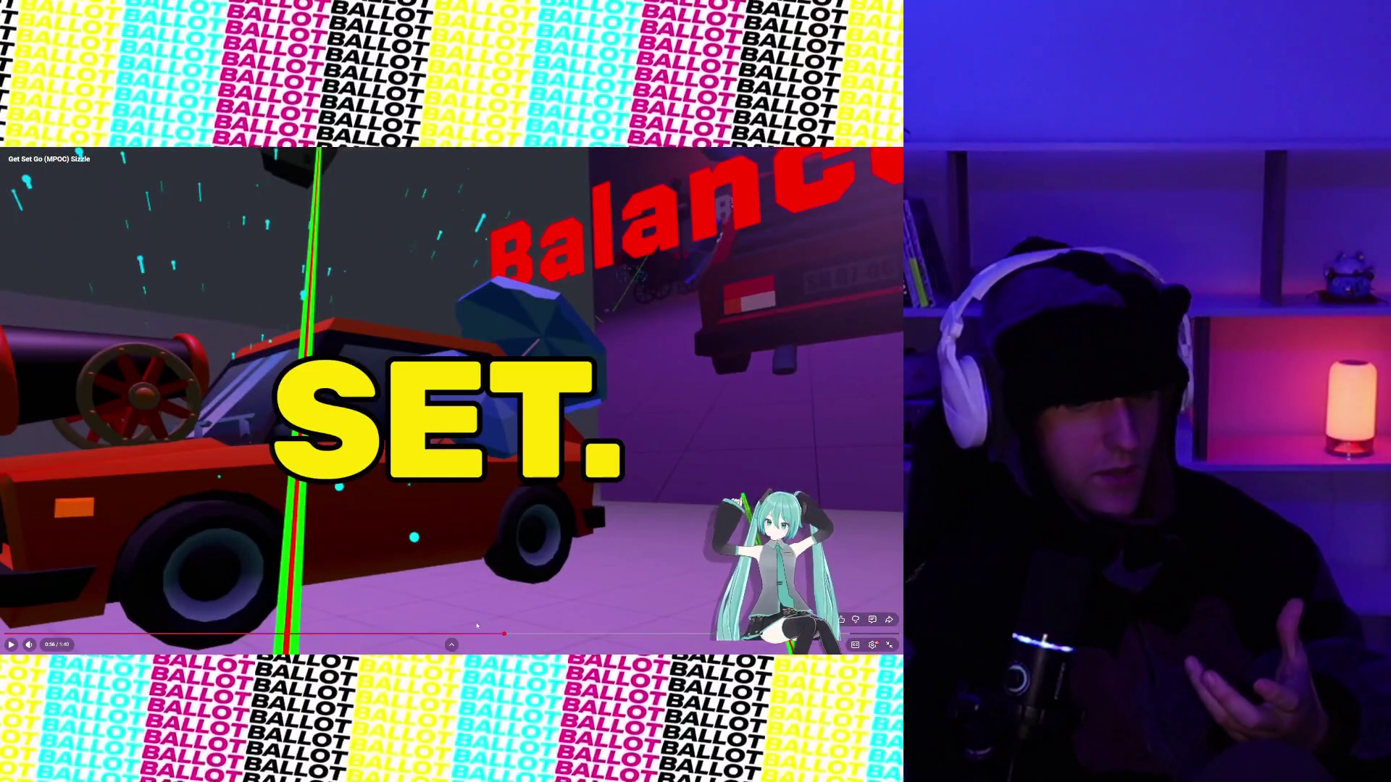
pyautogui.click(486, 634)
pyautogui.click(496, 635)
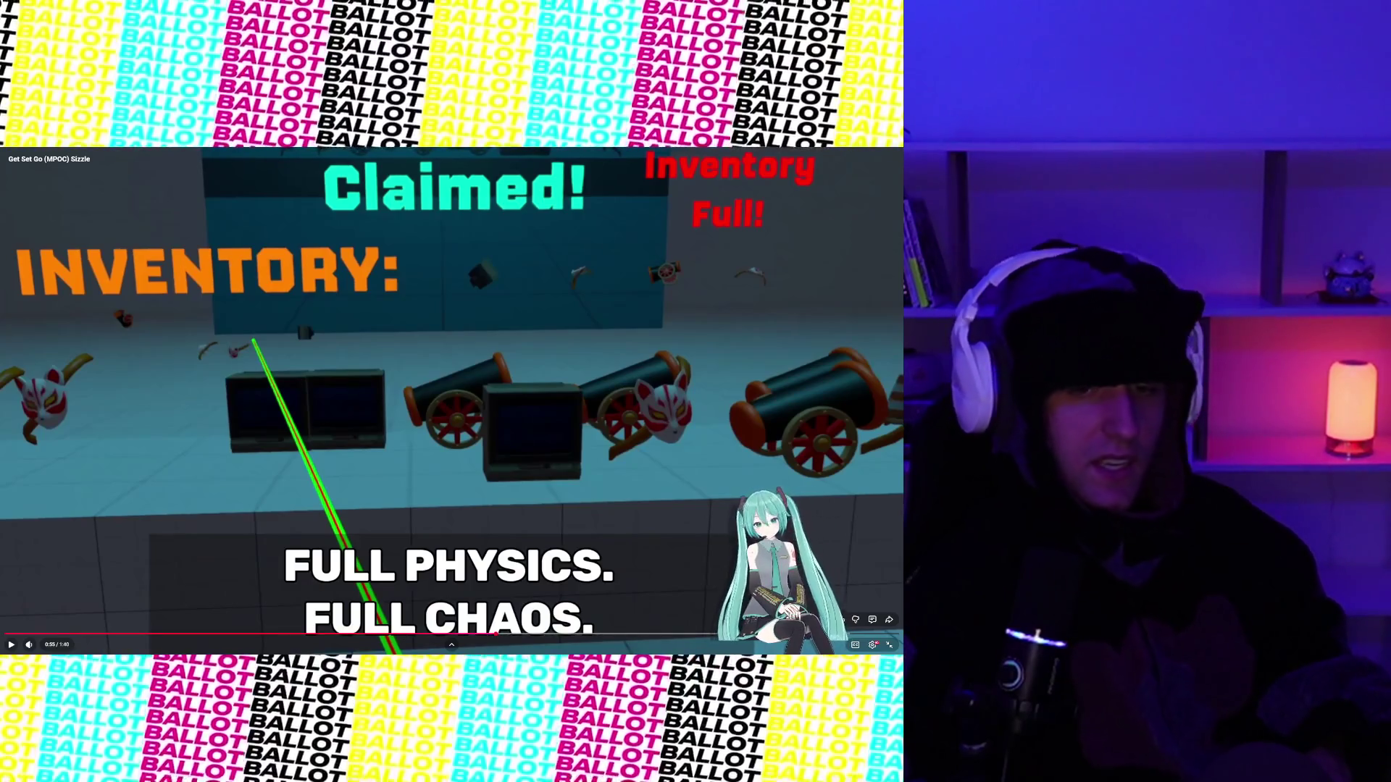
pyautogui.click(442, 381)
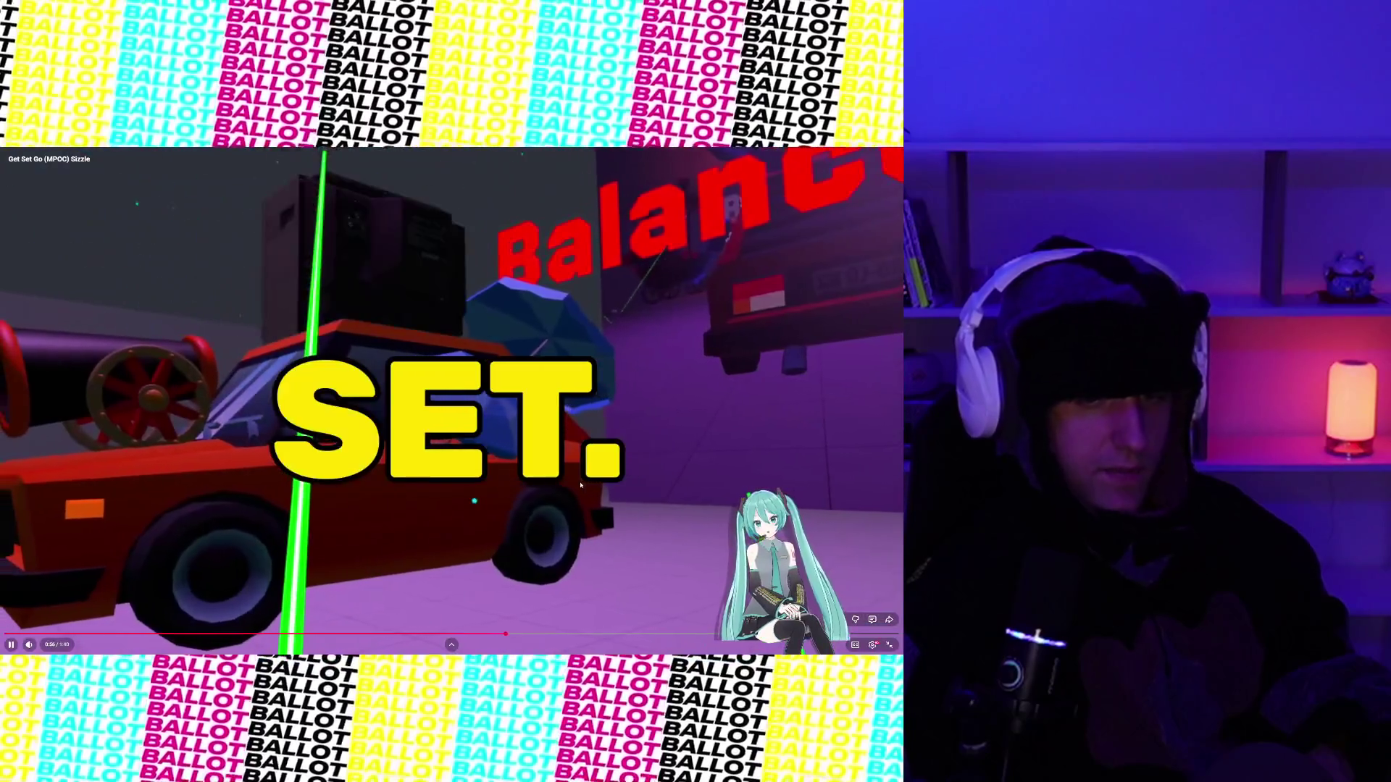
pyautogui.click(399, 257)
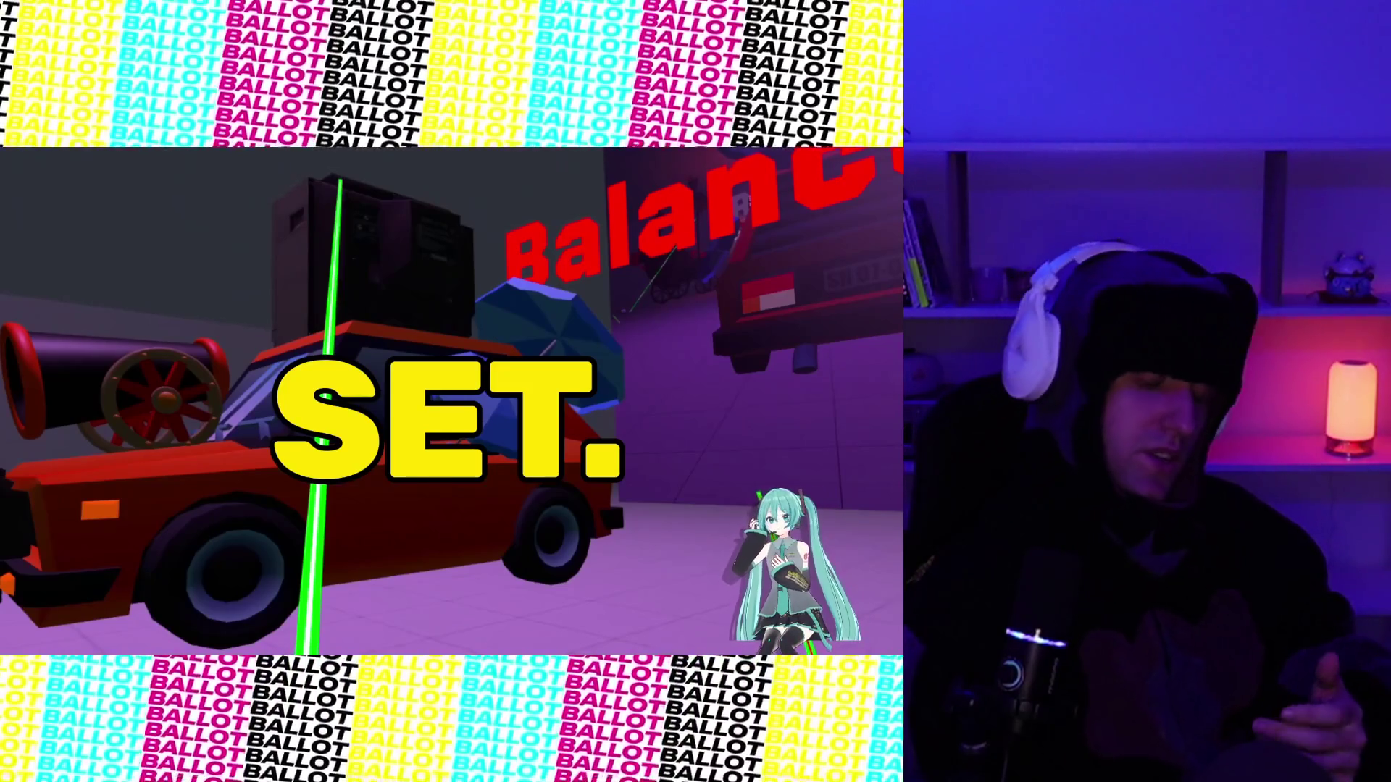
# Let the Sizzle video play to the 'each part having its own stats and effects' caption, then pause it.
pyautogui.moveTo(704, 295)
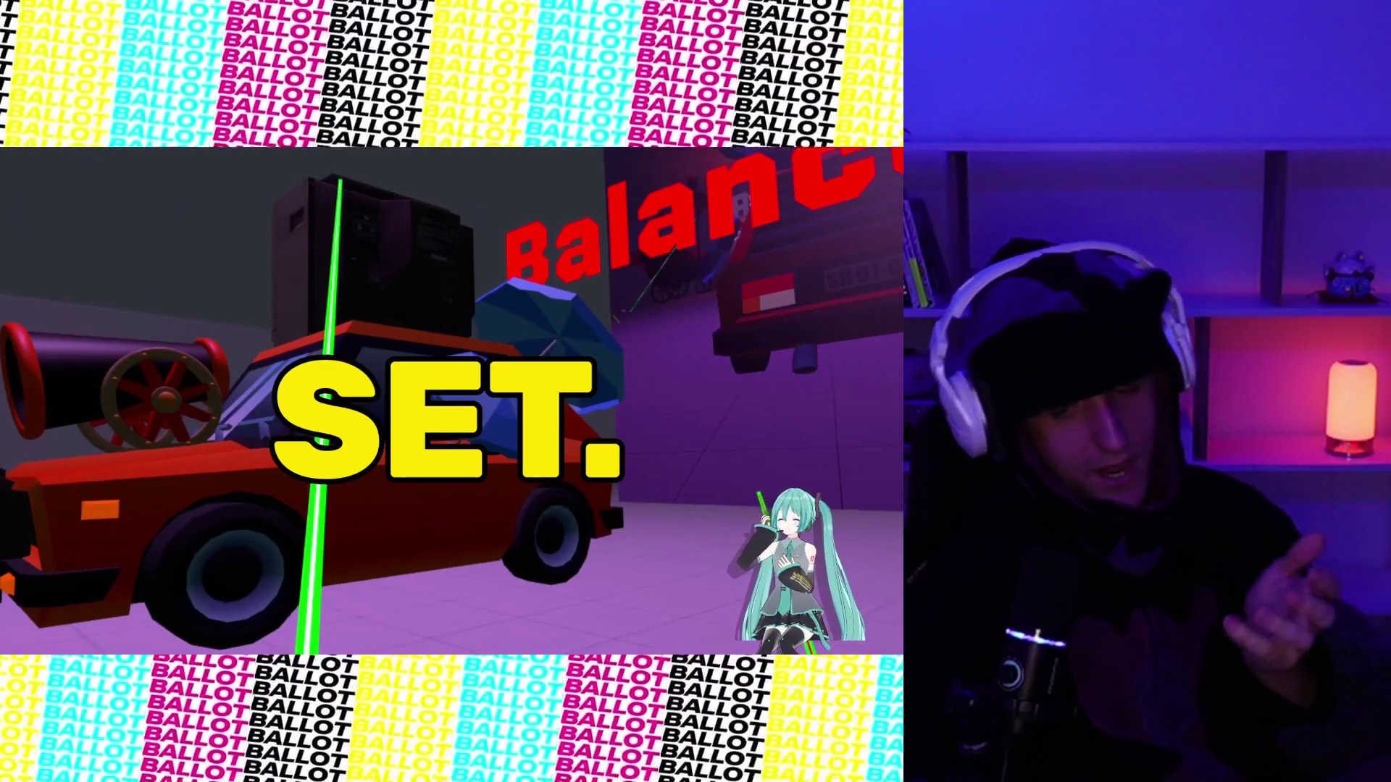
pyautogui.moveTo(315, 349)
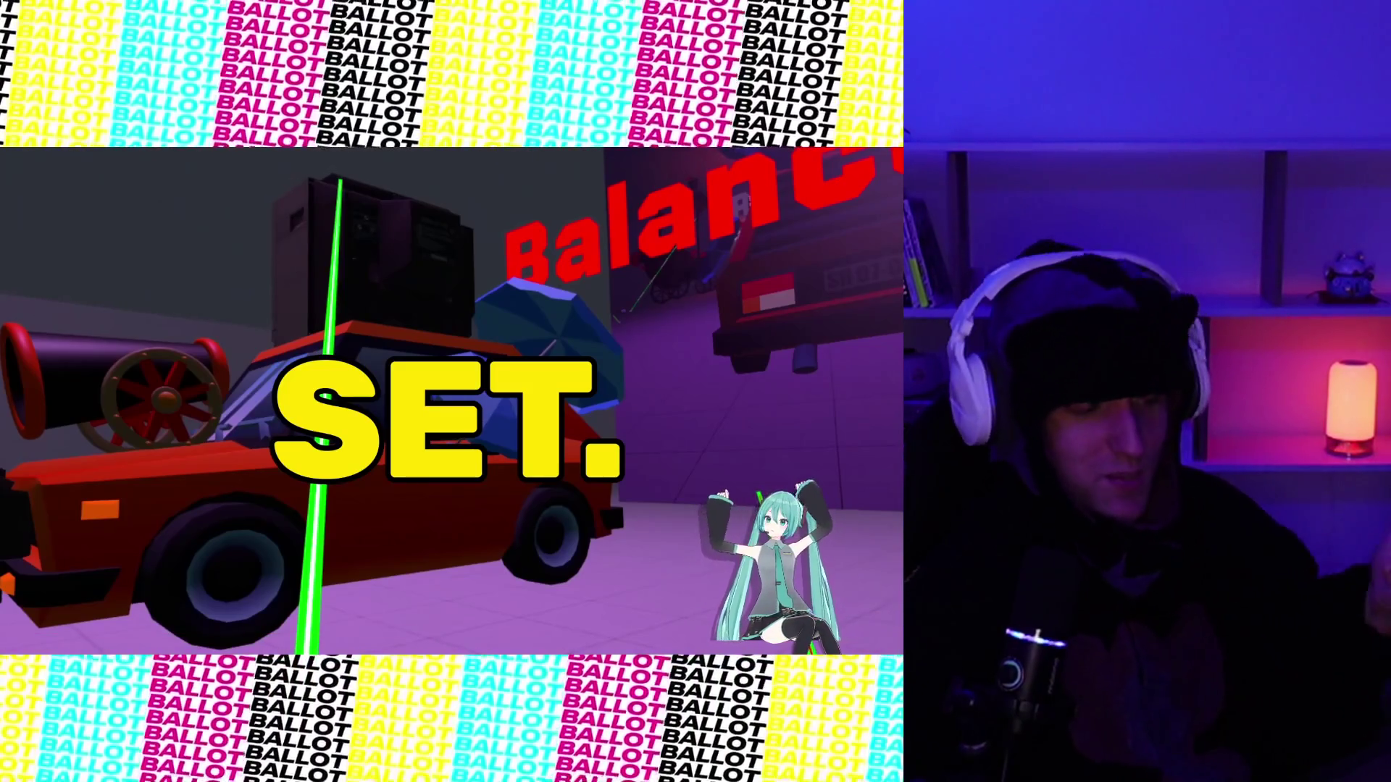
pyautogui.moveTo(480, 405)
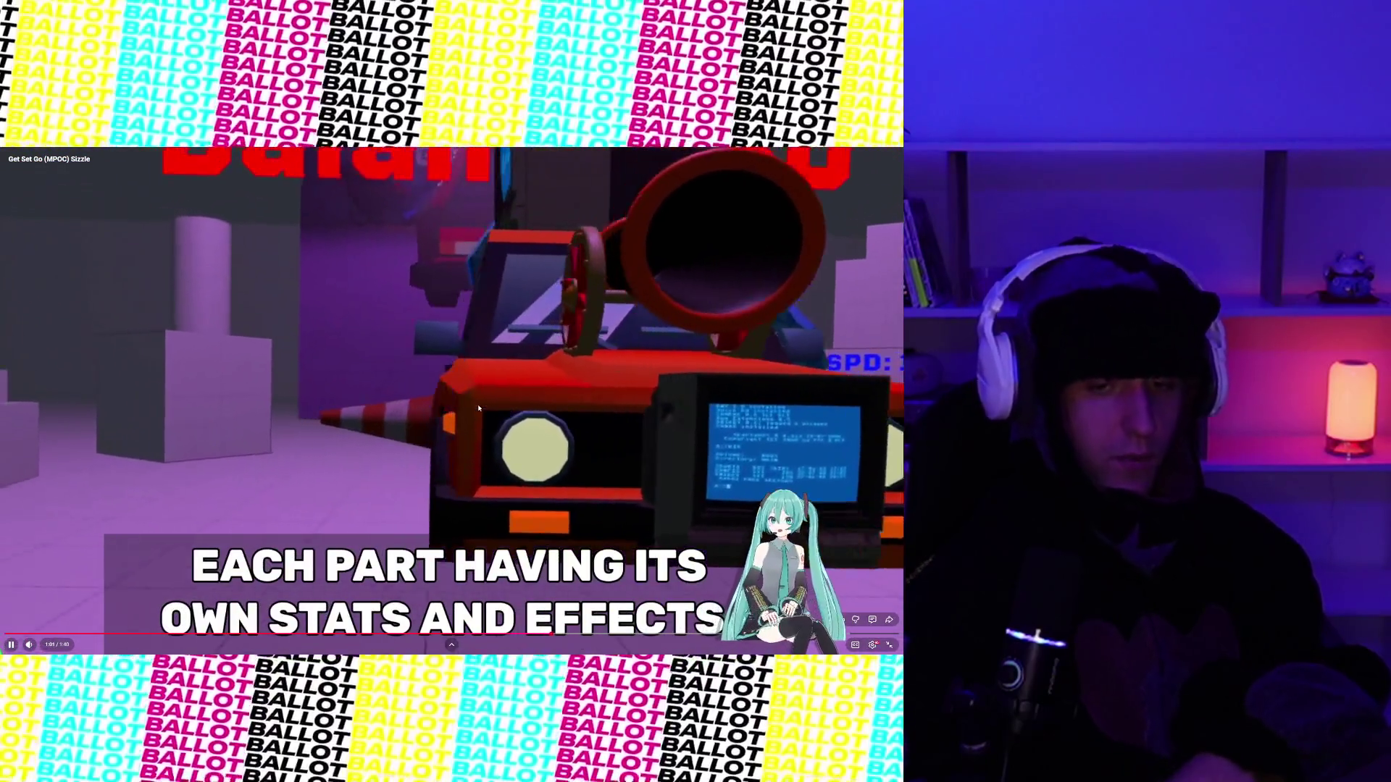
pyautogui.click(479, 408)
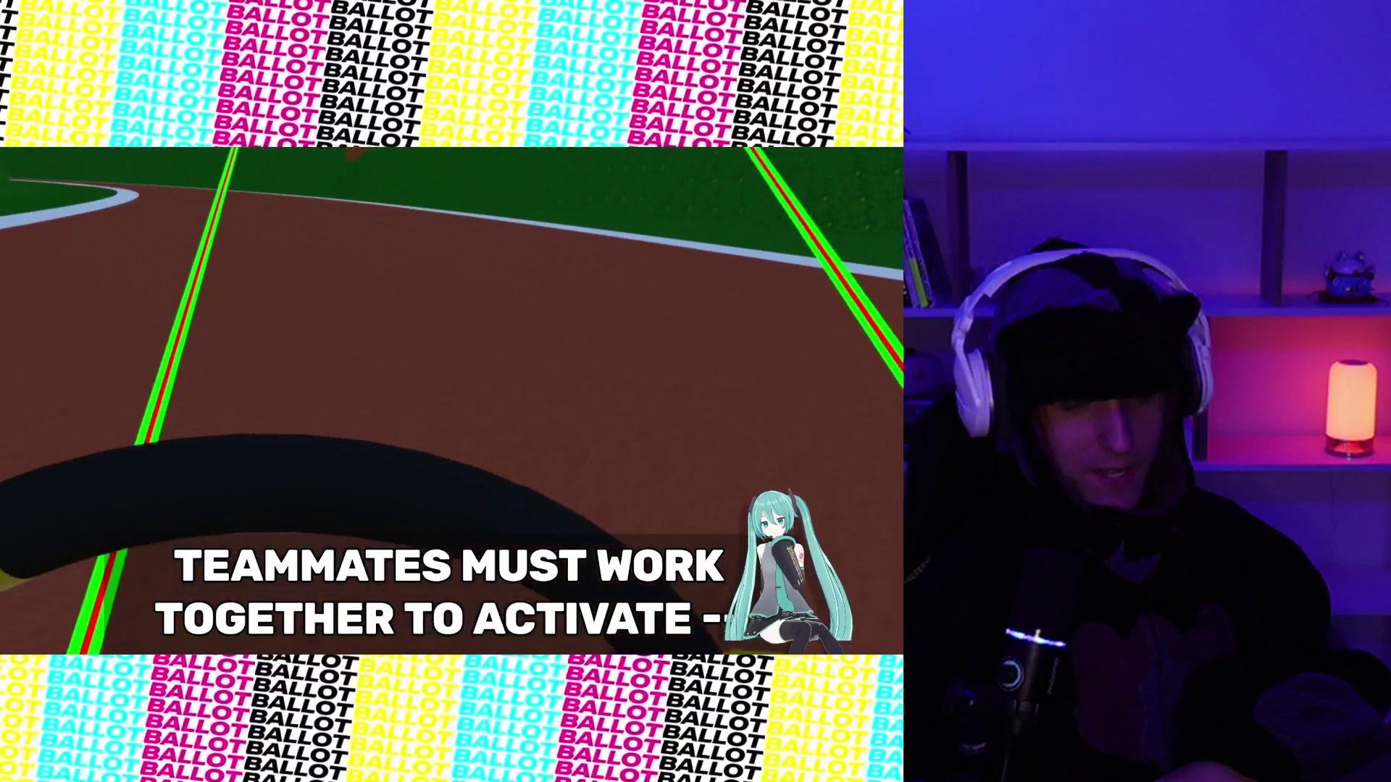
# Pause the Sizzle video at its 'BYE LOL.' ending at 1:40 and exit full screen.
pyautogui.moveTo(327, 439)
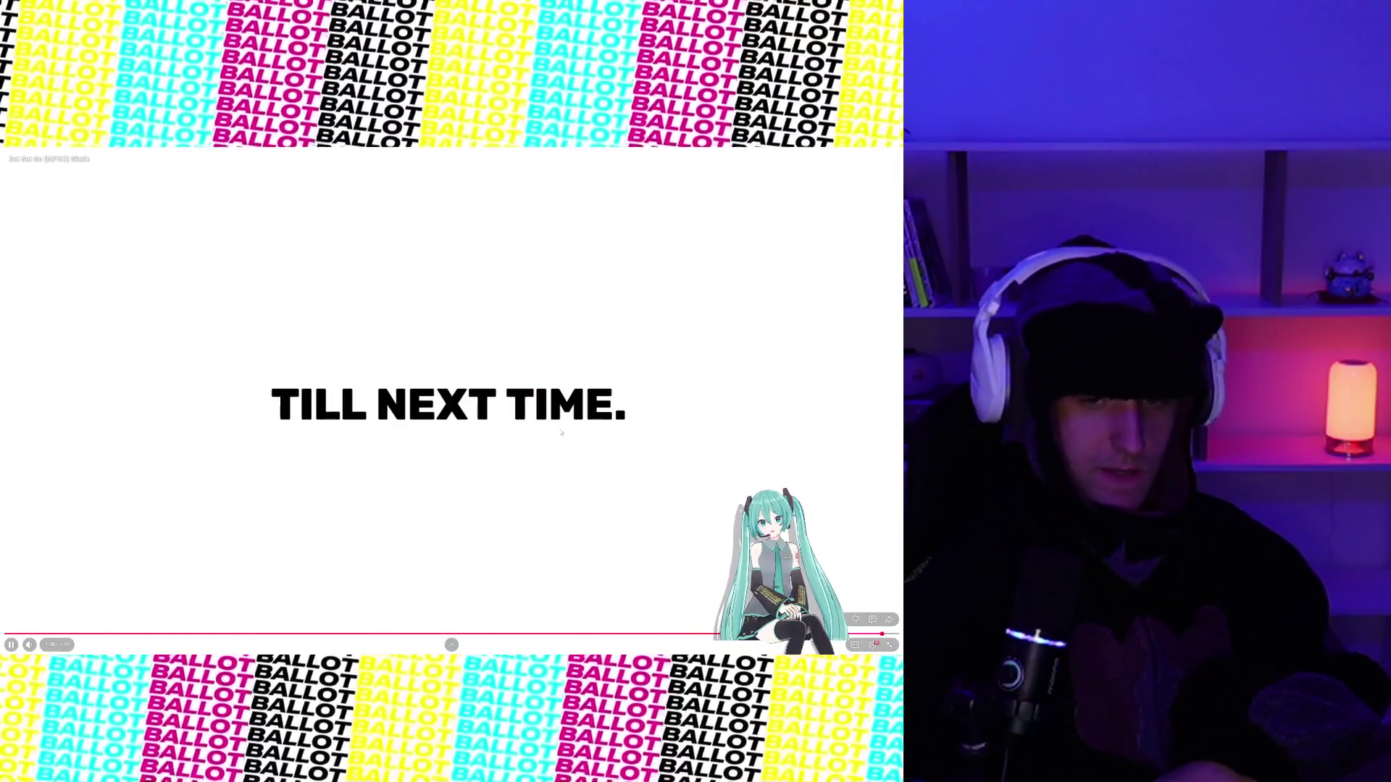
pyautogui.click(561, 432)
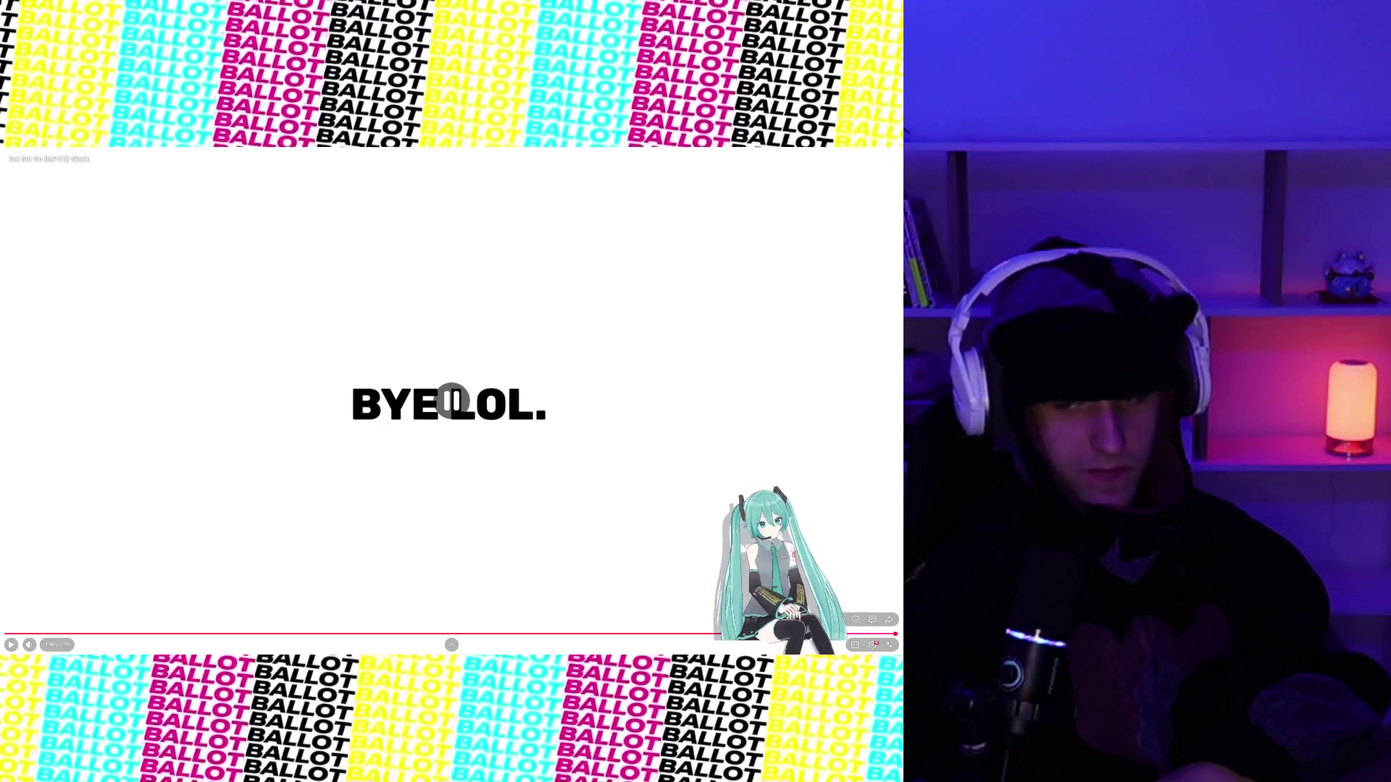
pyautogui.click(889, 645)
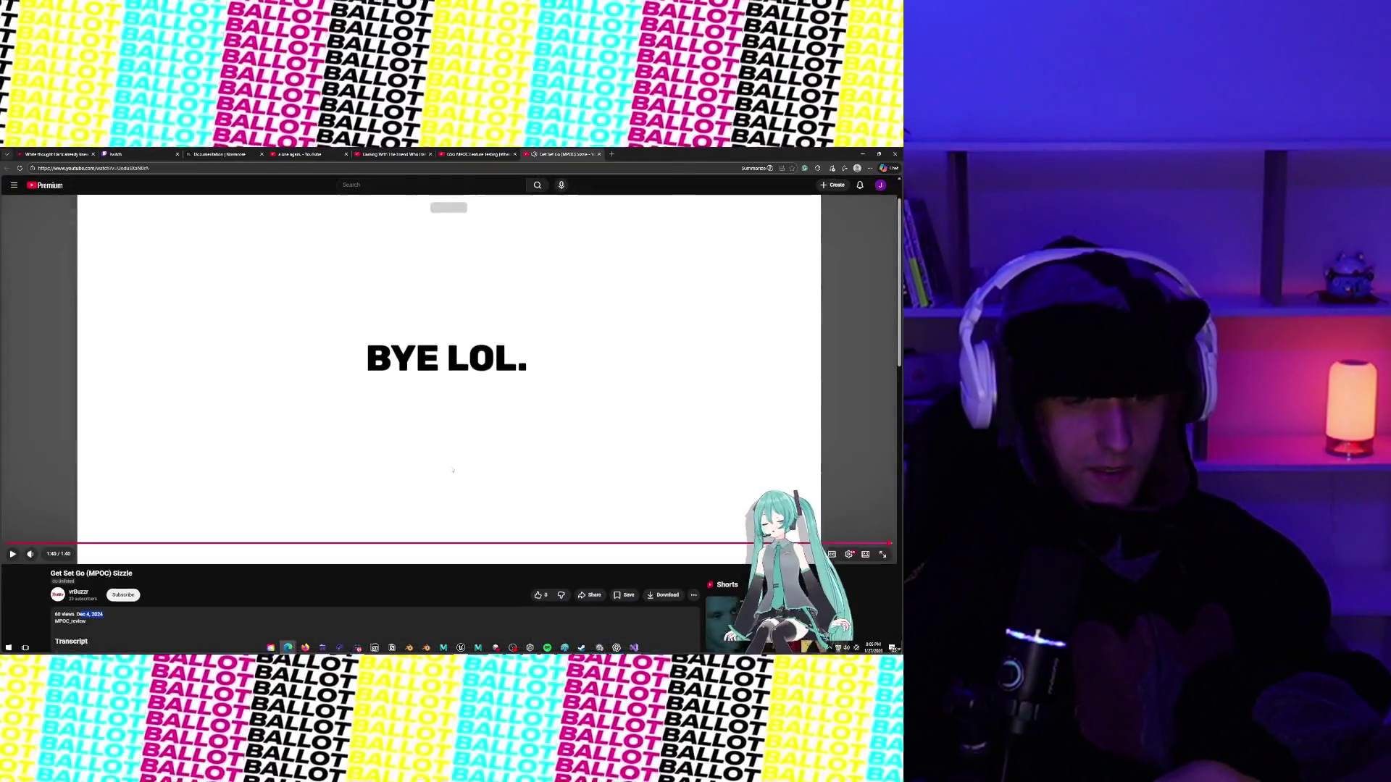
# Visit the uploader's channel page, close it, and minimize the browser to reveal Unity.
pyautogui.click(75, 535)
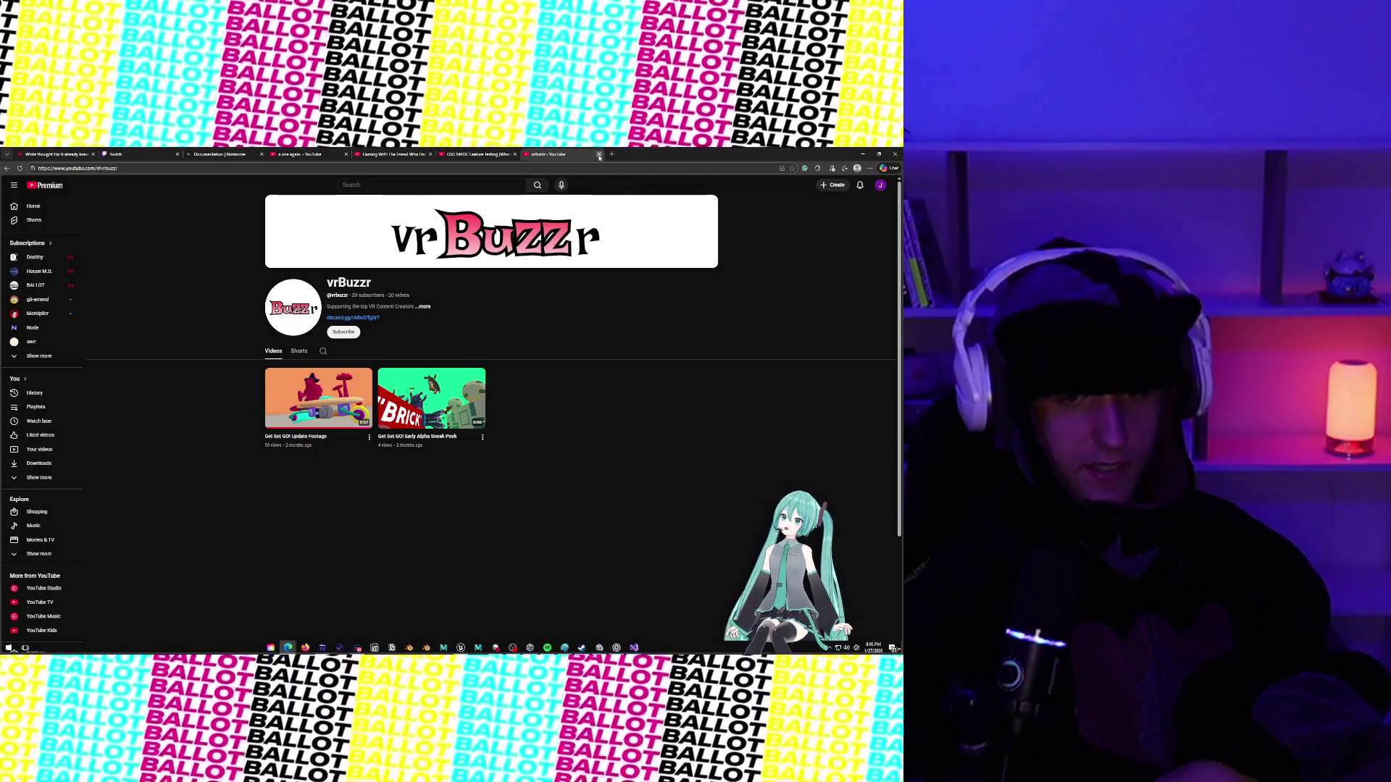
pyautogui.click(599, 154)
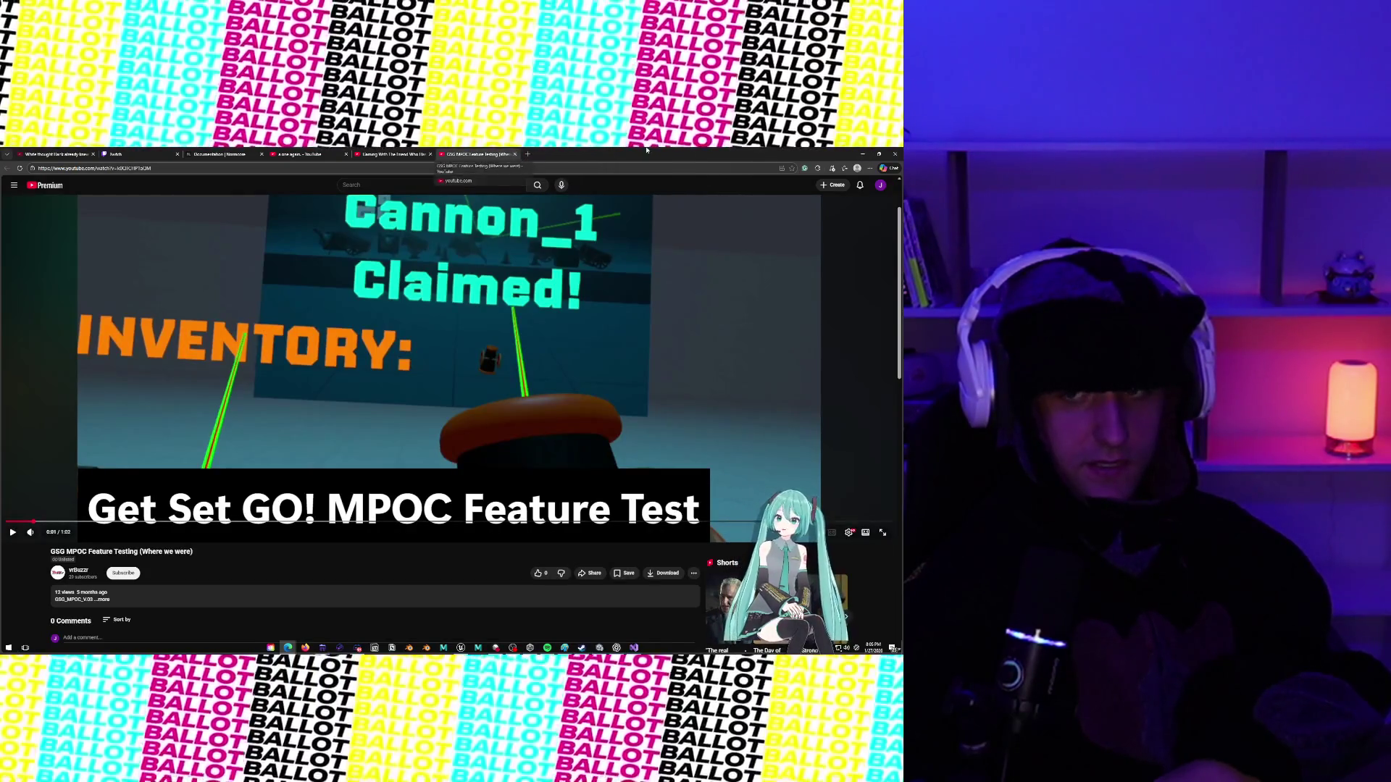
pyautogui.click(862, 153)
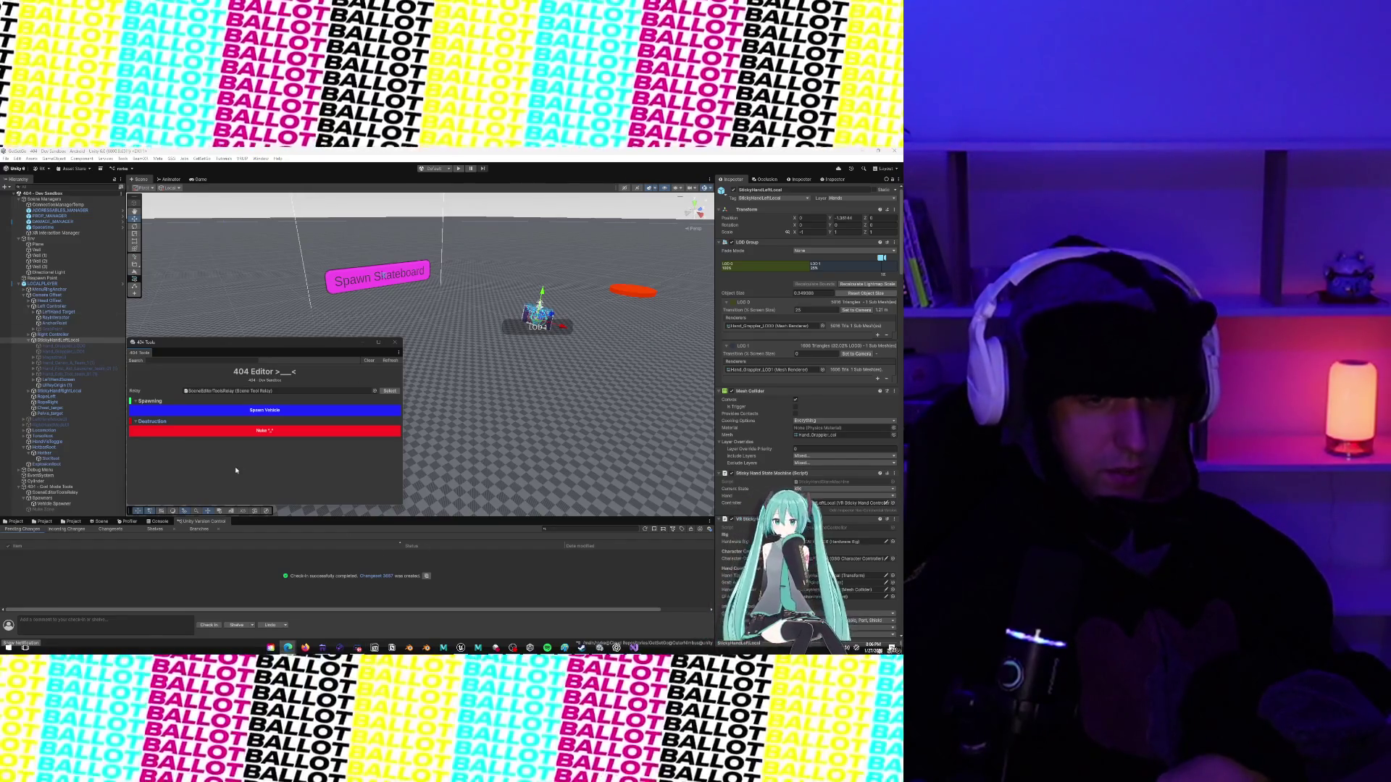
# Show the scene view and the Vehicles _Dev project assets in the lower panel.
pyautogui.click(129, 522)
pyautogui.click(99, 522)
pyautogui.click(69, 524)
pyautogui.click(40, 521)
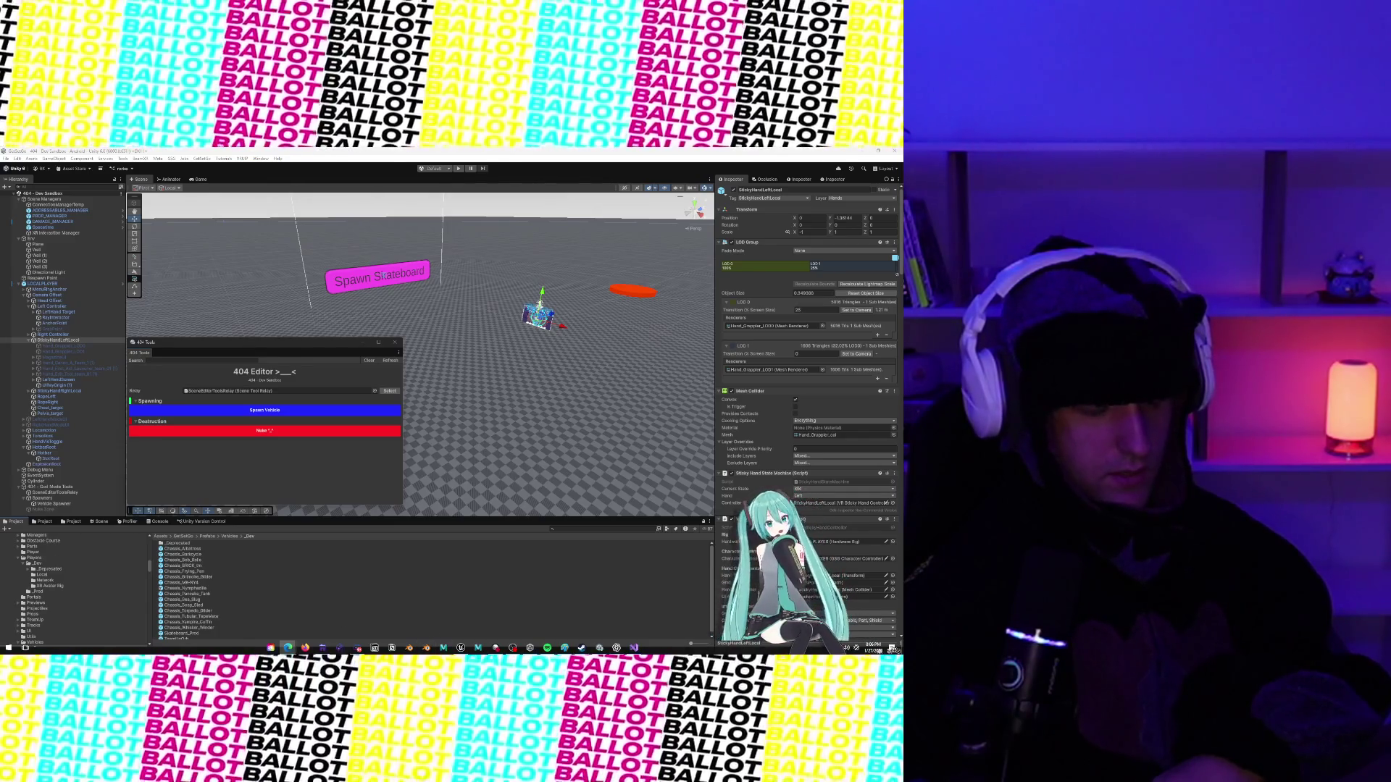
# Check the version control check-in result, console and profiler, then bring back the feature-test video.
pyautogui.click(214, 522)
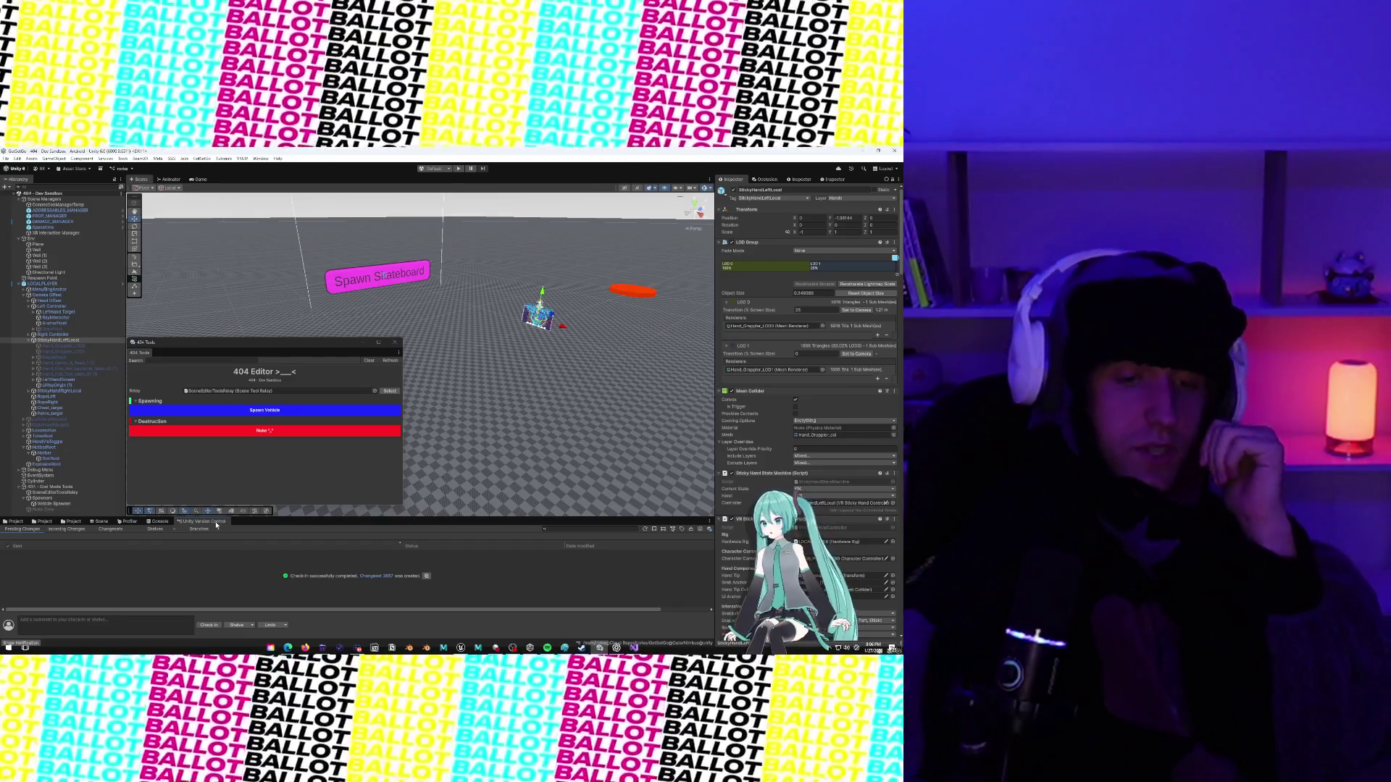
pyautogui.click(160, 522)
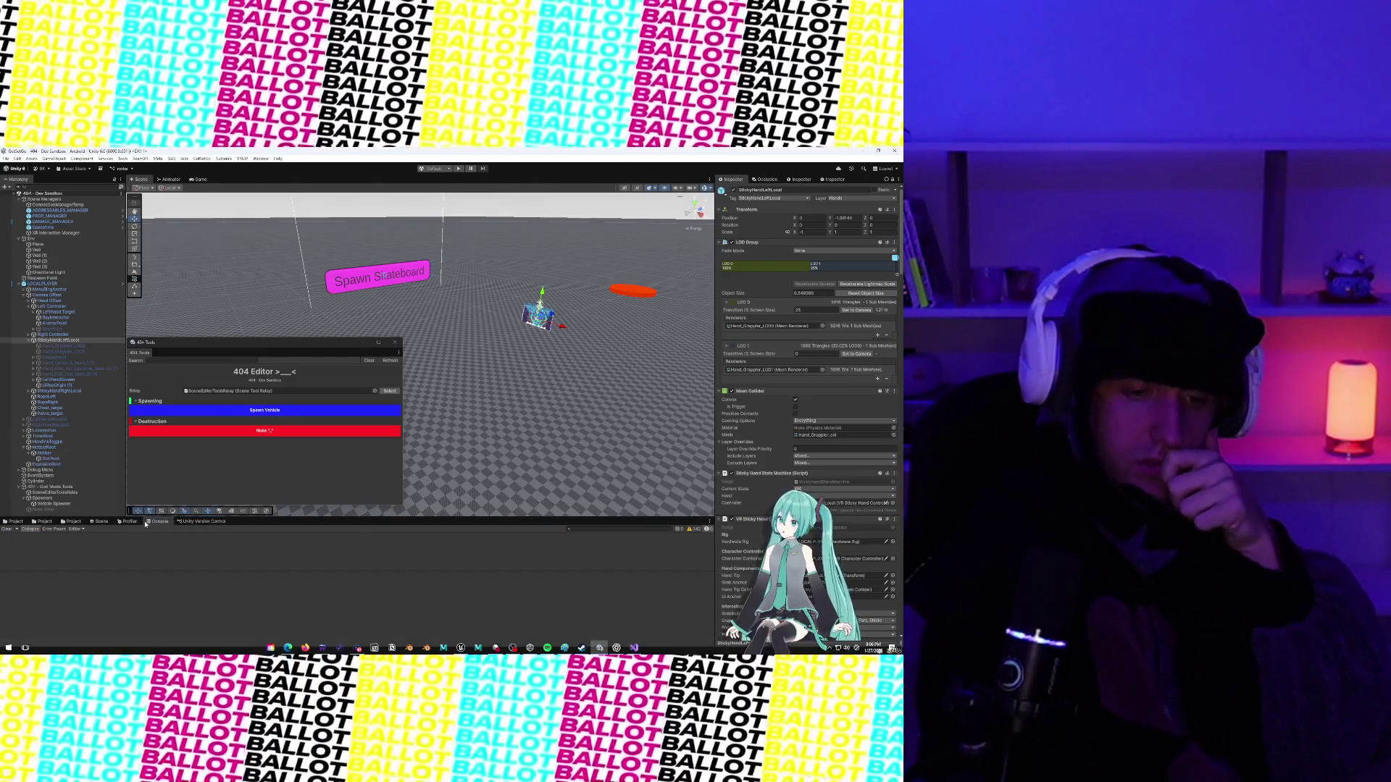
pyautogui.click(129, 521)
pyautogui.click(102, 522)
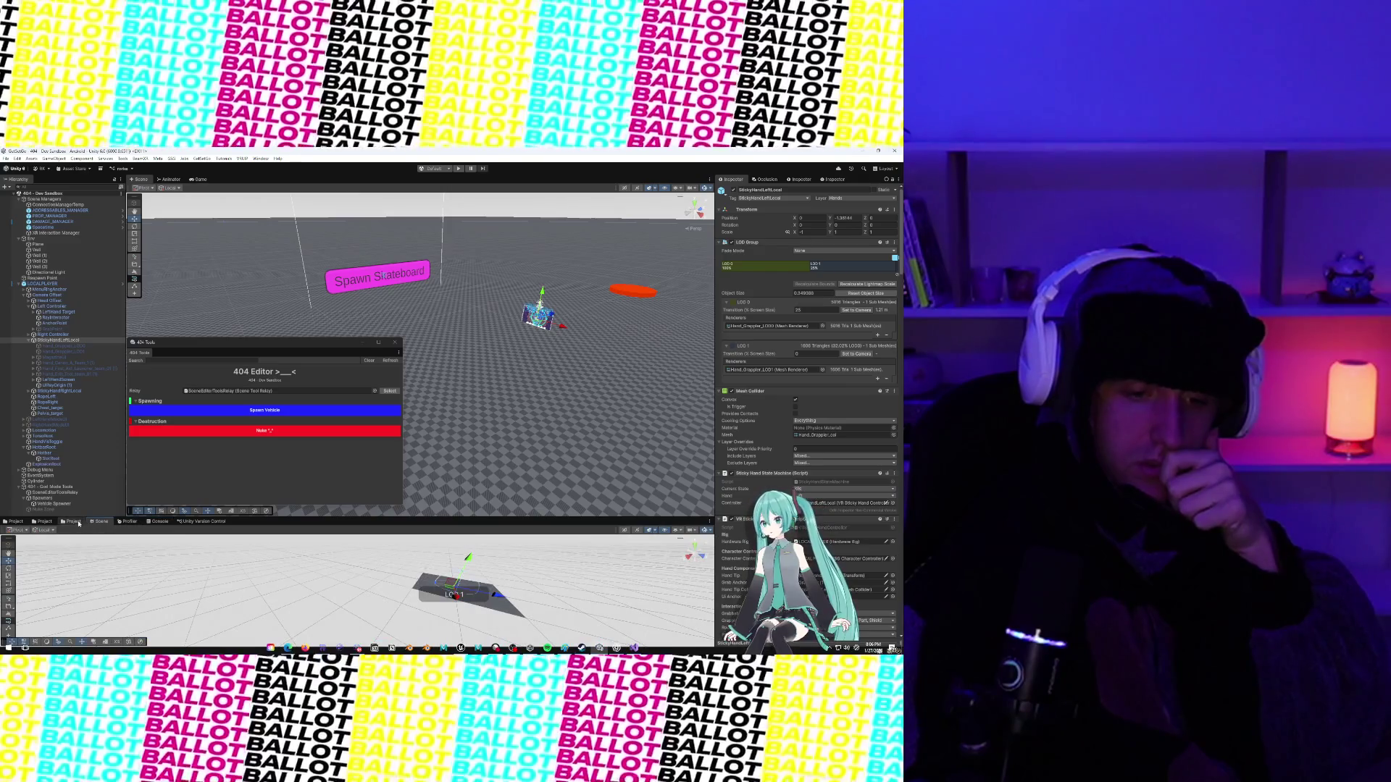
pyautogui.click(74, 522)
pyautogui.click(270, 616)
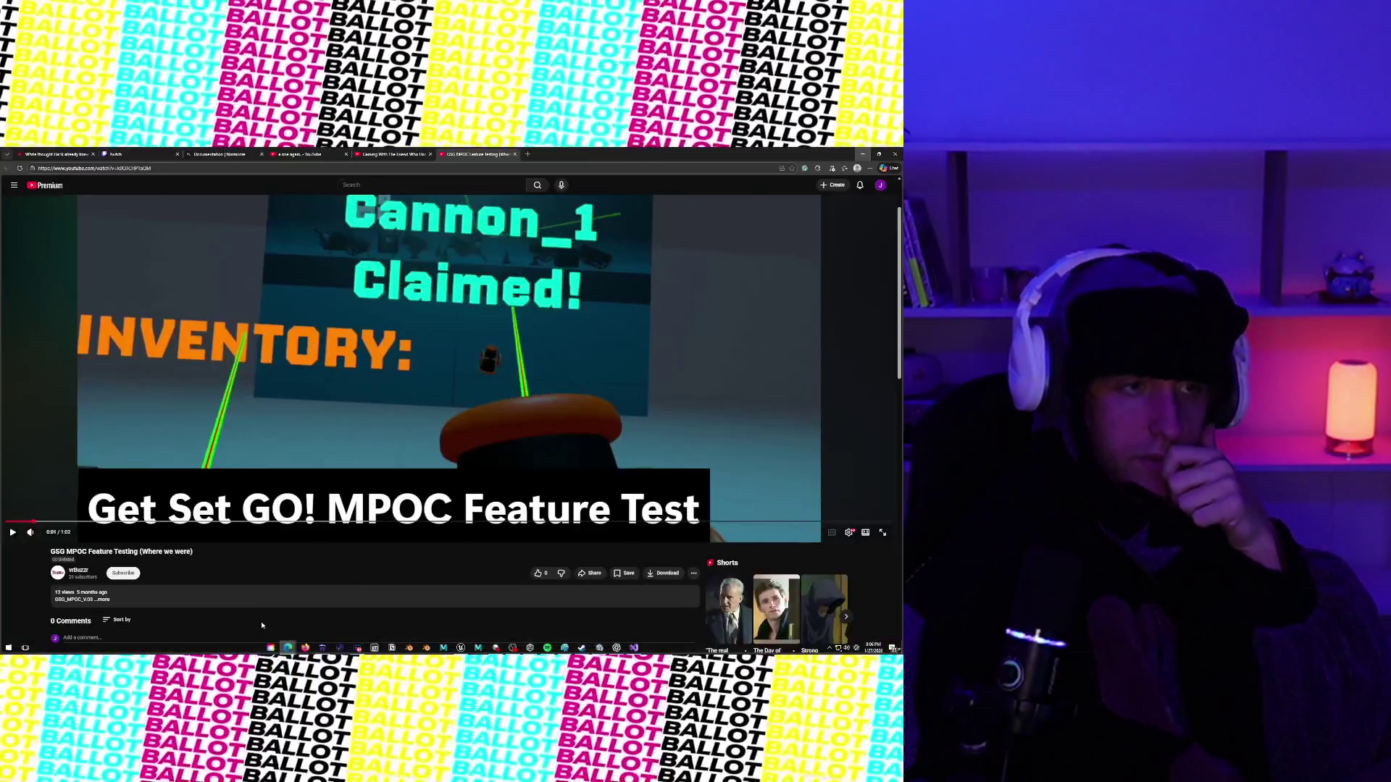
# Start the dreamcore playlist from the 'alone again.' tab's end screen, then return to Unity.
pyautogui.click(342, 154)
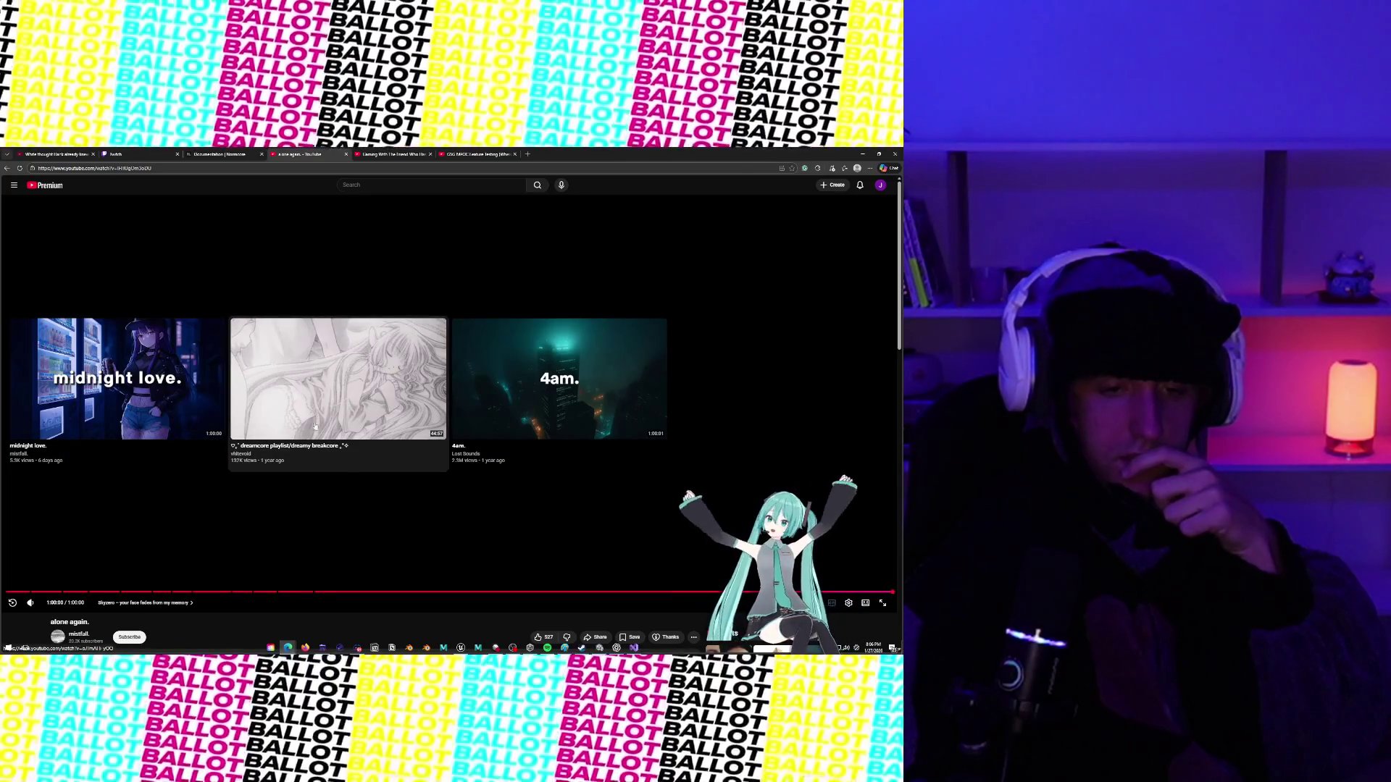
pyautogui.click(338, 378)
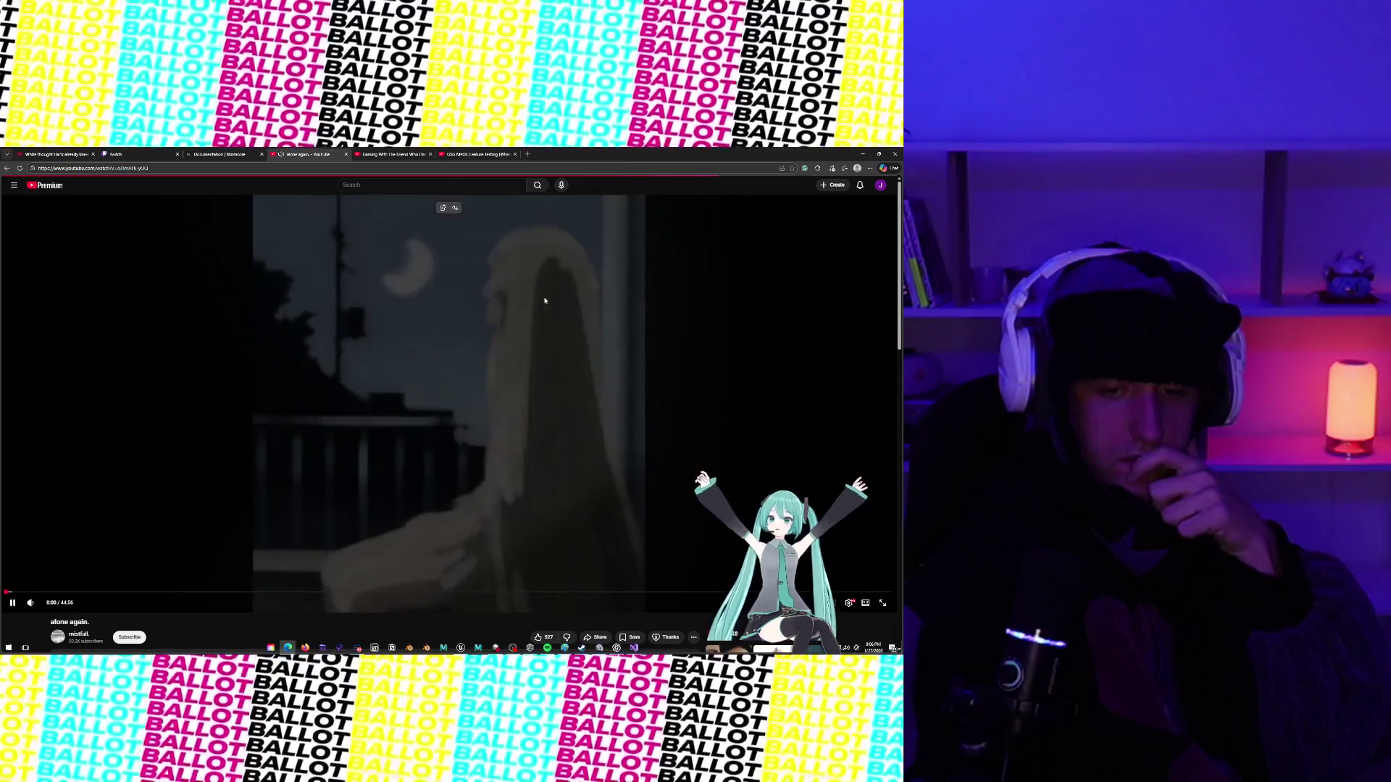
pyautogui.hotkey('alt', 'Tab')
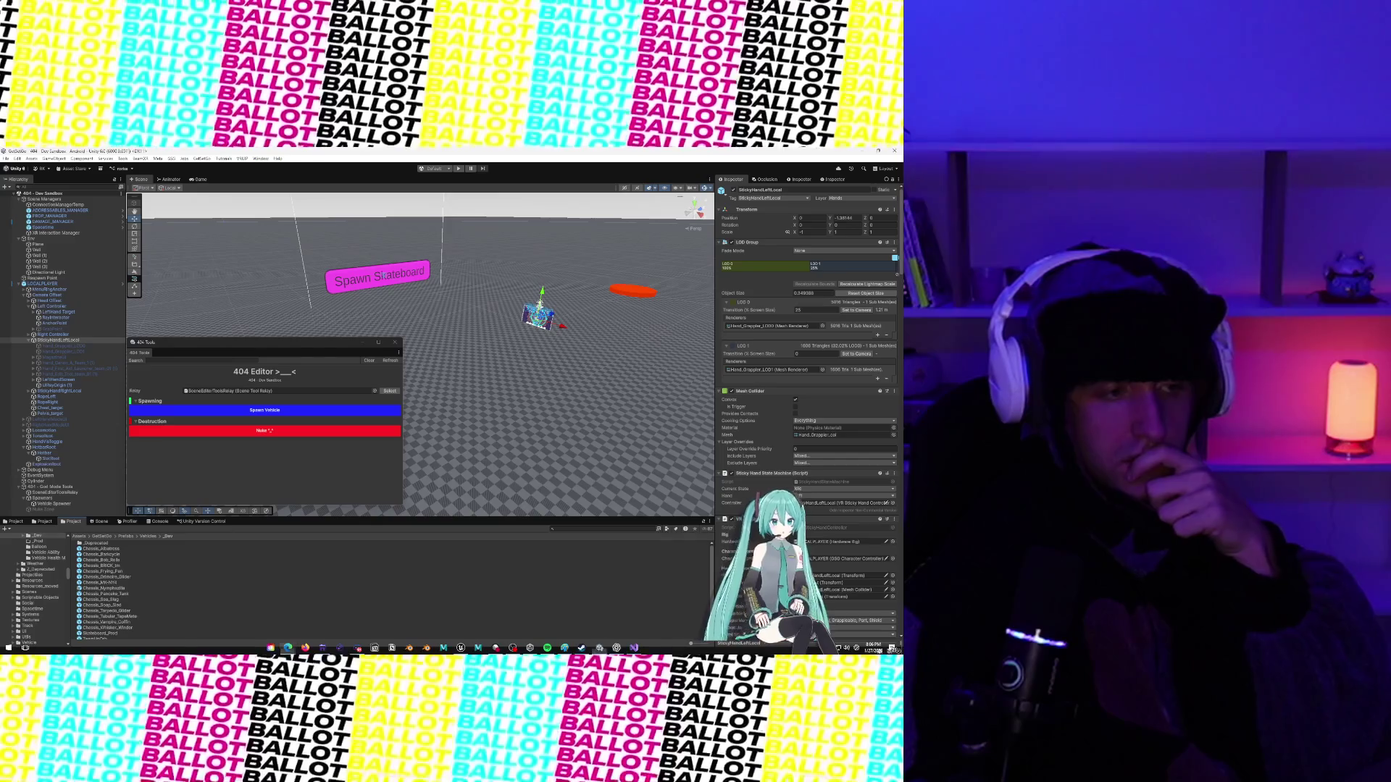
# Zoom the test Scene view out and back in, then switch over to Visual Studio's scripts.
pyautogui.scroll(-2, 474, 259)
pyautogui.scroll(1, 474, 259)
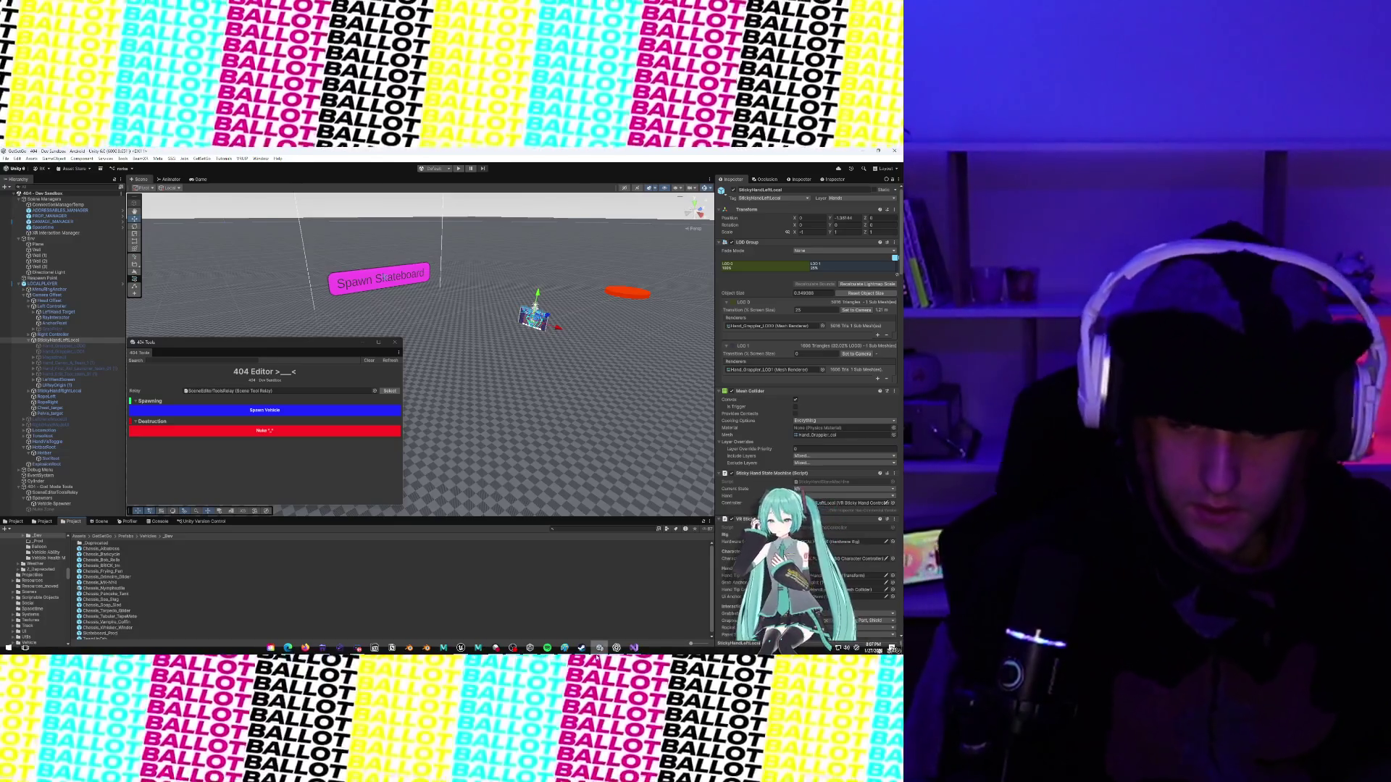
pyautogui.hotkey('alt', 'Tab')
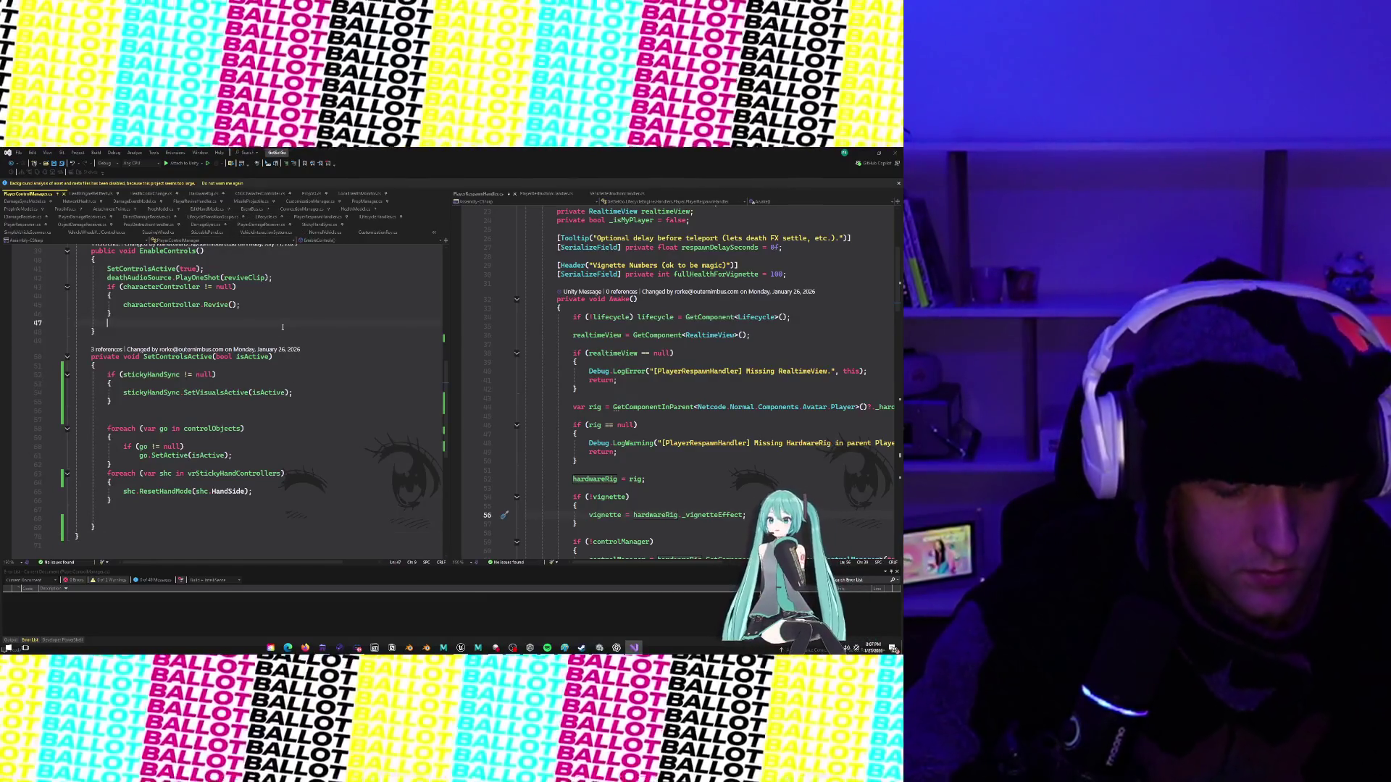
pyautogui.hotkey('ctrl', 'f')
pyautogui.write('NOrm')
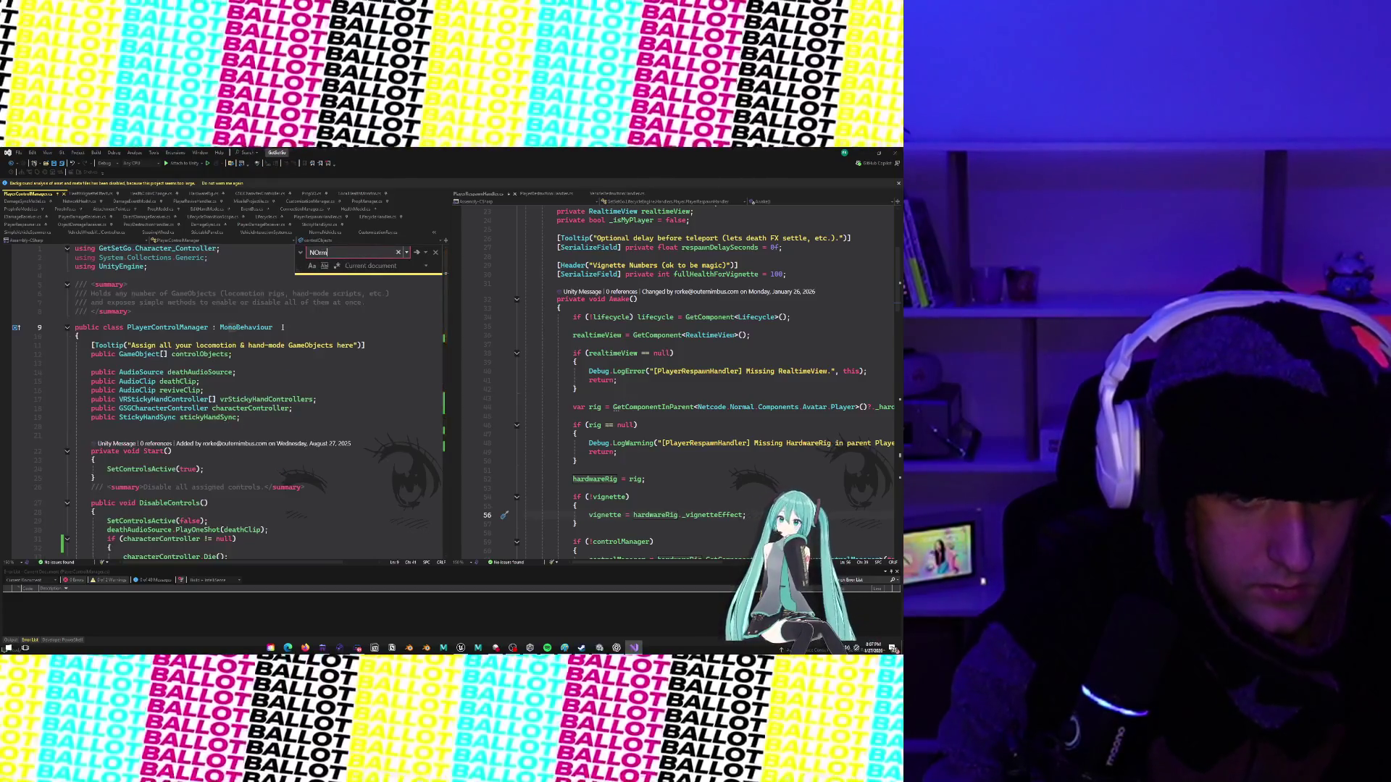
pyautogui.press('Return')
pyautogui.press('Escape')
pyautogui.hotkey('ctrl', 't')
pyautogui.write('normalVehicle')
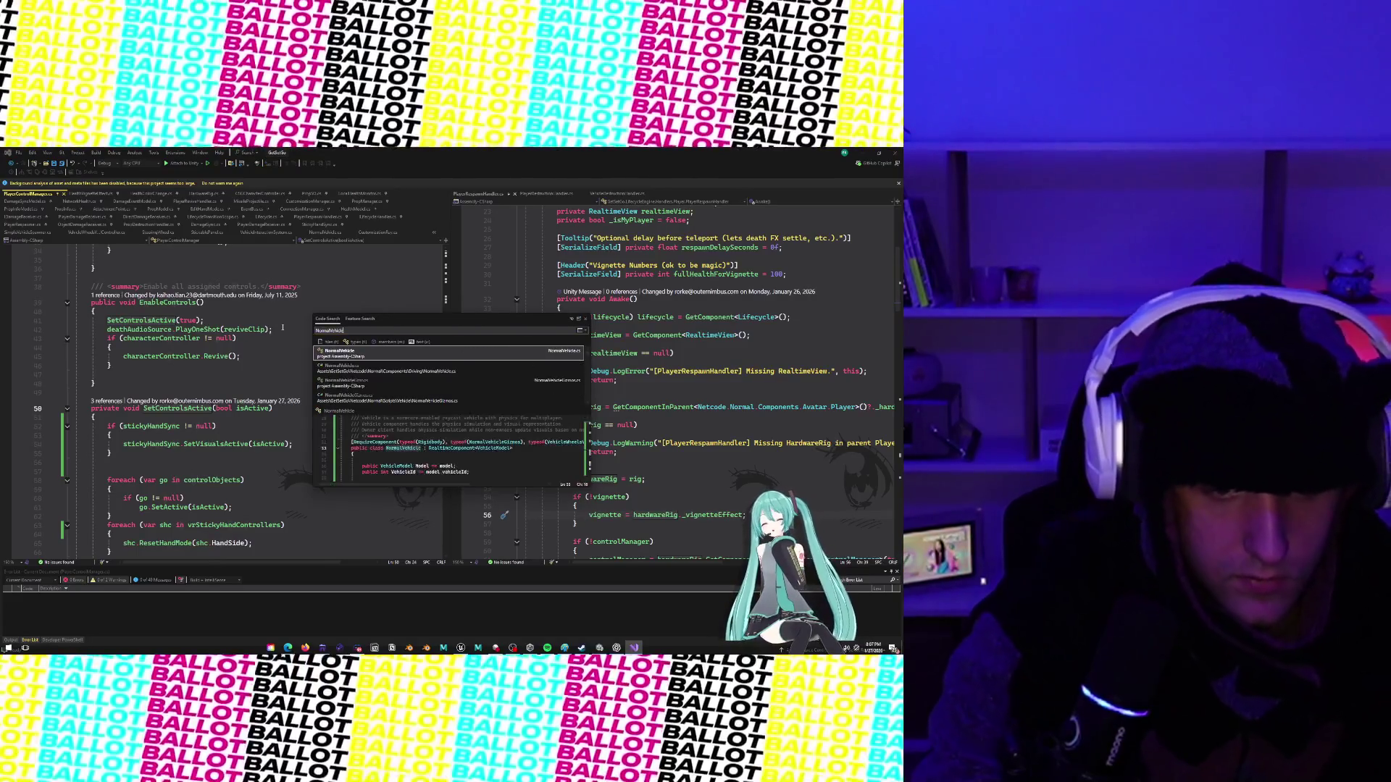
pyautogui.press('Return')
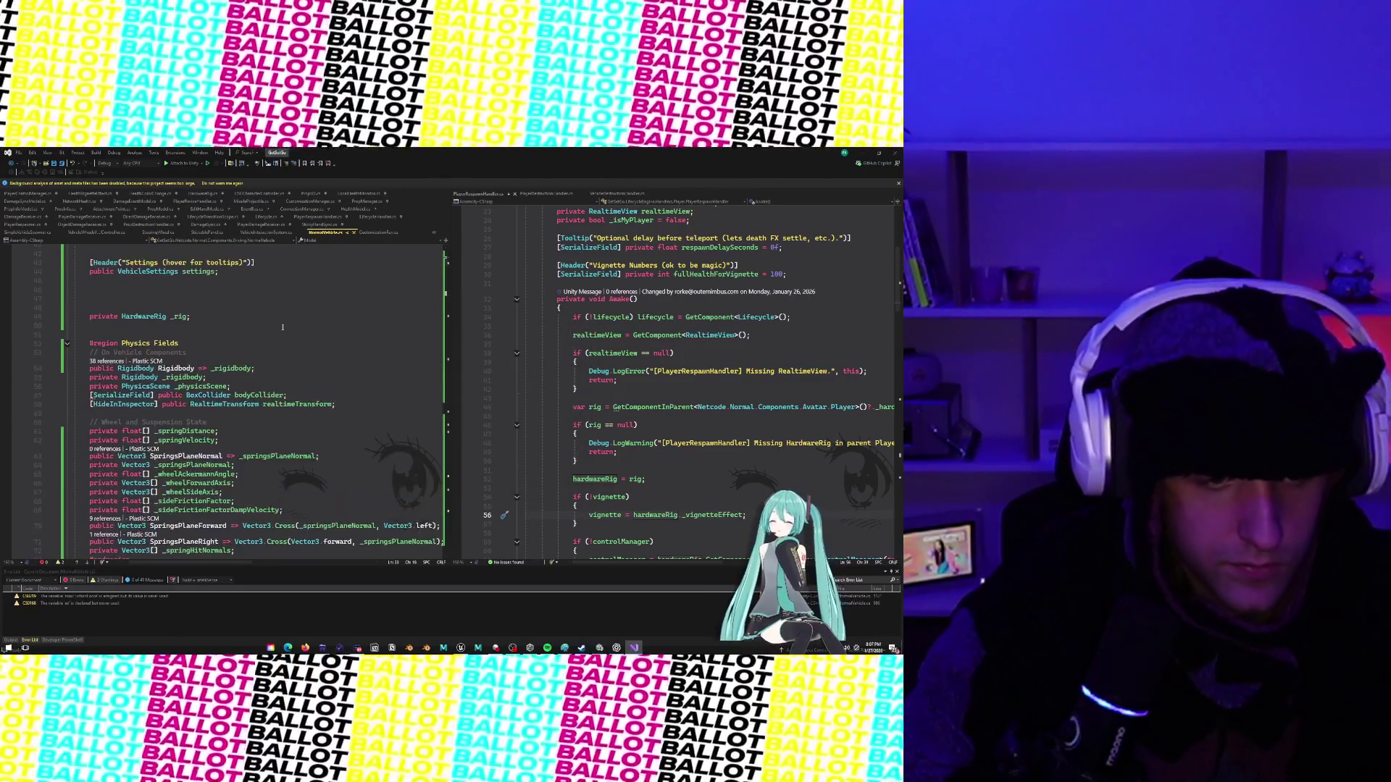
pyautogui.scroll(-20, 283, 327)
pyautogui.scroll(-3, 282, 327)
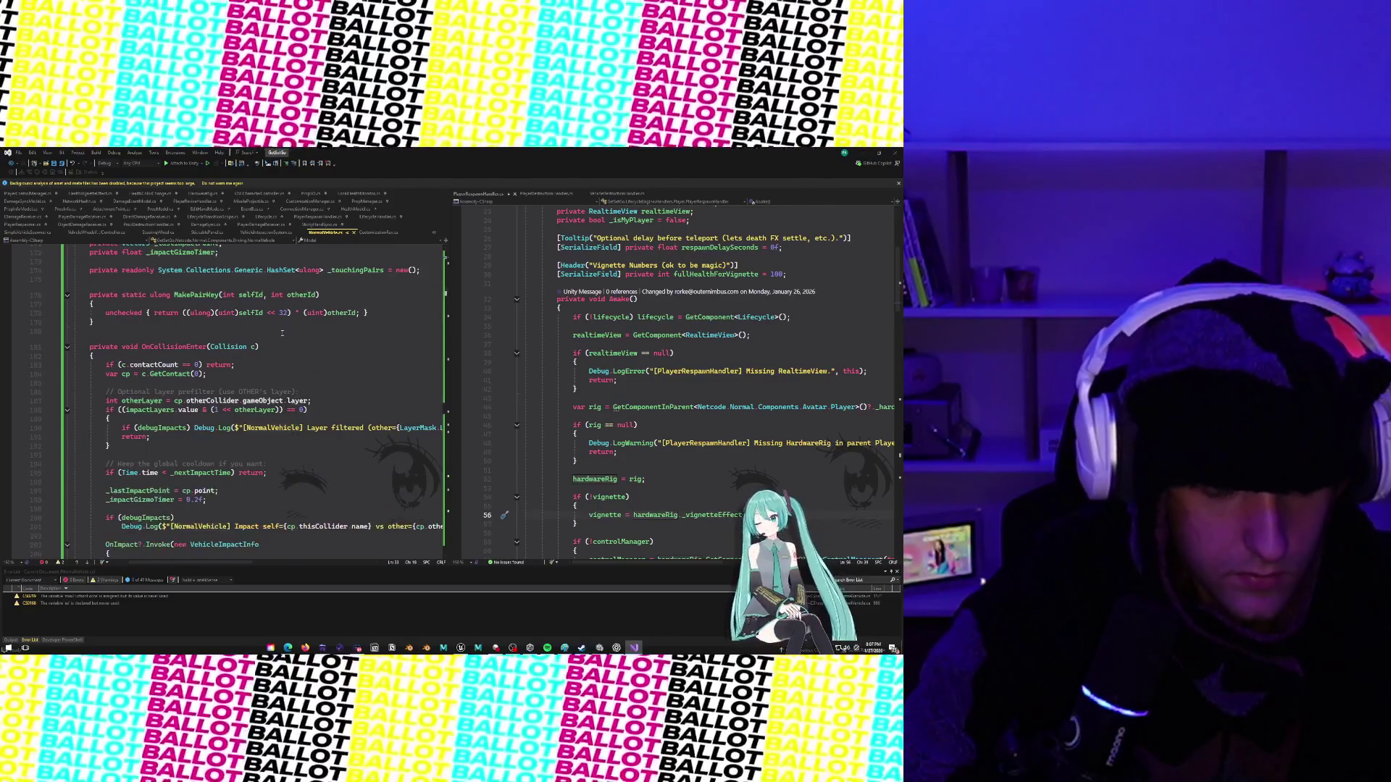
pyautogui.scroll(-15, 281, 336)
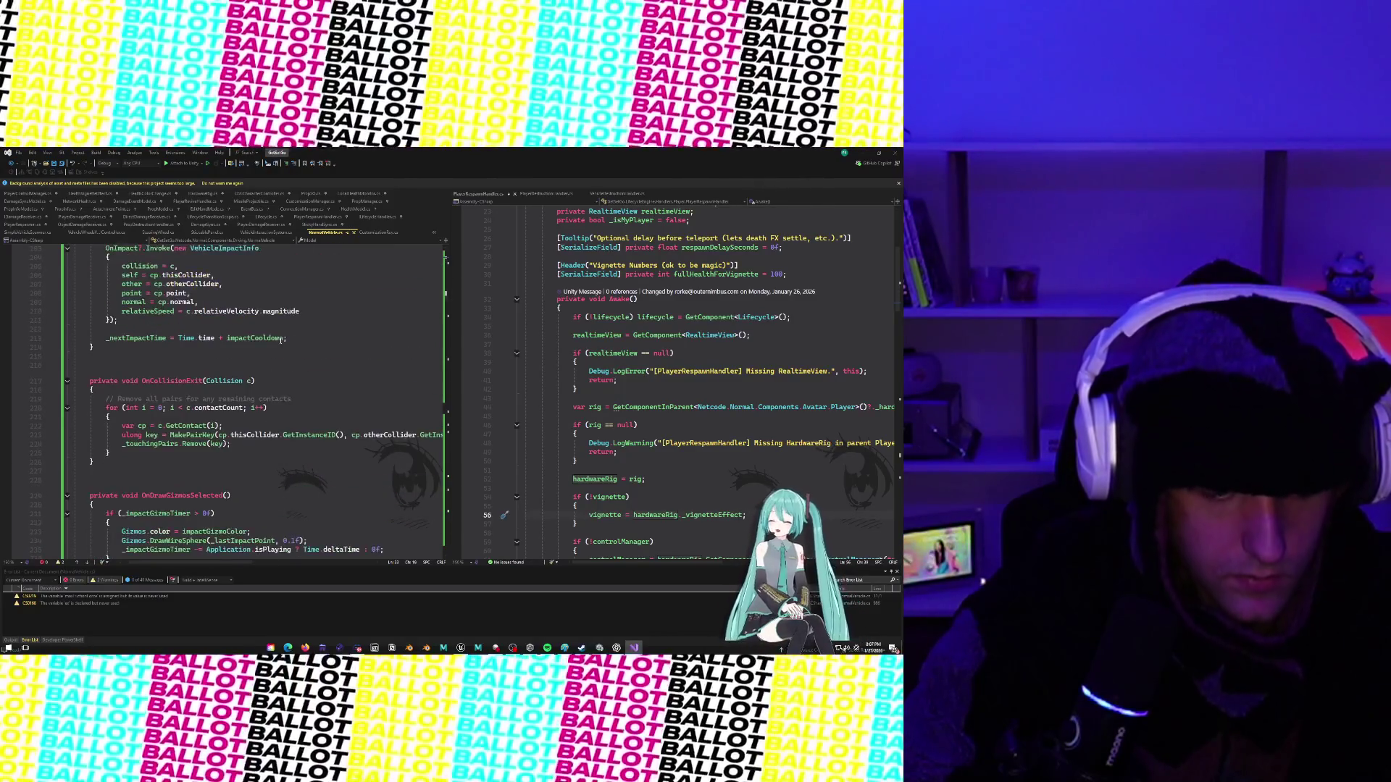
pyautogui.scroll(-5, 280, 341)
pyautogui.scroll(-4, 281, 347)
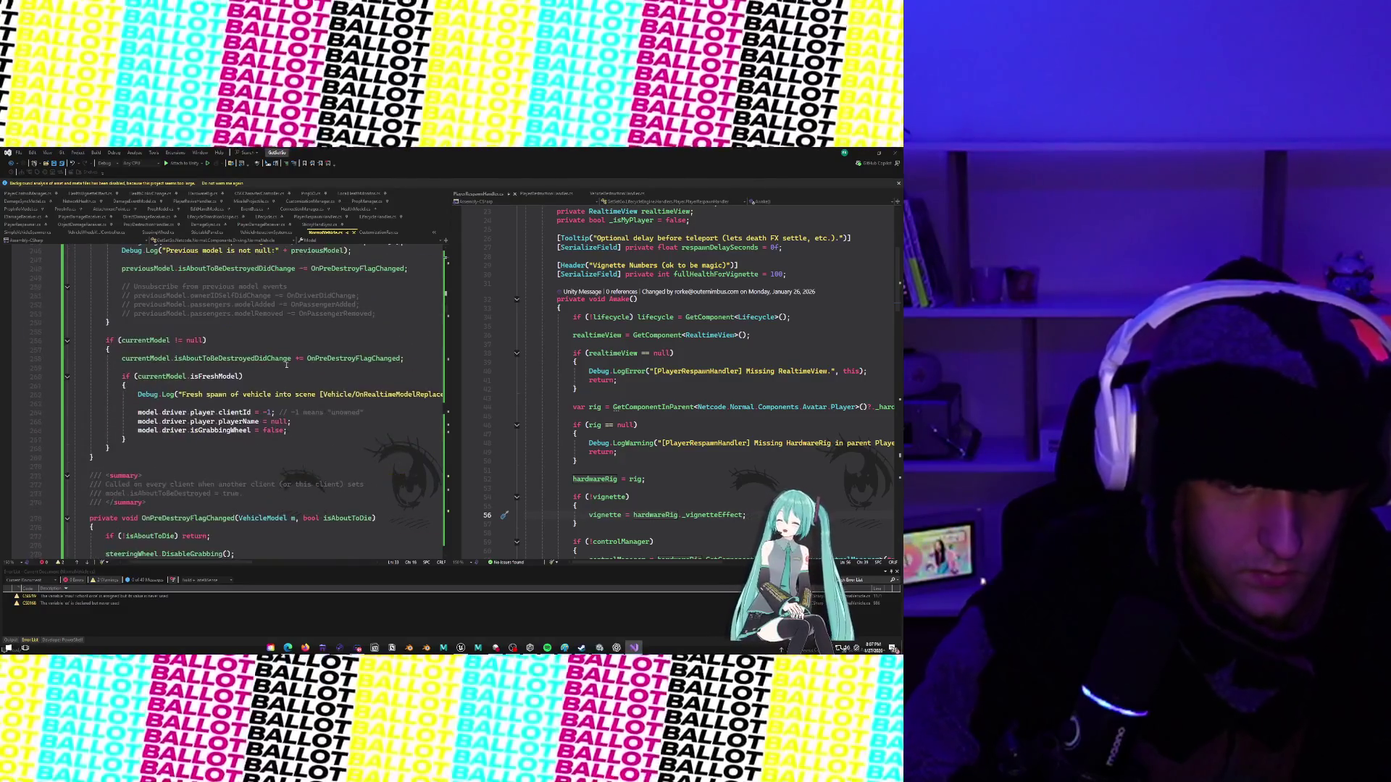
pyautogui.scroll(-4, 268, 391)
pyautogui.scroll(-4, 264, 410)
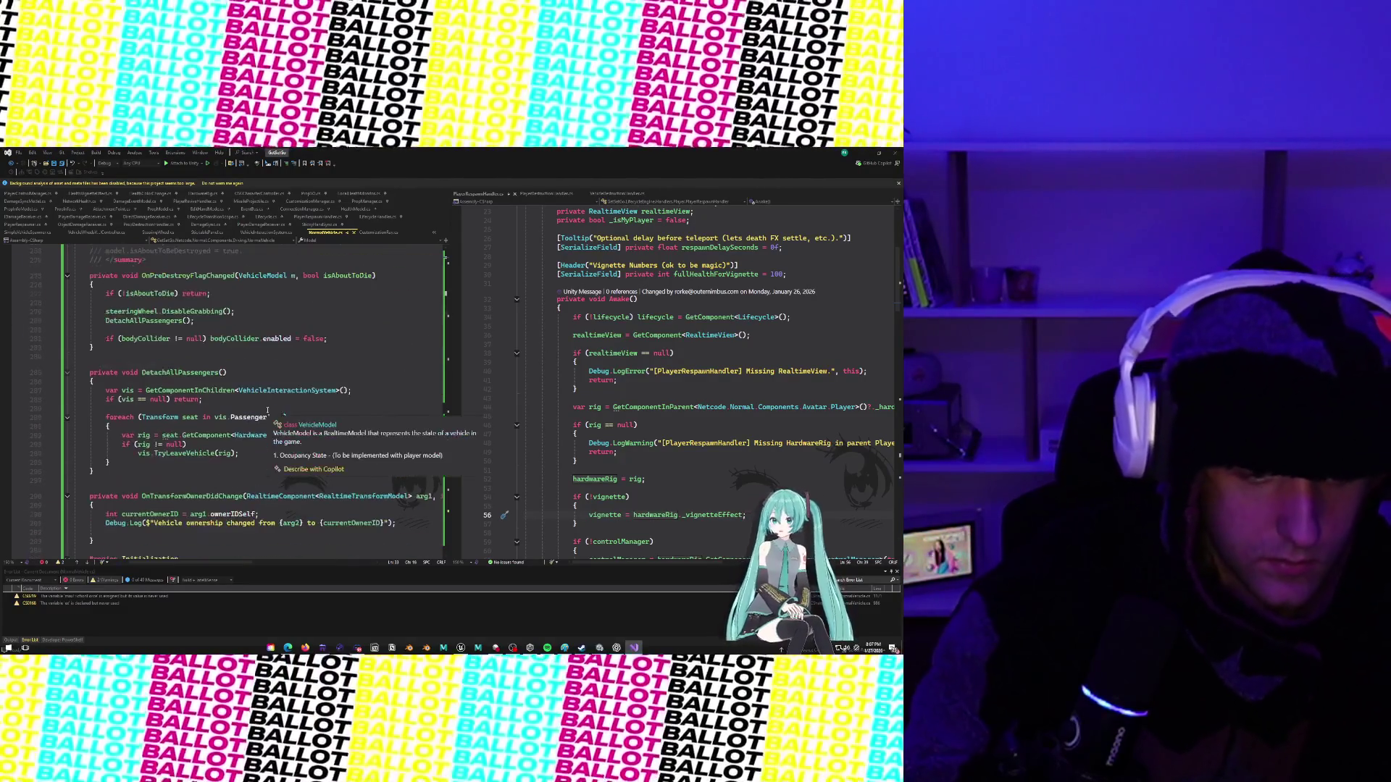
pyautogui.scroll(-3, 266, 410)
pyautogui.scroll(-3, 267, 410)
pyautogui.scroll(-10, 267, 410)
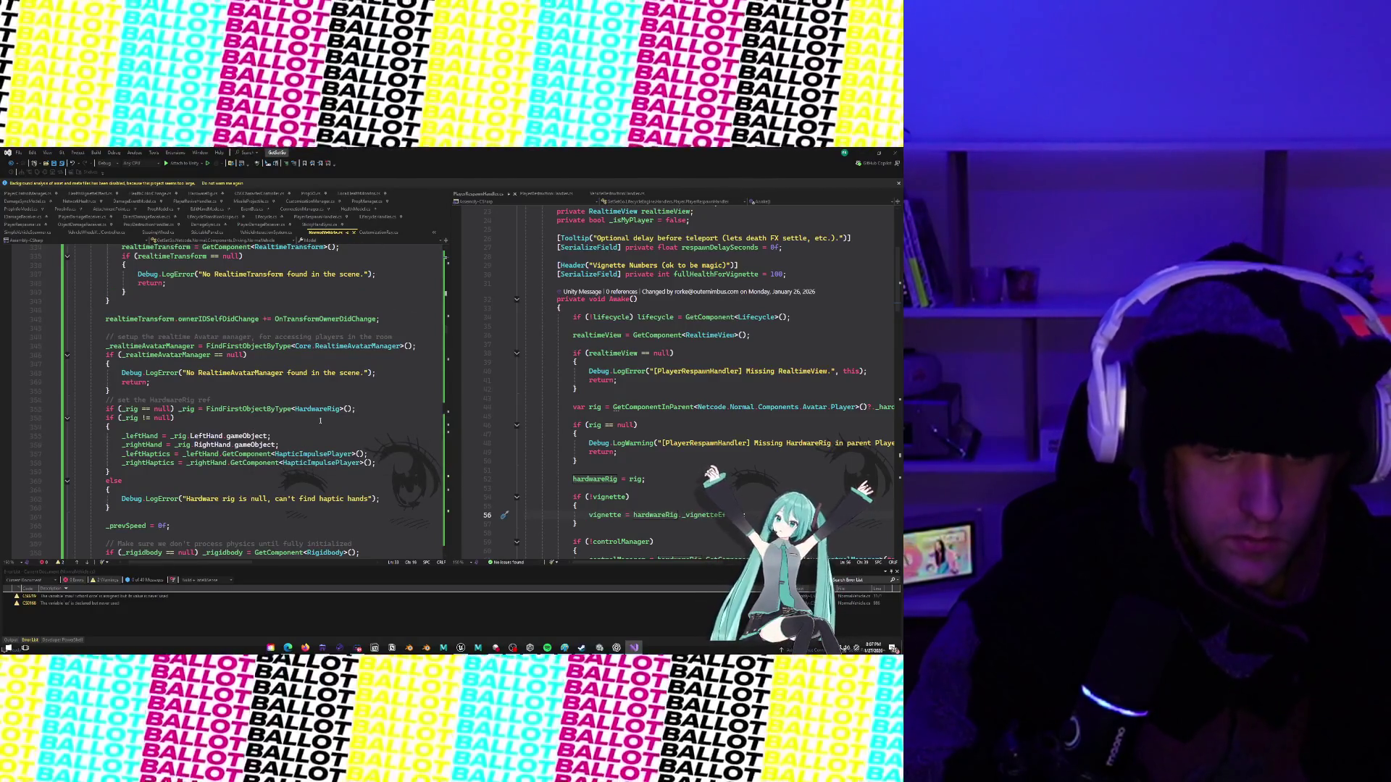
pyautogui.scroll(-4, 320, 420)
pyautogui.scroll(-5, 320, 420)
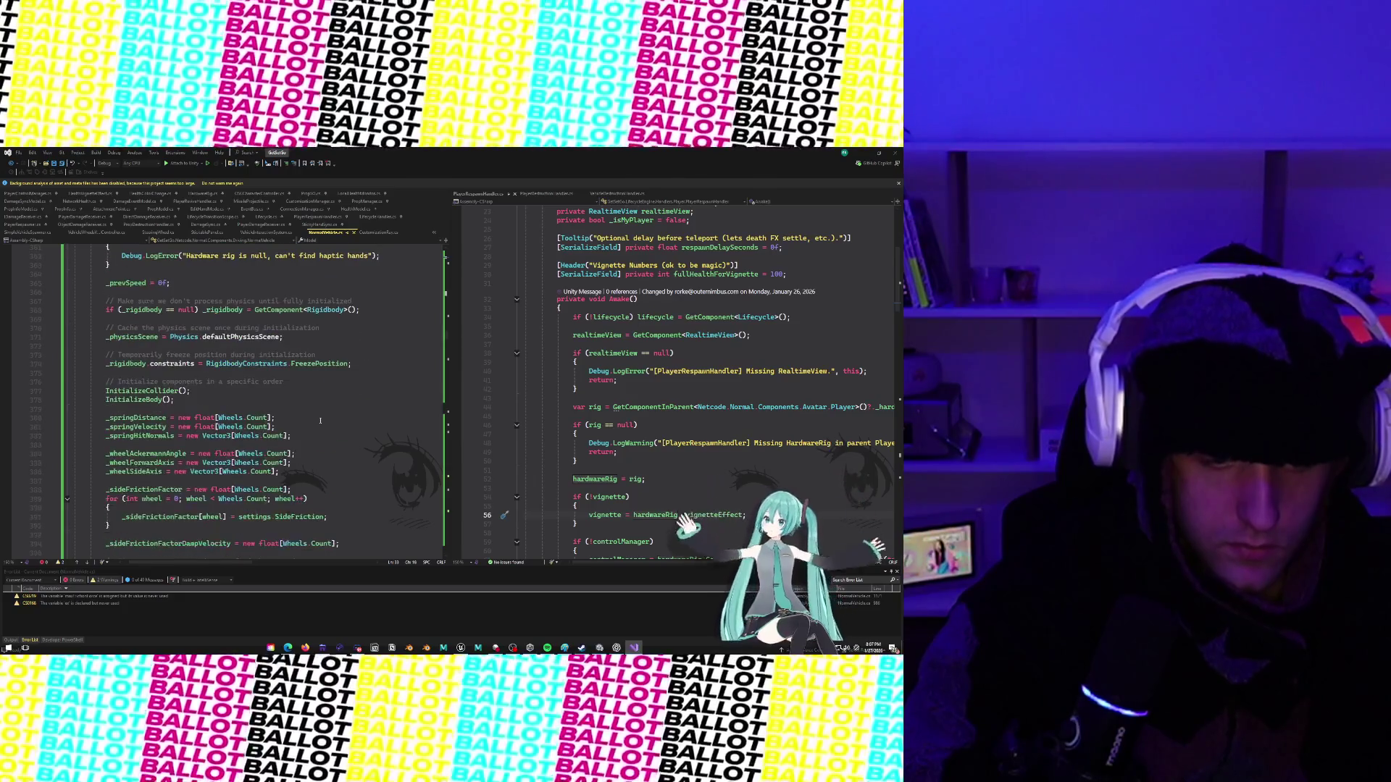
pyautogui.scroll(-8, 320, 420)
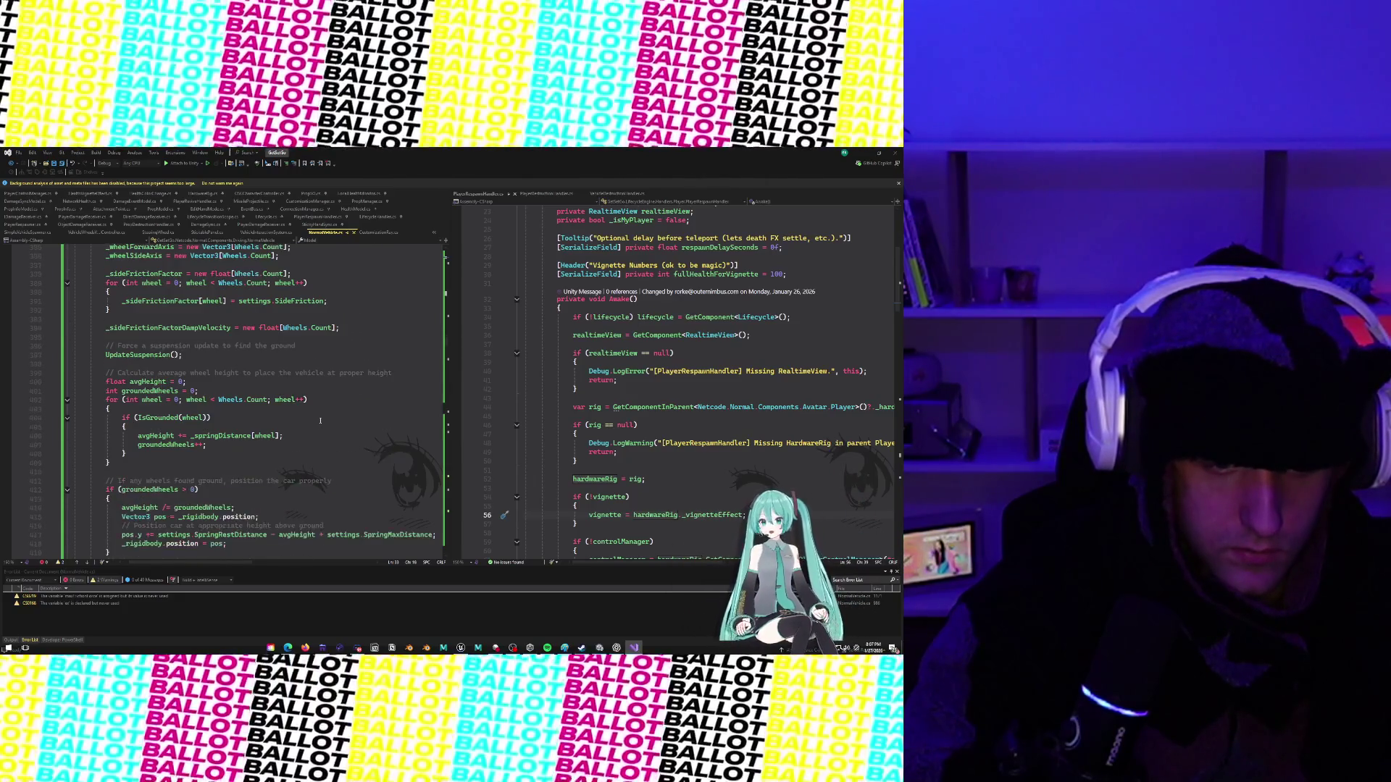
pyautogui.scroll(-3, 320, 420)
pyautogui.scroll(-3, 320, 421)
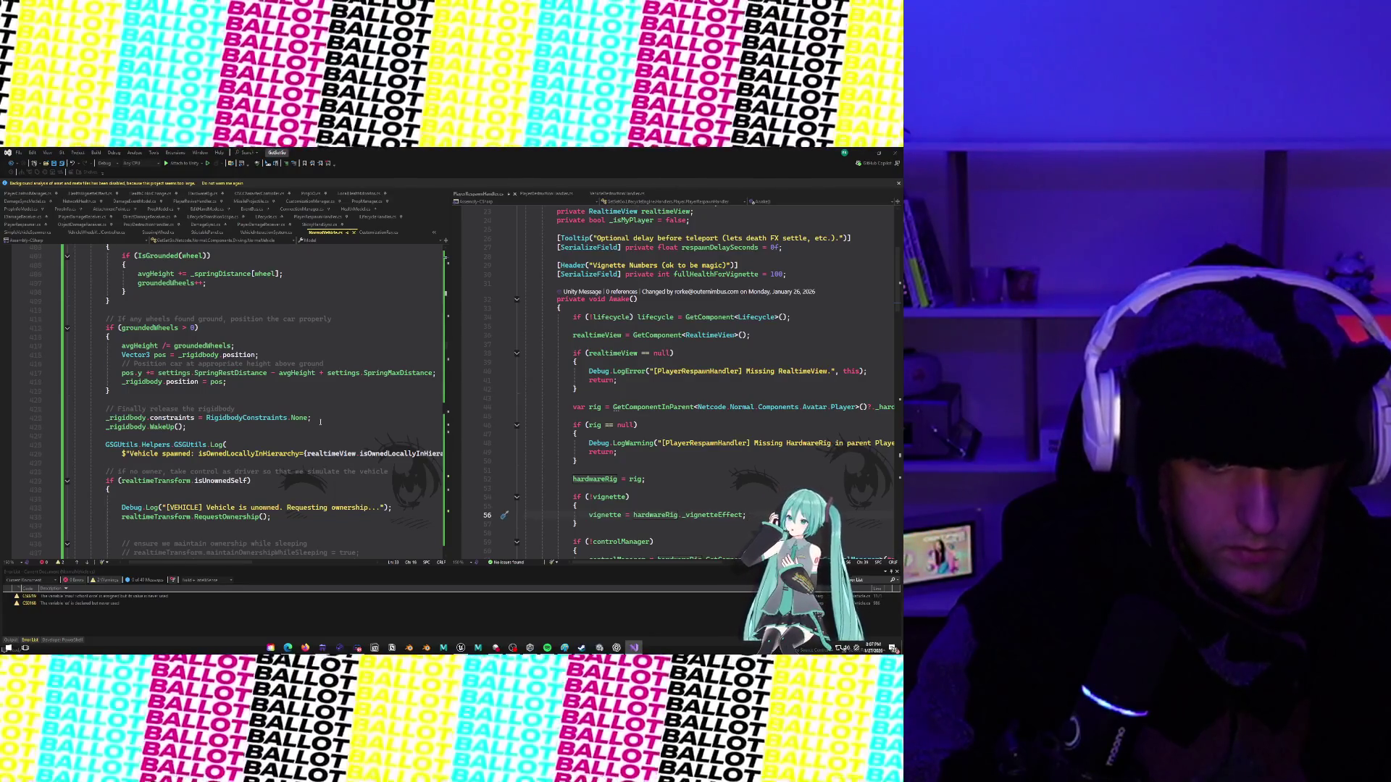
pyautogui.scroll(-5, 321, 421)
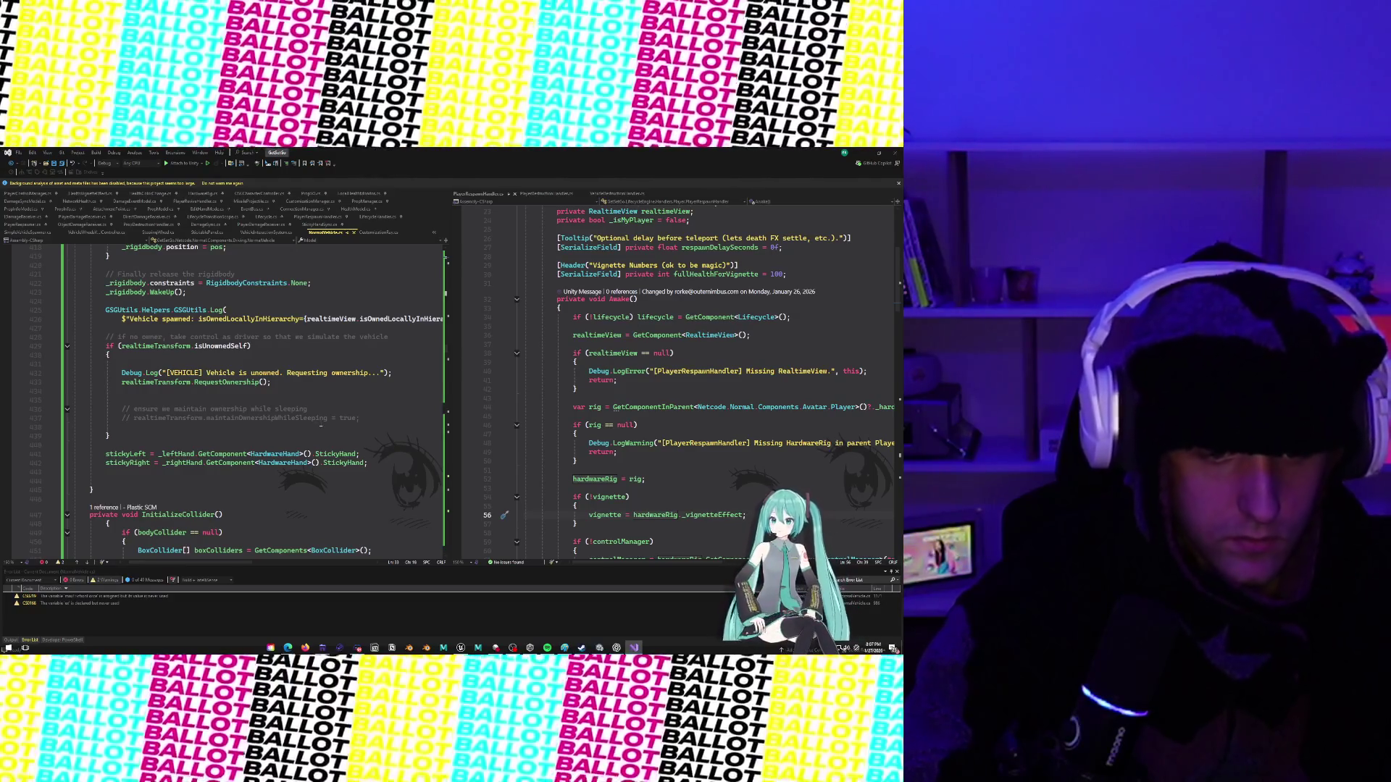
pyautogui.scroll(-6, 320, 426)
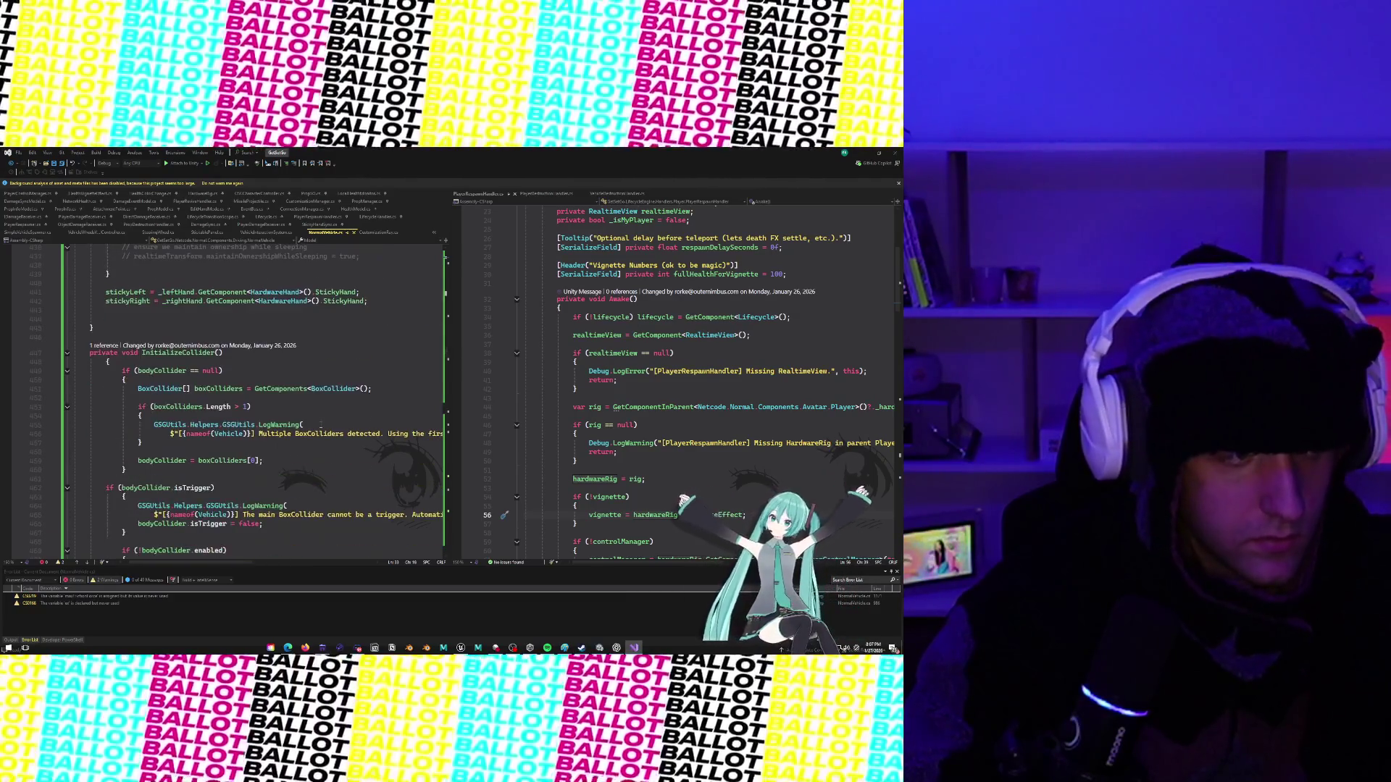
pyautogui.scroll(-5, 320, 425)
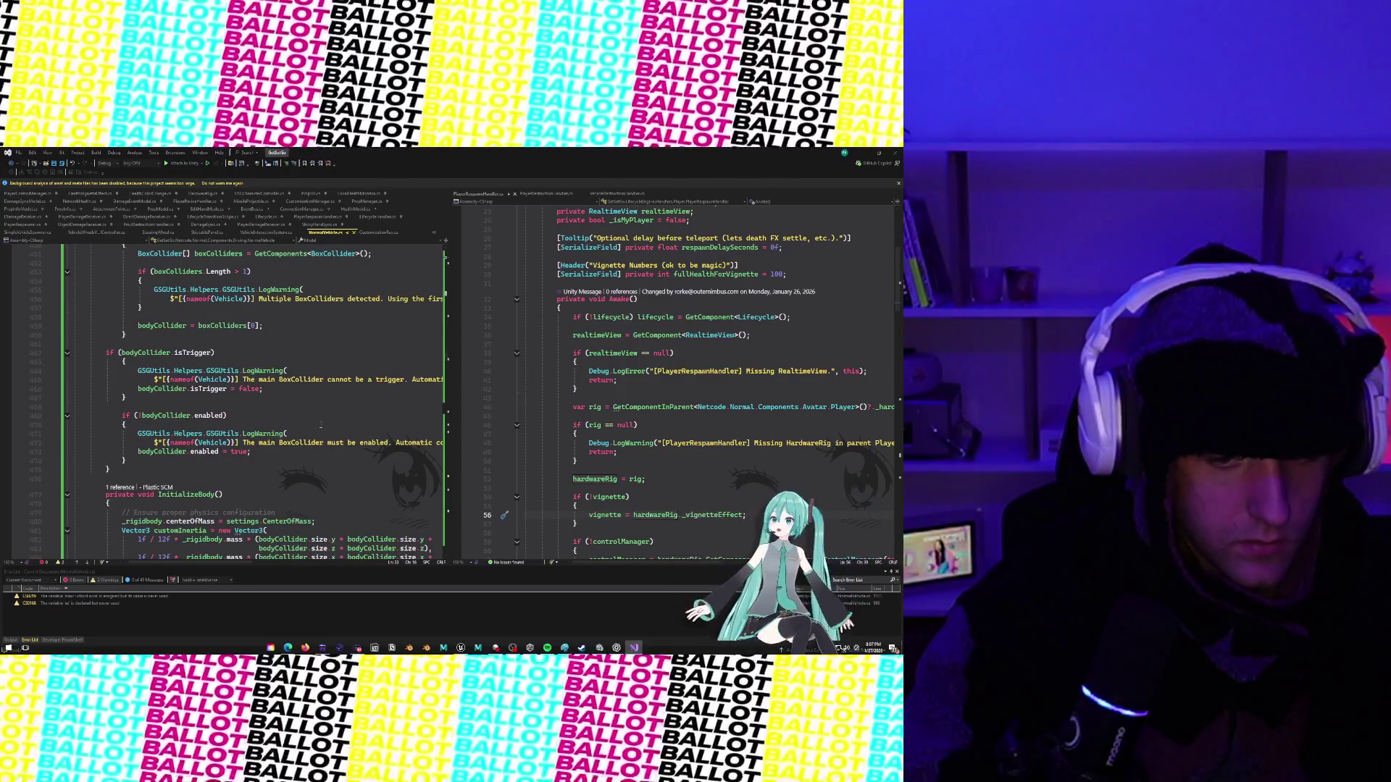
pyautogui.scroll(-7, 320, 425)
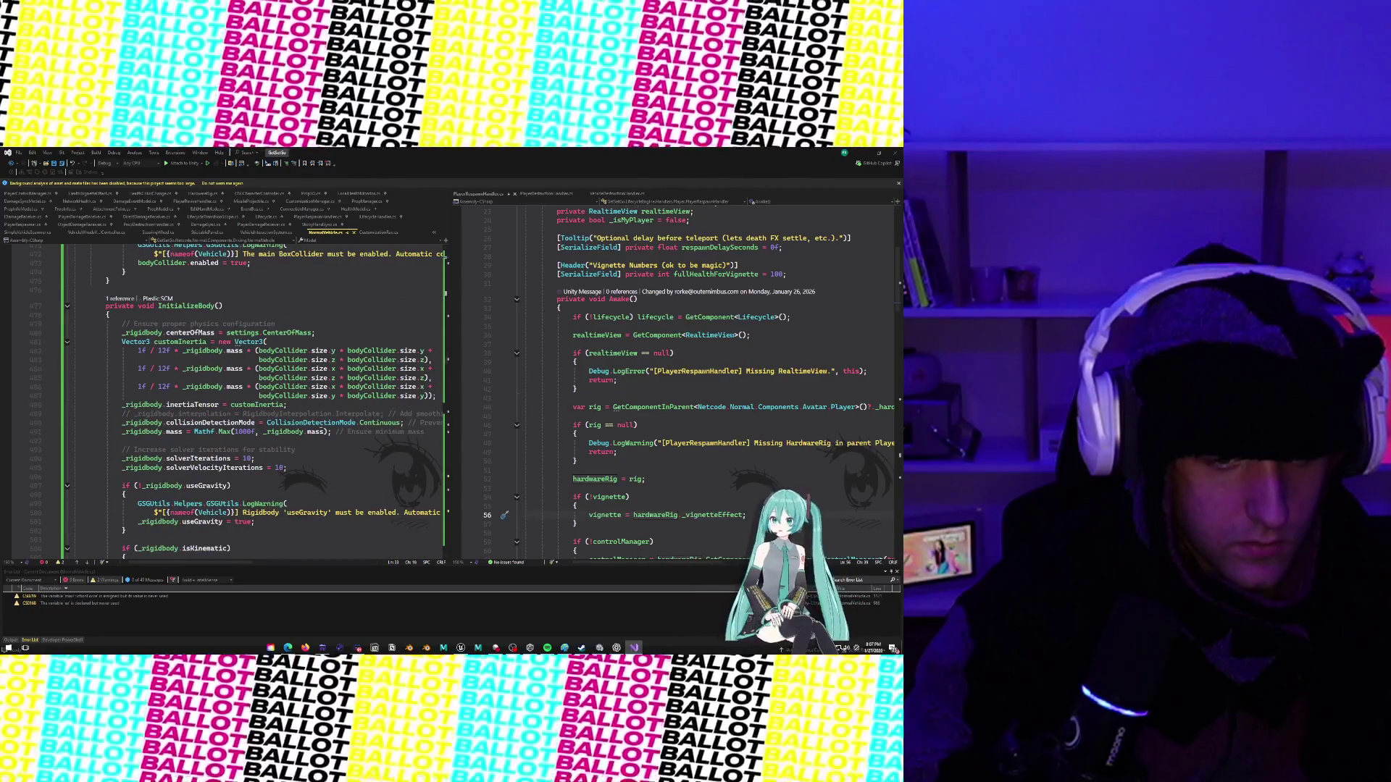
pyautogui.scroll(-6, 320, 425)
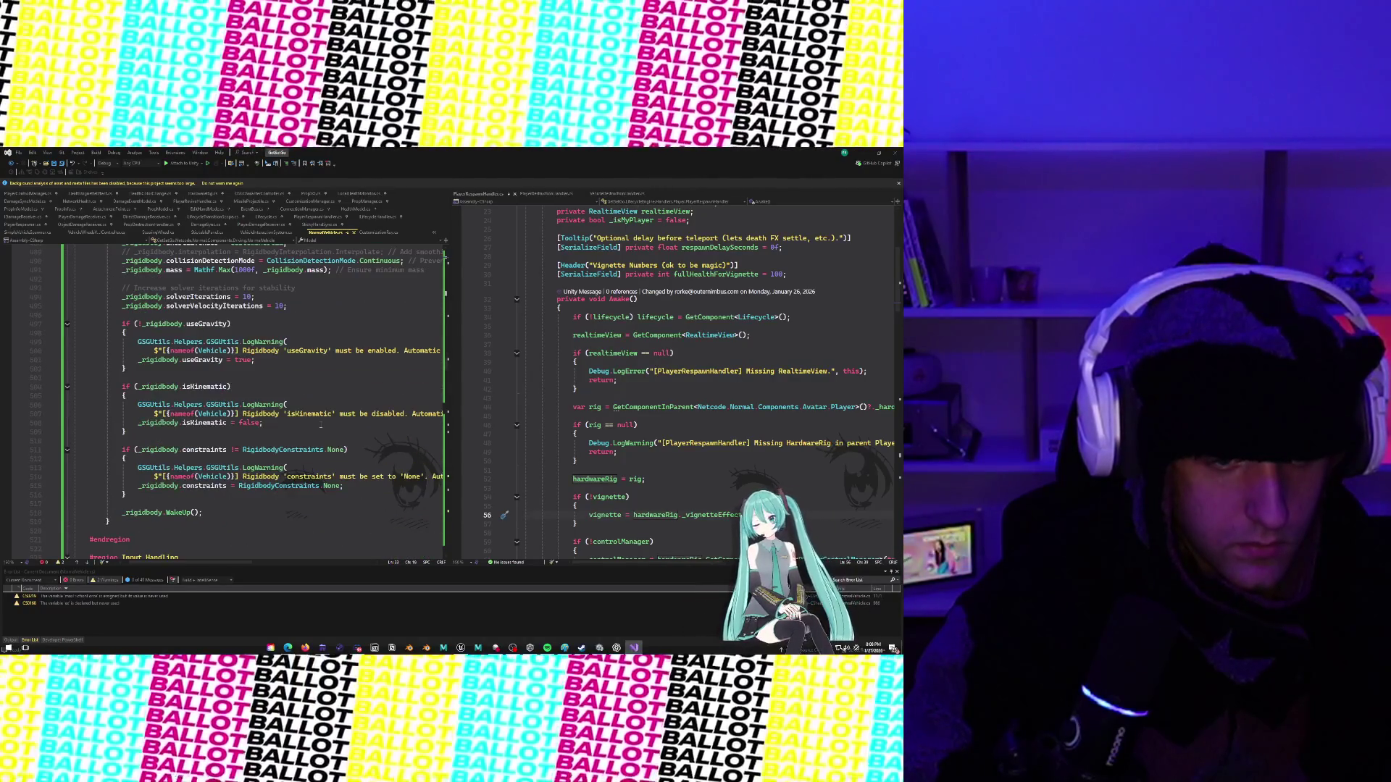
pyautogui.scroll(-7, 320, 425)
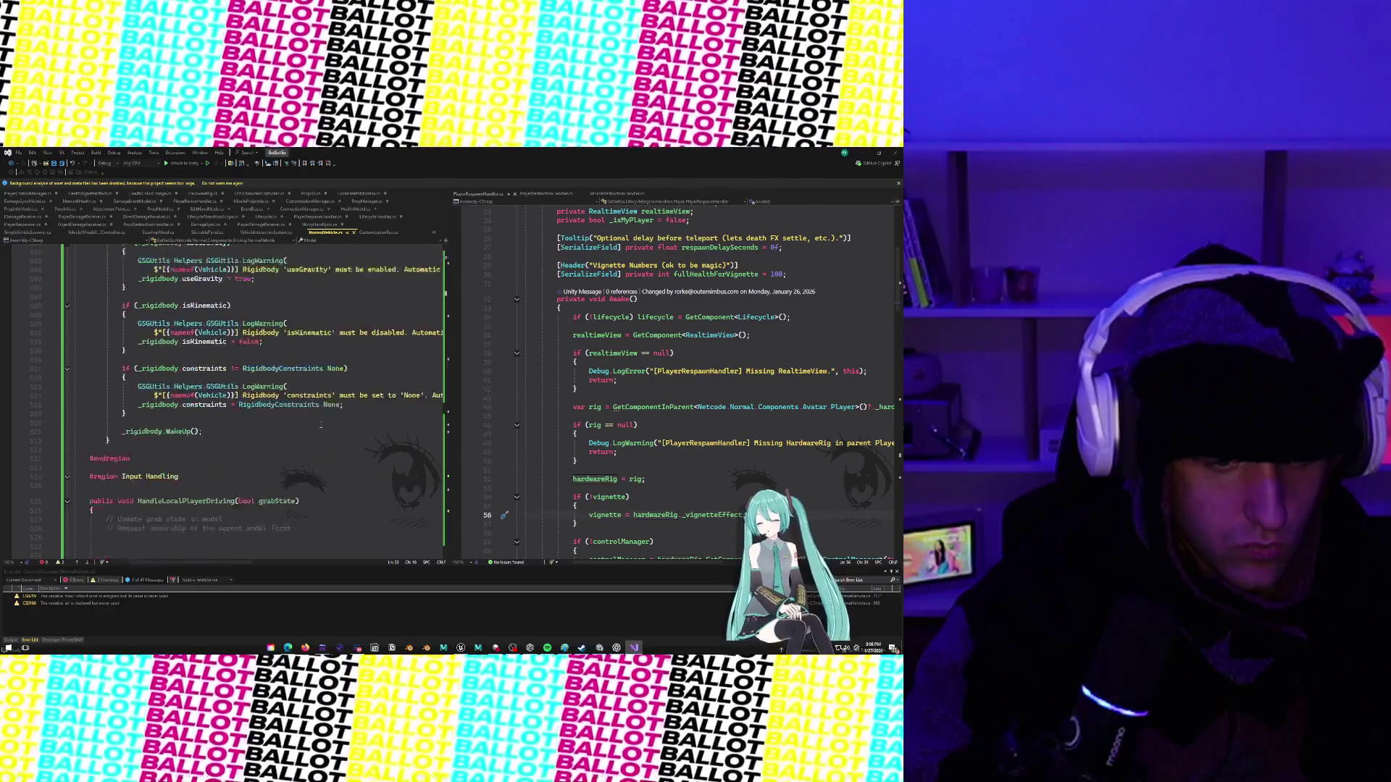
pyautogui.scroll(-20, 320, 425)
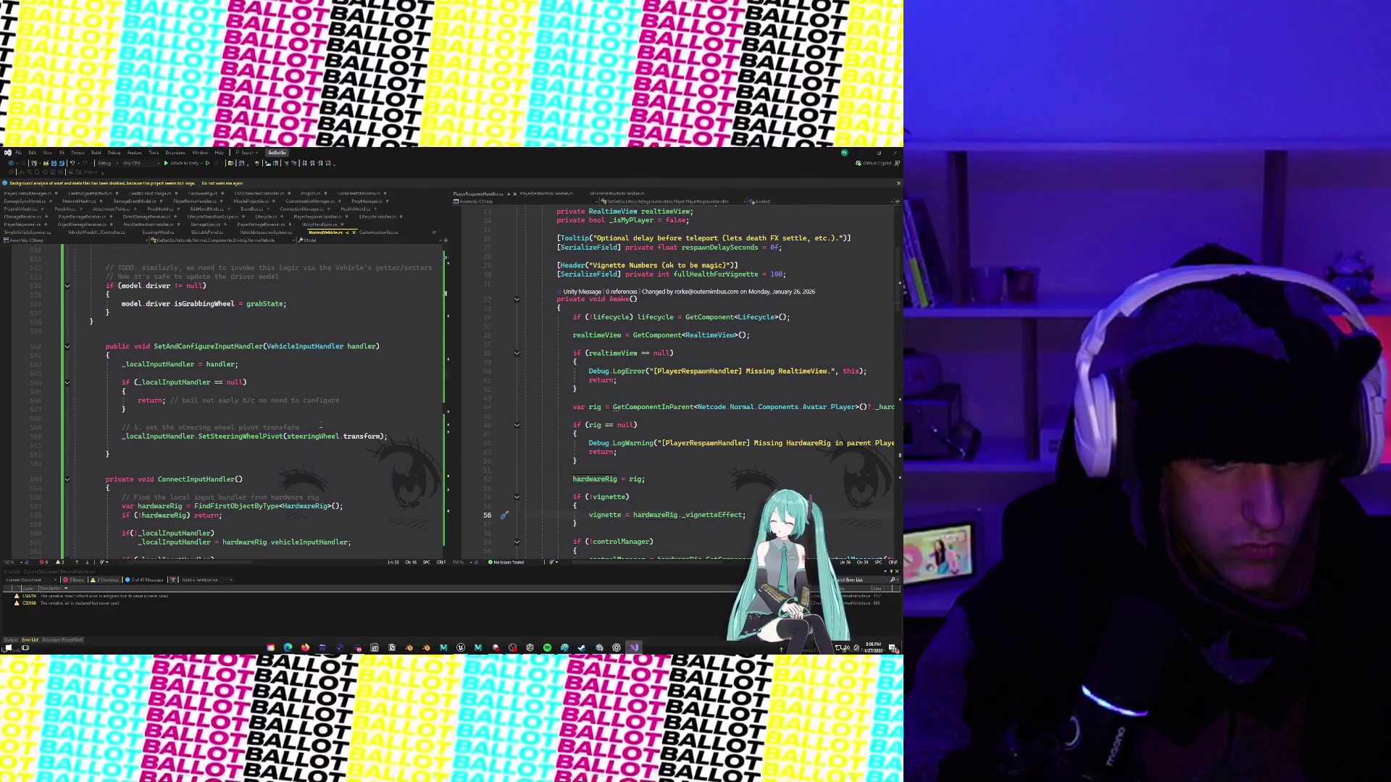
pyautogui.scroll(-20, 320, 425)
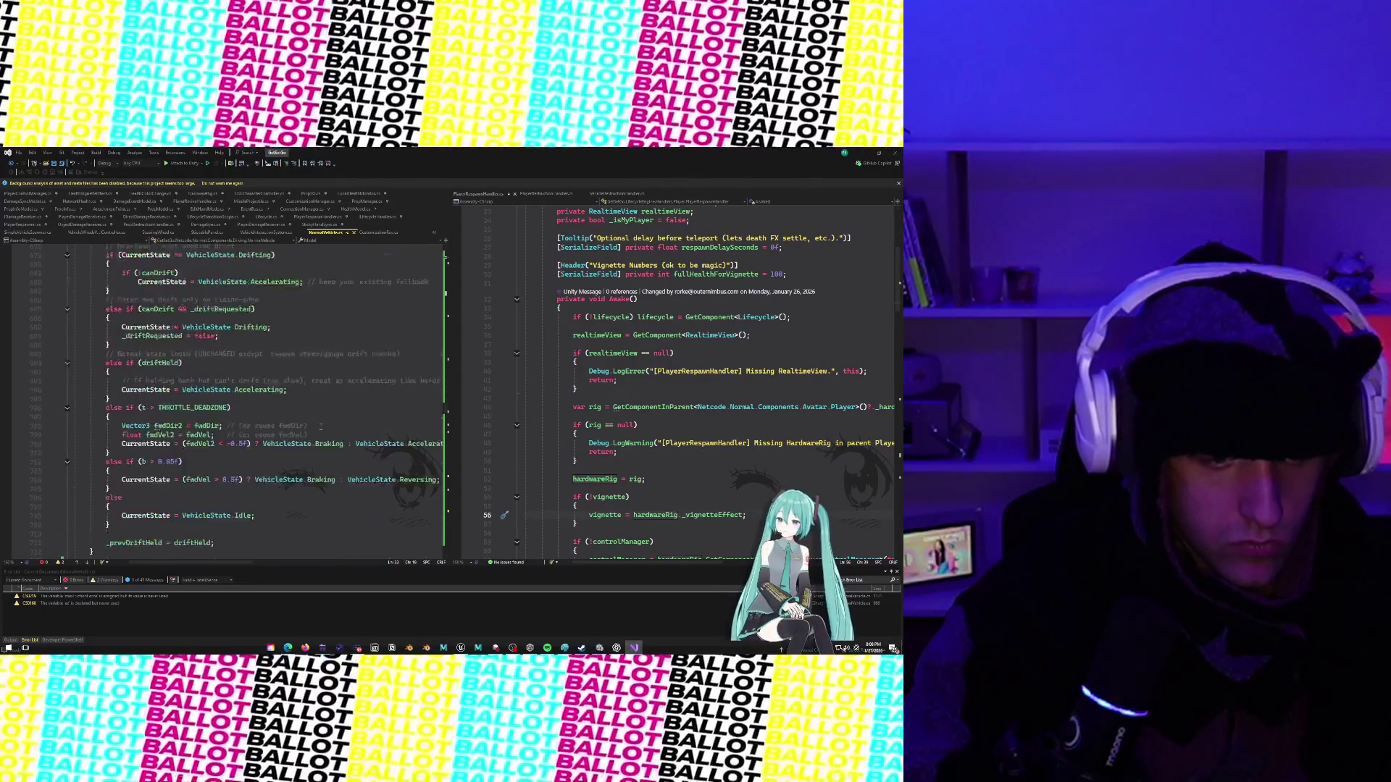
pyautogui.scroll(-3, 320, 427)
pyautogui.click(218, 320)
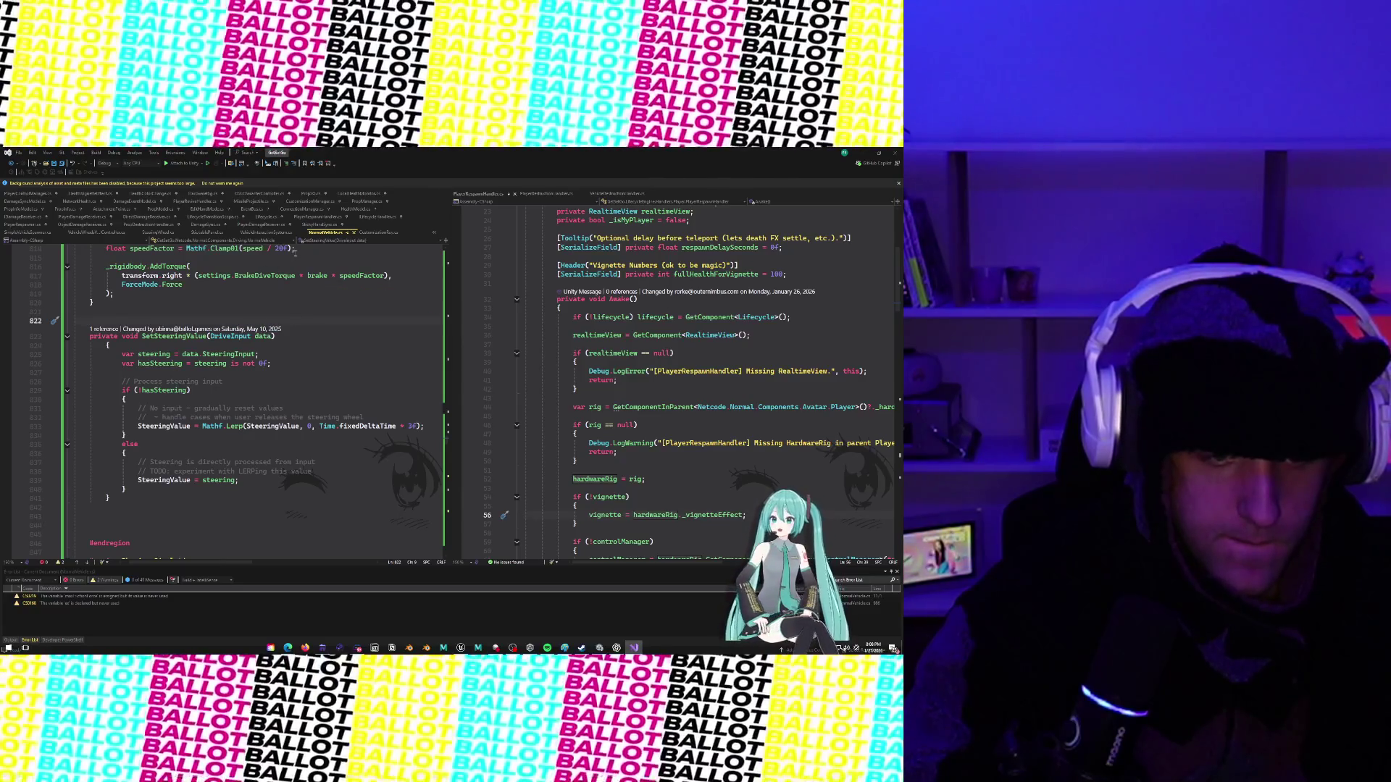
pyautogui.click(858, 152)
# Move the 404 Tools panel aside, select LOCALPLAYER and fly closer, then open the version control view.
pyautogui.moveTo(233, 344)
pyautogui.mouseDown()
pyautogui.moveTo(246, 327)
pyautogui.moveTo(234, 353)
pyautogui.mouseUp()
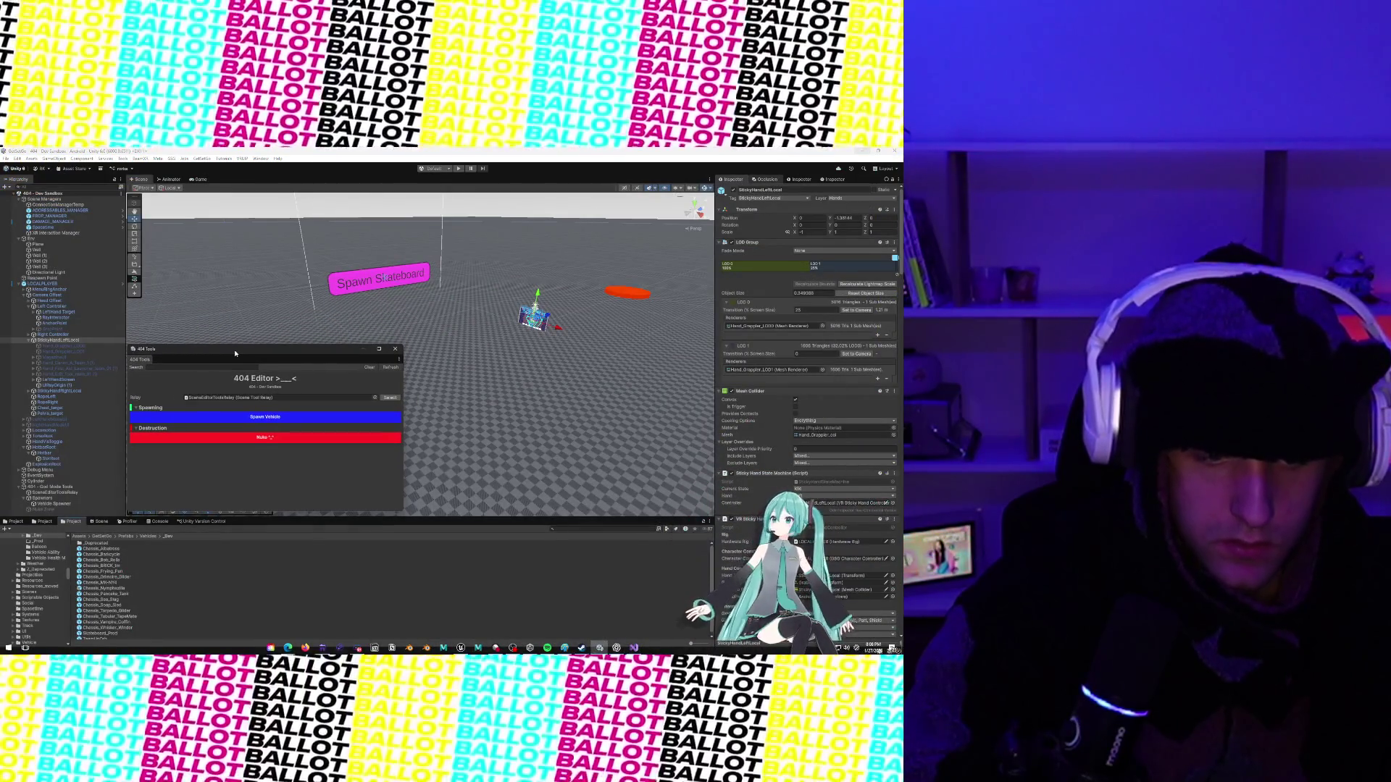
pyautogui.scroll(-2, 554, 331)
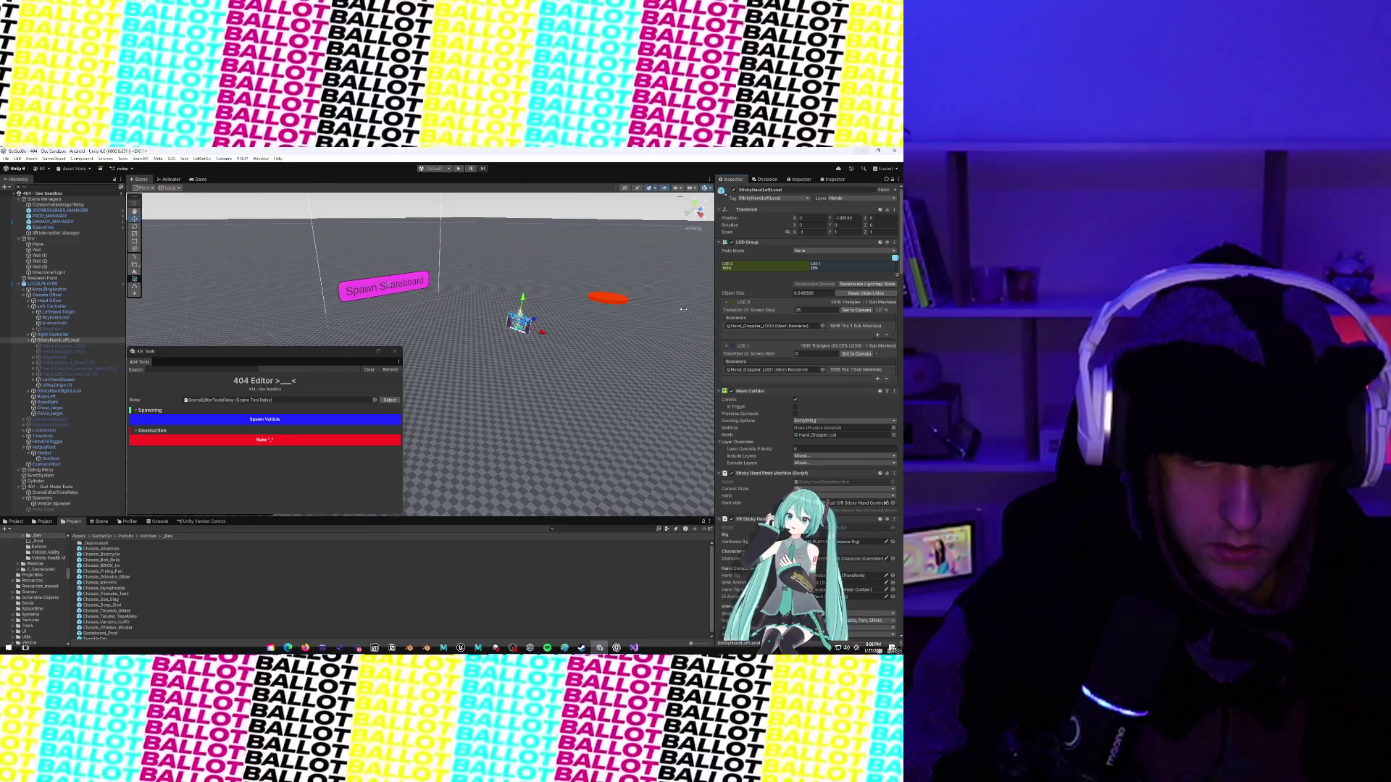
pyautogui.click(54, 336)
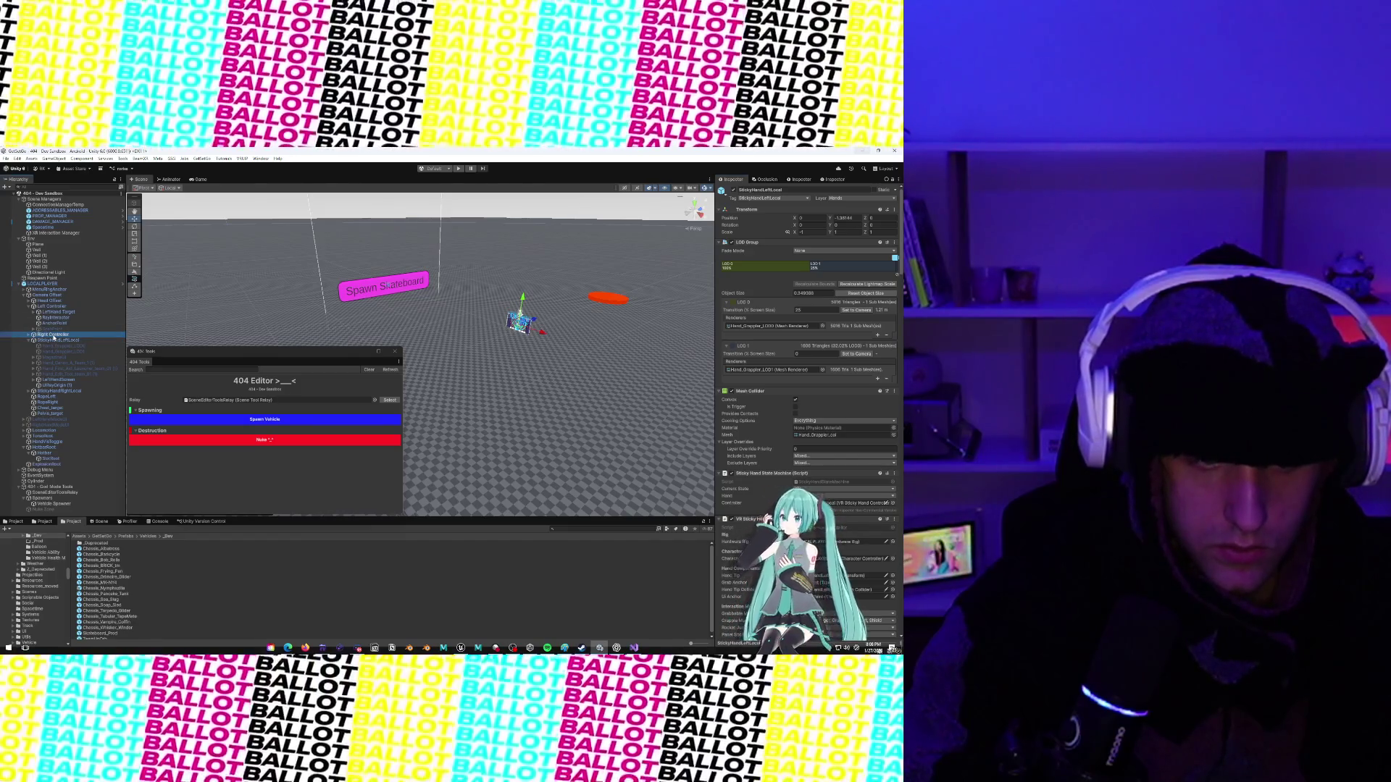
pyautogui.click(47, 284)
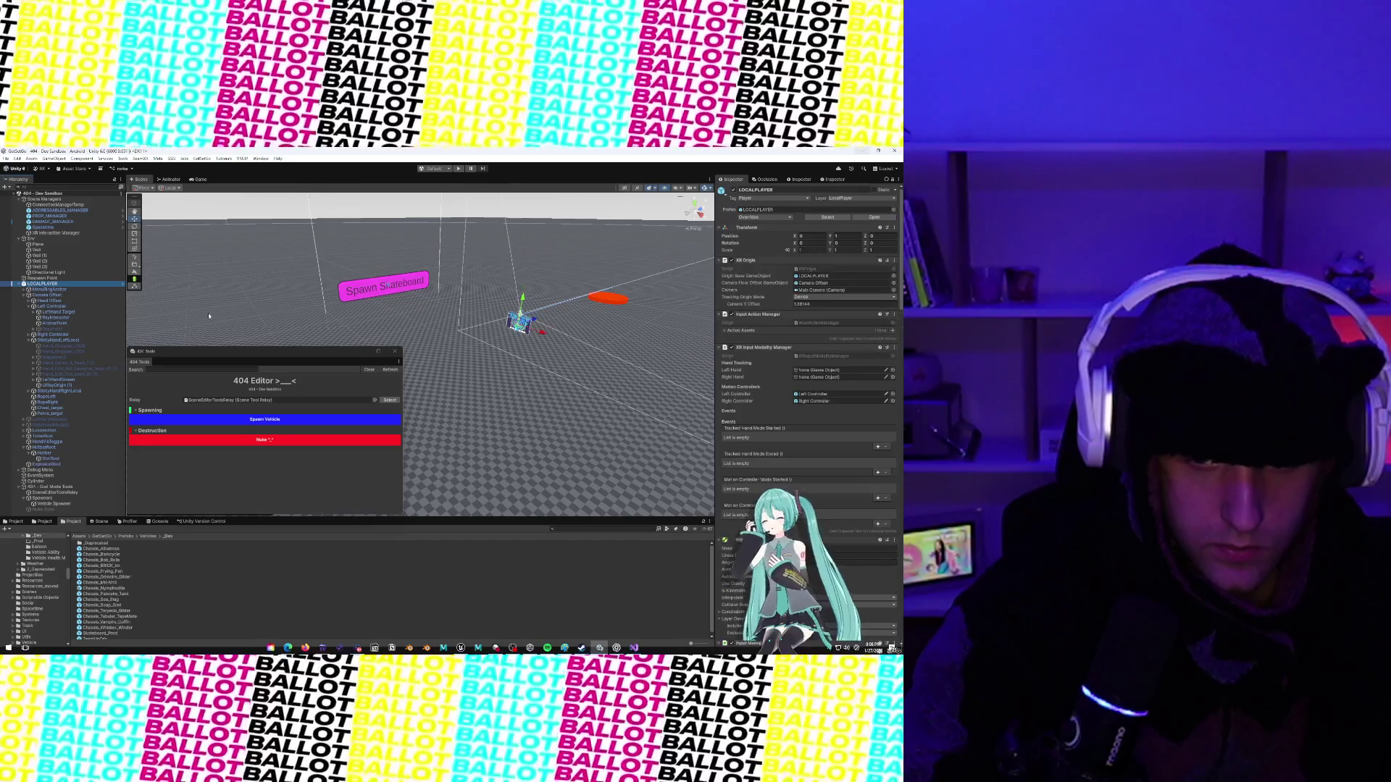
pyautogui.moveTo(551, 334)
pyautogui.mouseDown()
pyautogui.moveTo(560, 342)
pyautogui.moveTo(491, 292)
pyautogui.mouseUp()
pyautogui.moveTo(566, 649)
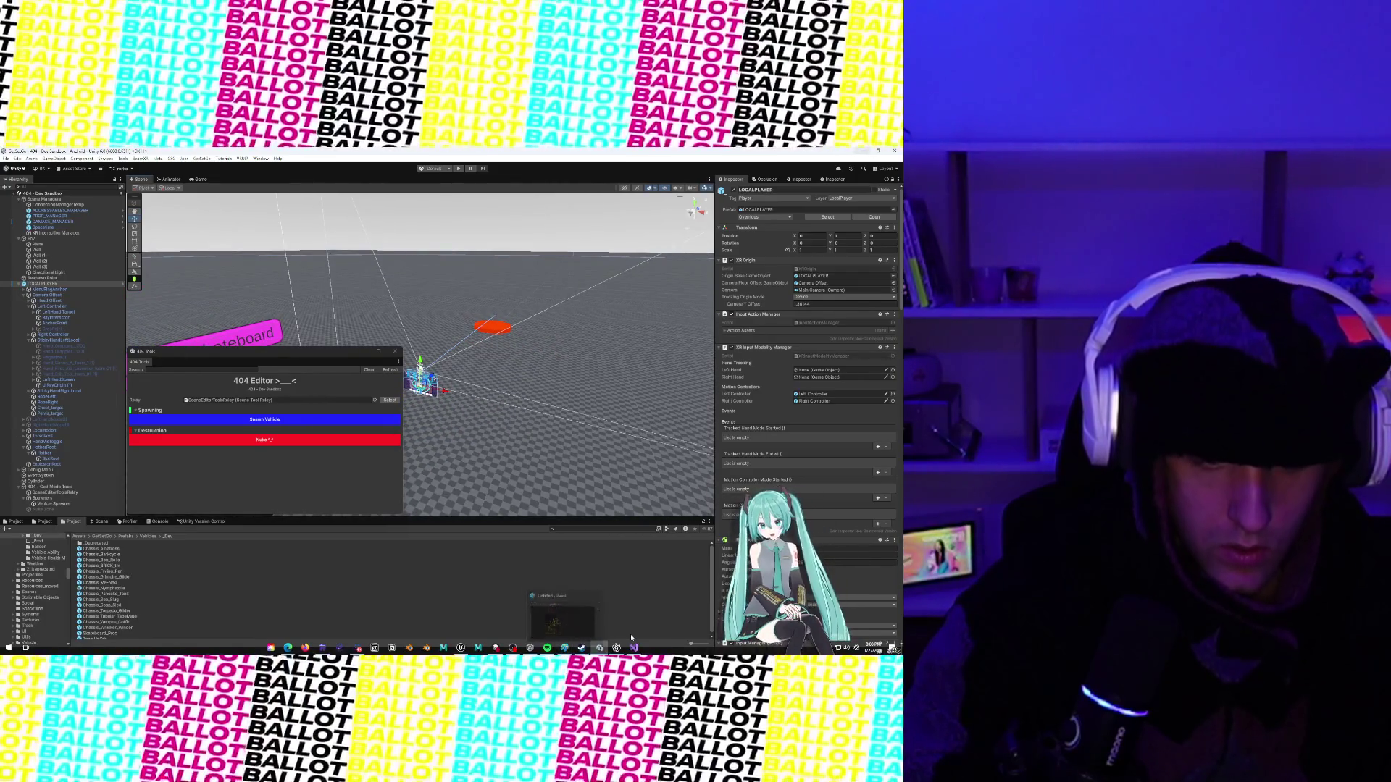
pyautogui.click(99, 521)
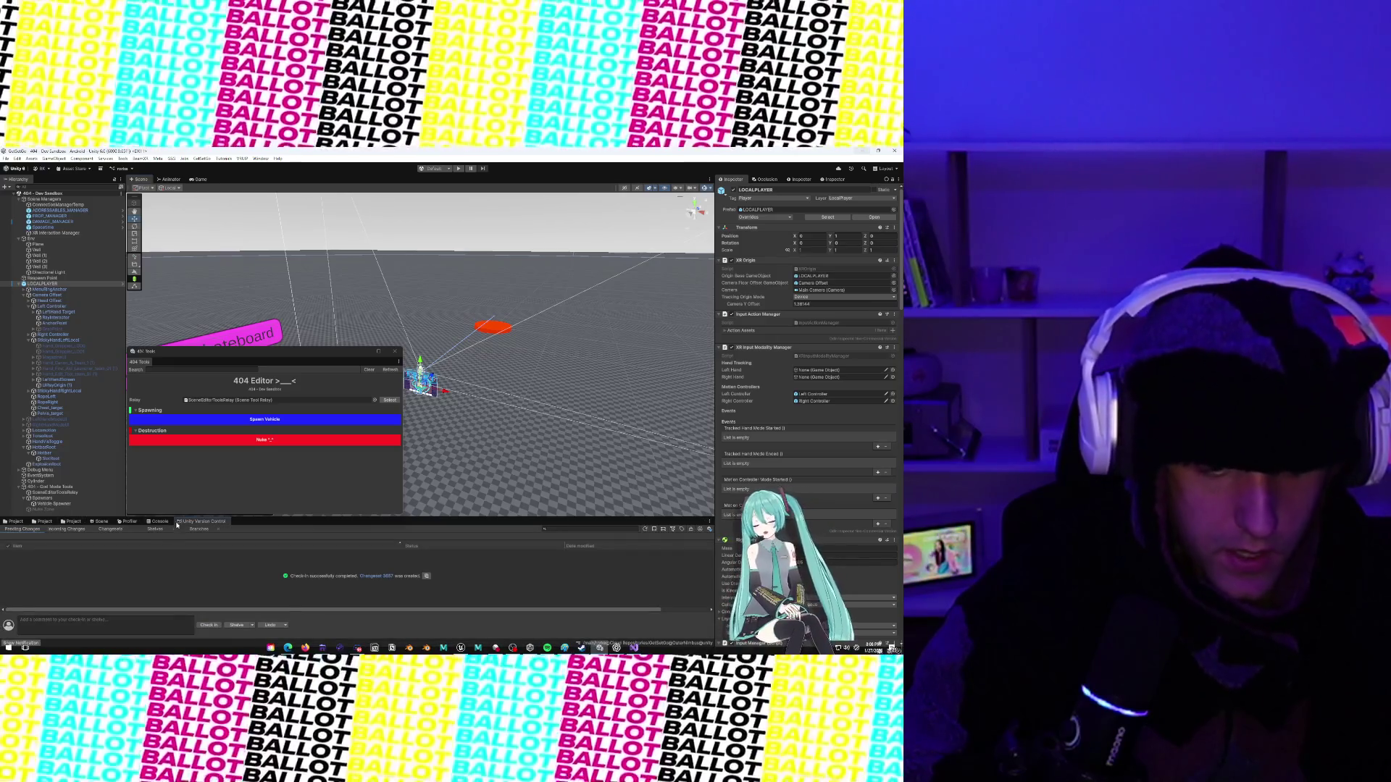
# Restore the Project file listing in the bottom dock and return to Visual Studio's NormalVehicle code.
pyautogui.click(65, 521)
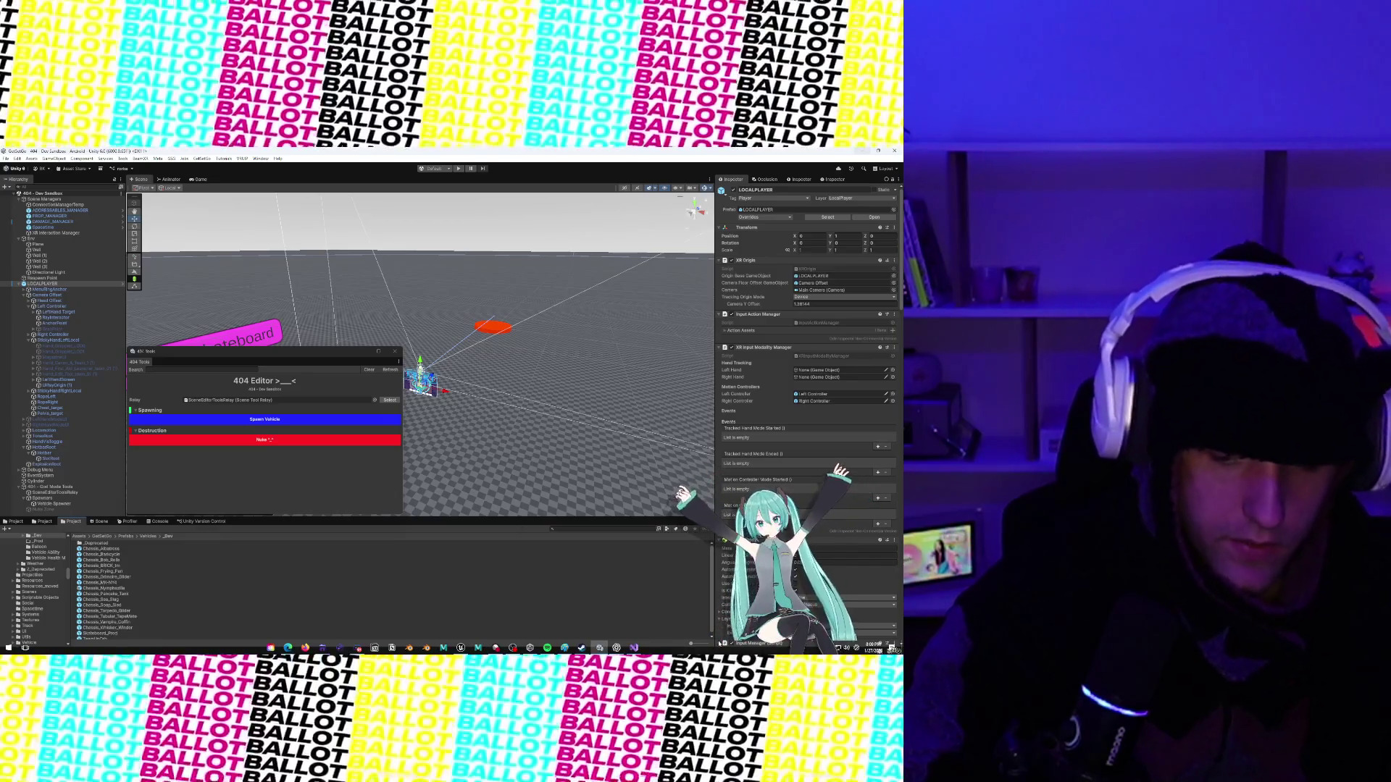
pyautogui.hotkey('alt', 'Tab')
pyautogui.scroll(20, 340, 444)
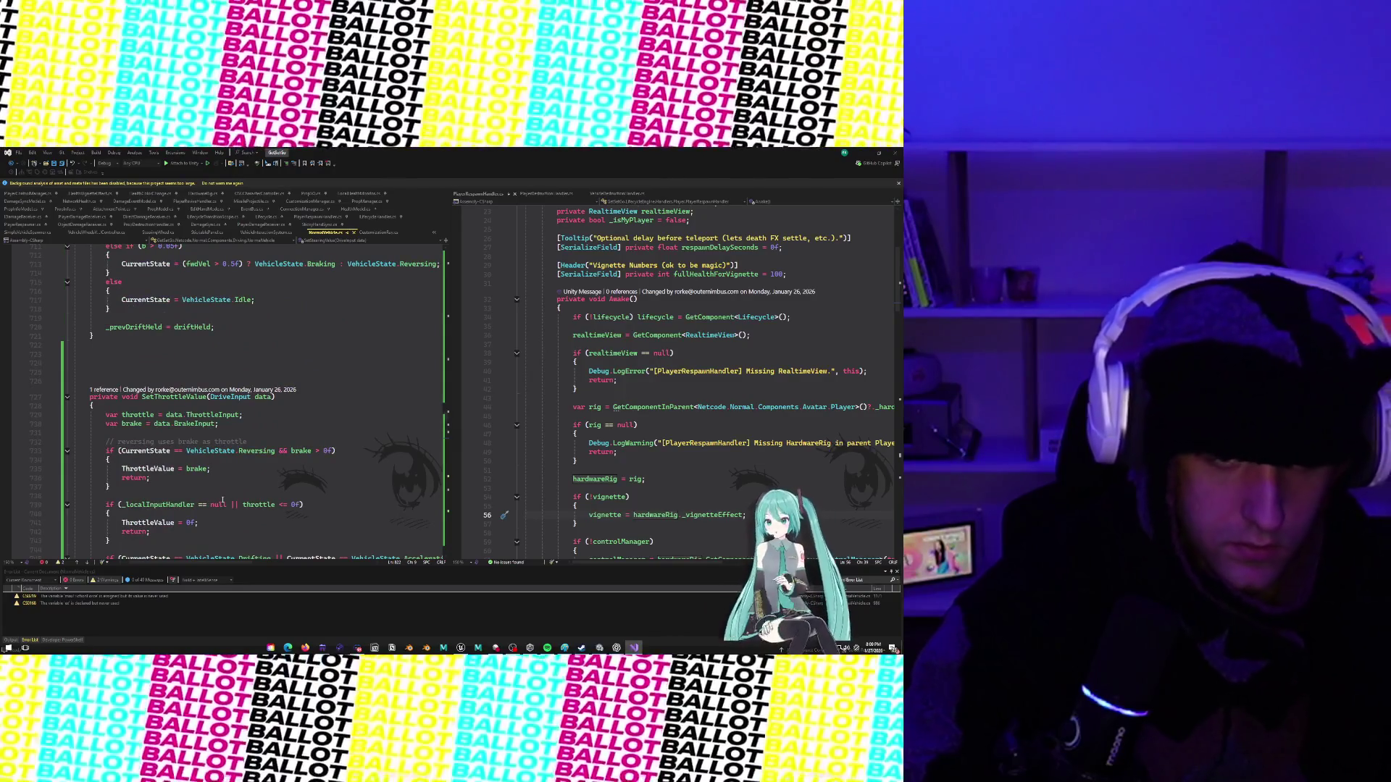
pyautogui.scroll(20, 222, 500)
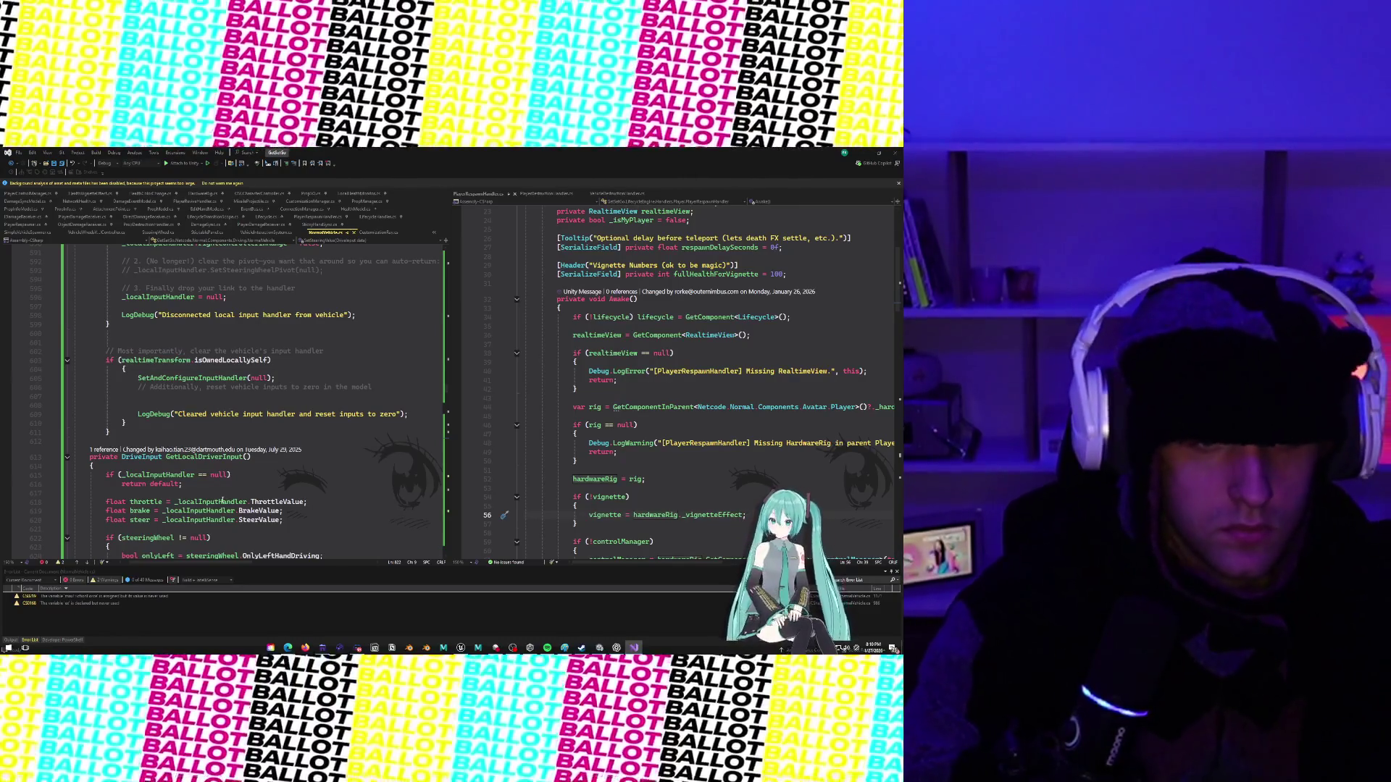
pyautogui.scroll(18, 273, 377)
pyautogui.scroll(20, 273, 378)
pyautogui.scroll(15, 277, 391)
pyautogui.scroll(20, 278, 411)
pyautogui.scroll(20, 278, 442)
pyautogui.scroll(9, 277, 442)
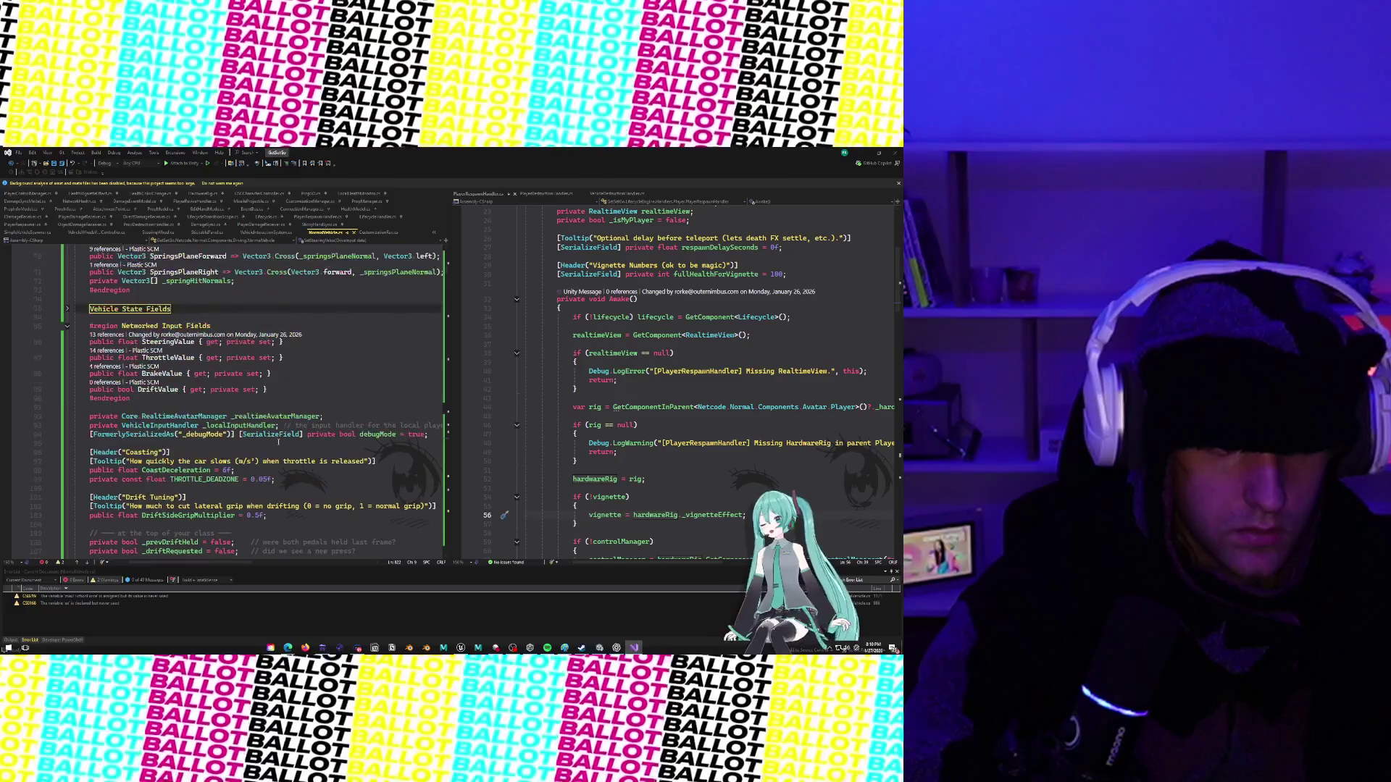
pyautogui.scroll(-5, 279, 442)
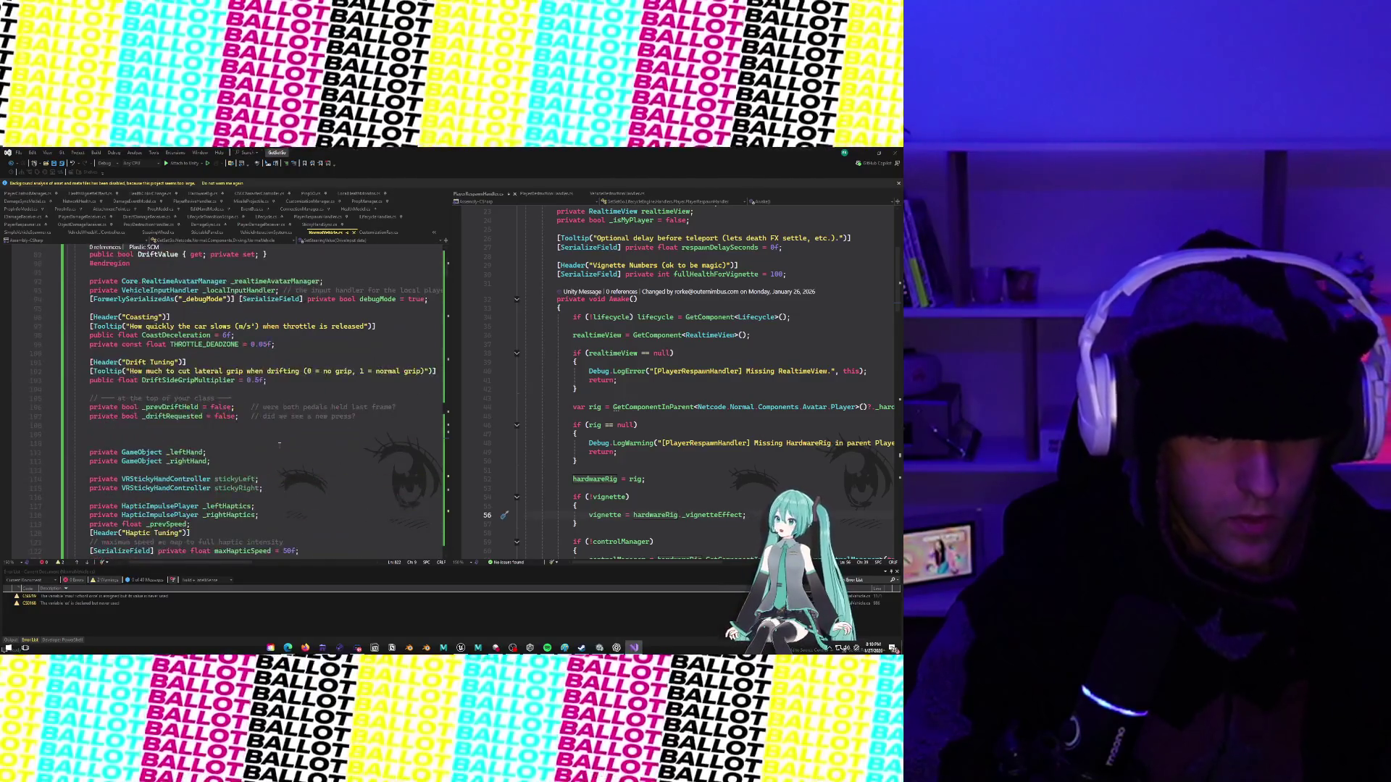
pyautogui.scroll(1, 279, 448)
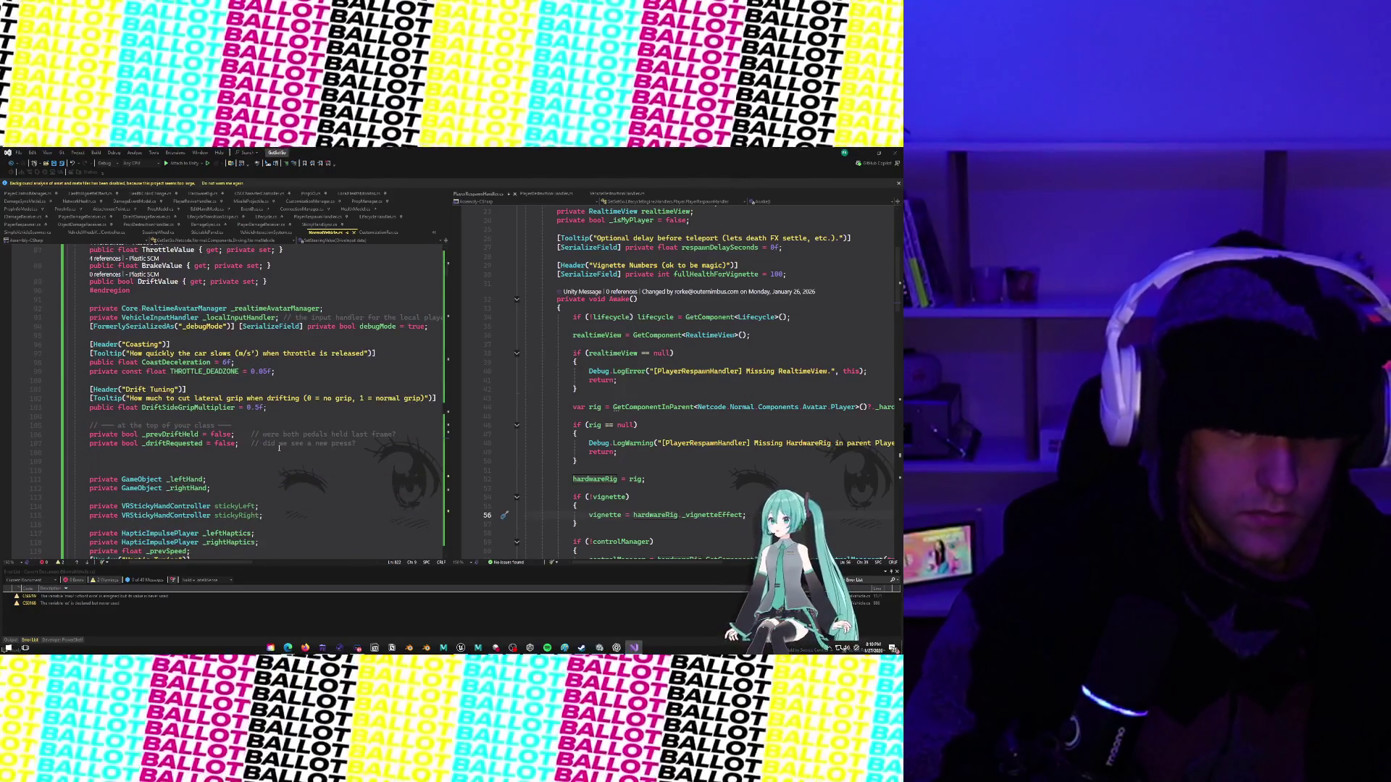
pyautogui.scroll(-15, 279, 448)
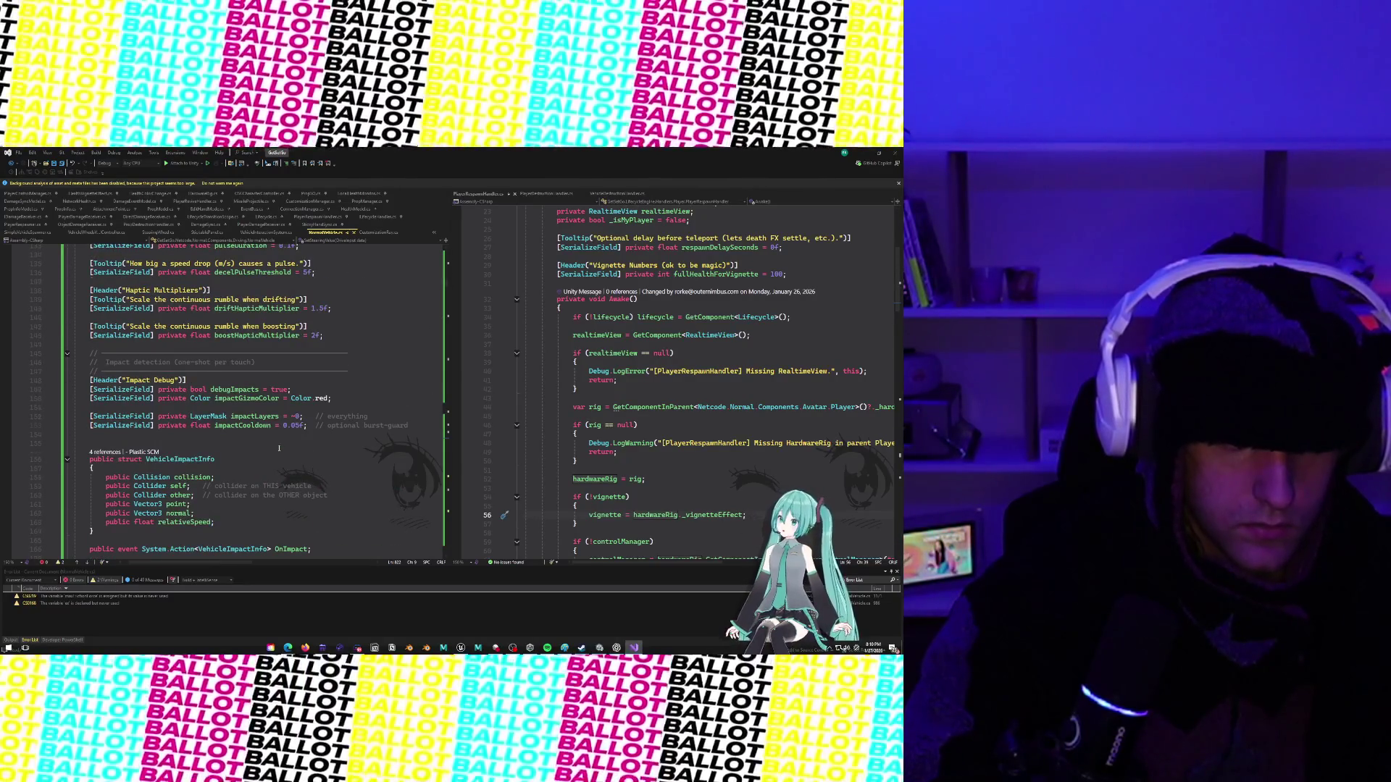
pyautogui.scroll(-12, 279, 448)
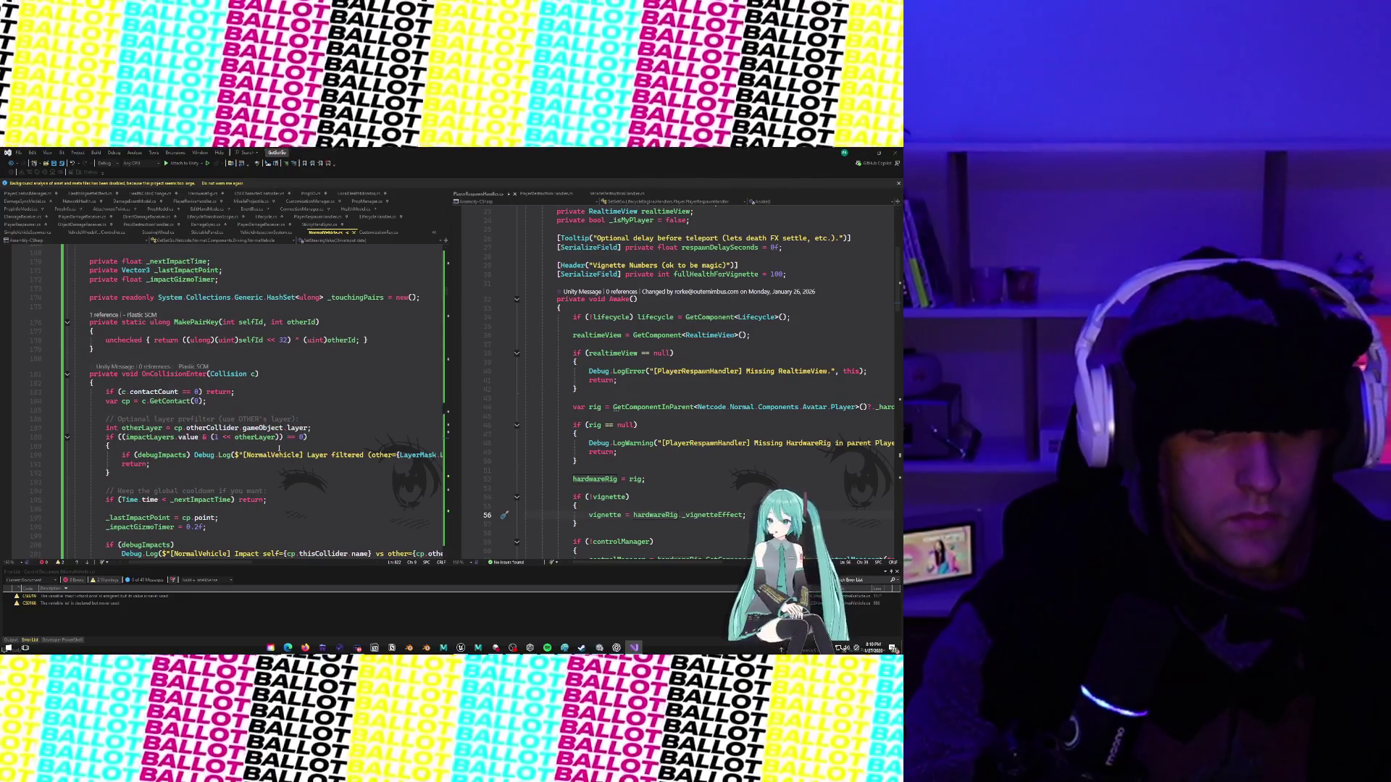